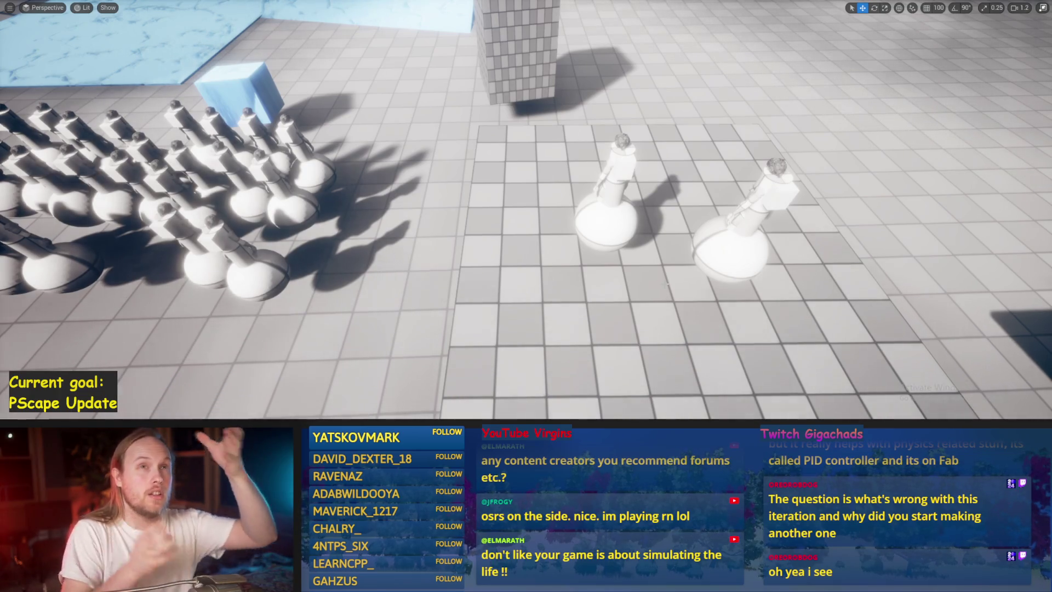
Scale up the tall checkered pillar and lower it onto the characters' balls
scroll(526, 211, "down", 5)
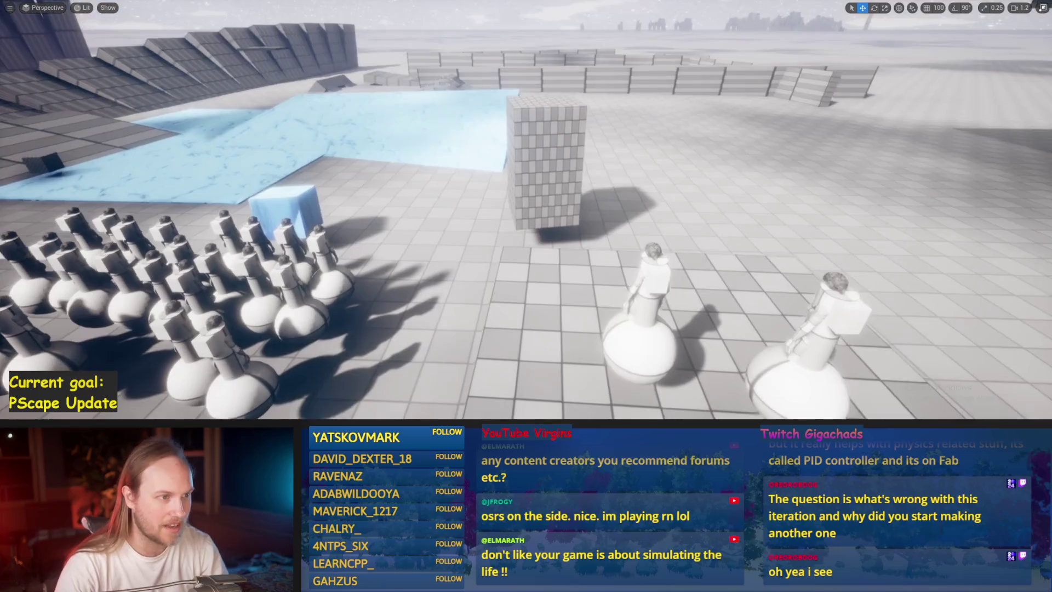
left_click(524, 162)
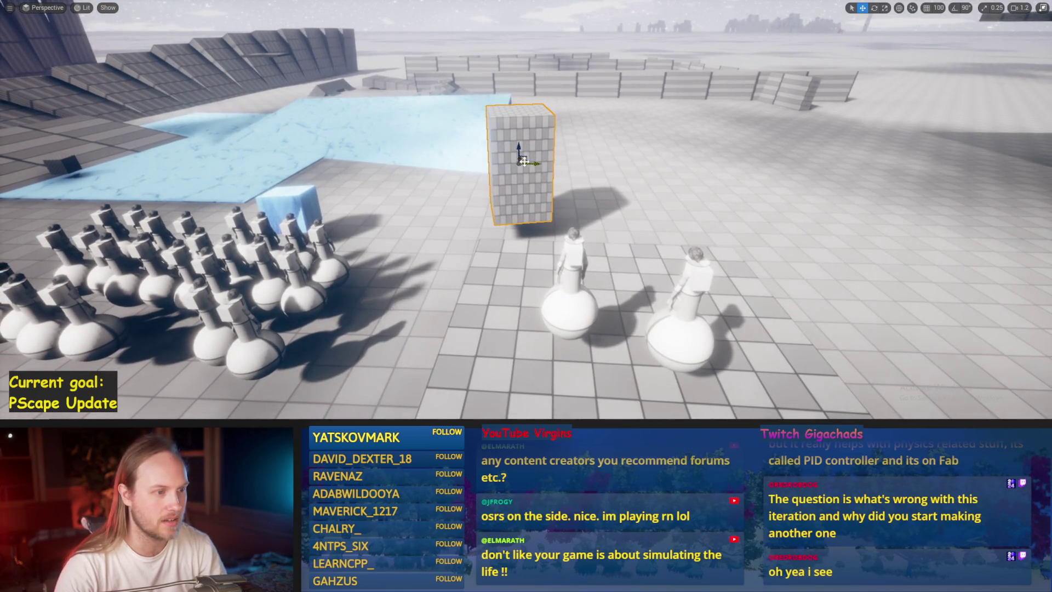
mouse_move(524, 161)
left_mouse_down()
mouse_move(486, 251)
mouse_move(505, 115)
mouse_move(505, 169)
left_mouse_up()
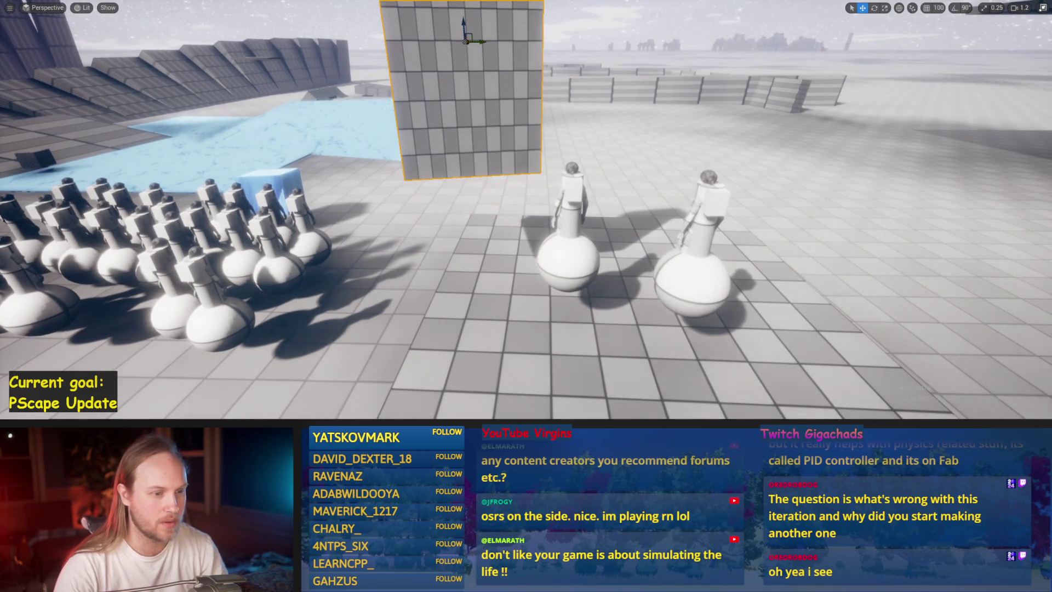
left_click(693, 246)
left_click(508, 146)
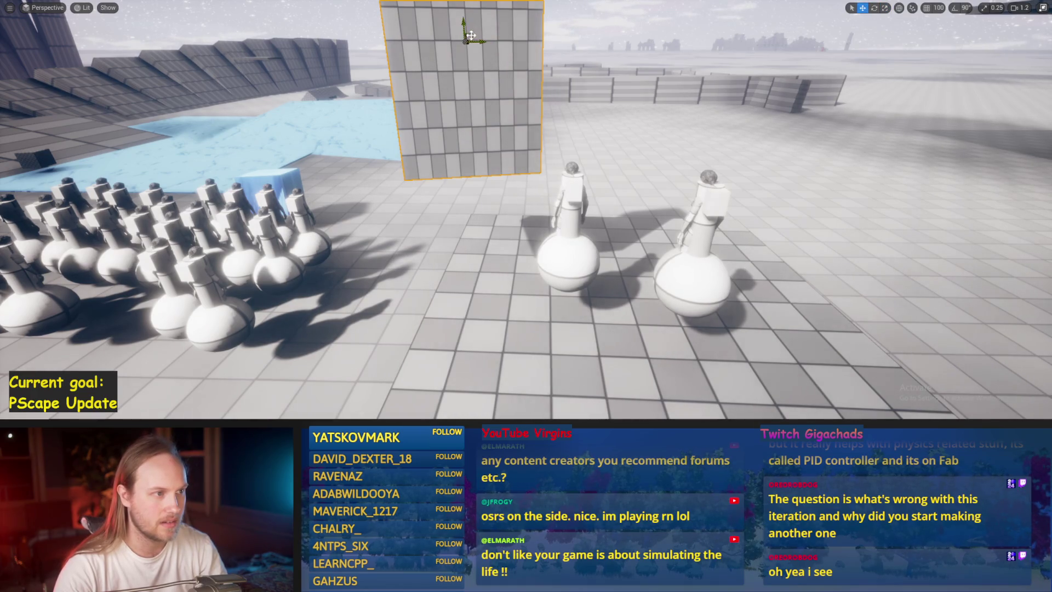
mouse_move(470, 35)
left_mouse_down()
mouse_move(481, 329)
mouse_move(502, 283)
mouse_move(488, 308)
mouse_move(451, 327)
mouse_move(488, 295)
mouse_move(829, 106)
mouse_move(596, 105)
mouse_move(678, 96)
mouse_move(629, 104)
mouse_move(591, 91)
mouse_move(645, 103)
left_mouse_up()
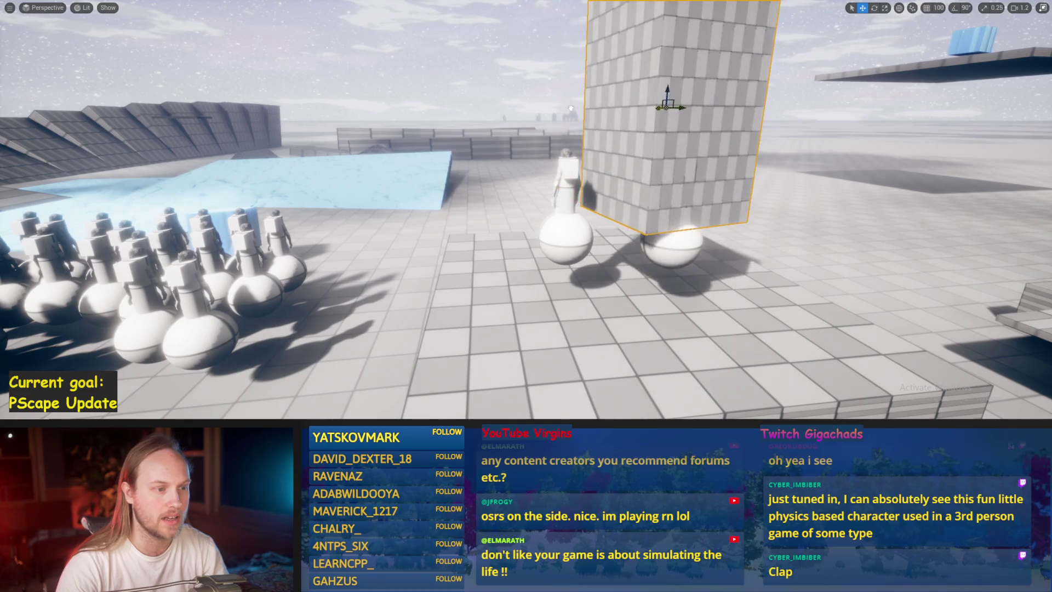
mouse_move(686, 106)
left_mouse_down()
mouse_move(665, 94)
mouse_move(679, 94)
mouse_move(657, 95)
mouse_move(685, 87)
mouse_move(639, 89)
mouse_move(753, 104)
mouse_move(666, 80)
left_mouse_up()
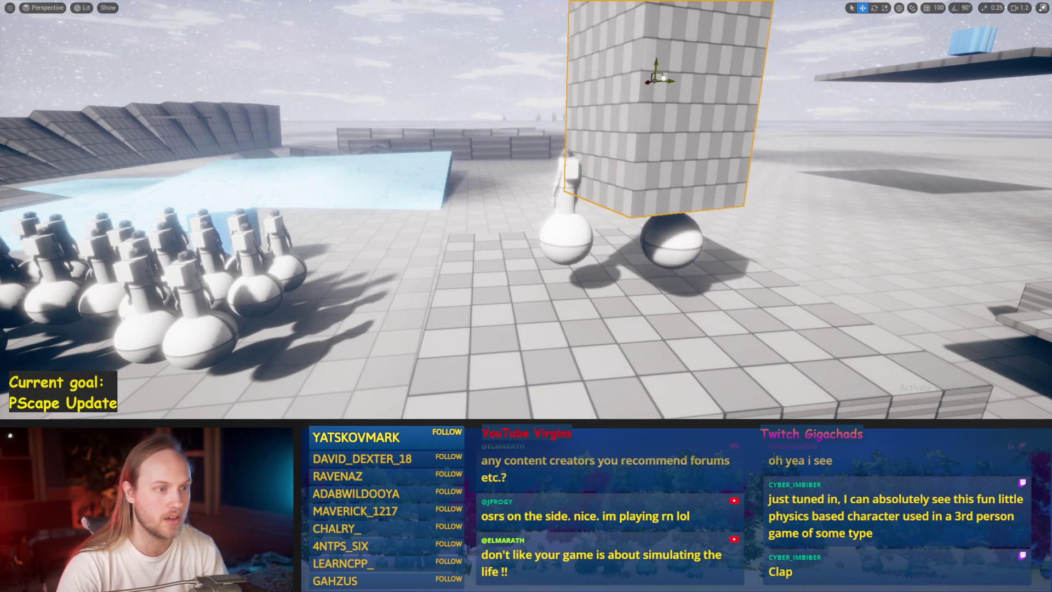
mouse_move(657, 79)
left_mouse_down()
mouse_move(746, 20)
mouse_move(670, 74)
mouse_move(641, 64)
left_mouse_up()
Tilt the neighbouring character about 36 degrees, delete the pillar, and leave immersive view
left_click(531, 266)
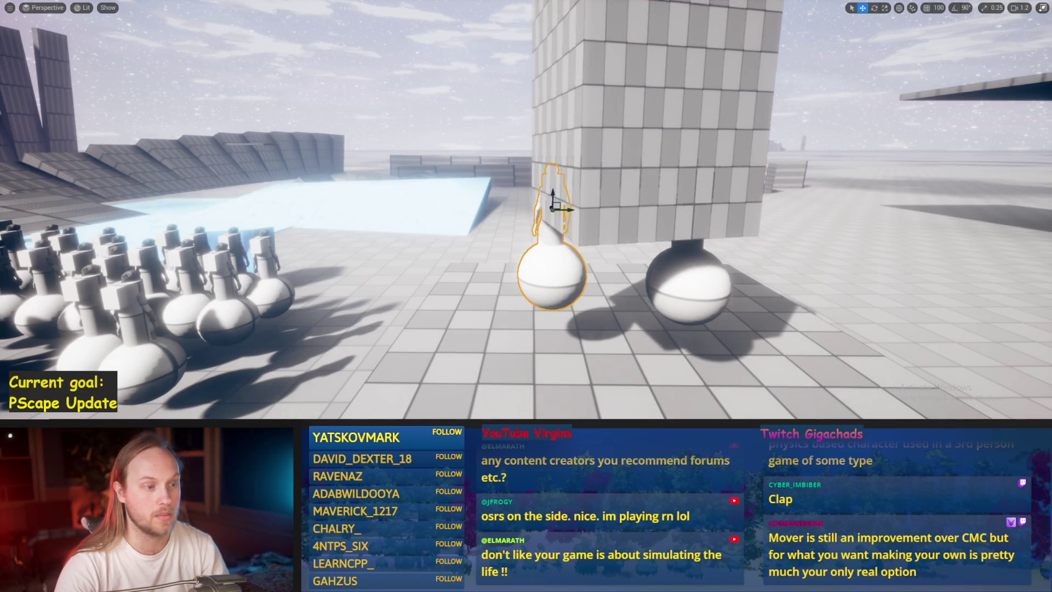
mouse_move(546, 191)
left_mouse_down()
mouse_move(553, 208)
mouse_move(532, 223)
left_mouse_up()
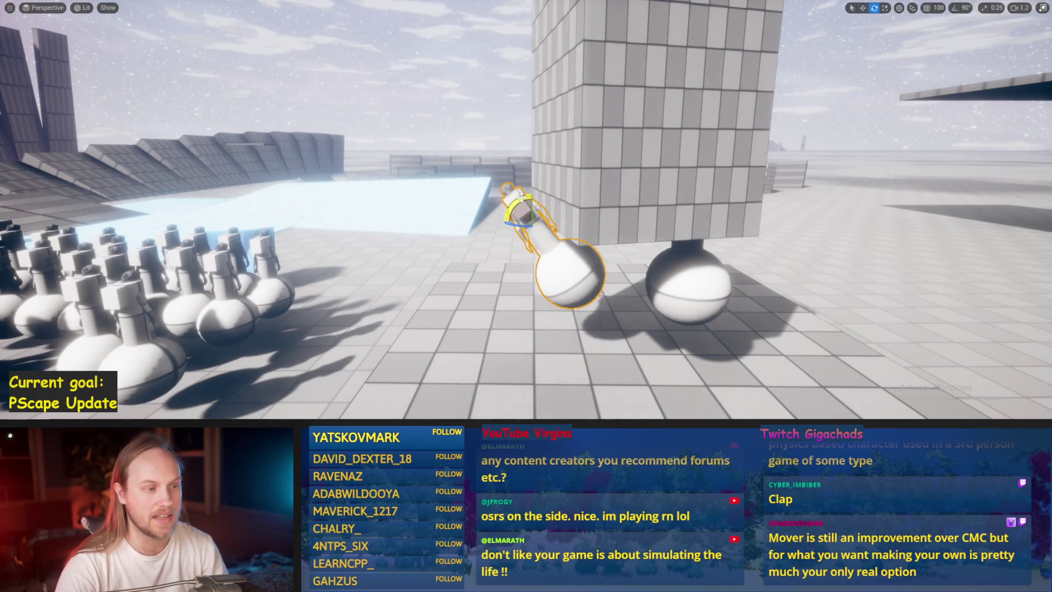
key("f")
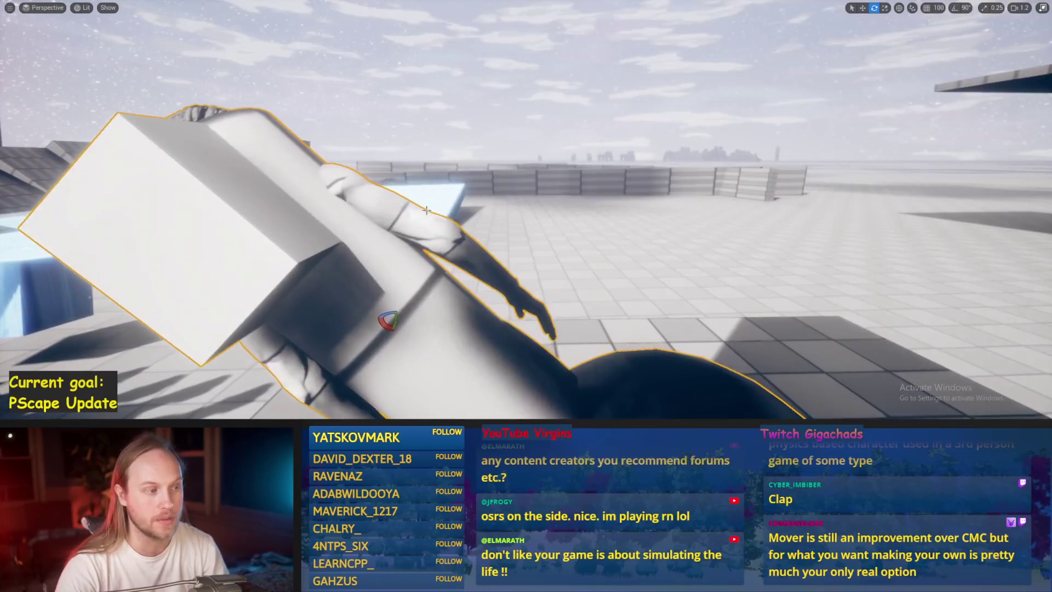
left_click_drag(403, 206, 437, 219)
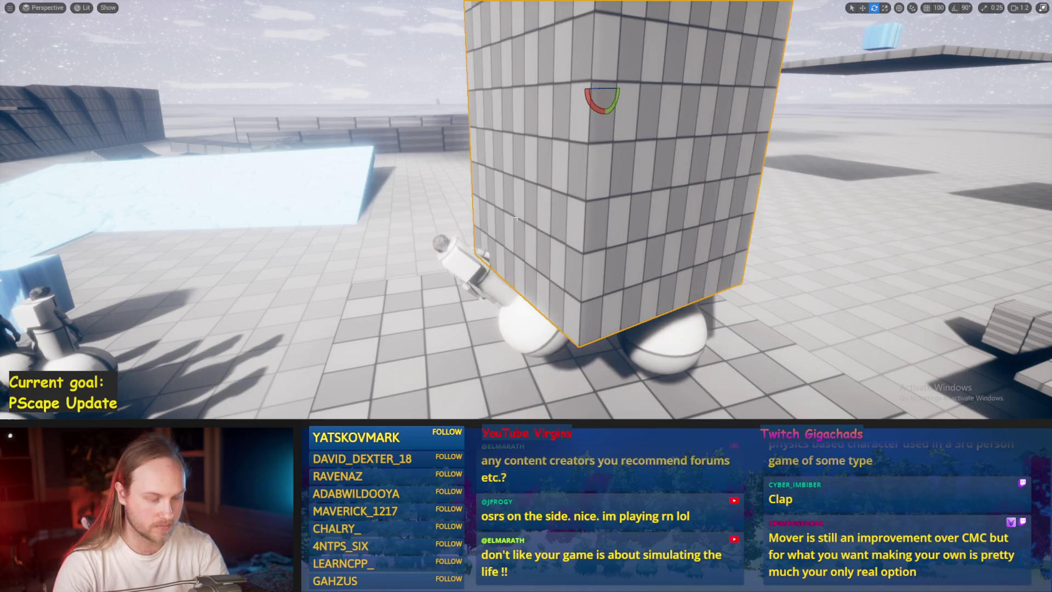
key("Delete")
key("F11")
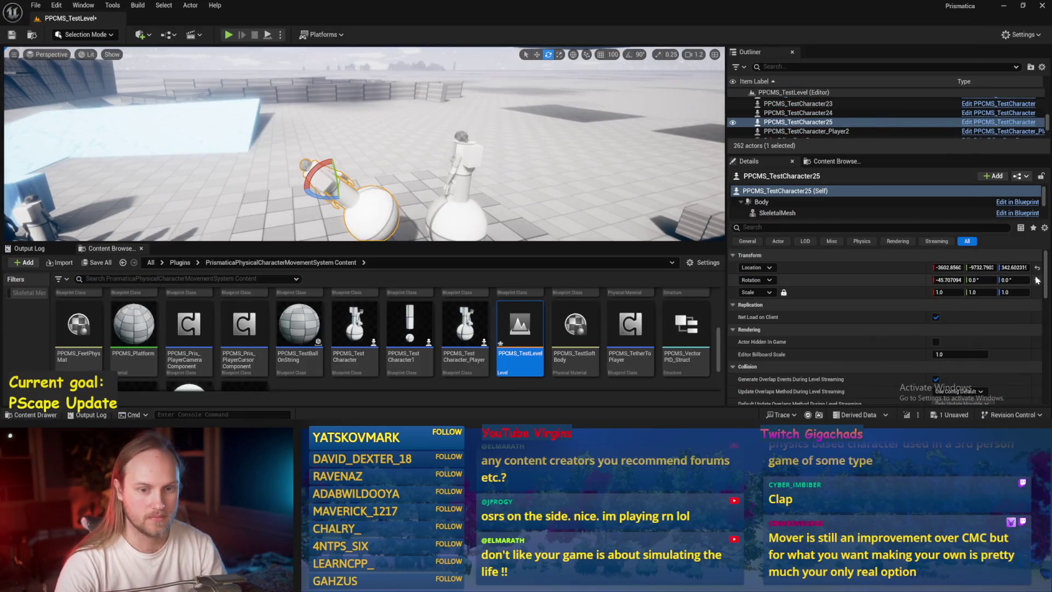
Select Demo_PPCMS_FloatingPlatform under the characters and fly the view toward them
left_click_drag(362, 164, 351, 186)
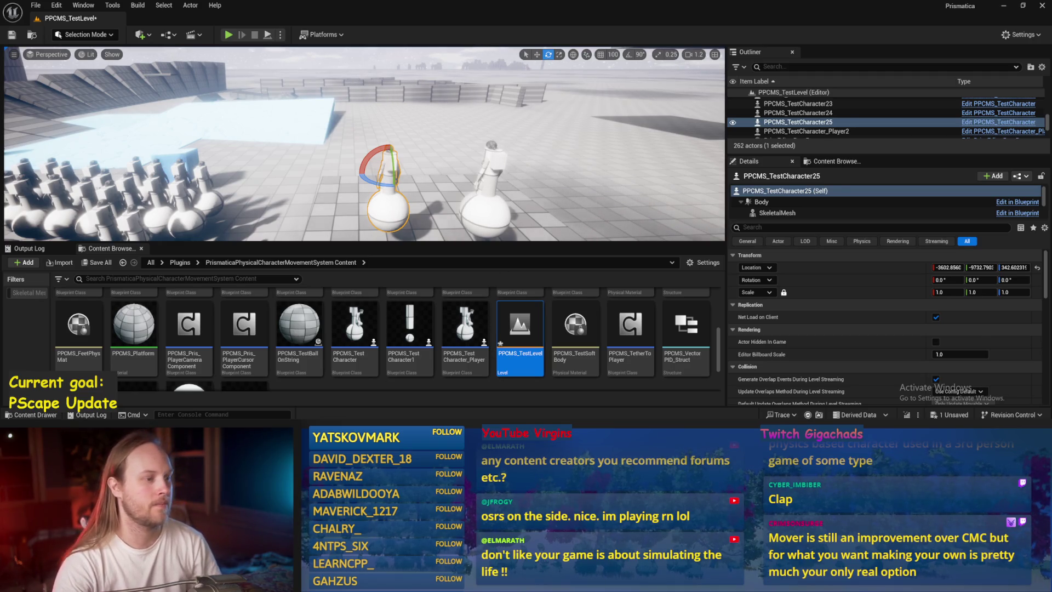
left_click(438, 219)
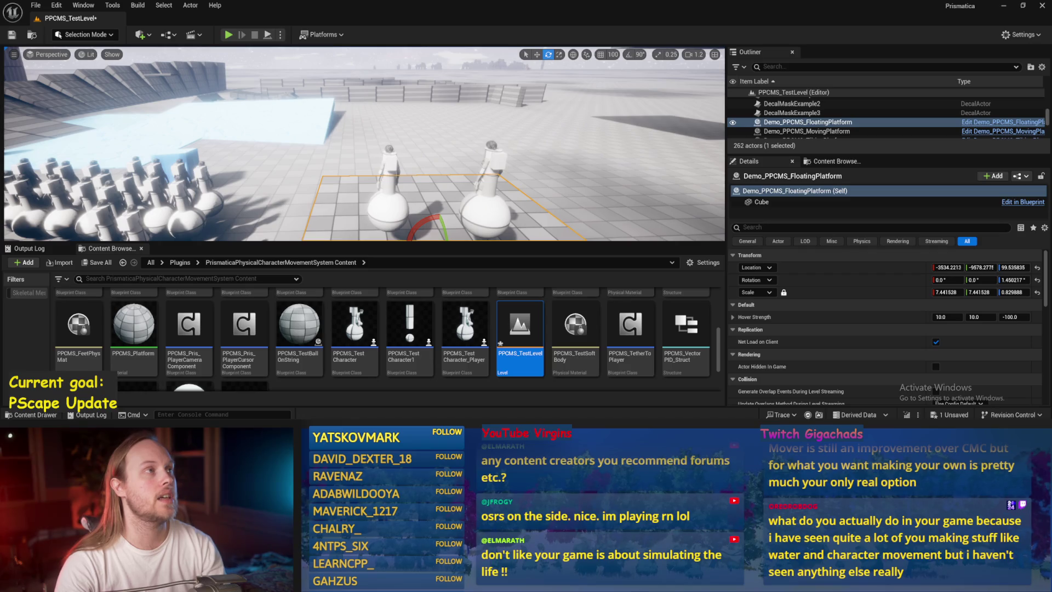
key("w")
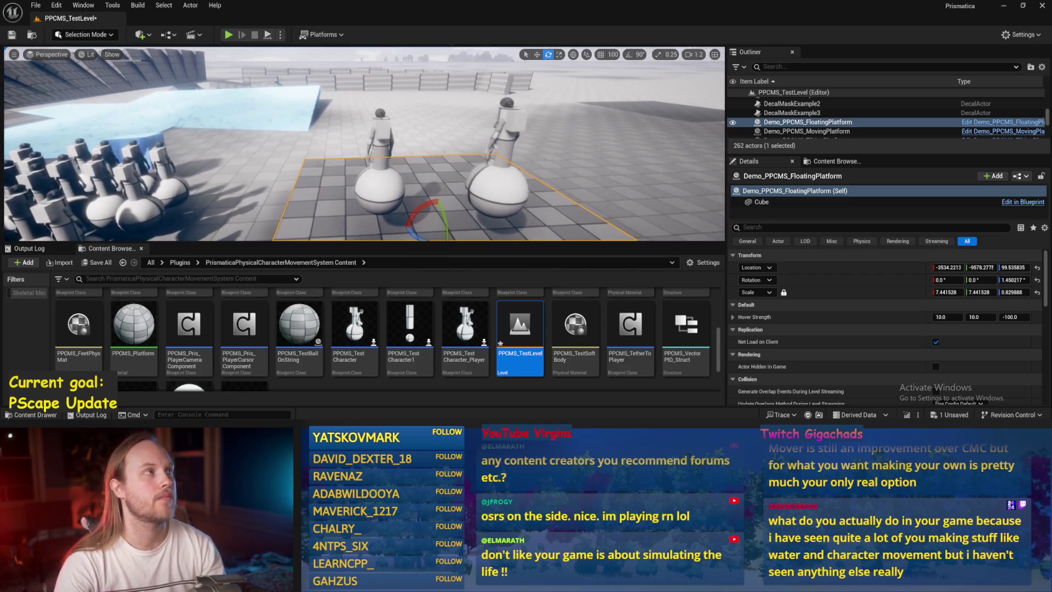
key("d")
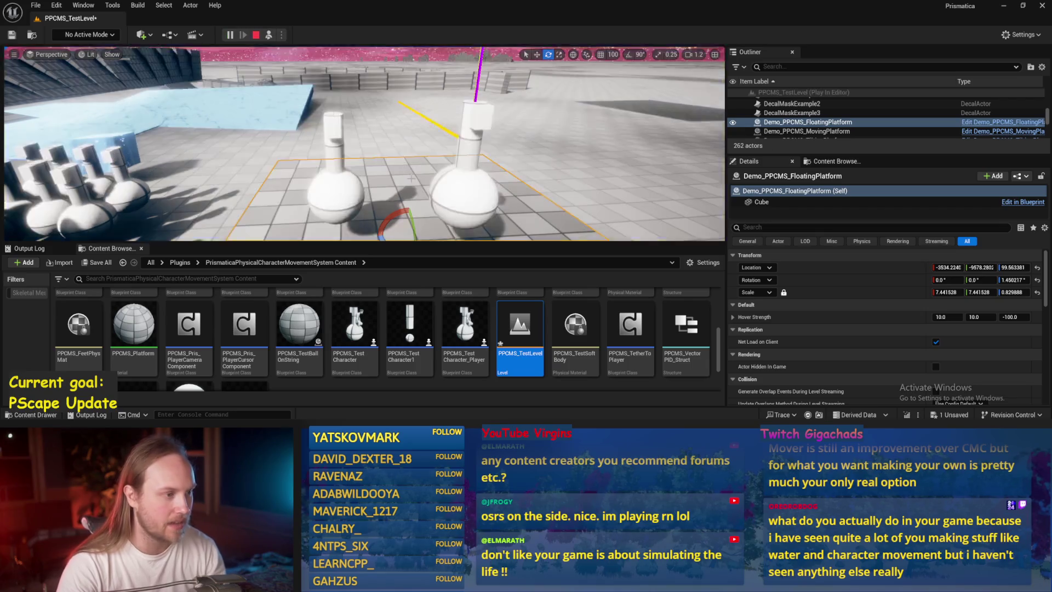
Start Play In Editor with Alt+P and make the play view fill the screen
left_click(403, 181)
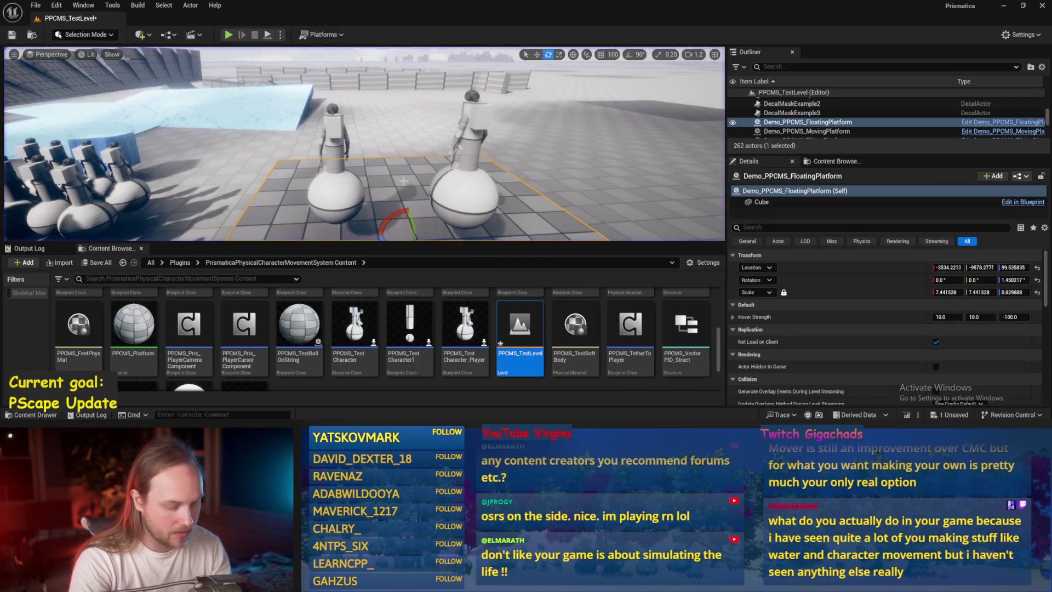
key("alt+p")
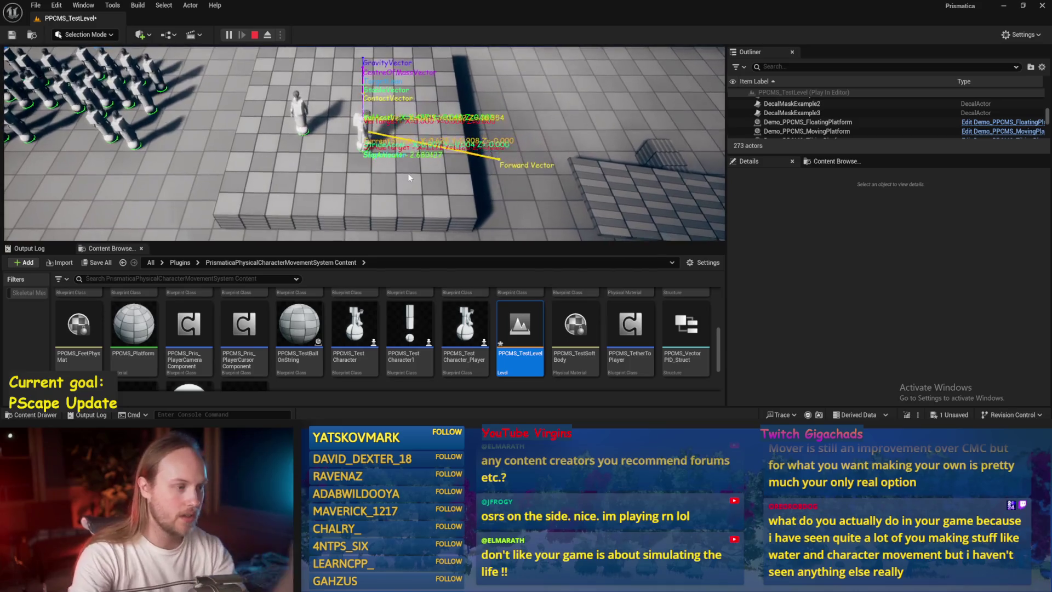
key("F11")
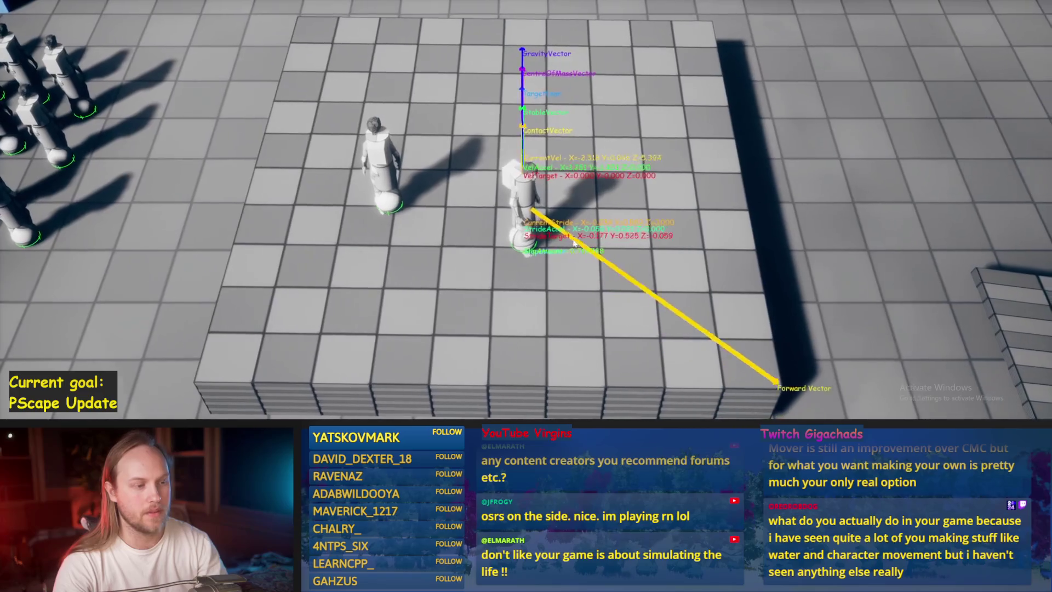
Steer the character left, onto the raised platform and toward the crowd, then stop playing
key("a")
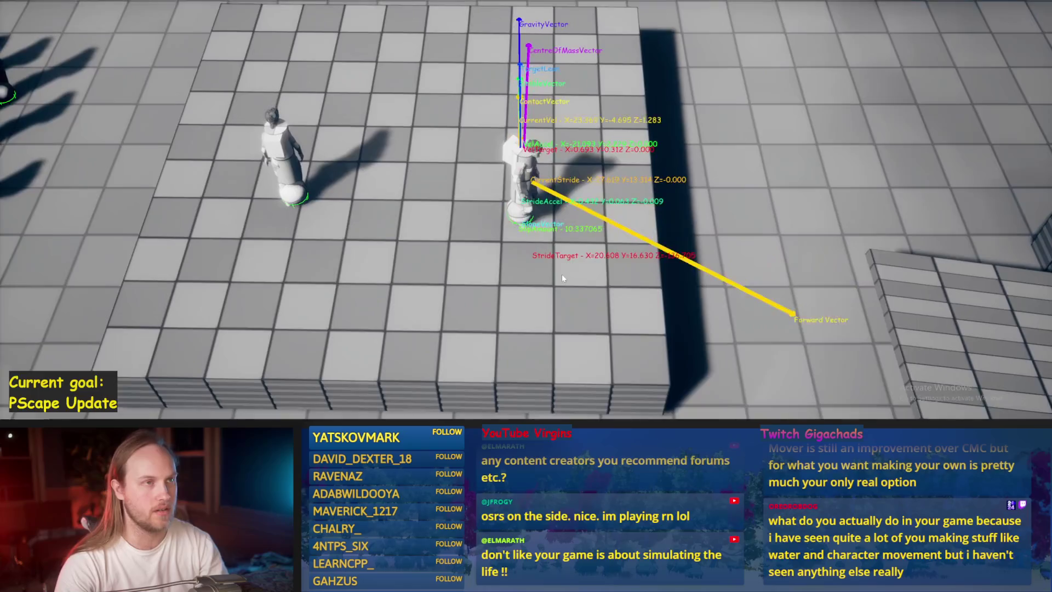
key("a")
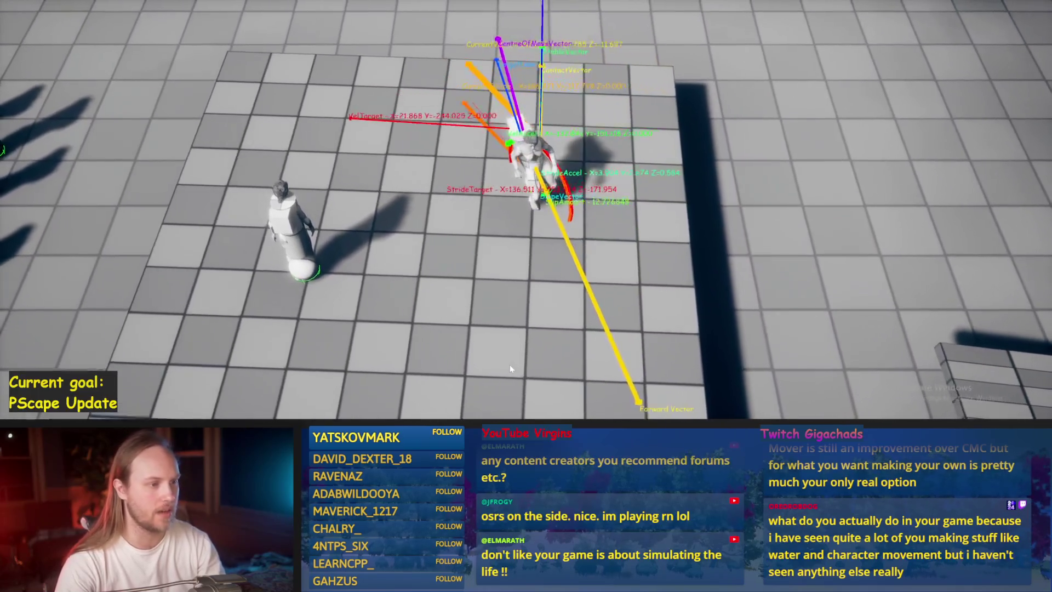
key("s")
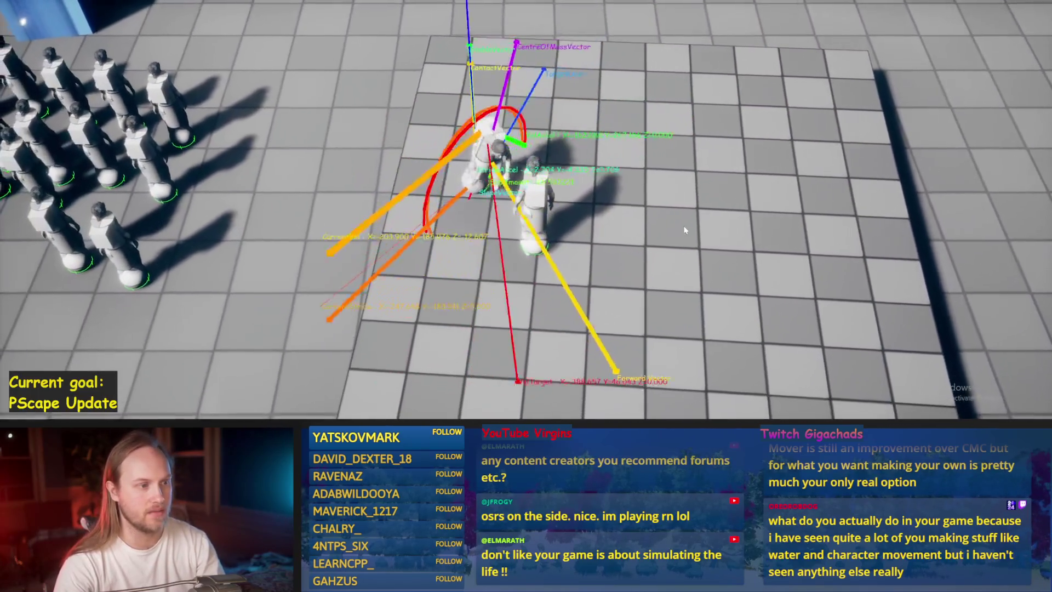
key("d")
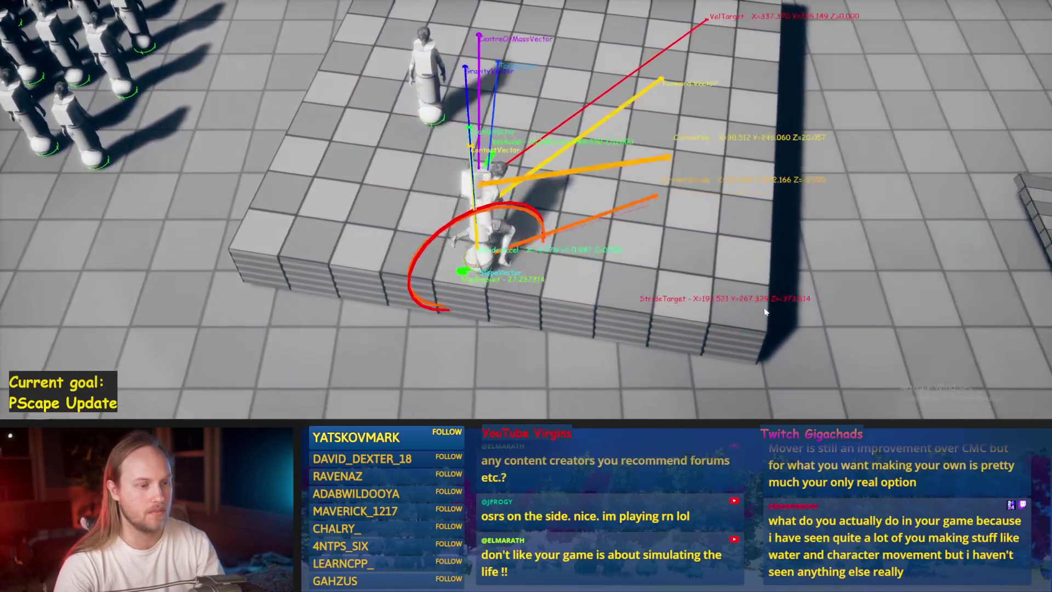
key("a")
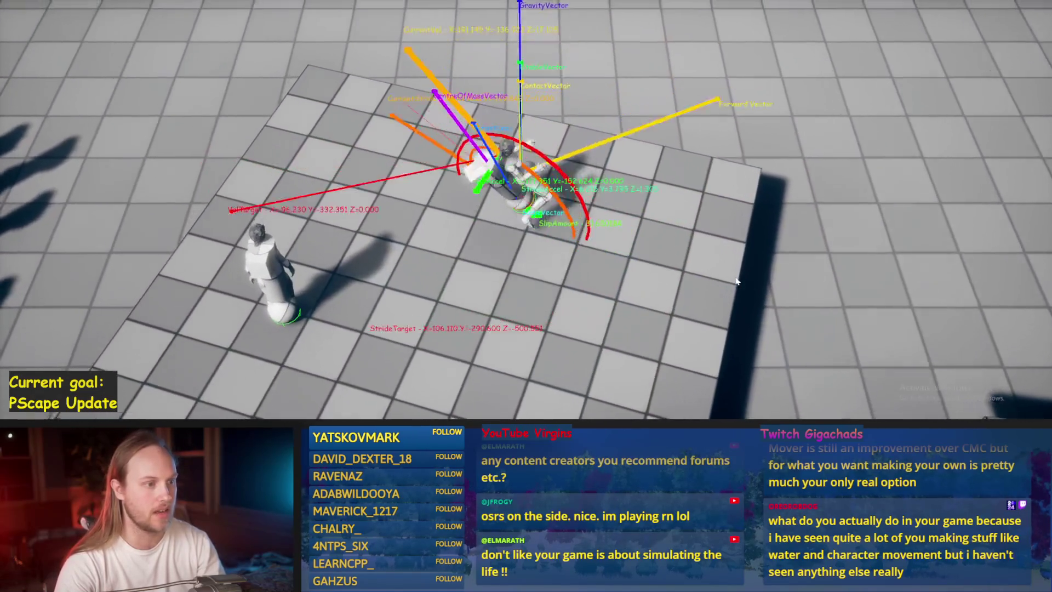
key("w")
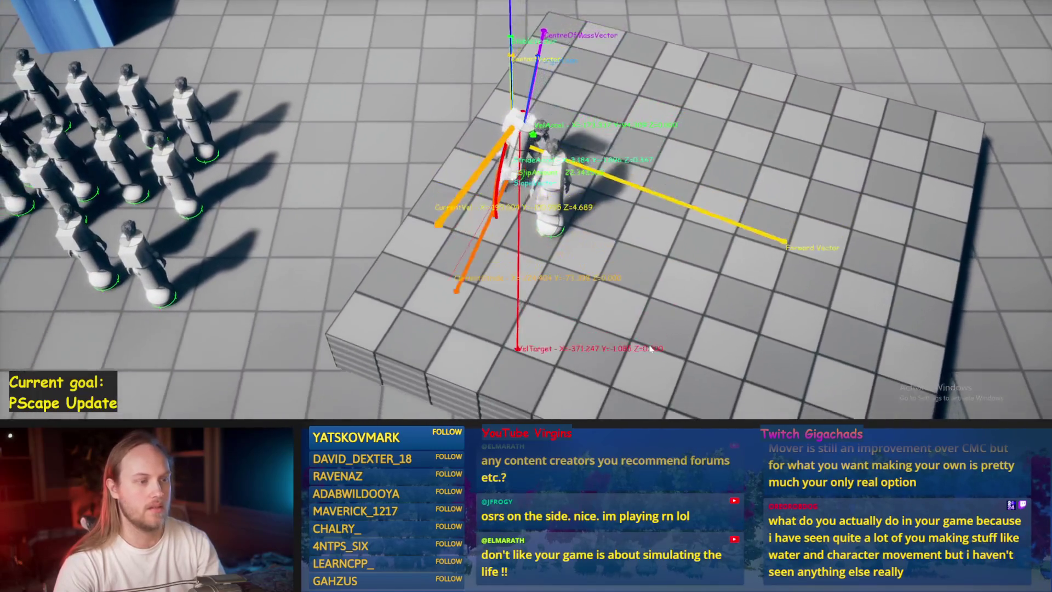
key("d")
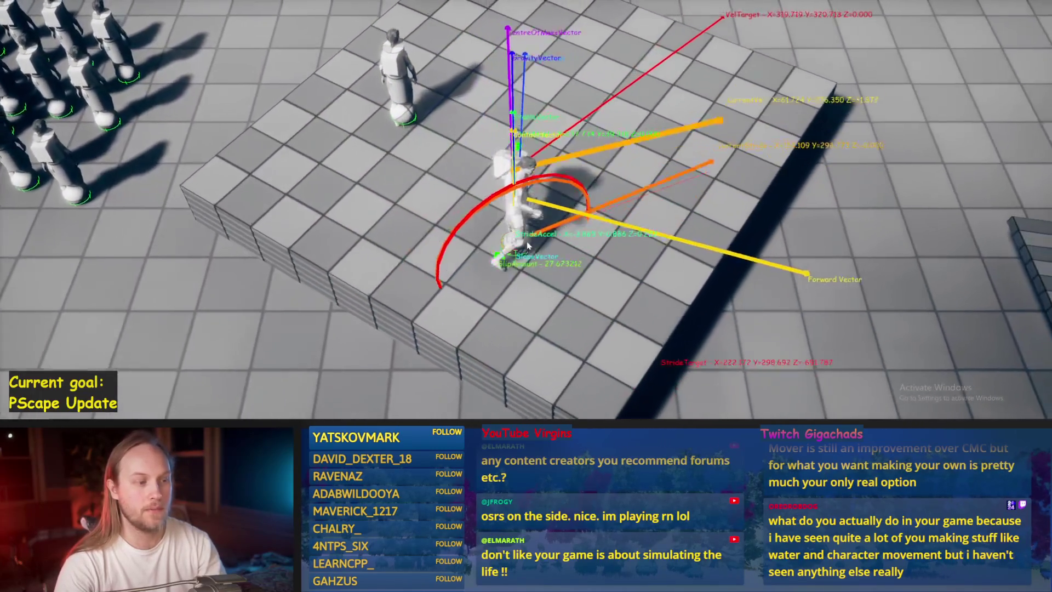
key("a")
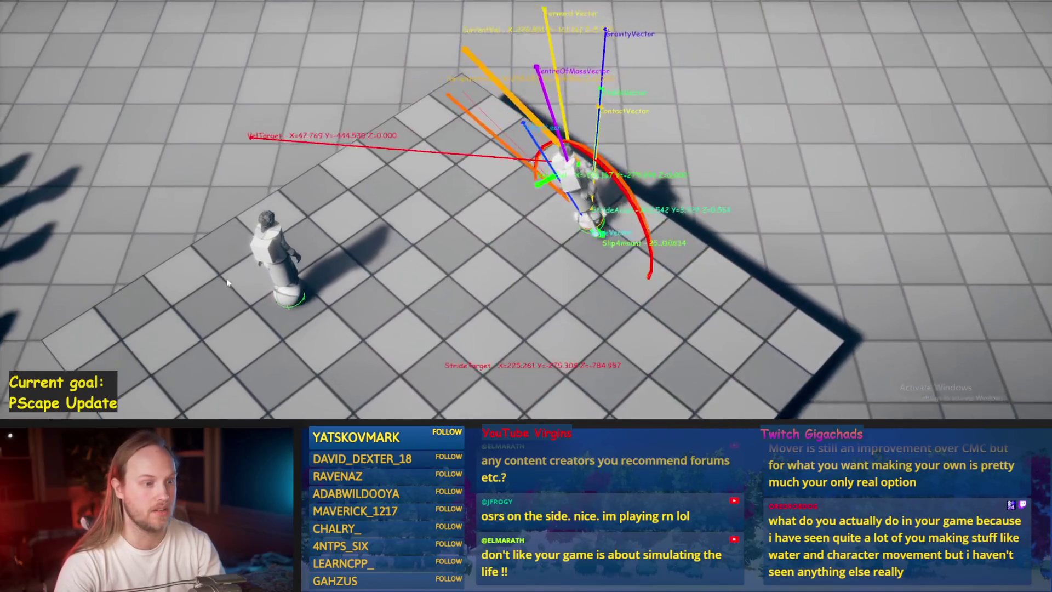
key("w")
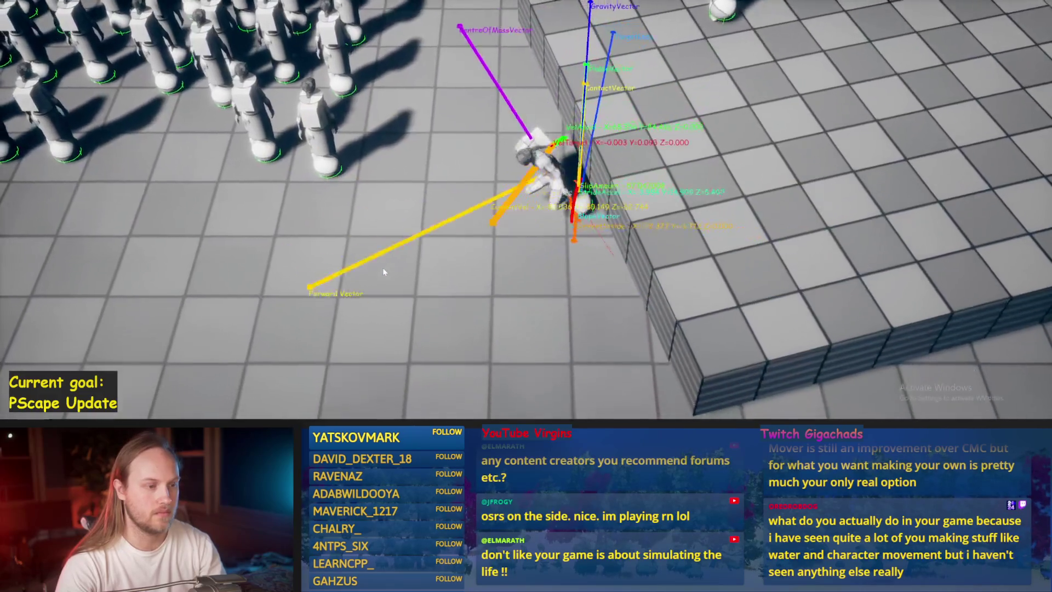
key("w")
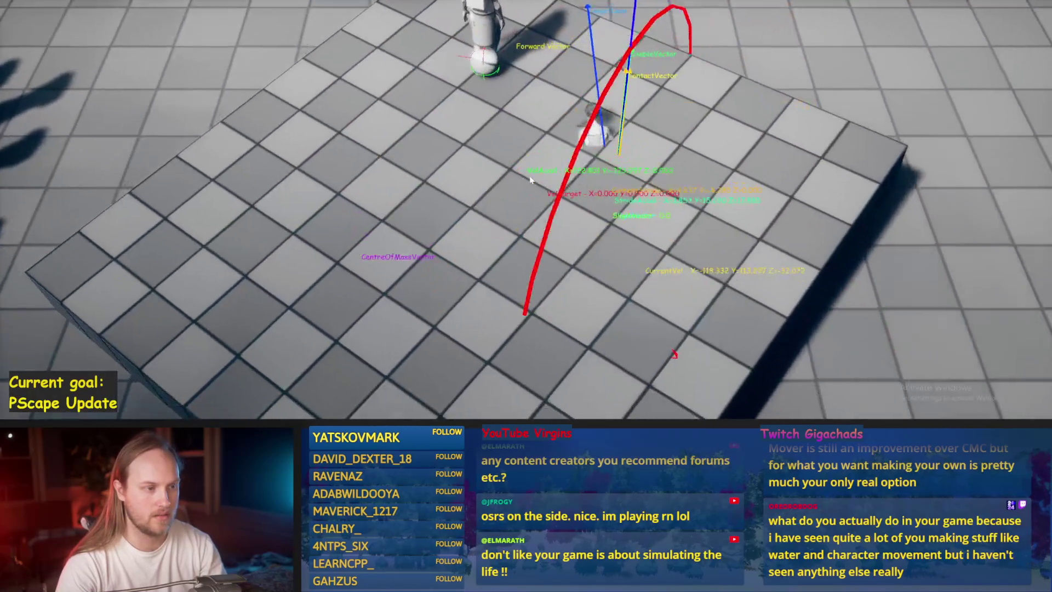
key("Escape")
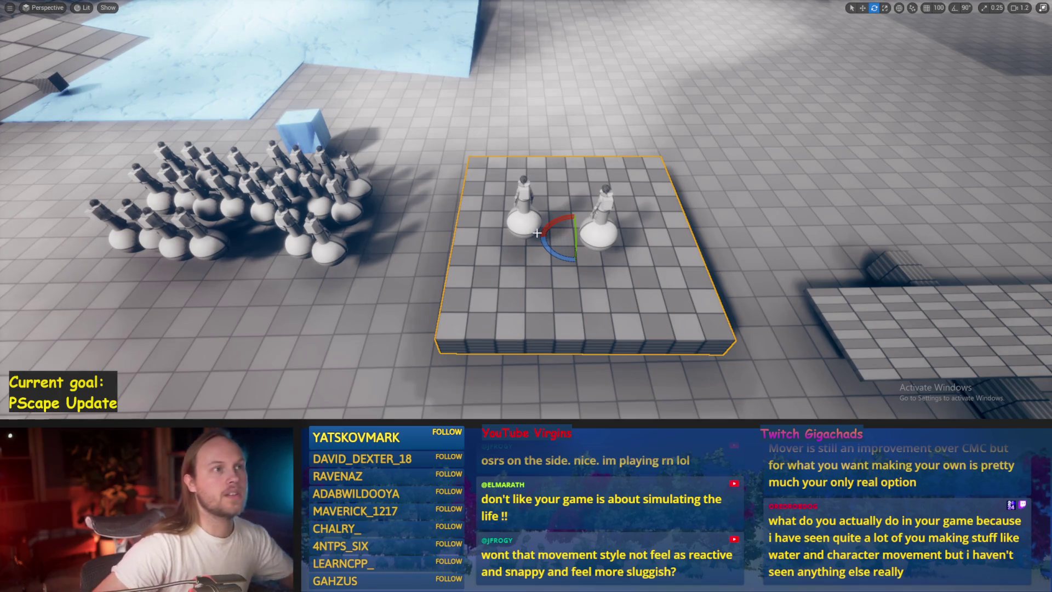
Tilt the platform into a slope and start playing the level again
left_click_drag(539, 234, 544, 239)
key("alt+p")
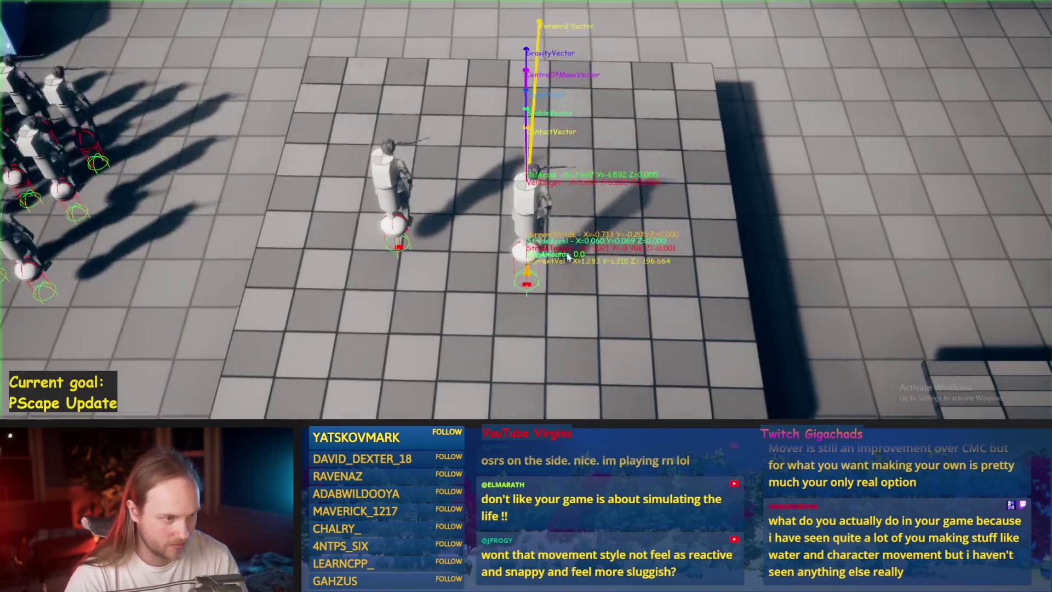
key("w")
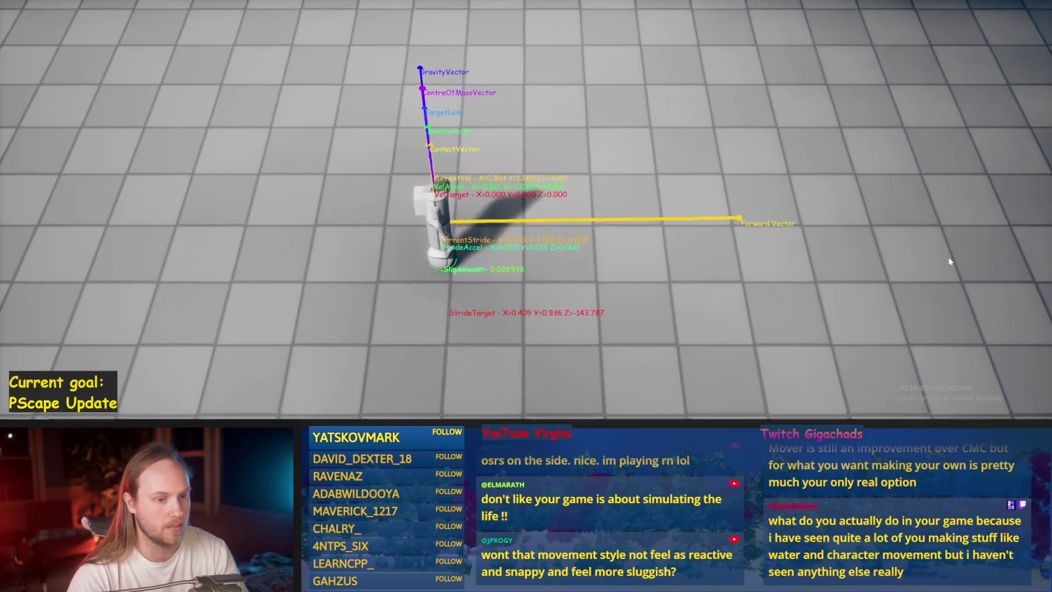
Walk the character left, right and diagonally forward-left, then end the play session
key("a")
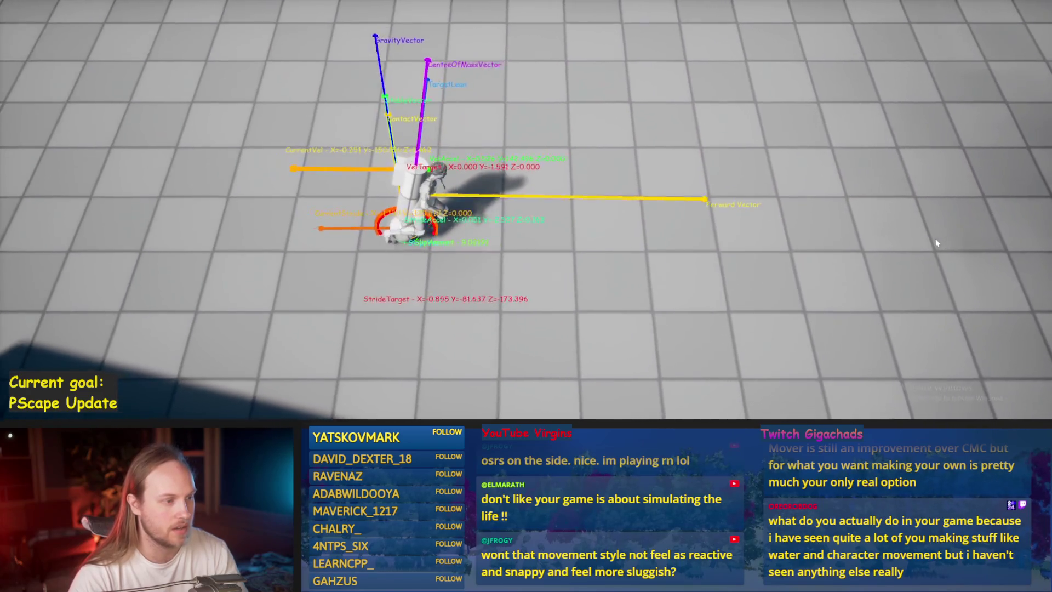
key("d")
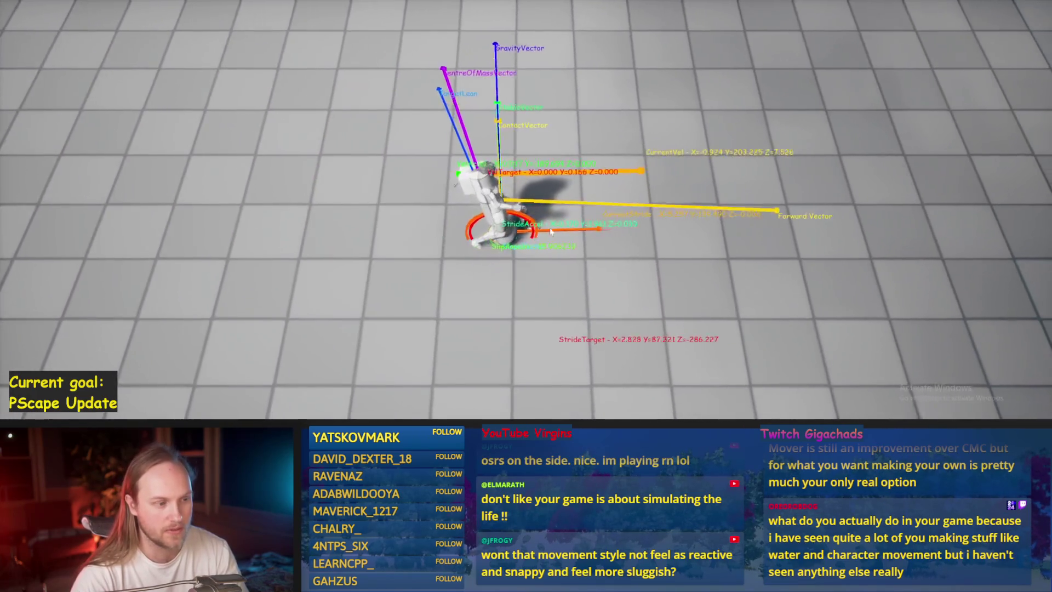
key("a")
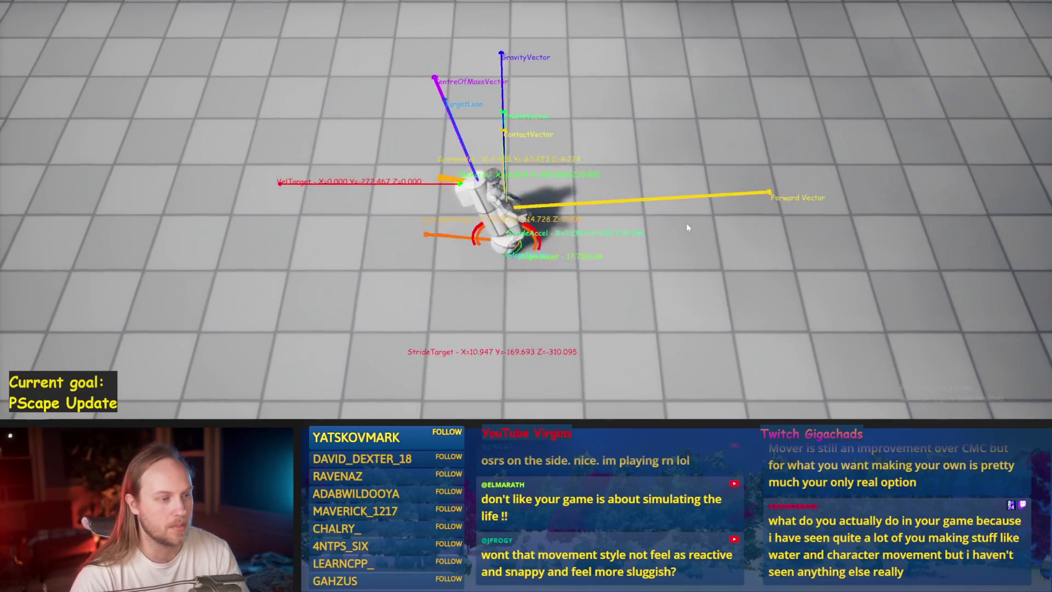
key("w")
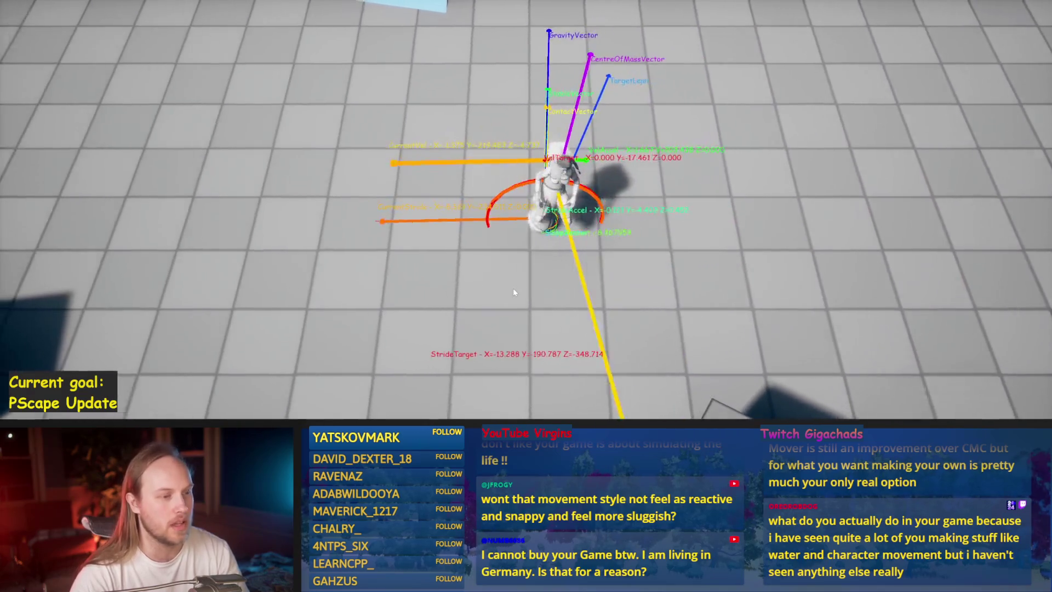
key("Escape")
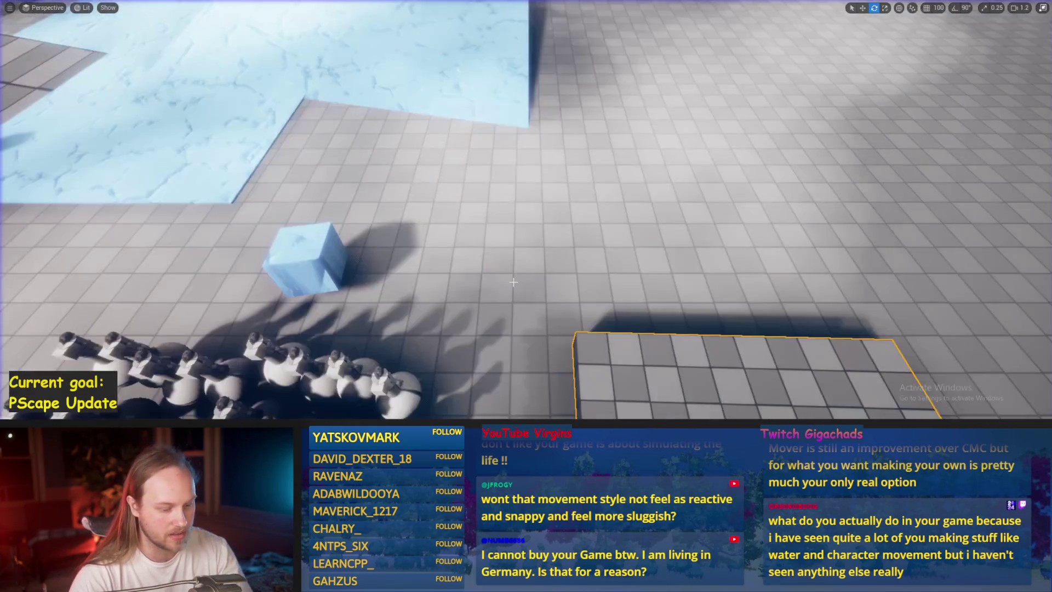
key("F11")
Open PPCMS_TestCharacter and move its TestCube component higher in the blueprint viewport
double_click(369, 334)
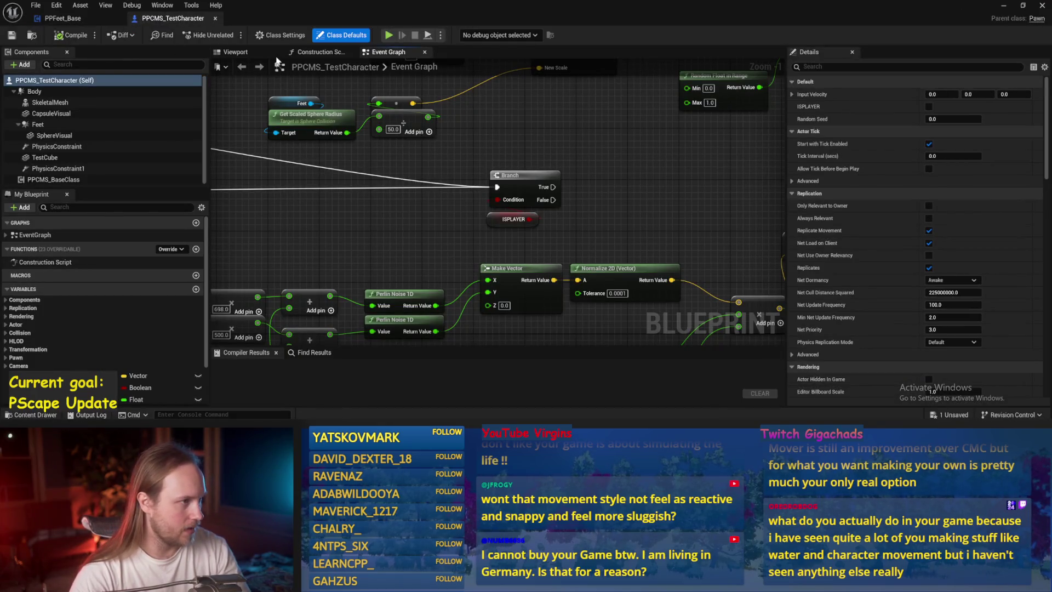
left_click(253, 53)
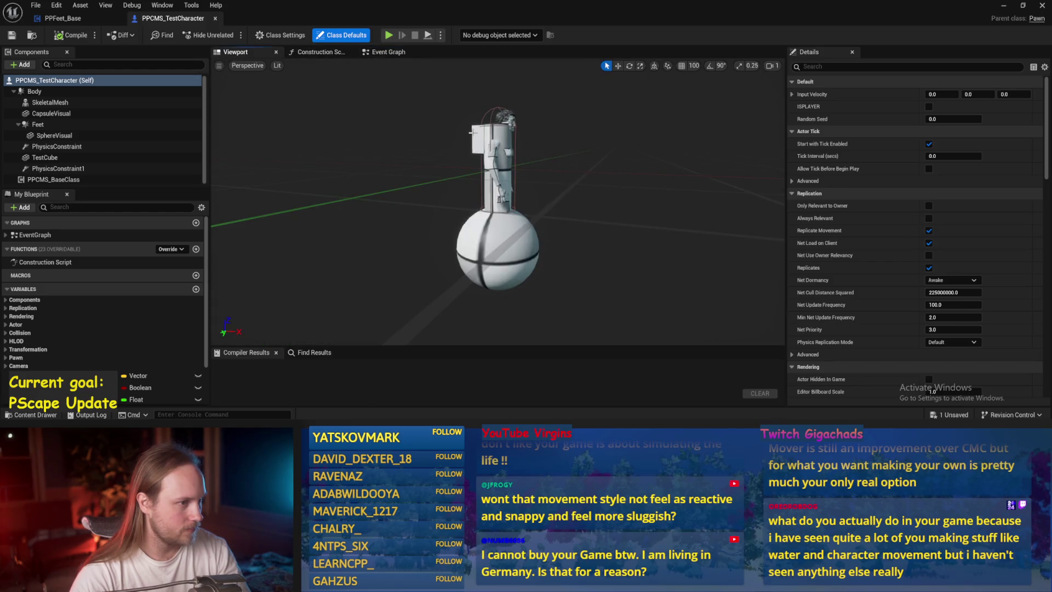
left_click(472, 132)
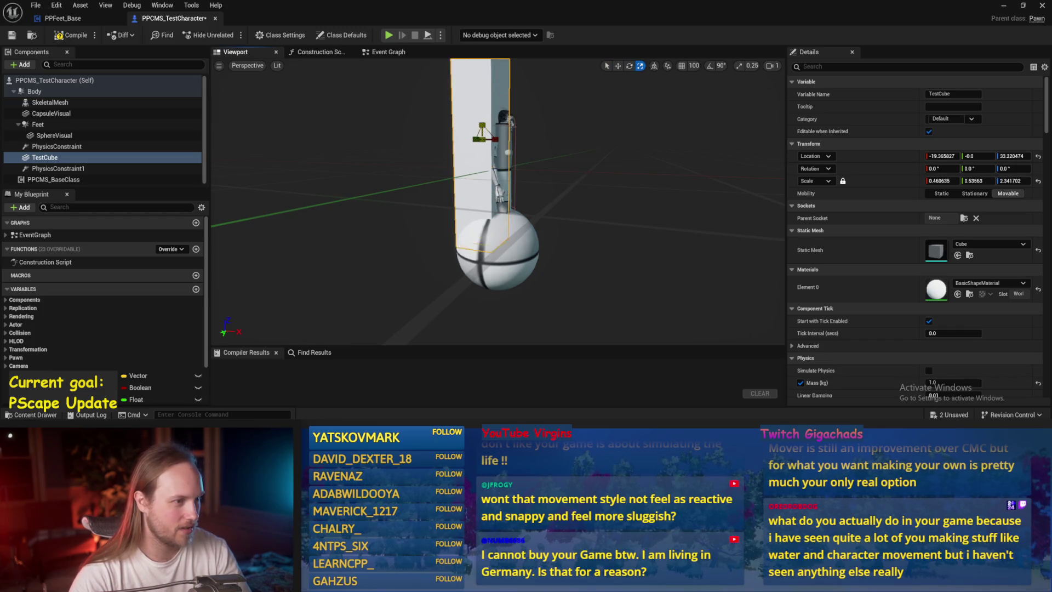
left_click_drag(488, 132, 486, 129)
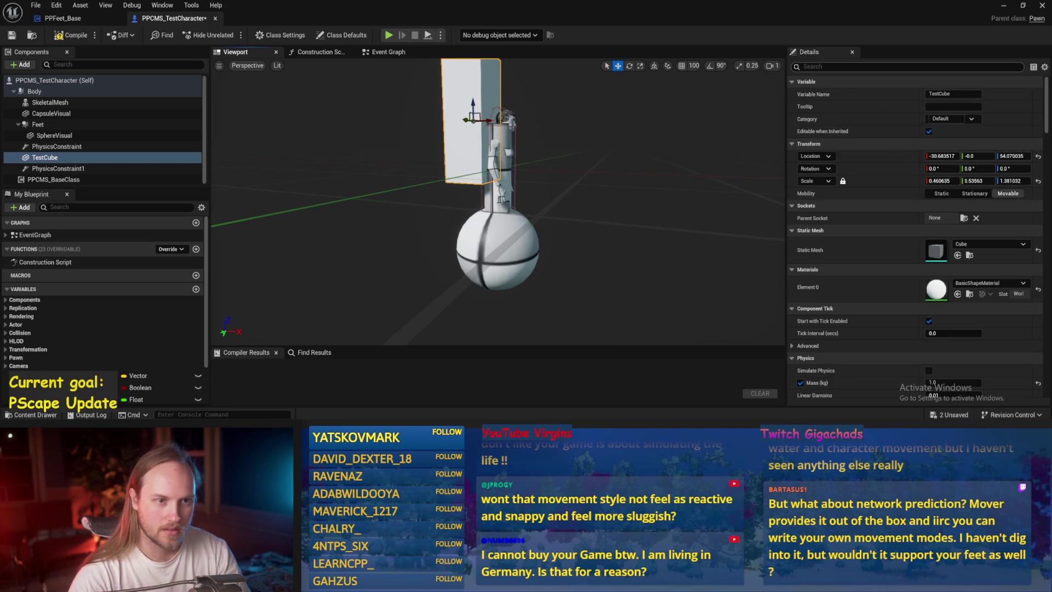
Set the TestCube mass to 40 kg, compile, and simulate the test level with Alt+S
type("mass")
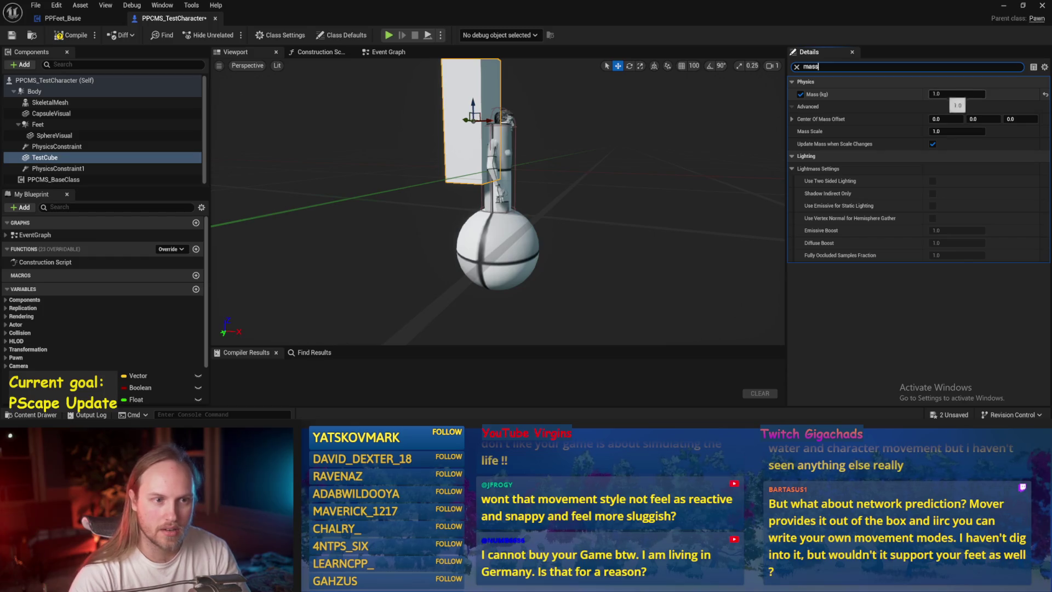
type("40")
key("Return")
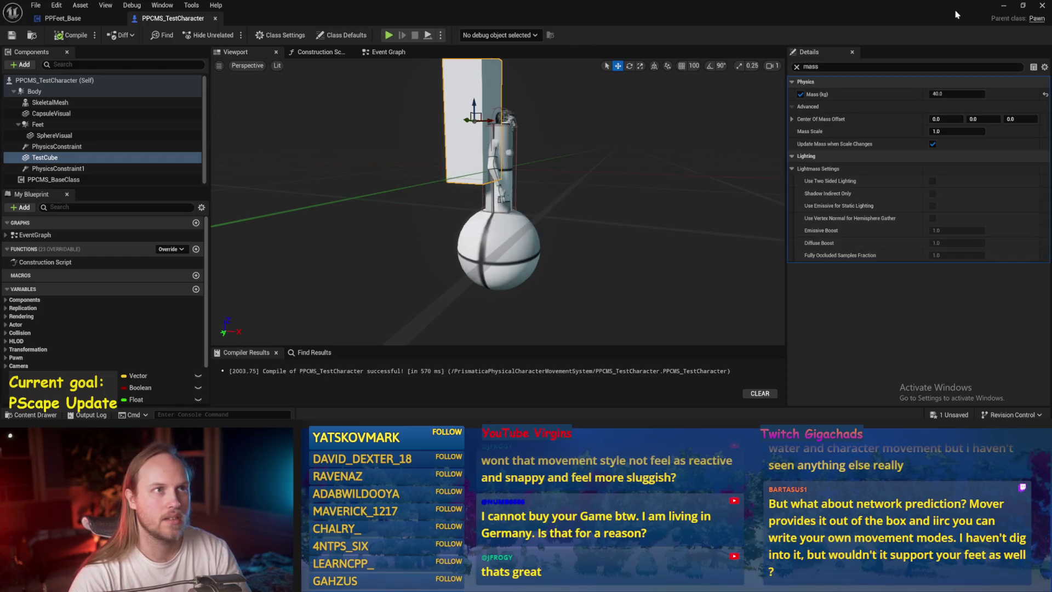
left_click(1003, 8)
key("alt+s")
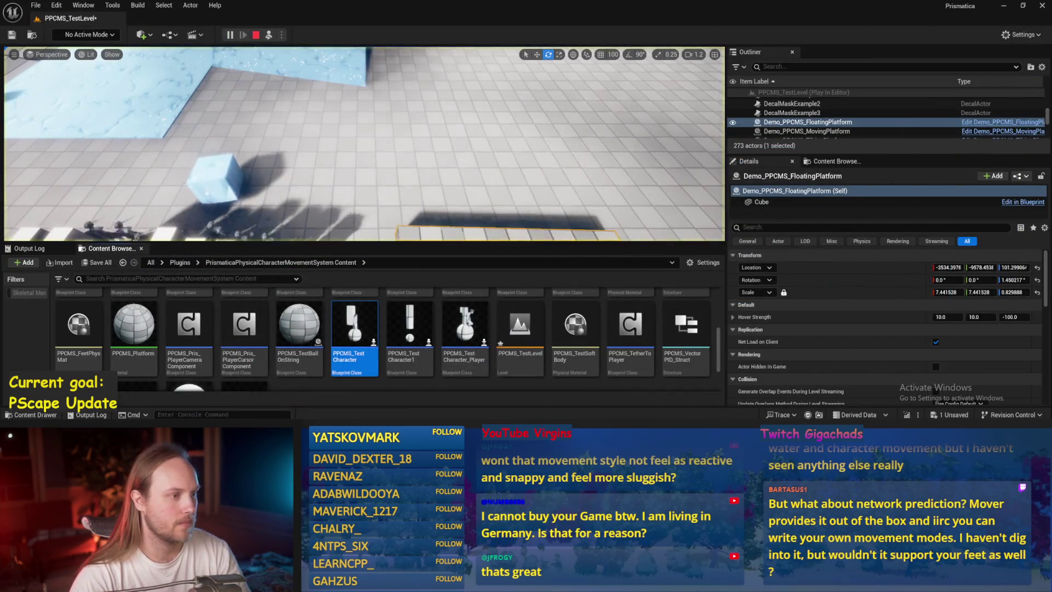
right_click(472, 105)
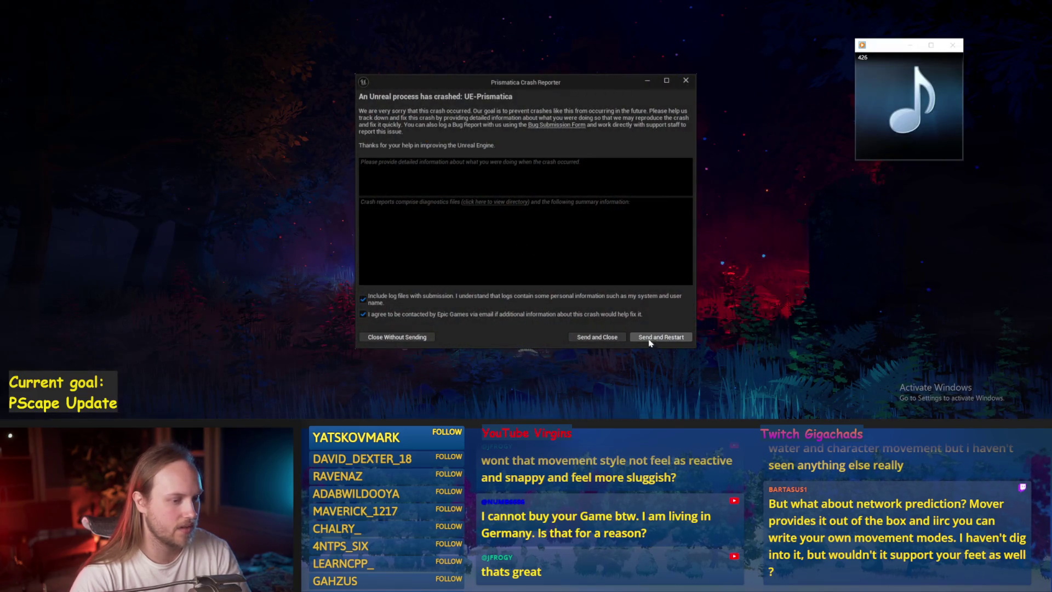
Send the crash report and restart, answering both SmoothSyncPlugin compatibility prompts
left_click(650, 340)
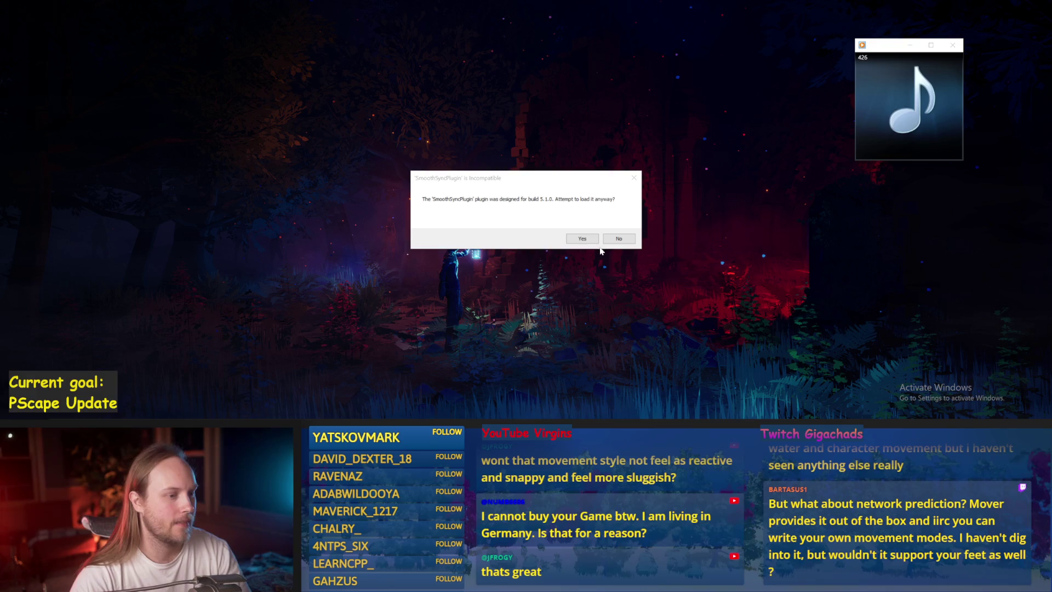
left_click(582, 238)
left_click(575, 238)
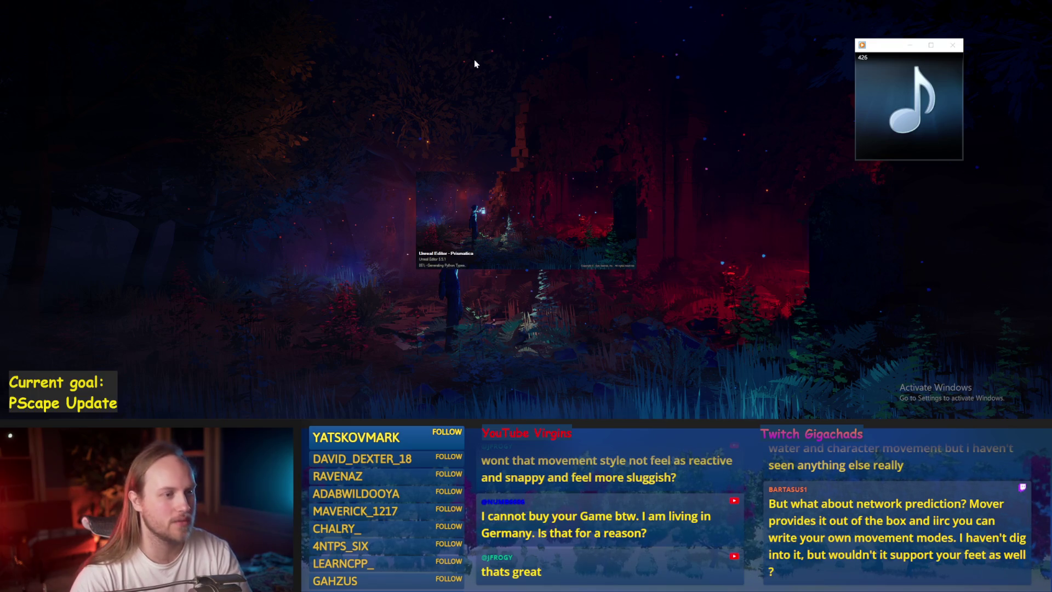
key("alt+Tab")
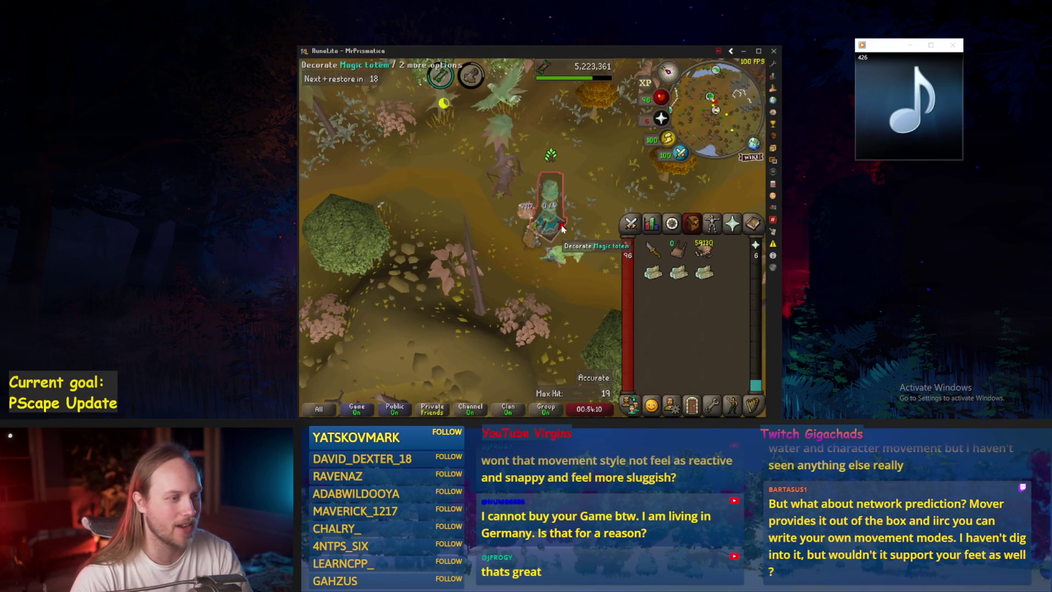
At the Magic totem, pick and confirm an item to cut, then return to Unreal
left_click(549, 202)
left_click(678, 272)
left_click(652, 249)
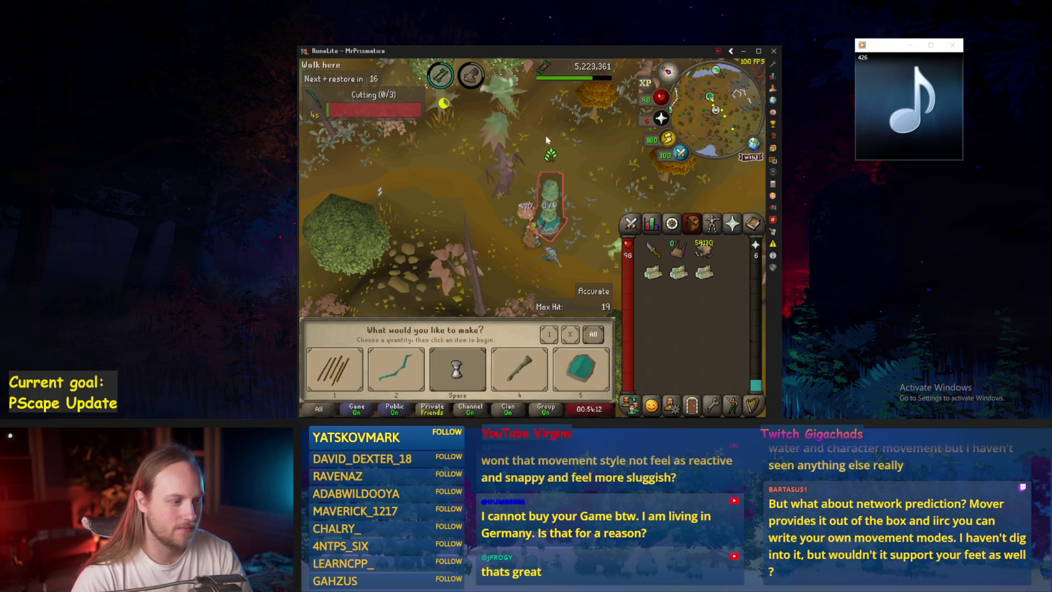
key("space")
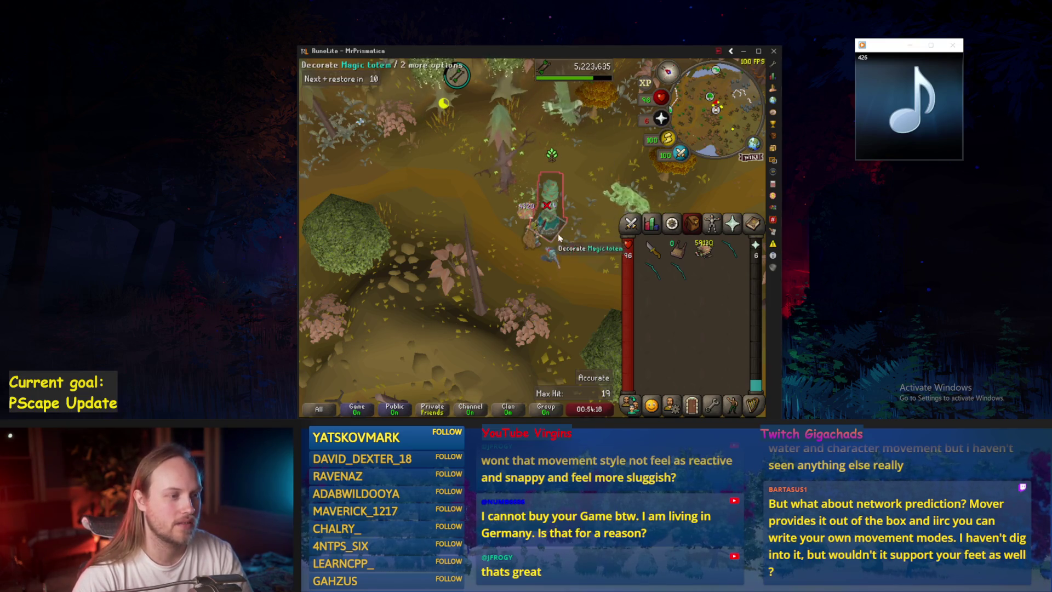
key("alt+Tab")
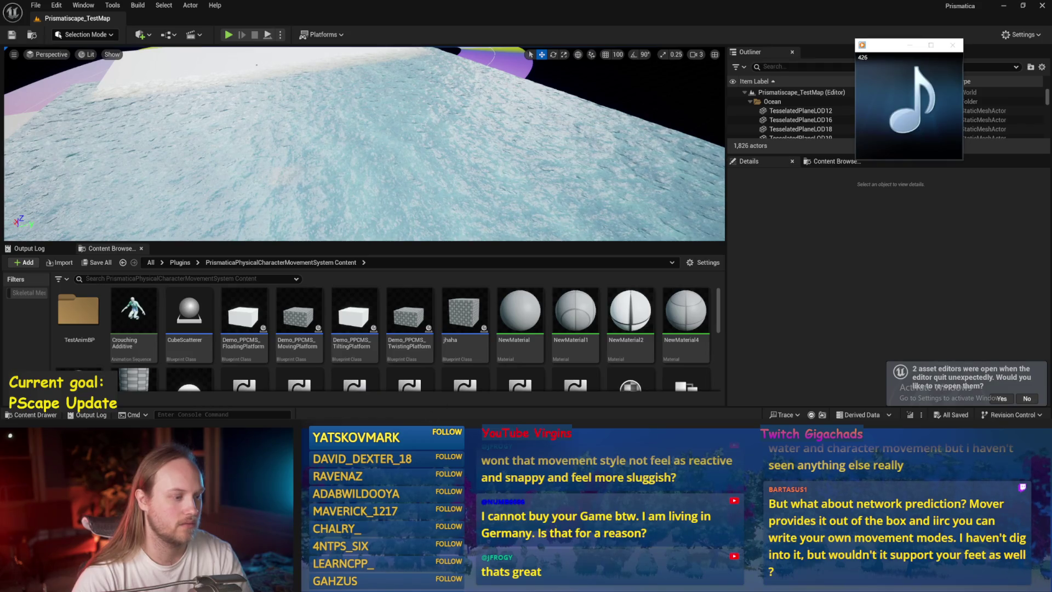
Minimize RuneLite, fly the viewport over the ocean, and save all modified Prismatiscape_TestMap packages
key("alt+Tab")
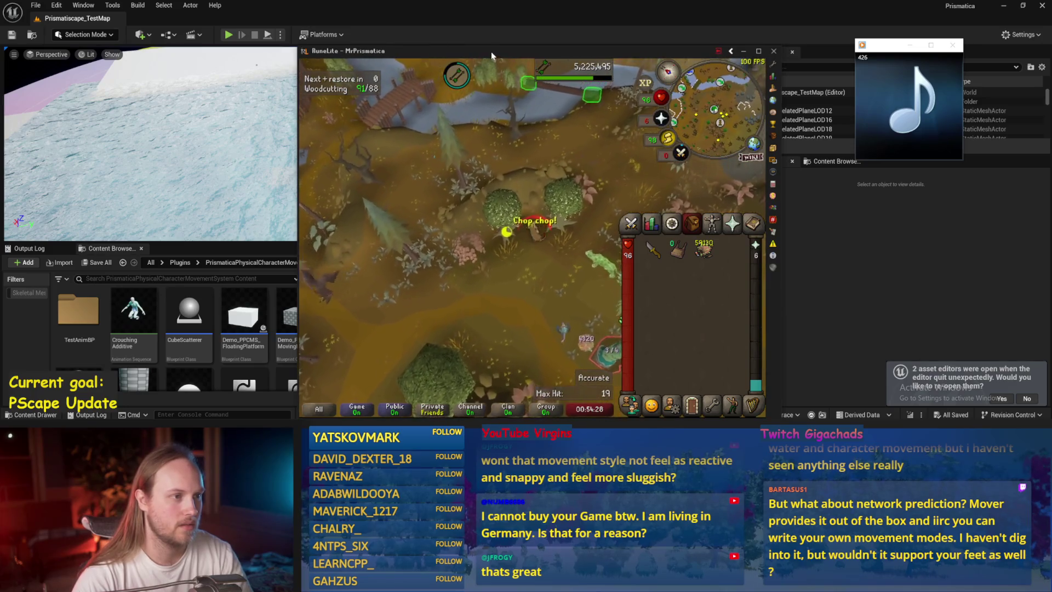
left_click(744, 51)
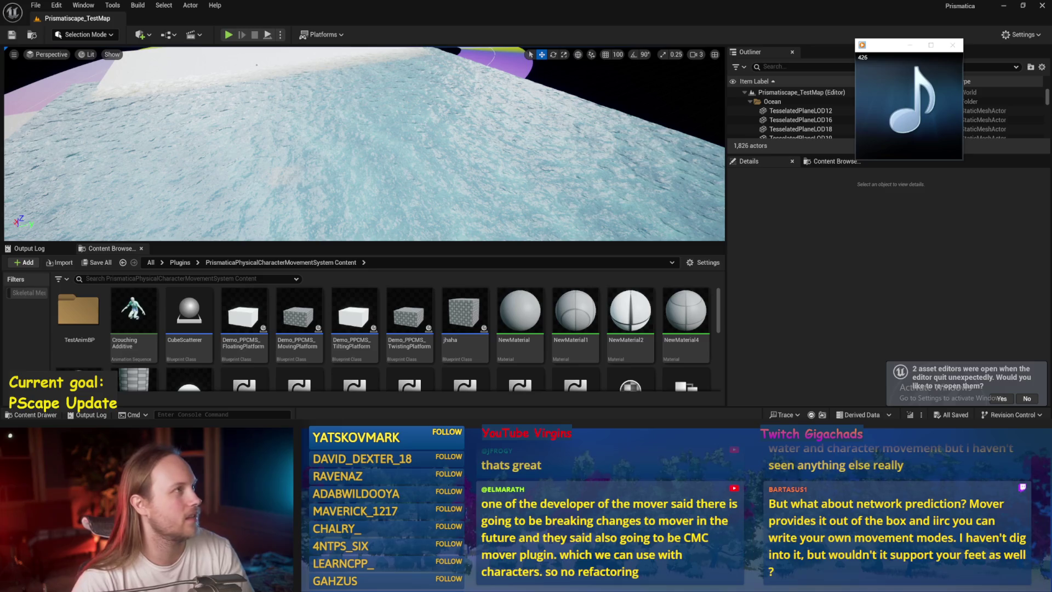
scroll(363, 144, "up", 2)
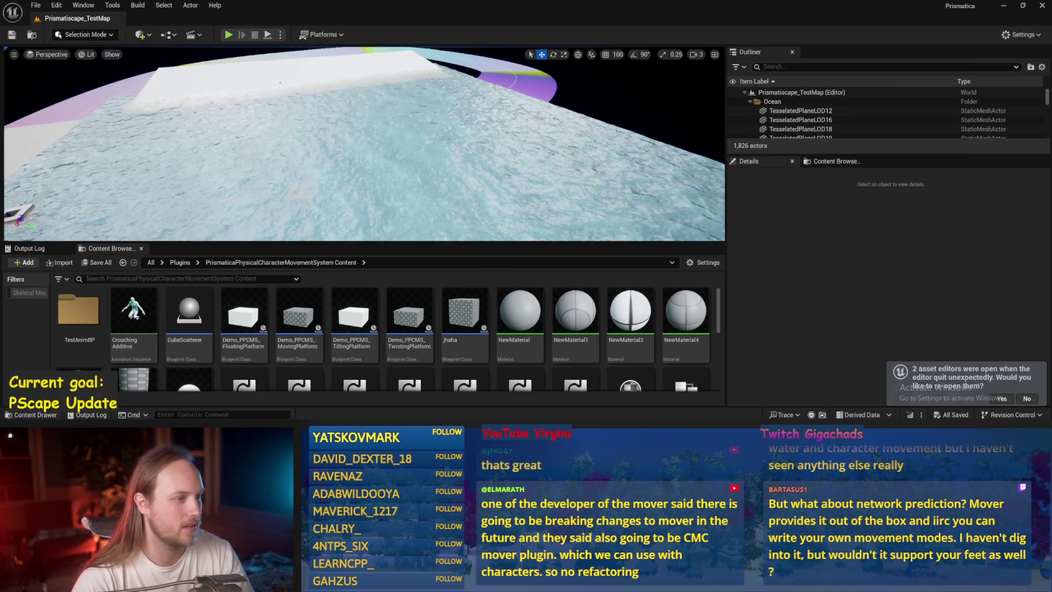
key("ctrl+s")
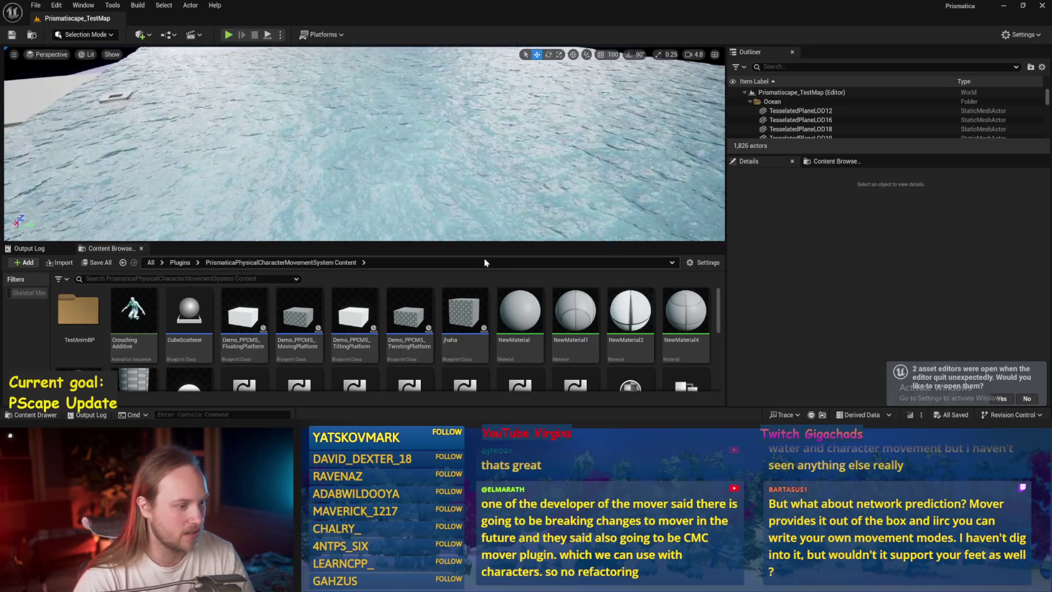
scroll(364, 143, "down", 3)
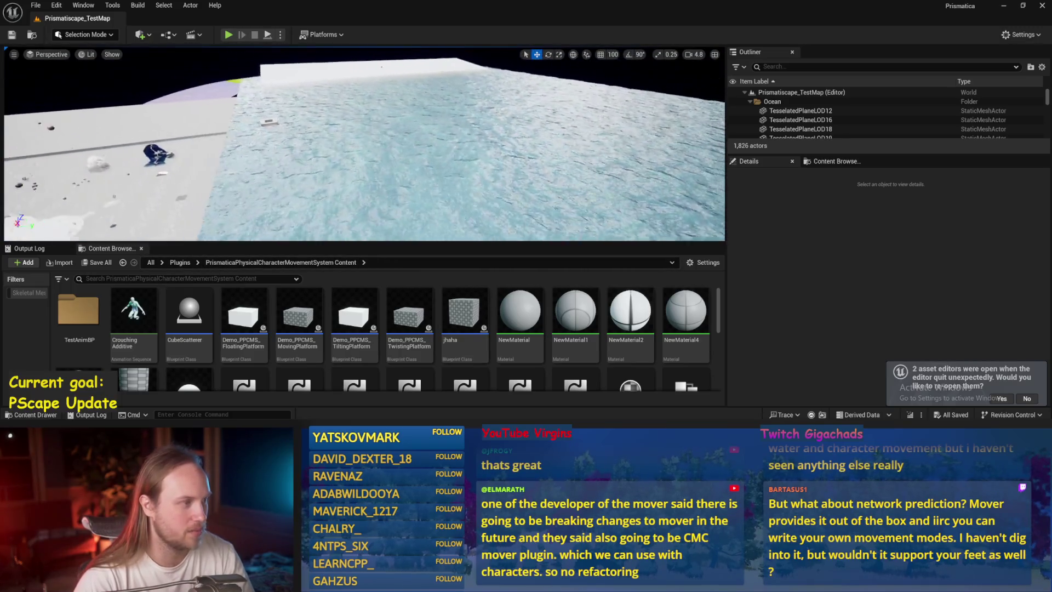
key("ctrl+s")
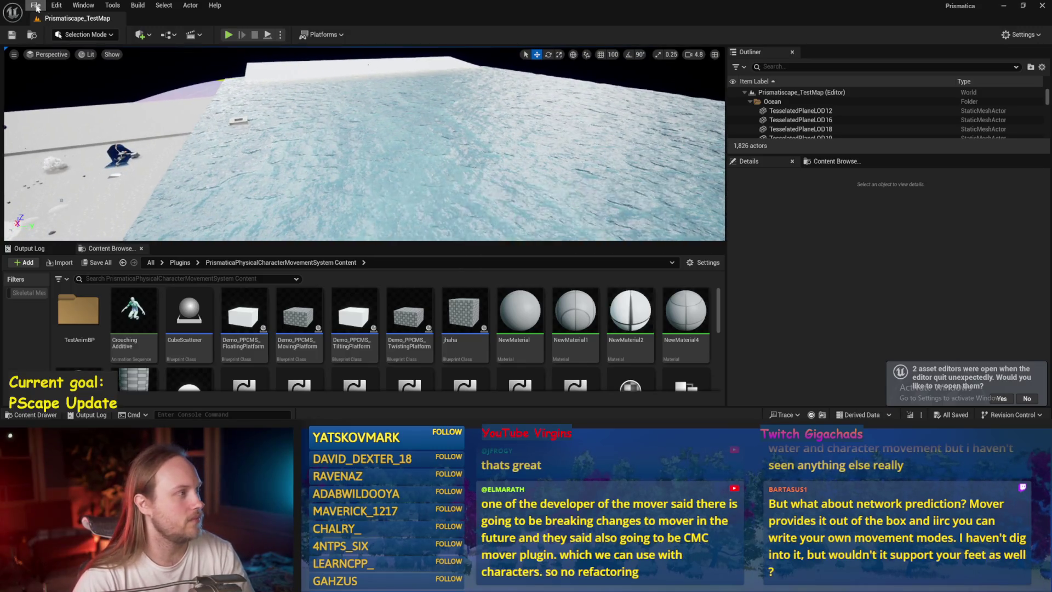
left_click(36, 5)
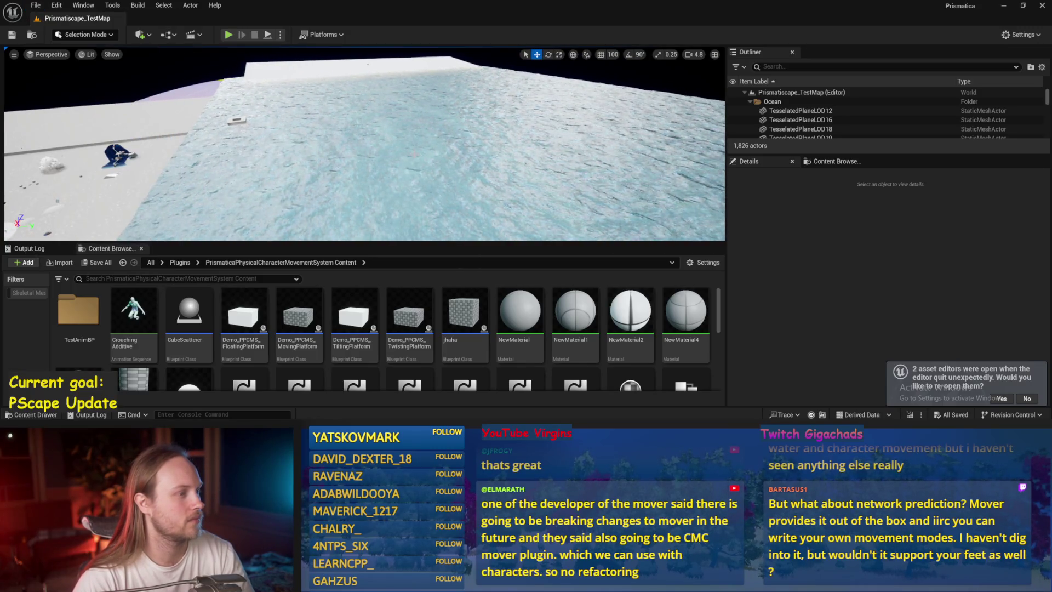
scroll(79, 142, "up", 5)
scroll(364, 144, "up", 5)
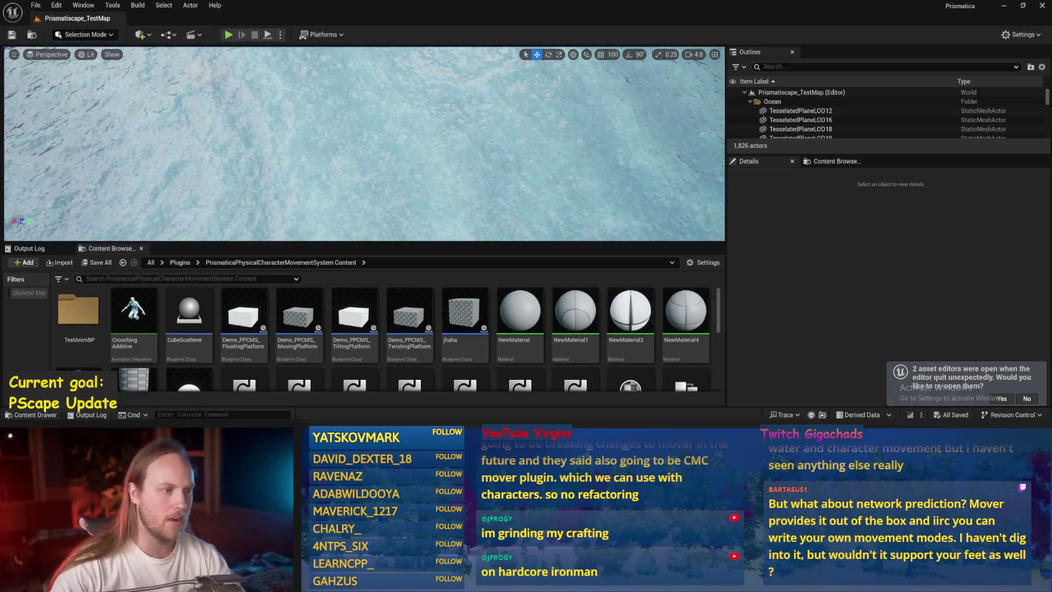
Open the PPCMS_TestLevel map and play it despite the Blueprint compile errors
scroll(566, 342, "down", 5)
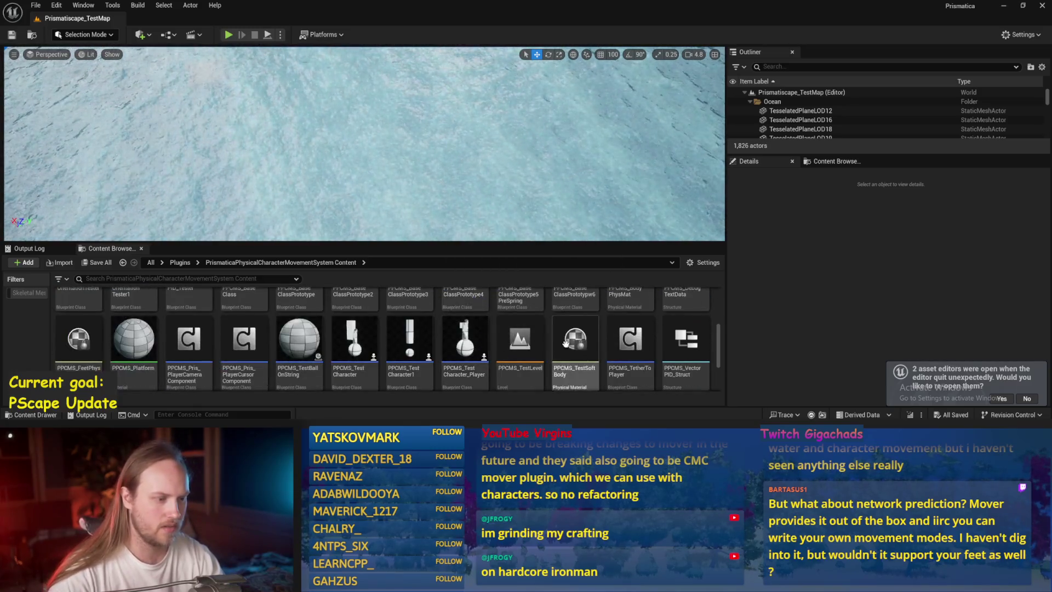
double_click(531, 341)
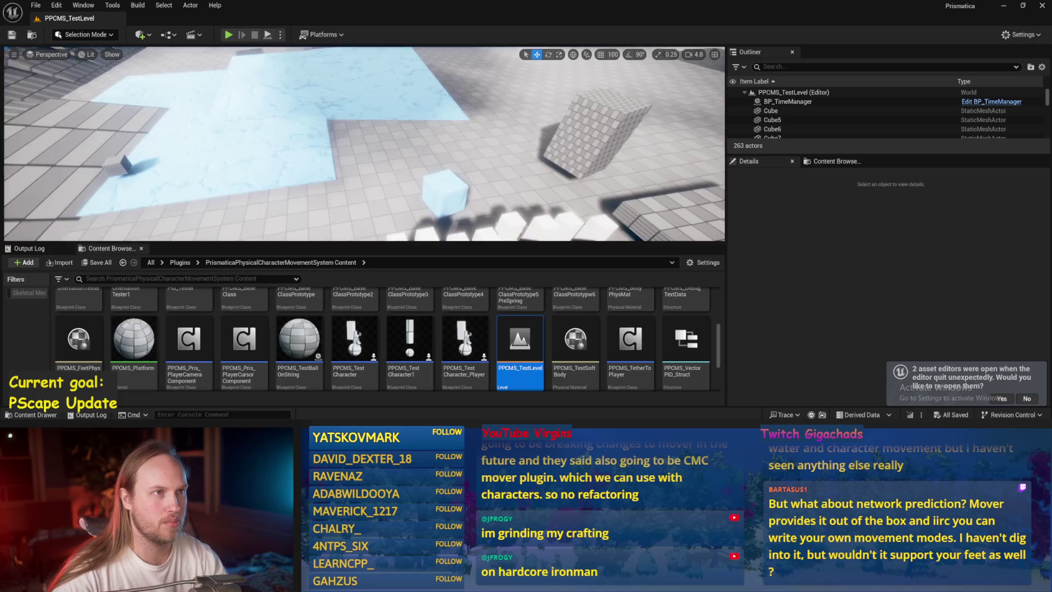
mouse_move(432, 156)
left_mouse_down()
mouse_move(432, 187)
mouse_move(422, 136)
left_mouse_up()
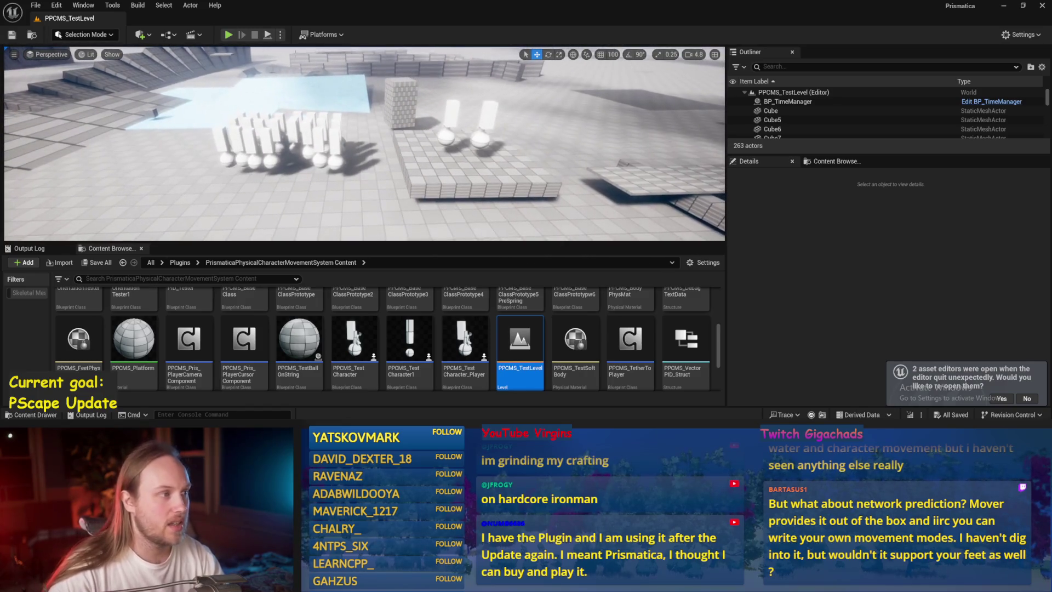
left_click(267, 35)
left_click(606, 232)
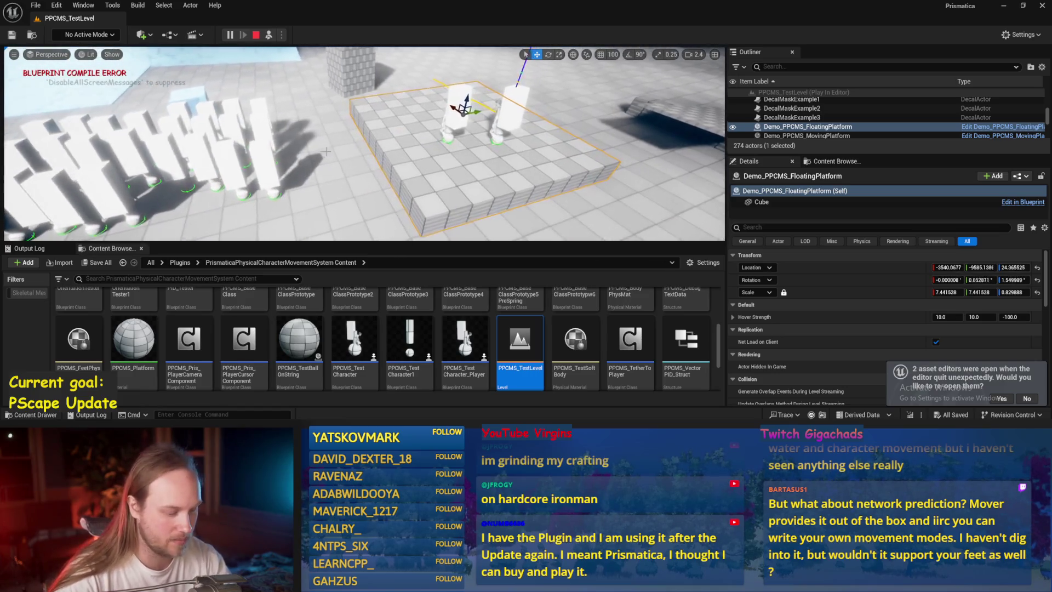
Possess the pawn with F8, go fullscreen, and walk the character forward, back and sideways
key("F8")
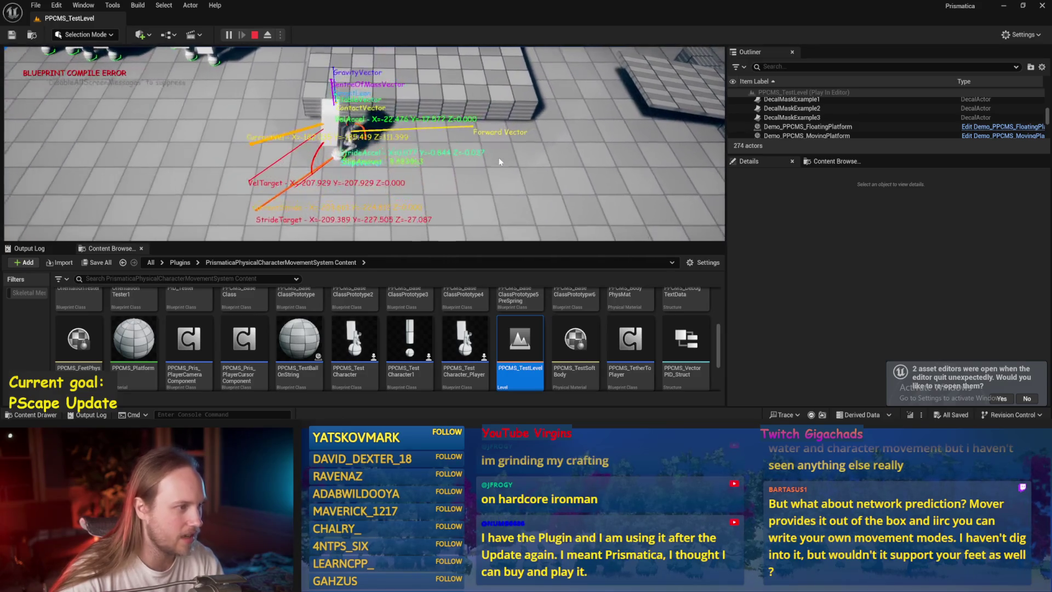
key("F11")
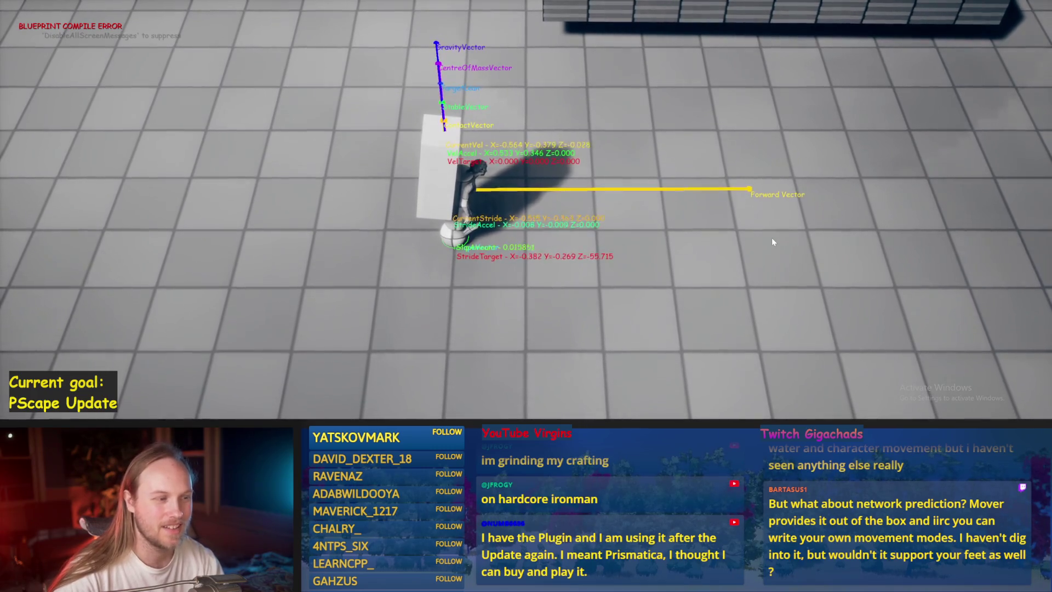
key("w")
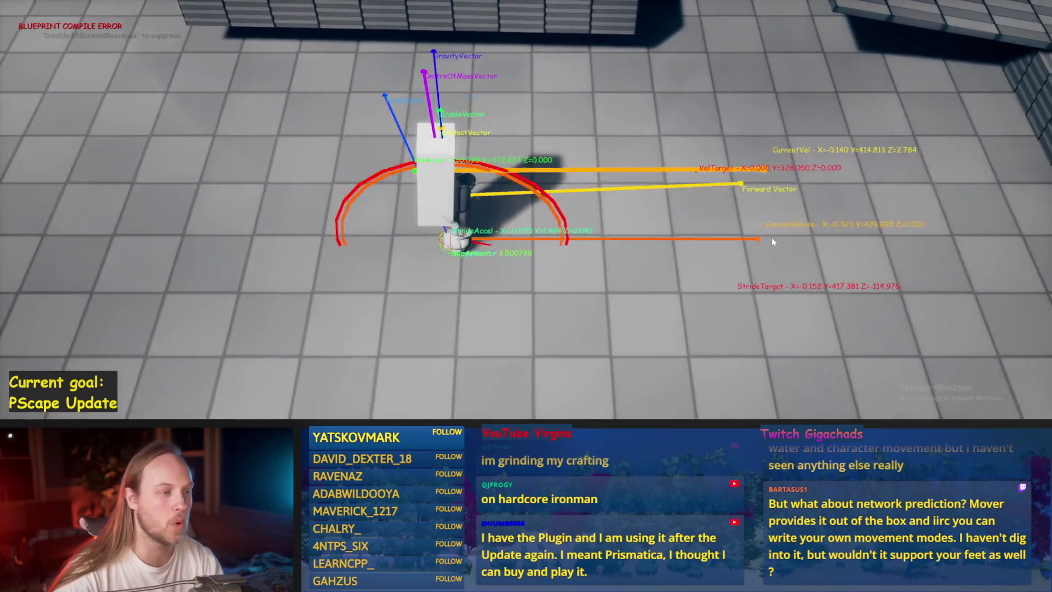
key("s")
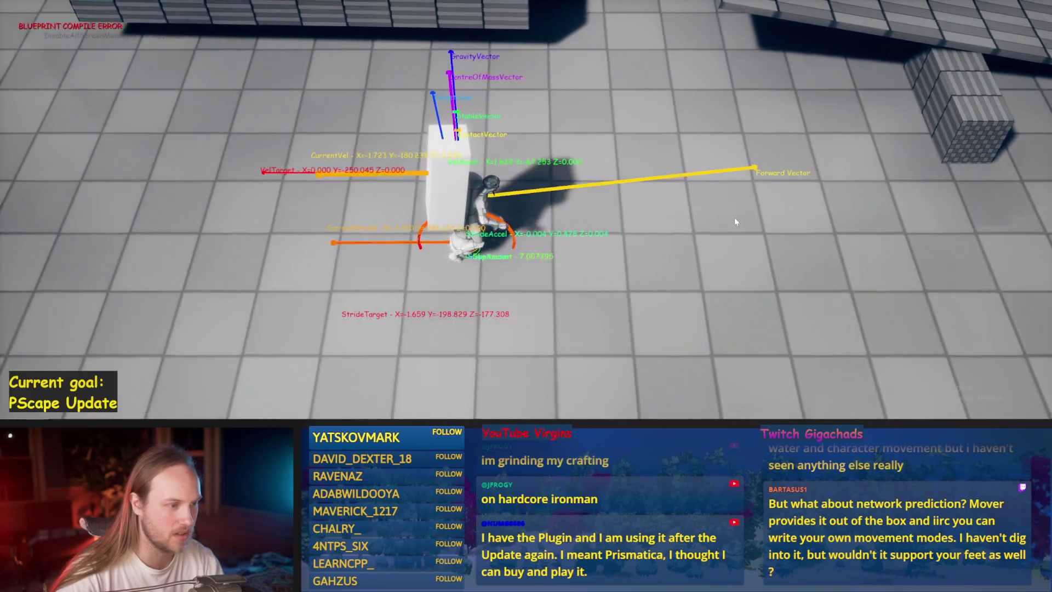
key("w")
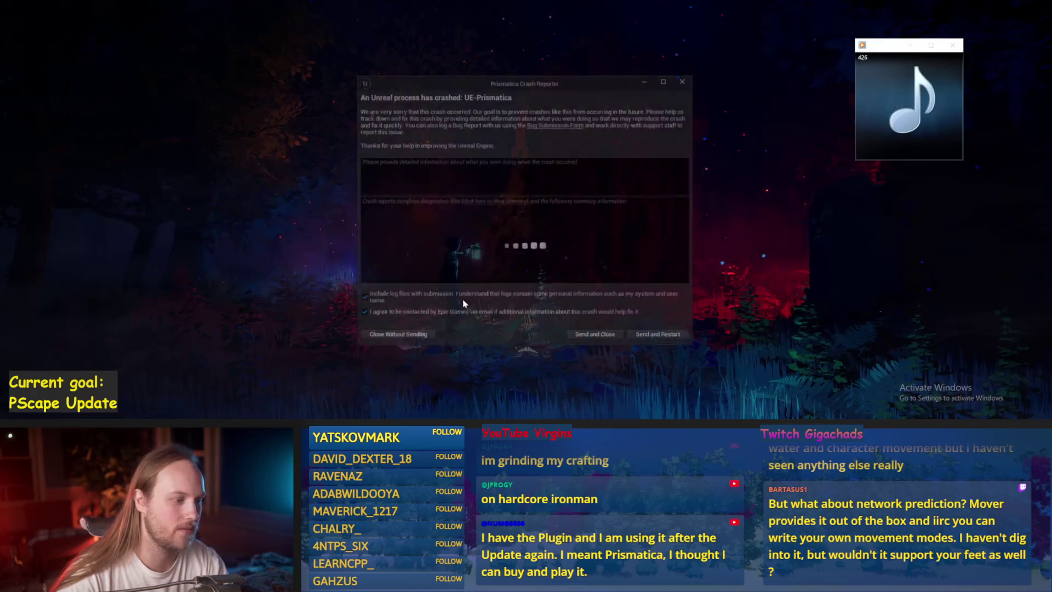
Send the crash report, restart loading the incompatible plugin anyway, and minimize the media player
left_click(666, 339)
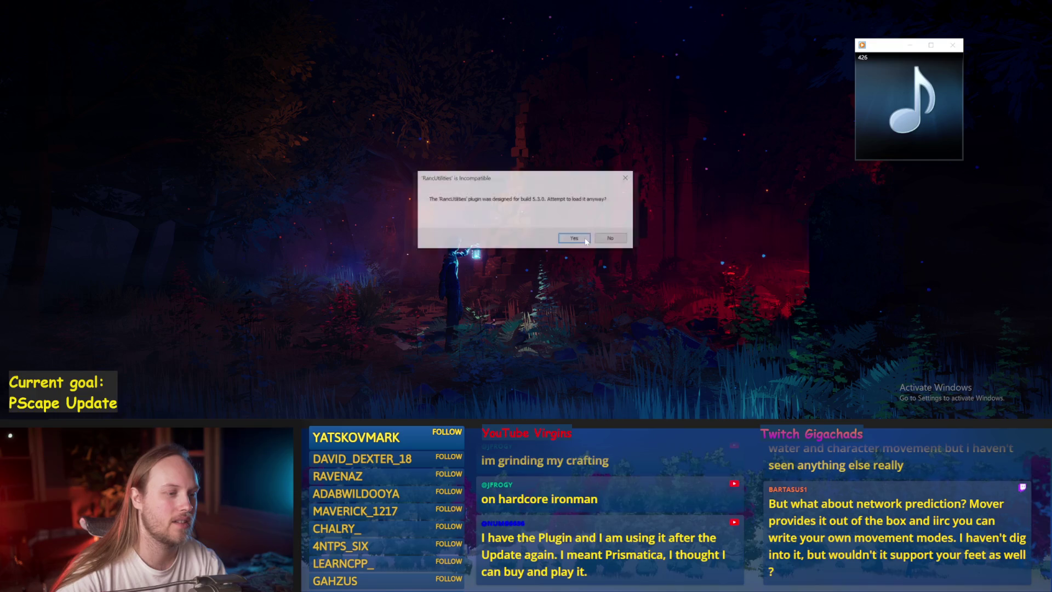
left_click(584, 240)
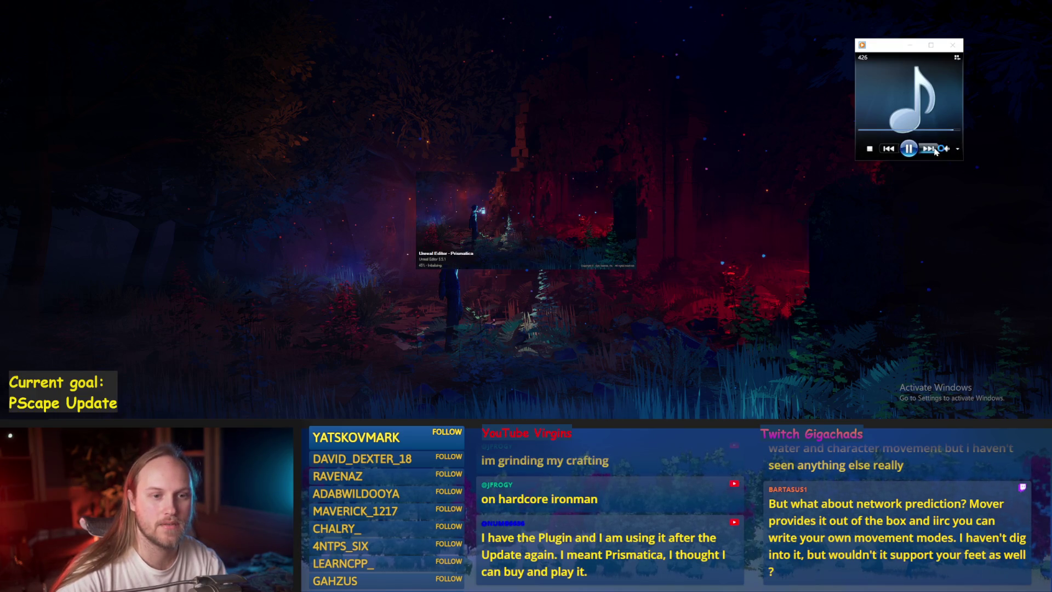
left_click(909, 47)
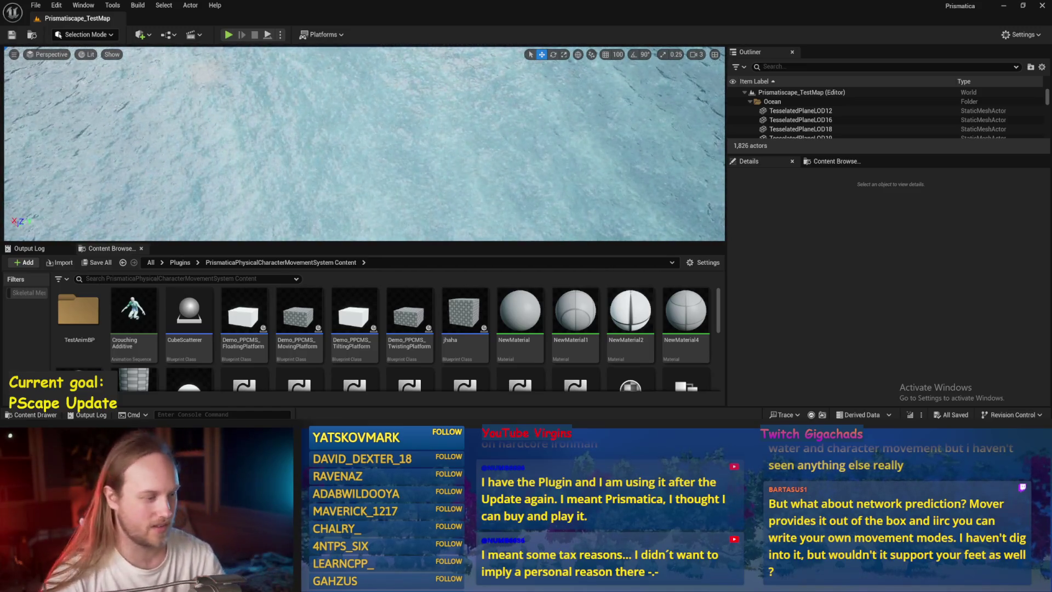
Tilt the view onto the ocean, enlarge the Content Browser, and close the File menu unused
scroll(544, 291, "down", 3)
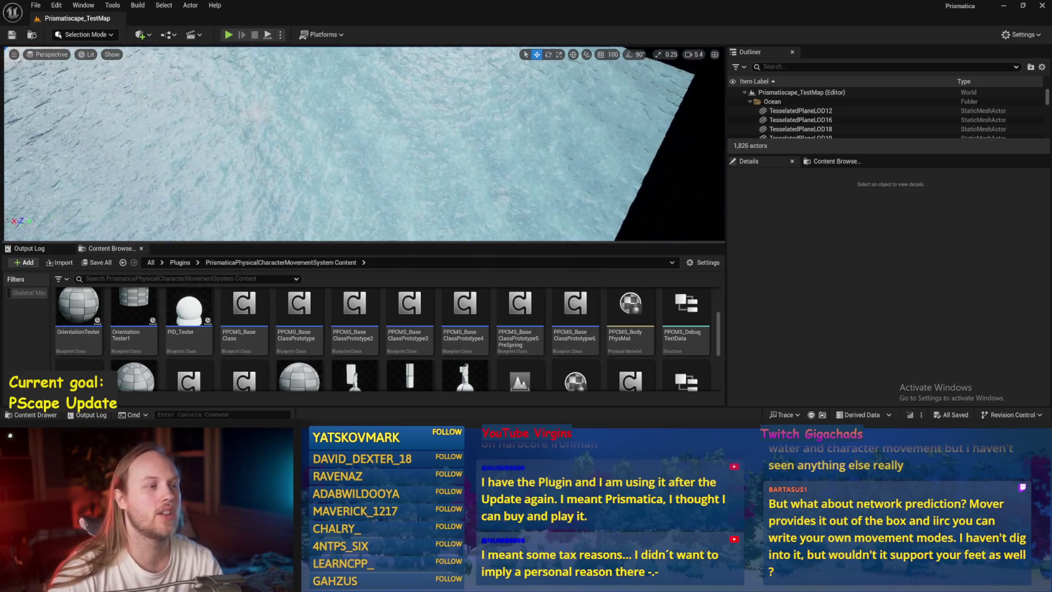
left_click_drag(365, 142, 364, 165)
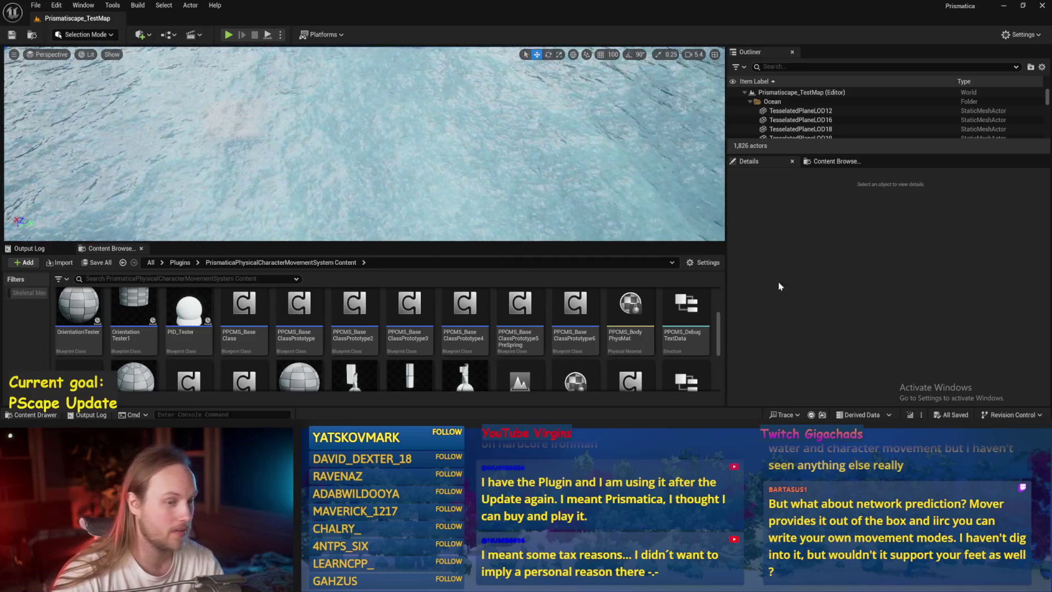
left_click_drag(569, 242, 575, 194)
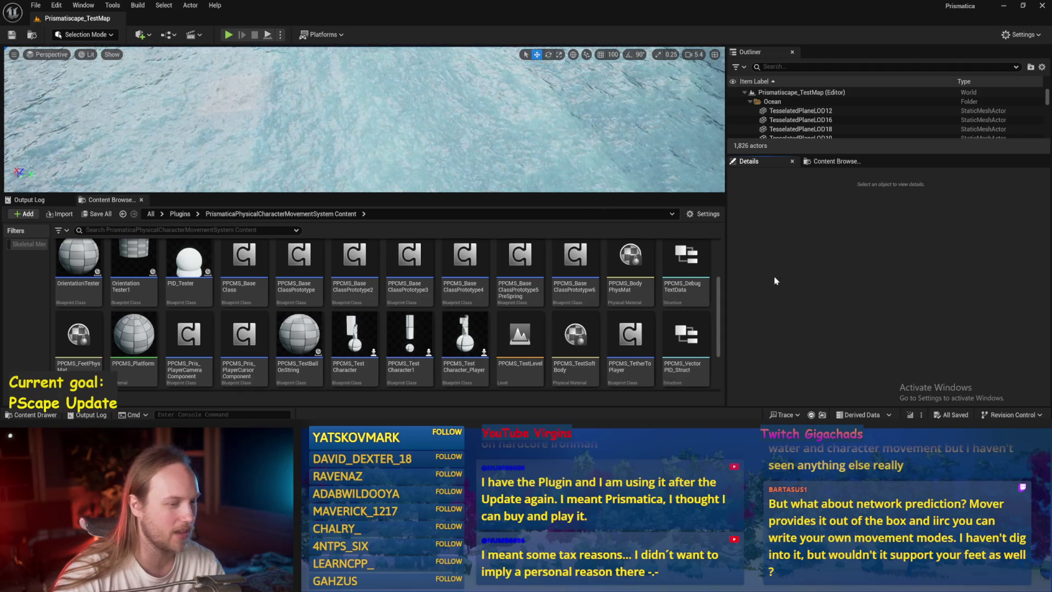
left_click(35, 5)
left_click(89, 137)
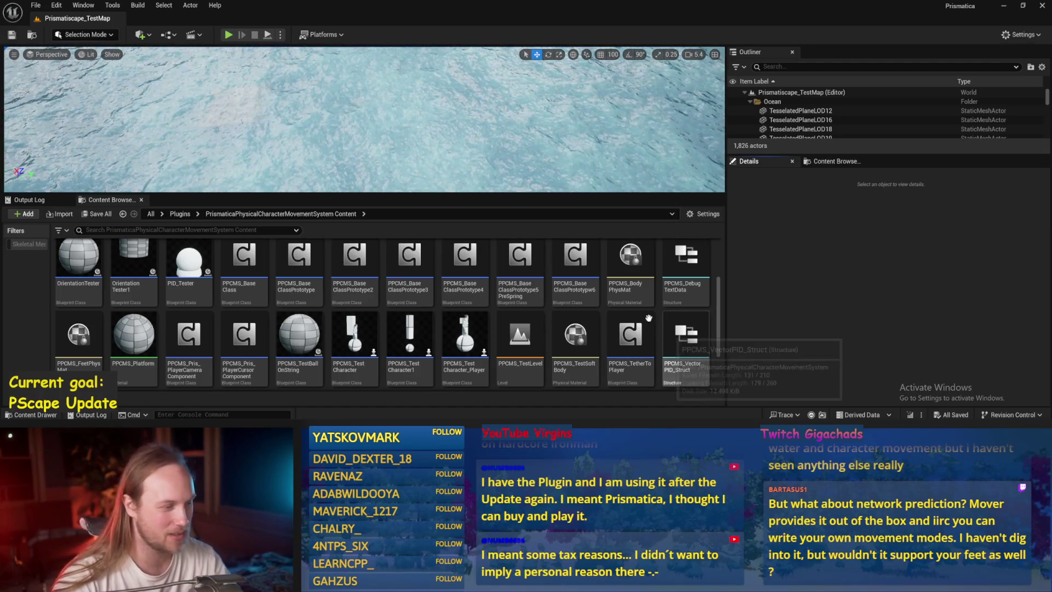
scroll(416, 277, "down", 3)
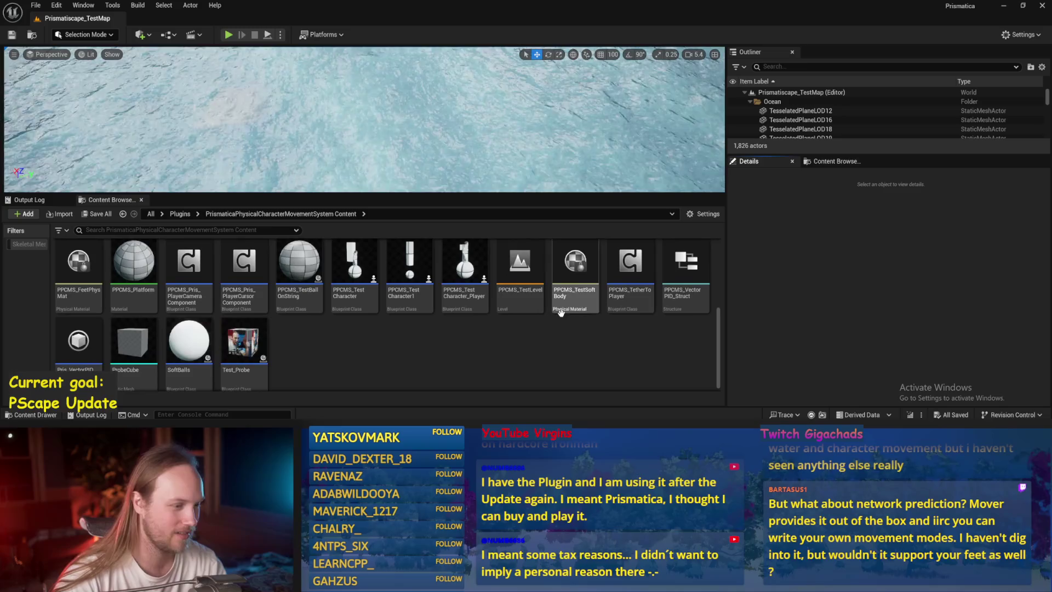
Open PPCMS_TestLevel, then browse Plugins > Prismatiscape Content and back to Plugins
double_click(525, 267)
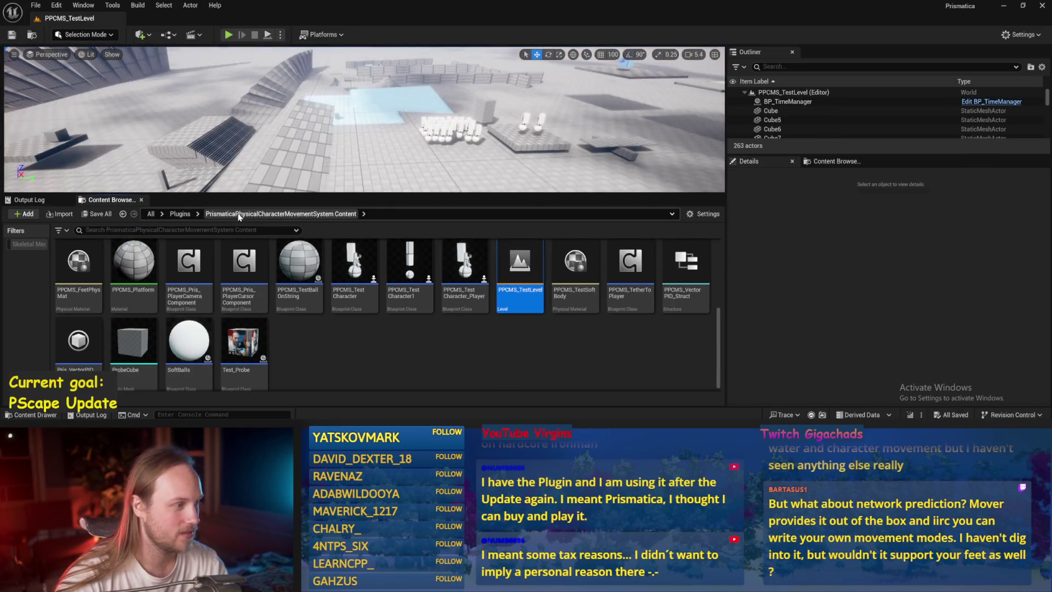
left_click(179, 213)
scroll(547, 258, "up", 1)
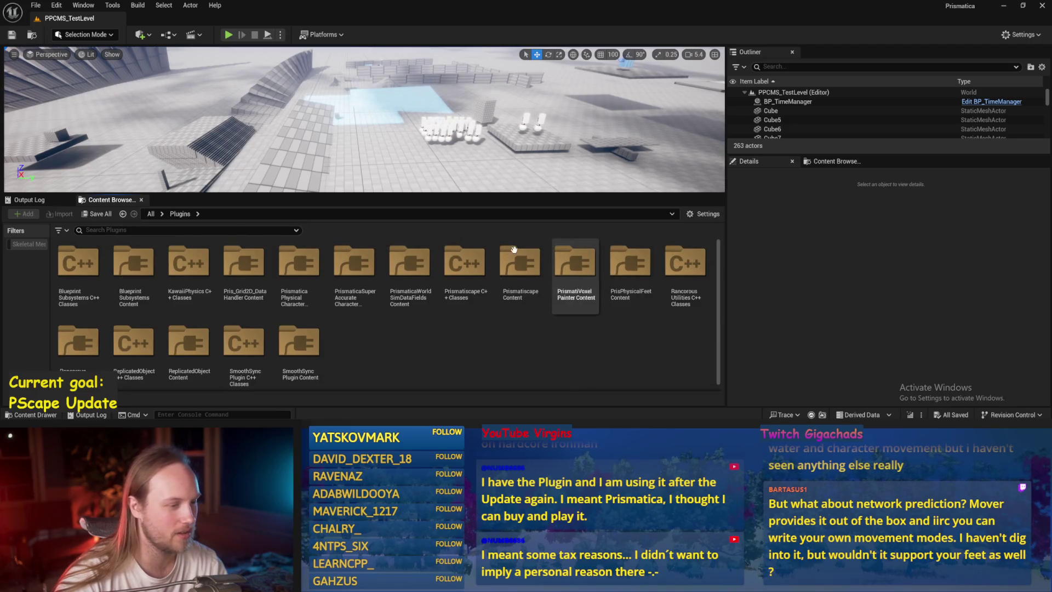
left_click(522, 267)
left_click(547, 337)
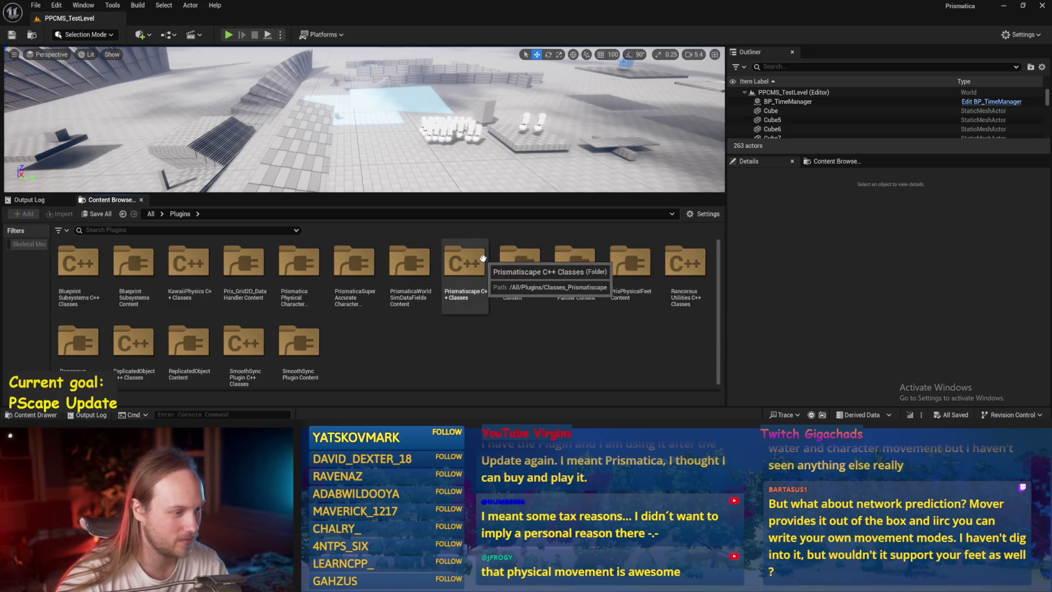
double_click(517, 269)
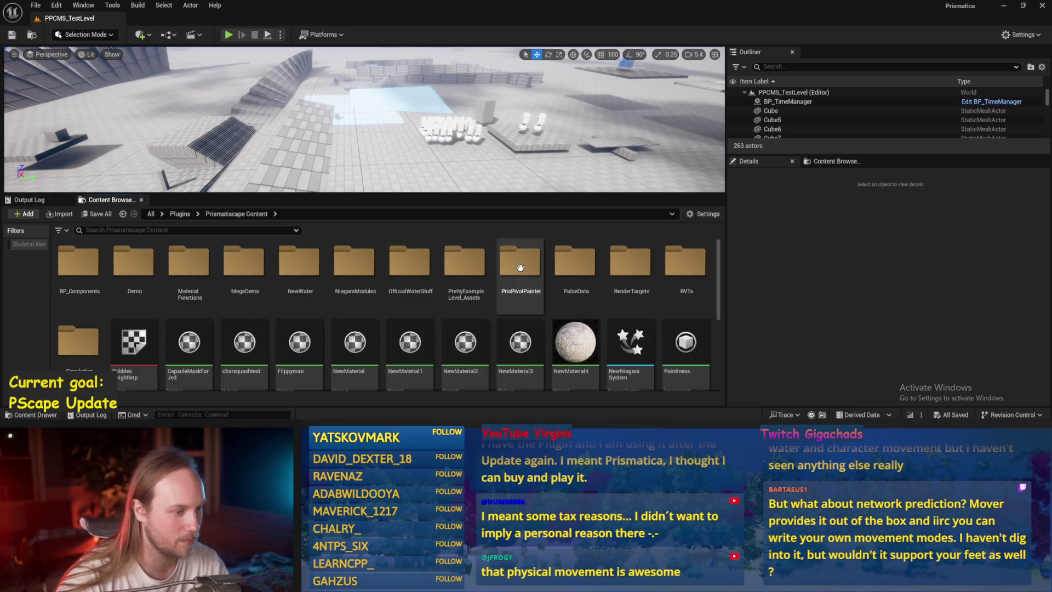
left_click(438, 214)
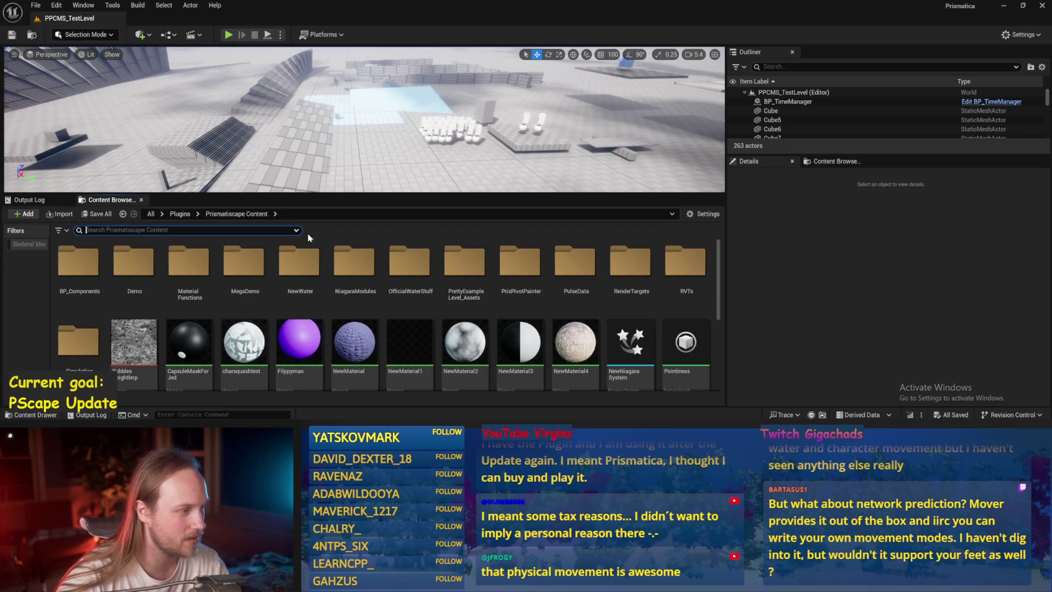
left_click(179, 215)
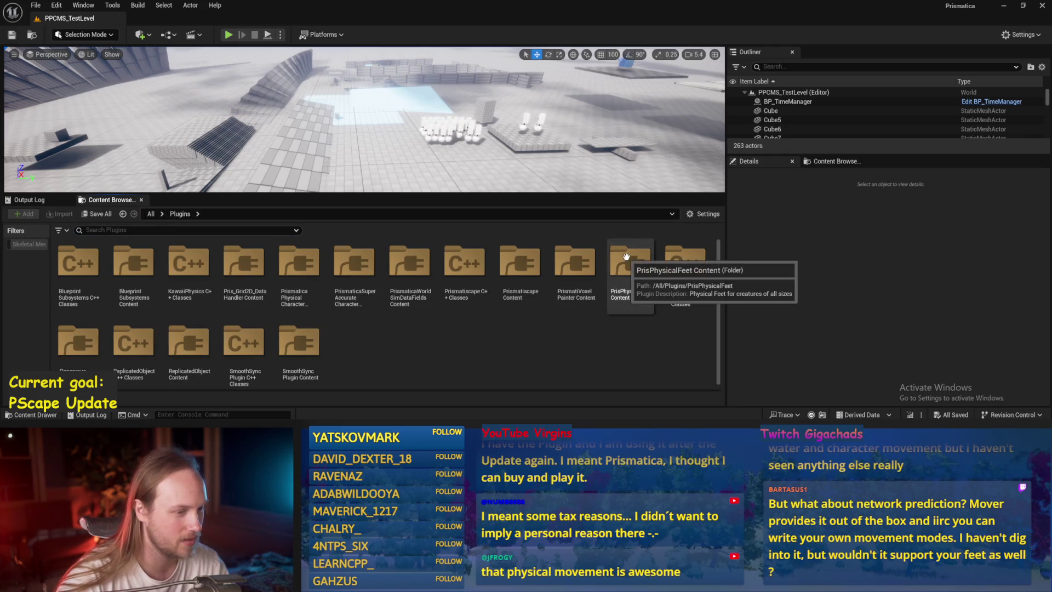
Open PPFeet_TestLevel from PrisPhysicalFeet Content and Play in Editor despite the blueprint compile errors
double_click(630, 260)
double_click(682, 262)
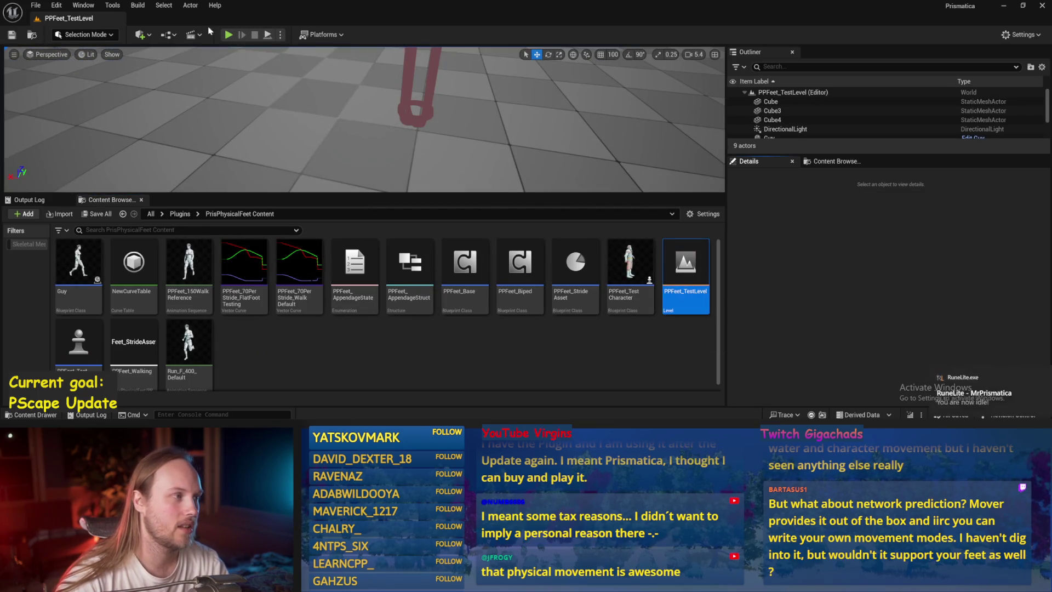
left_click(228, 34)
left_click(651, 232)
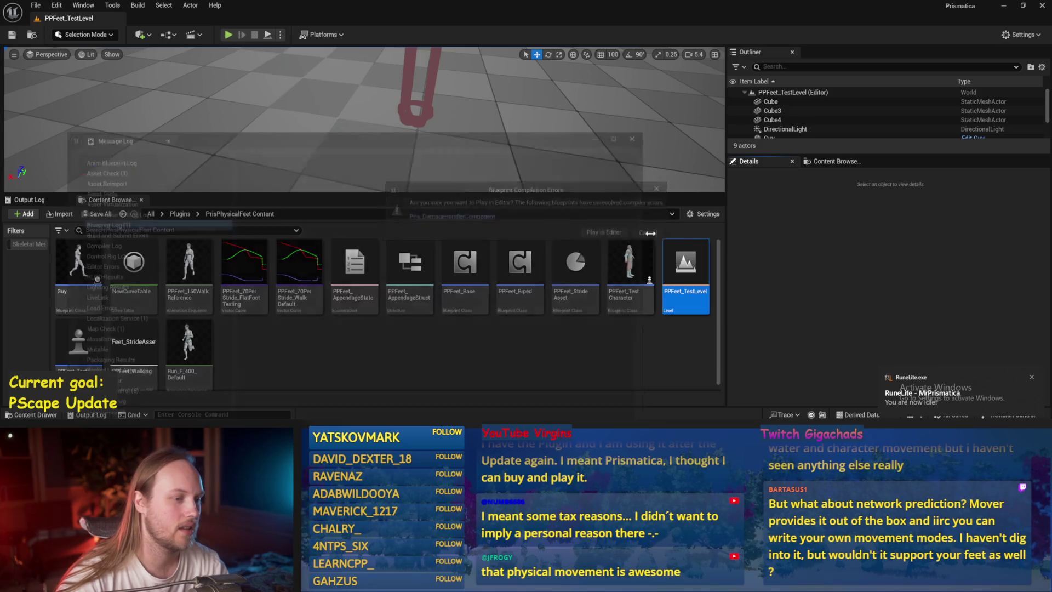
left_click(640, 132)
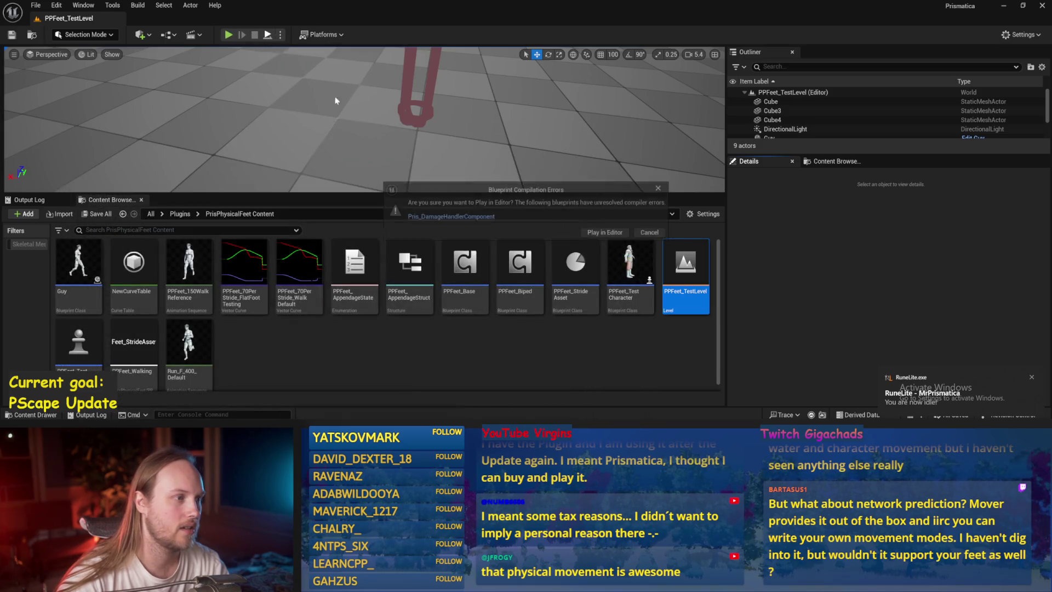
left_click(589, 230)
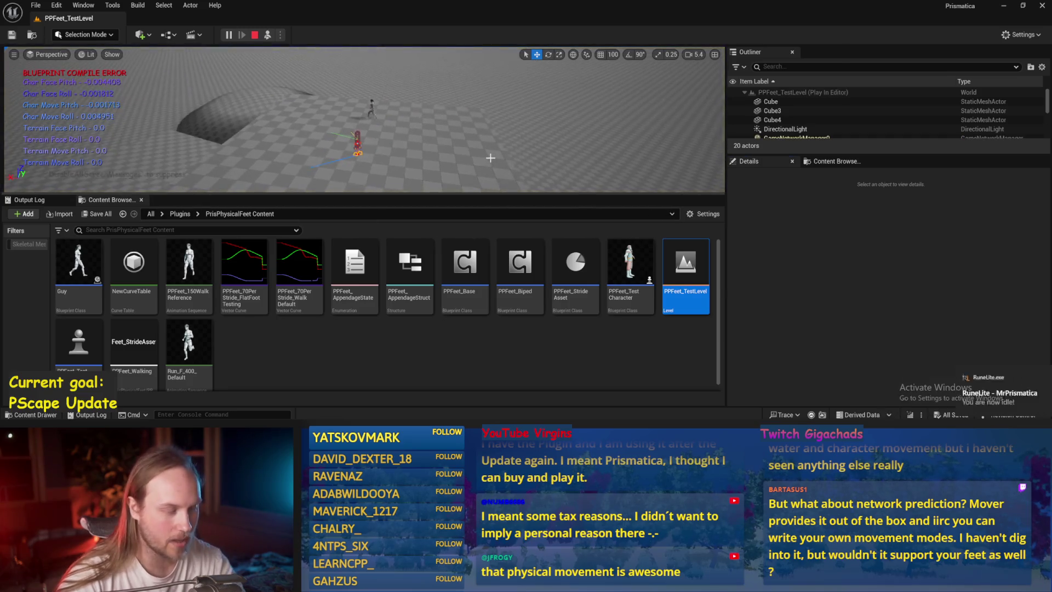
Play-test the walking rig fullscreen with F11, then stop the session
key("F11")
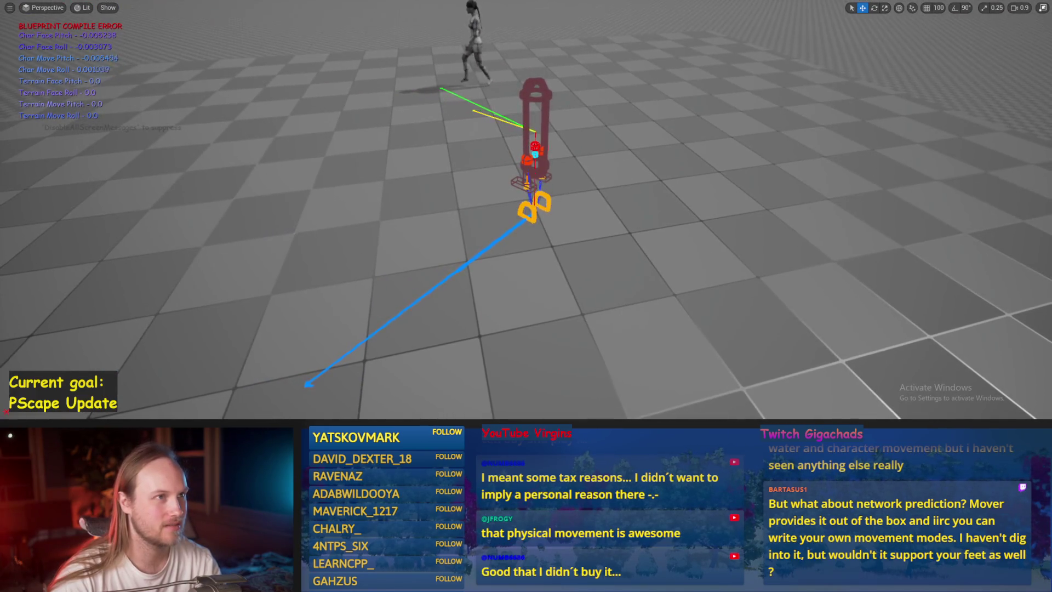
left_click(629, 245)
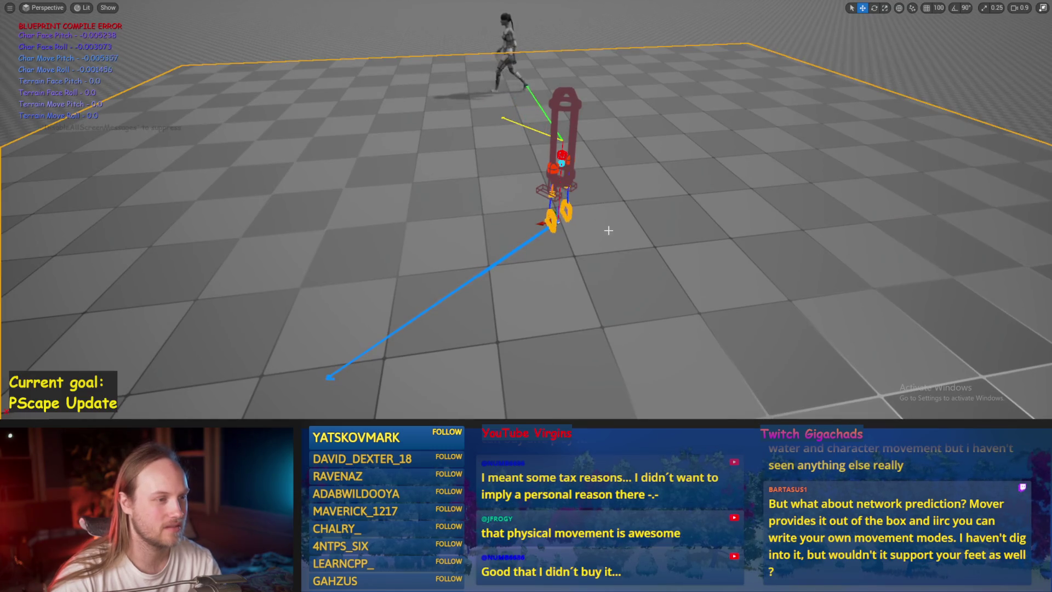
key("Escape")
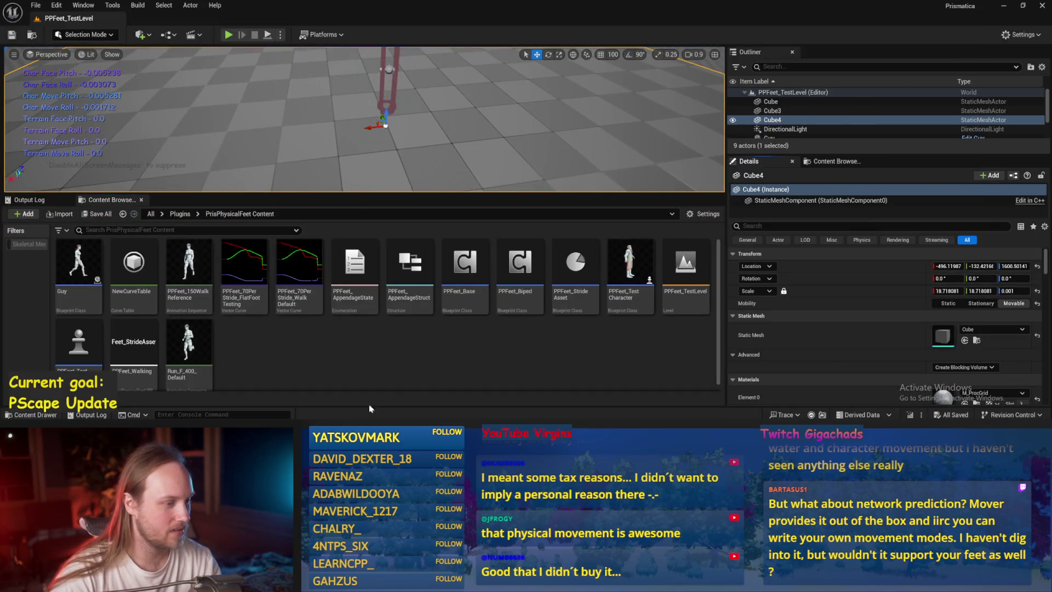
In PPFeet_Base, set Desired Movement Vector XY's X to 1.0 and open StrideSlopeCalculations
double_click(446, 267)
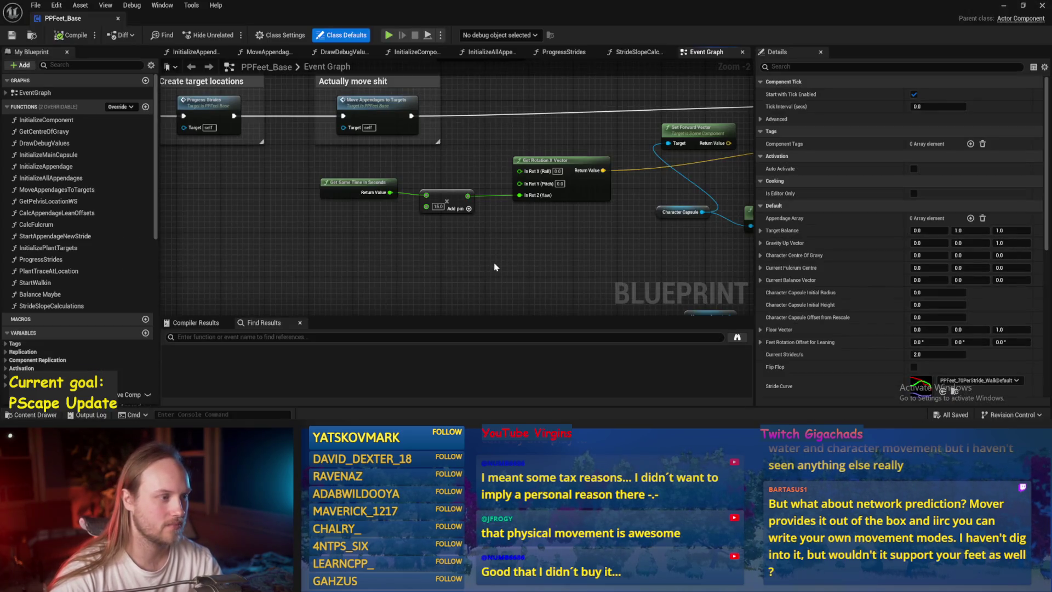
mouse_move(494, 266)
left_mouse_down()
mouse_move(566, 231)
mouse_move(467, 171)
mouse_move(606, 178)
mouse_move(369, 176)
left_mouse_up()
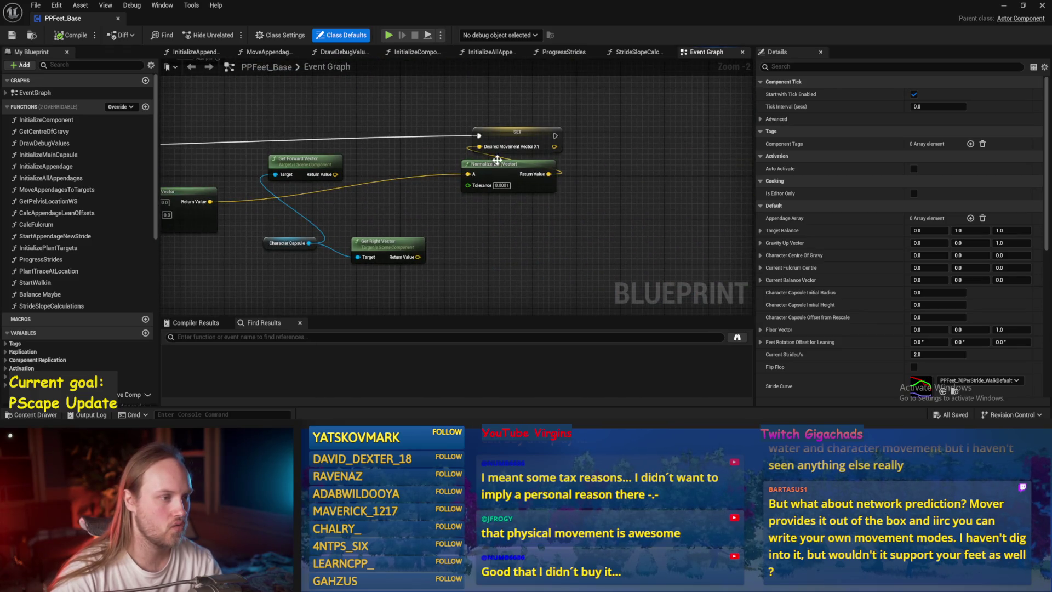
left_click(480, 146, "alt")
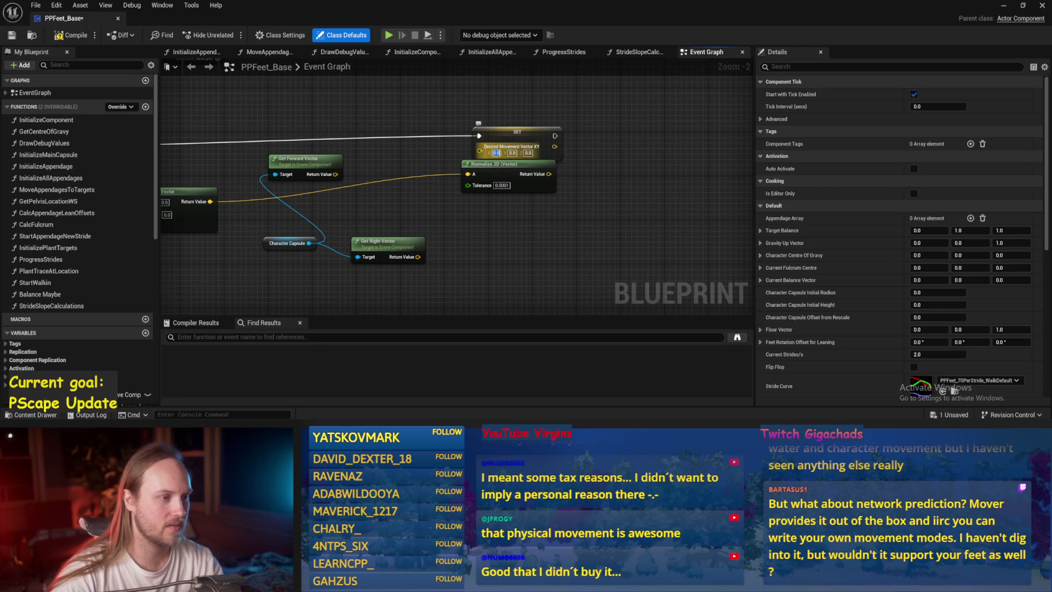
type("1")
key("Return")
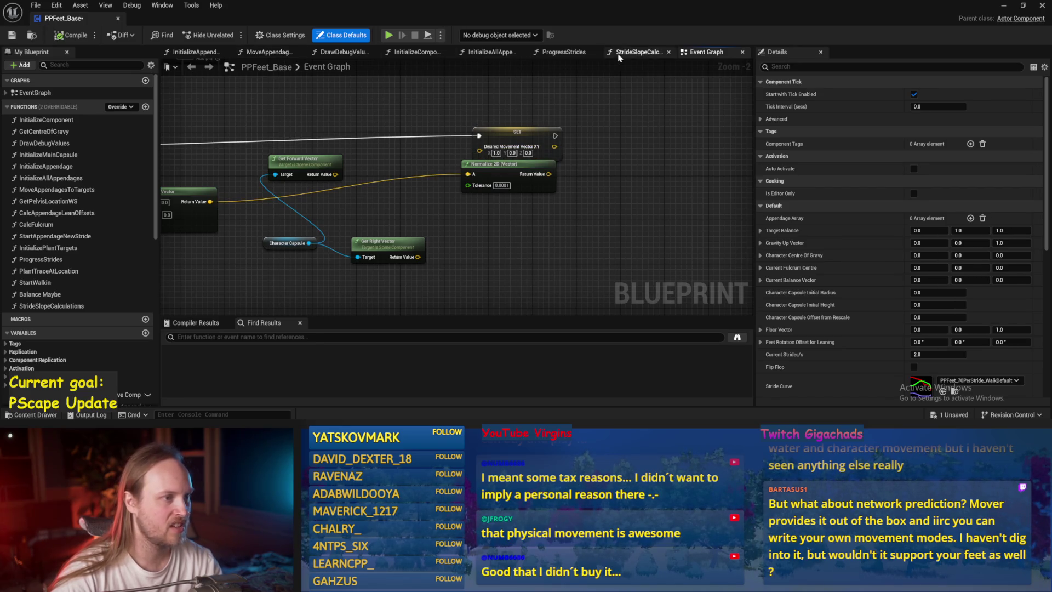
mouse_move(619, 57)
left_mouse_down()
mouse_move(564, 55)
mouse_move(706, 53)
left_mouse_up()
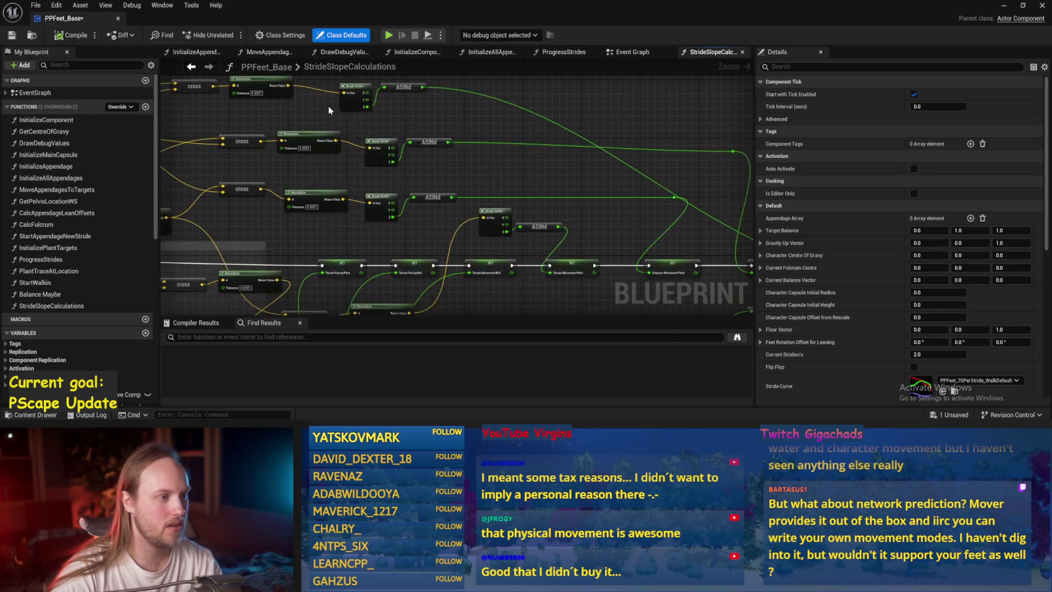
key("ctrl+s")
Add a reroute point on the wire near the ASINd and SET nodes, and save
left_click_drag(328, 106, 610, 120)
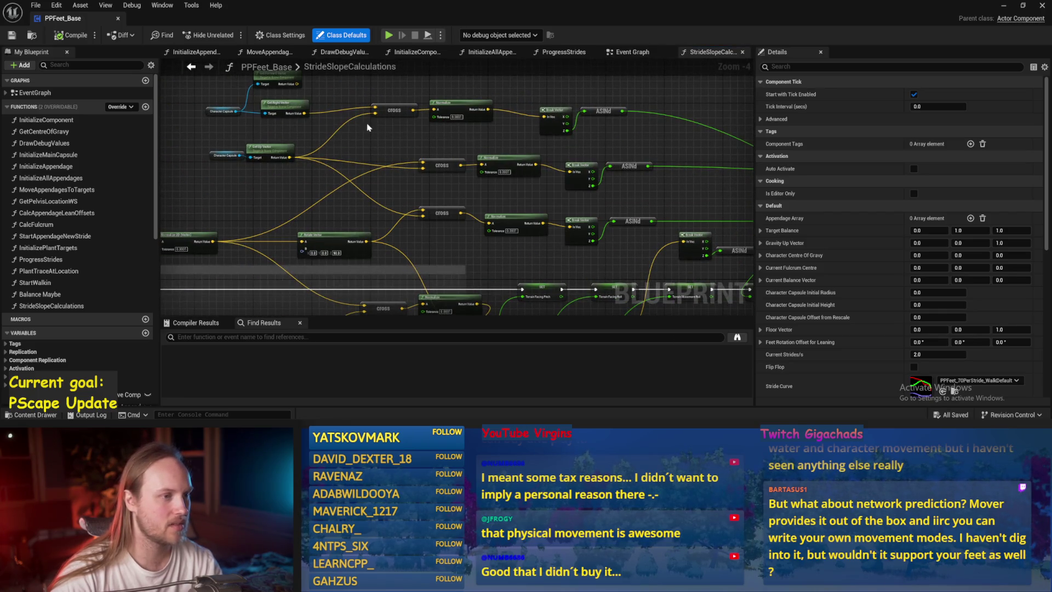
mouse_move(367, 127)
left_mouse_down()
mouse_move(685, 188)
mouse_move(580, 226)
left_mouse_up()
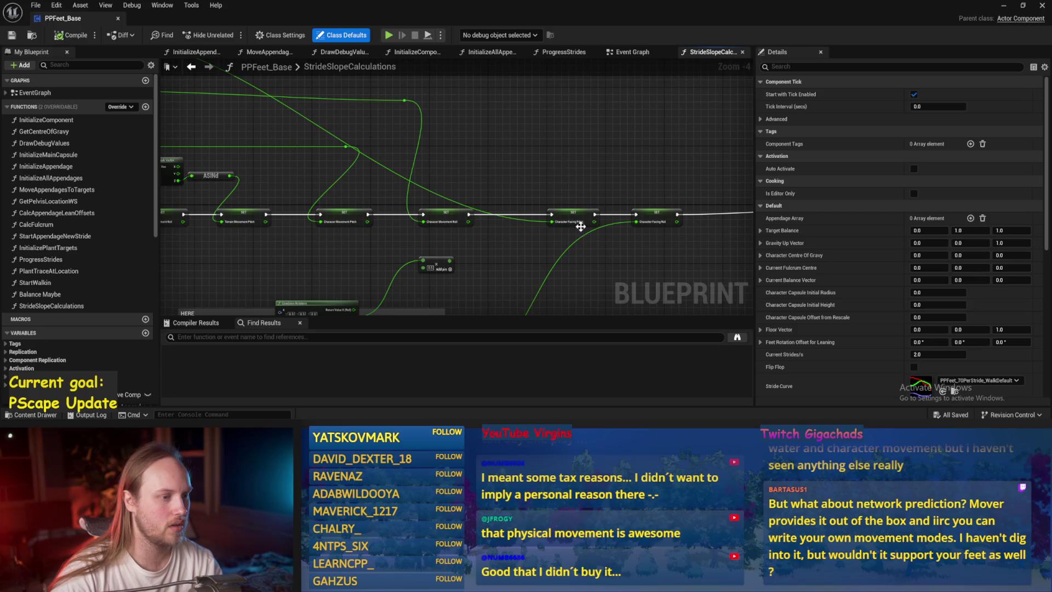
double_click(531, 219)
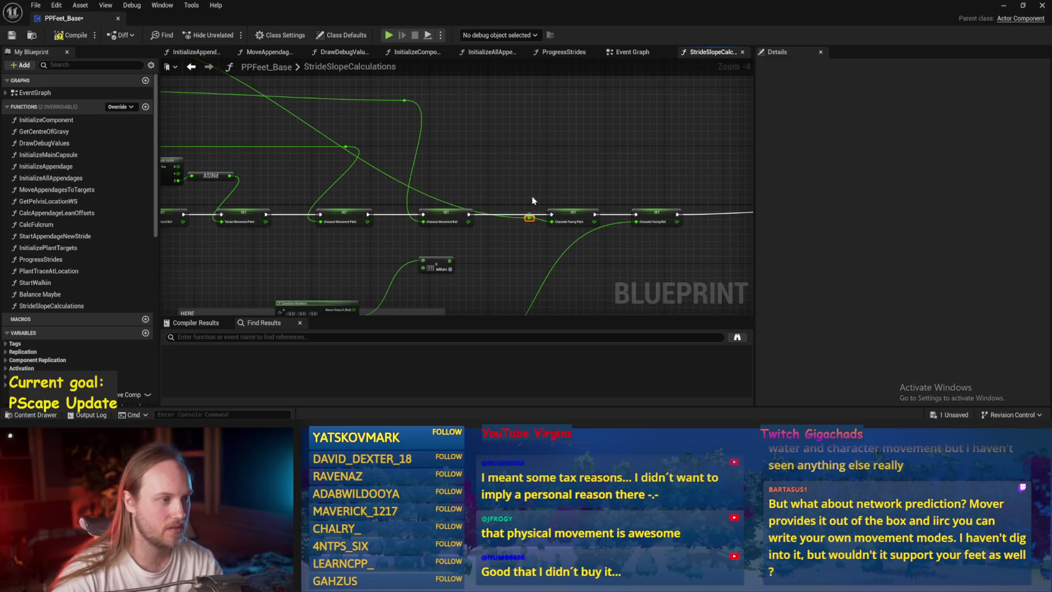
left_click_drag(500, 77, 603, 146)
mouse_move(350, 98)
left_mouse_down()
mouse_move(383, 181)
mouse_move(398, 123)
mouse_move(176, 106)
left_mouse_up()
key("ctrl+s")
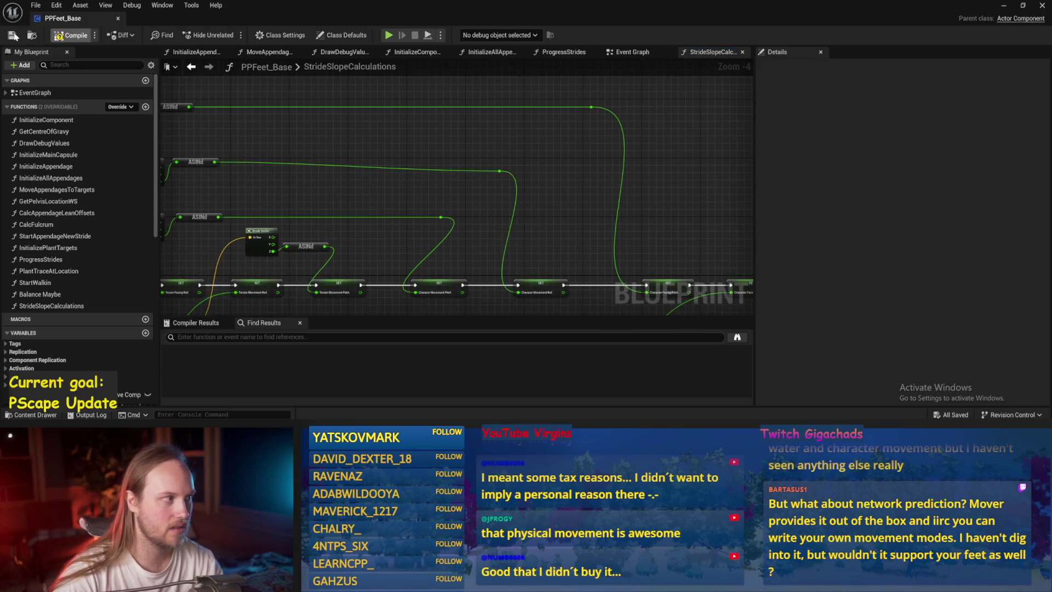
Move the Get Forward Vector, Get Right Vector and capsule nodes left, and save
mouse_move(351, 200)
left_mouse_down()
mouse_move(434, 145)
mouse_move(537, 140)
left_mouse_up()
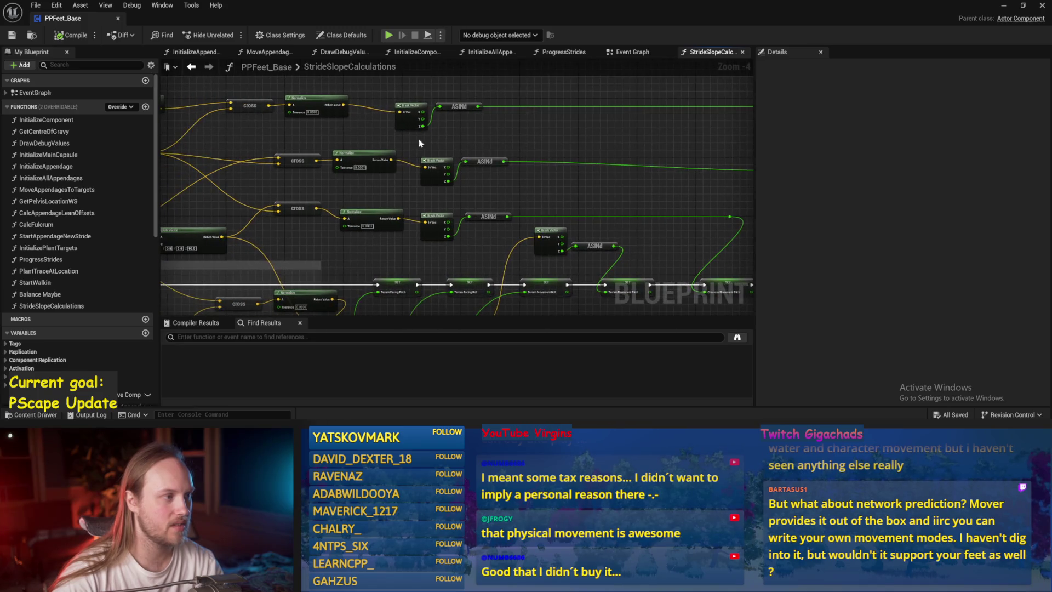
mouse_move(423, 146)
left_mouse_down()
mouse_move(457, 155)
mouse_move(402, 188)
mouse_move(380, 193)
mouse_move(404, 176)
mouse_move(379, 154)
mouse_move(326, 195)
mouse_move(258, 196)
left_mouse_up()
scroll(380, 154, "up", 1)
left_click_drag(354, 136, 338, 137)
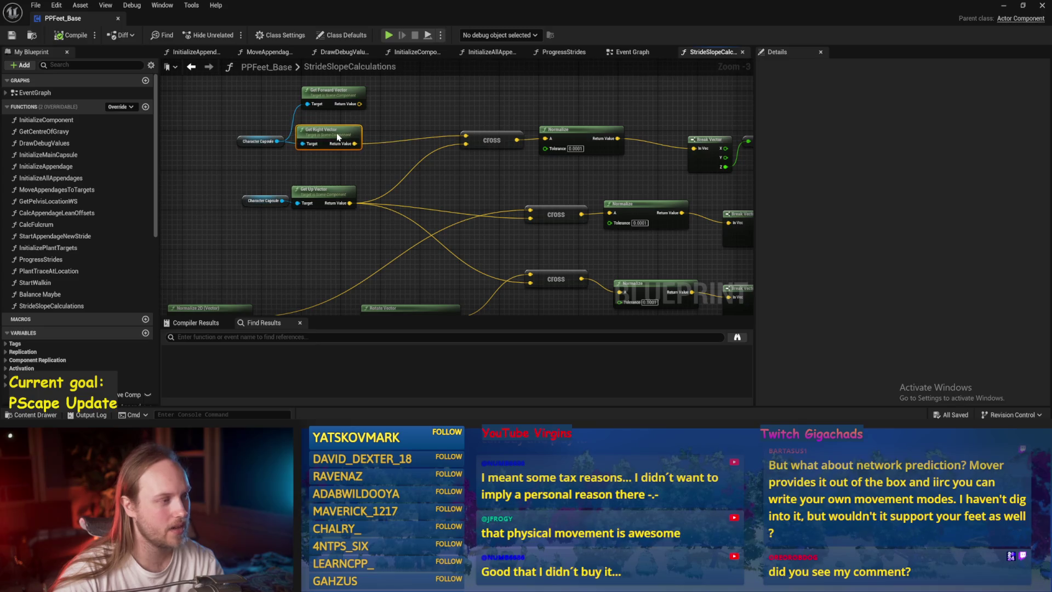
key("ctrl+s")
mouse_move(419, 170)
left_mouse_down()
mouse_move(363, 183)
mouse_move(443, 193)
left_mouse_up()
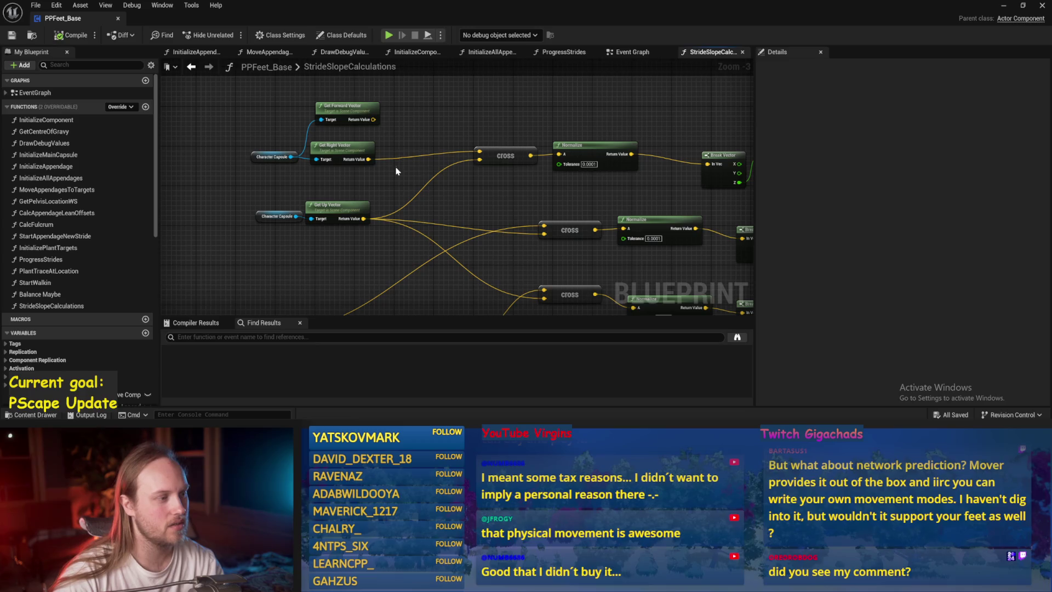
left_click_drag(355, 120, 216, 85)
mouse_move(181, 128)
left_mouse_down()
mouse_move(315, 167)
mouse_move(270, 148)
left_mouse_up()
left_click(307, 132)
left_click_drag(392, 132, 315, 129)
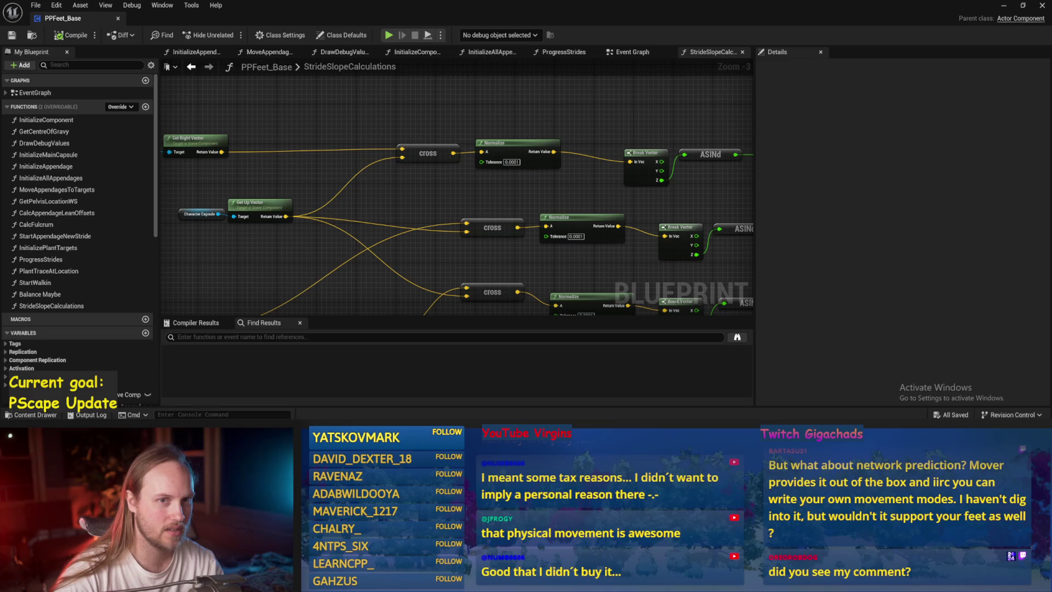
scroll(470, 165, "down", 1)
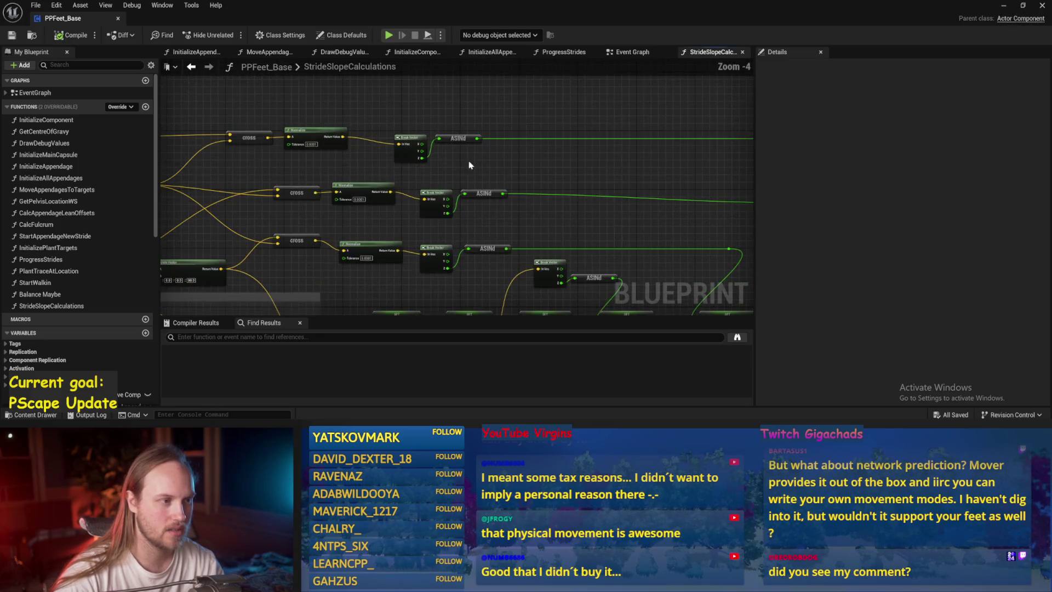
Wire the Normalize Return Value into the Add node and compile the blueprint
mouse_move(343, 141)
left_mouse_down()
mouse_move(470, 172)
mouse_move(716, 134)
mouse_move(657, 261)
mouse_move(635, 209)
mouse_move(596, 200)
mouse_move(528, 223)
mouse_move(511, 214)
left_mouse_up()
scroll(469, 171, "down", 1)
scroll(596, 200, "up", 1)
left_click(62, 36)
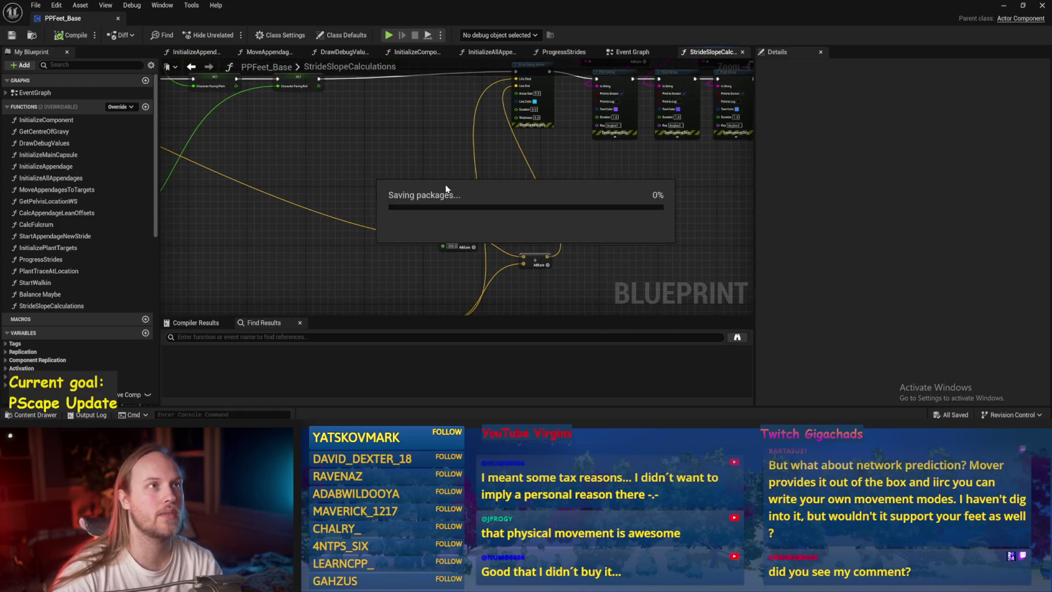
Minimize the PPFeet_Base editor and frame the character capsule standing on the floor cube
left_click_drag(460, 178, 535, 194)
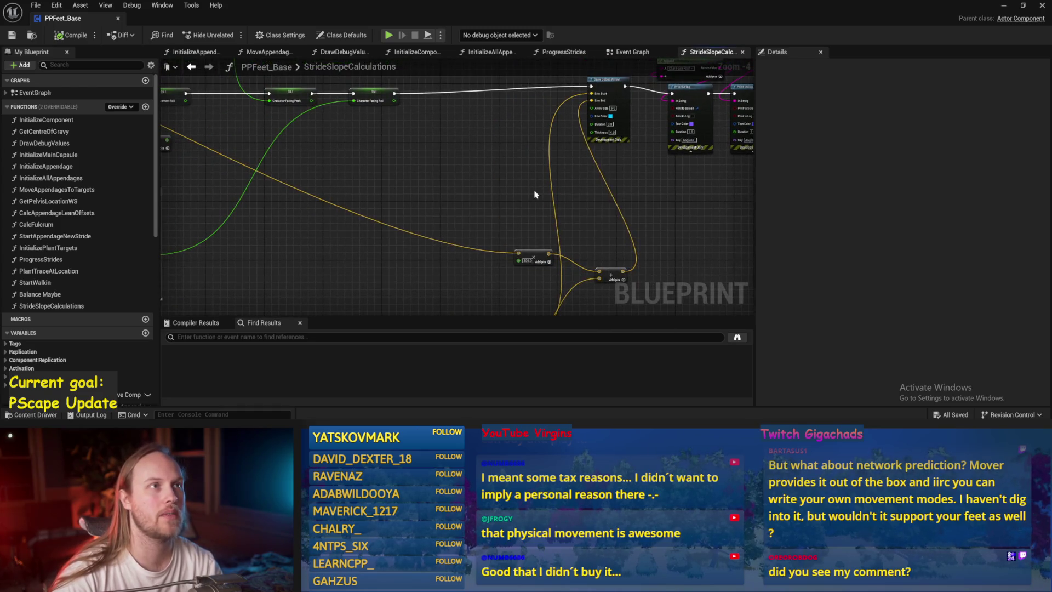
left_click(1003, 6)
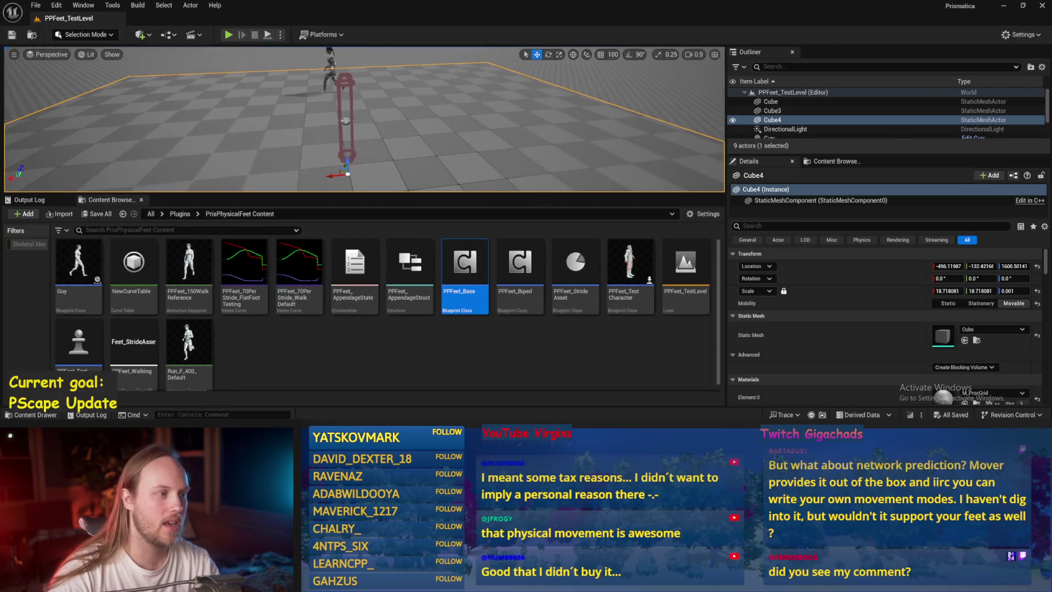
mouse_move(373, 189)
left_mouse_down()
mouse_move(359, 183)
mouse_move(377, 265)
mouse_move(382, 246)
left_mouse_up()
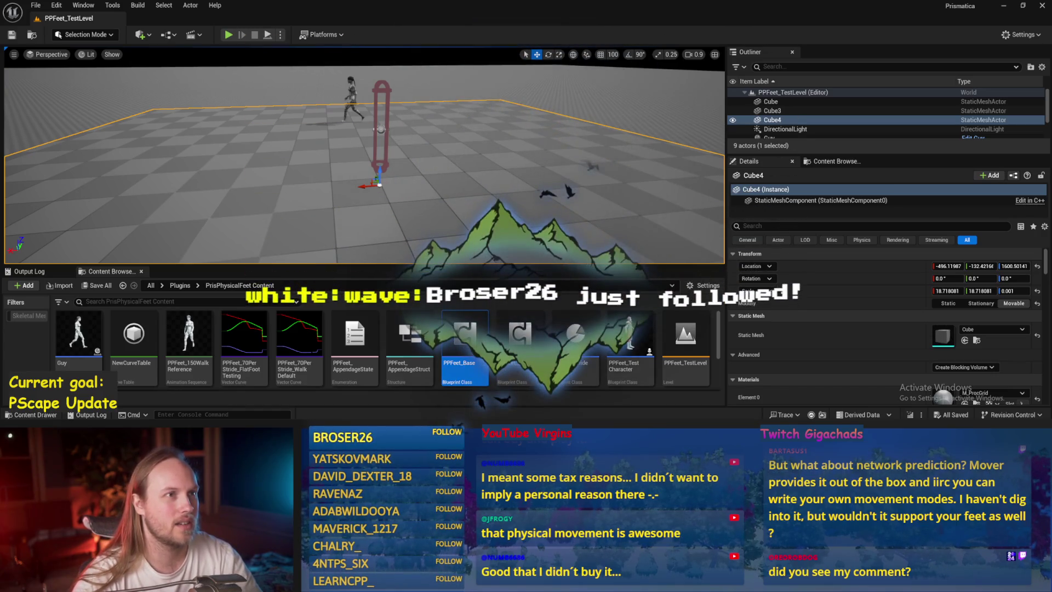
scroll(365, 164, "down", 3)
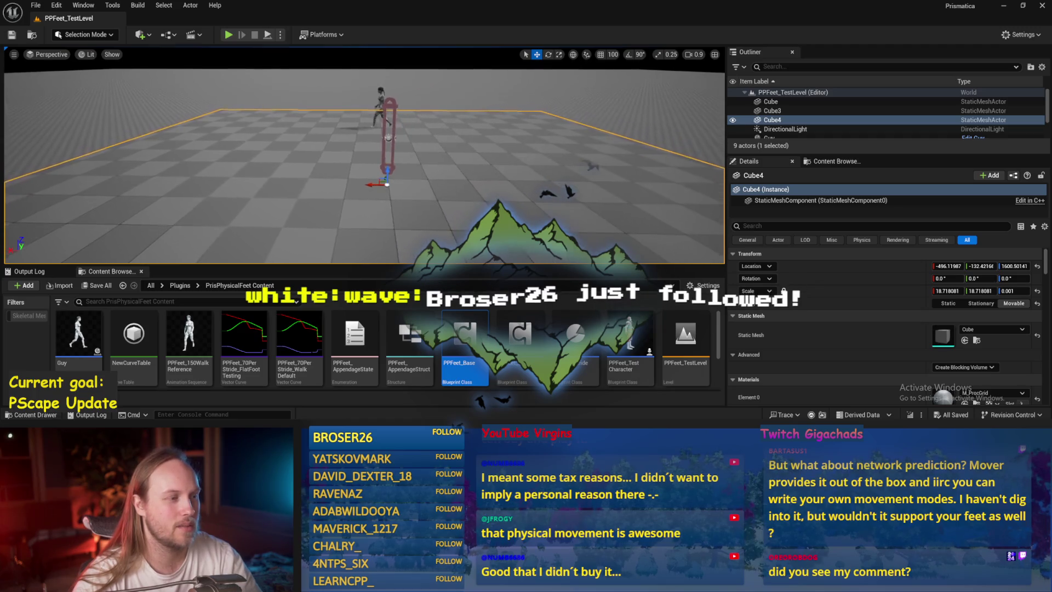
left_click_drag(523, 184, 523, 164)
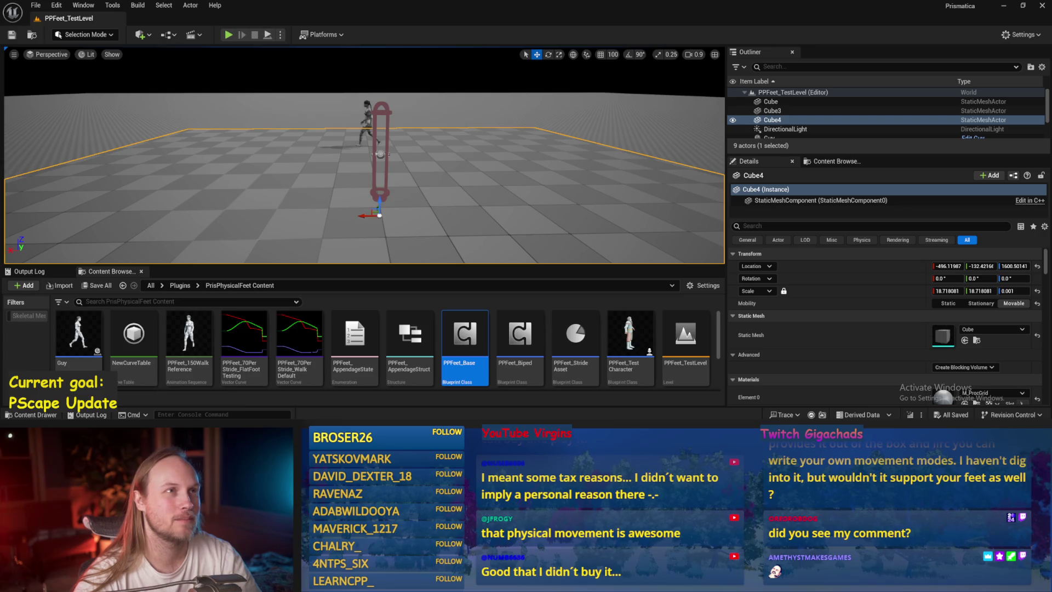
scroll(565, 197, "up", 5)
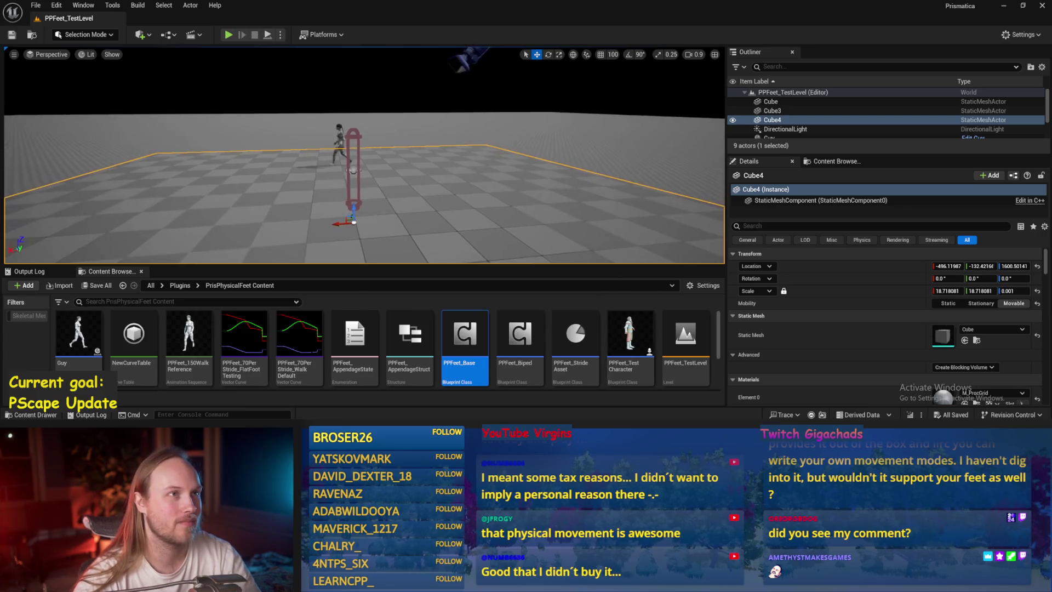
Run a quick play test, then reset the test player's Rotation Z to 0
left_click(228, 34)
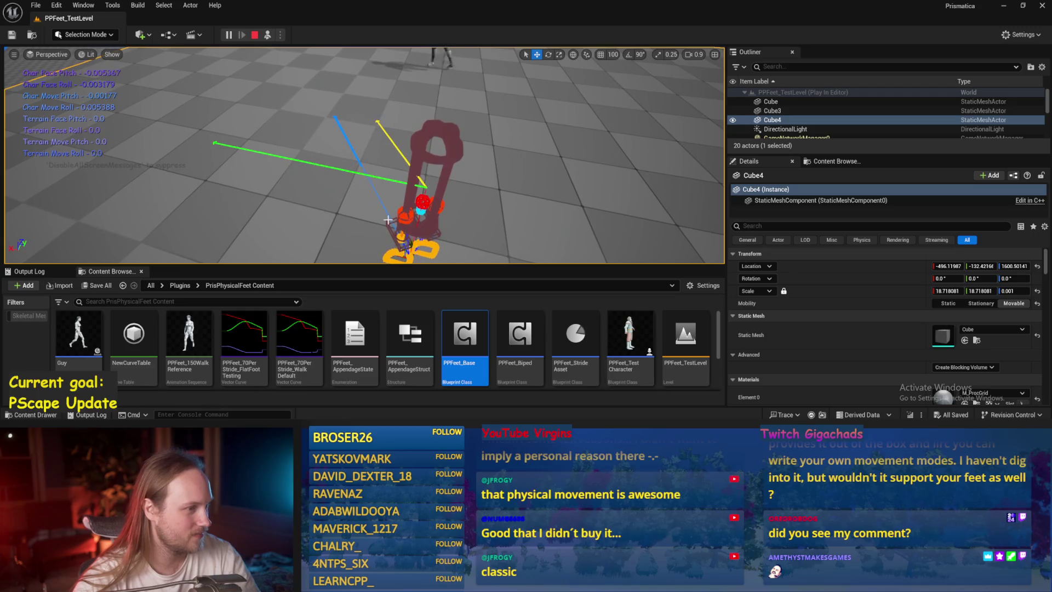
key("Escape")
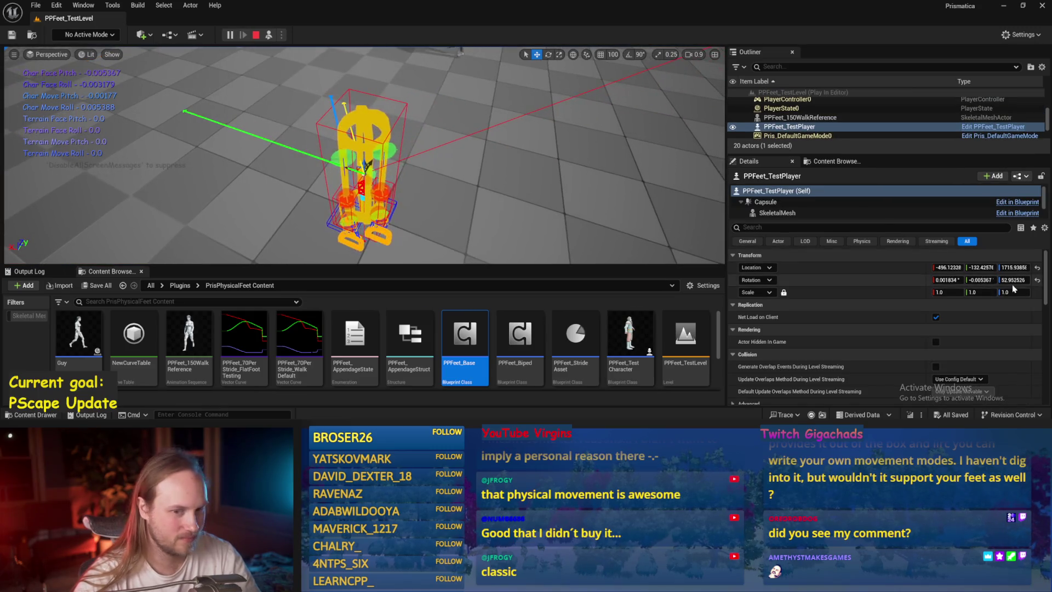
left_click(1036, 280)
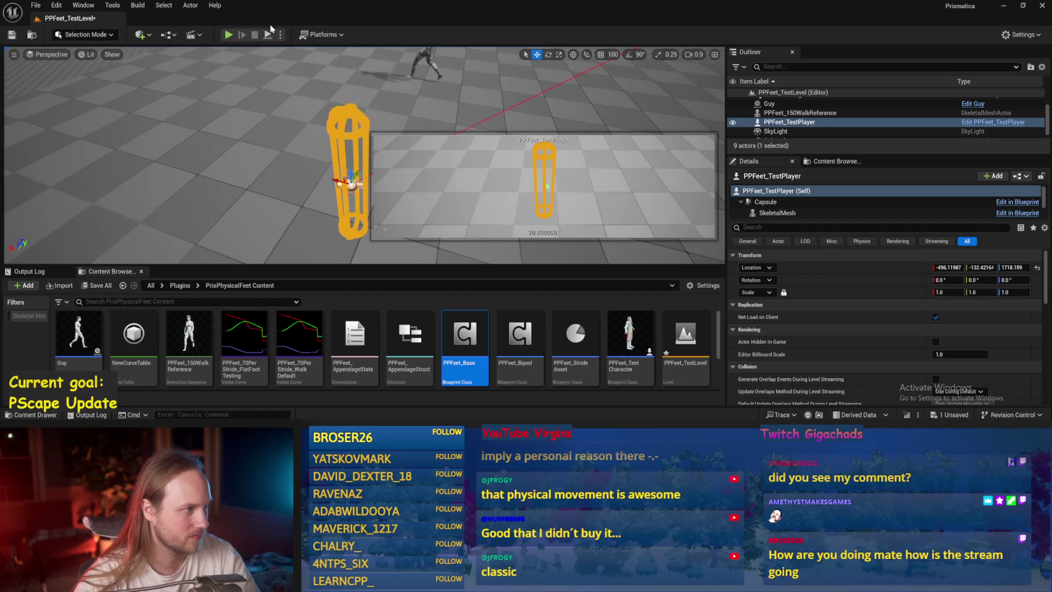
While playing, roll the character sideways, tilt the floor cube into a slope, and roll the character about 40°
key("alt+p")
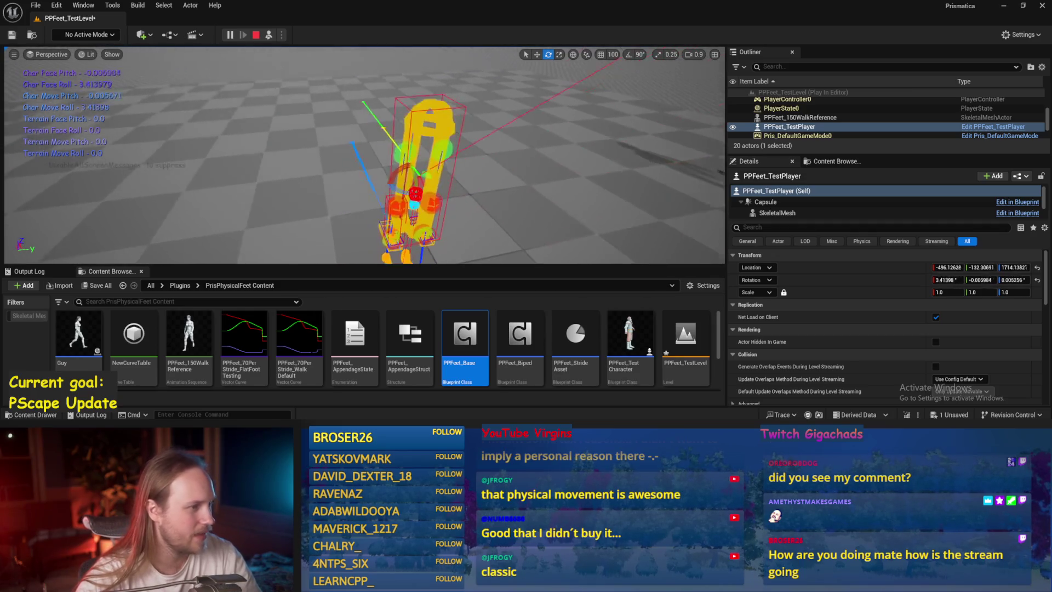
left_click_drag(377, 193, 305, 205)
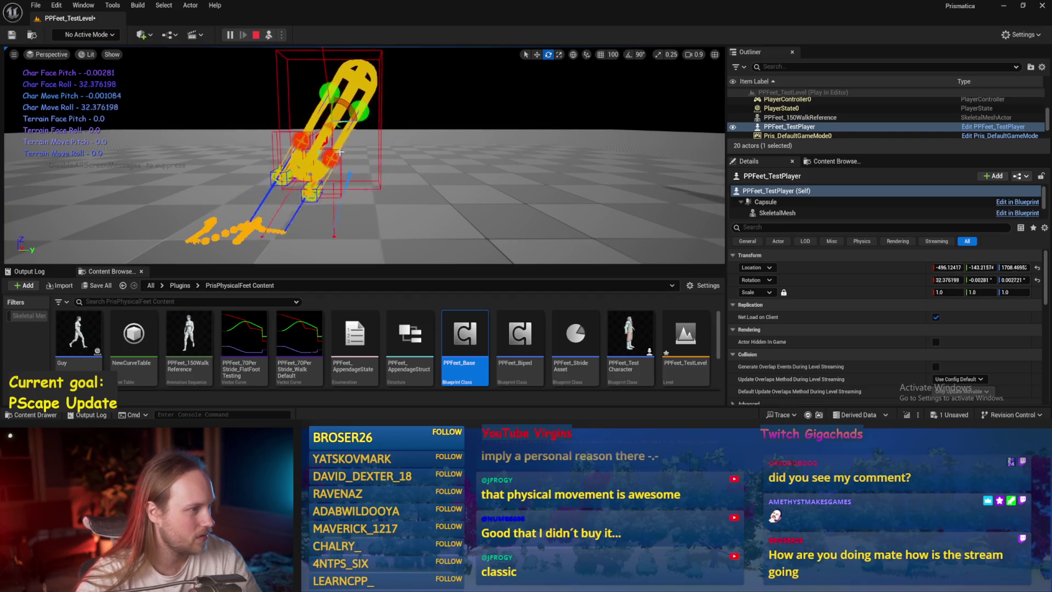
left_click(246, 219)
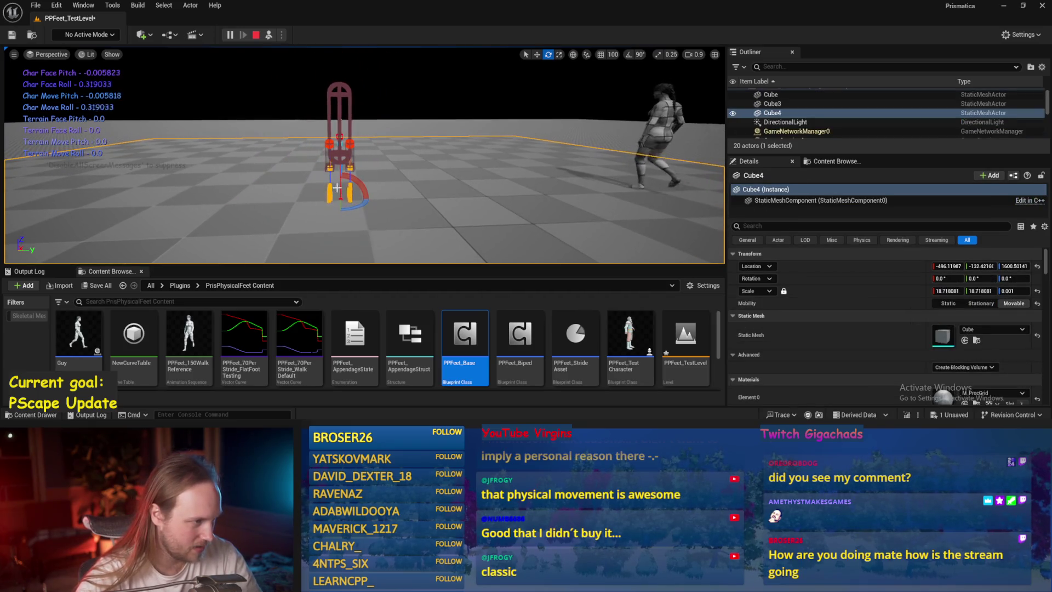
left_click_drag(353, 205, 349, 181)
left_click(339, 142)
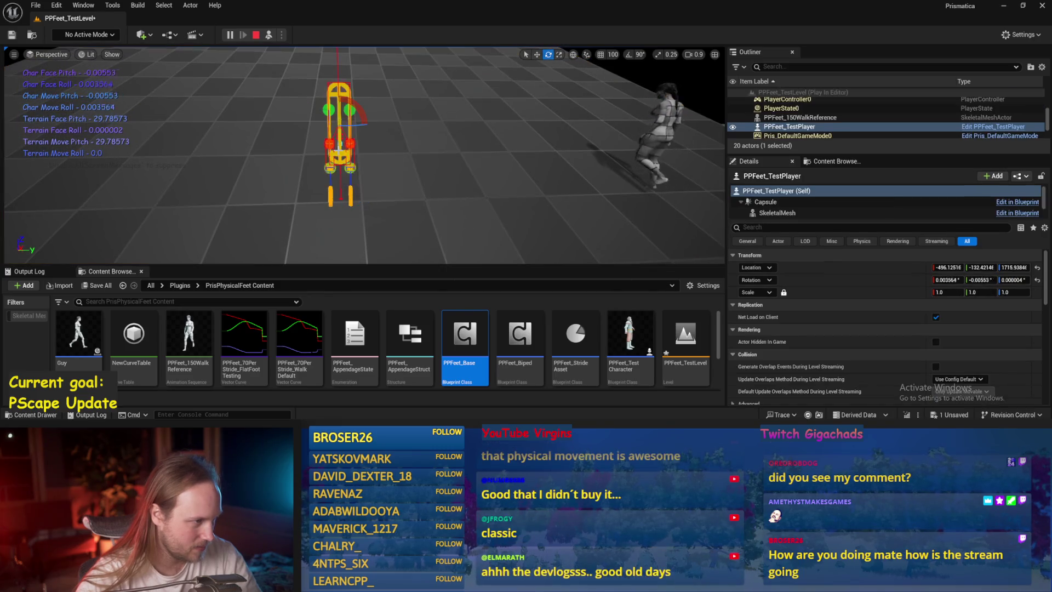
left_click_drag(341, 90, 376, 118)
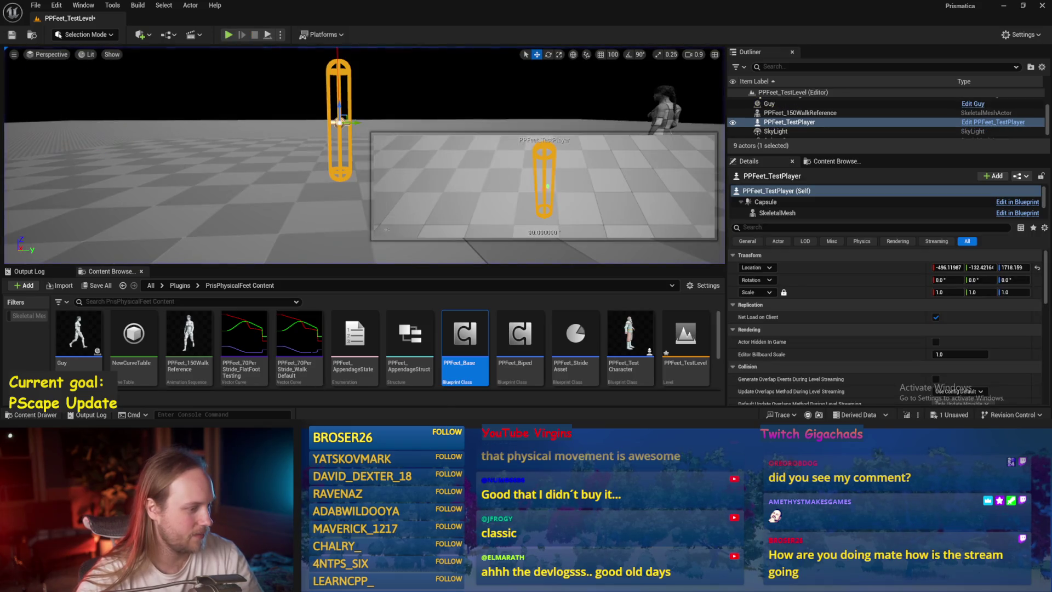
Check the ASINd and SET nodes in the PPFeet_Base graph, then return to the level
double_click(465, 334)
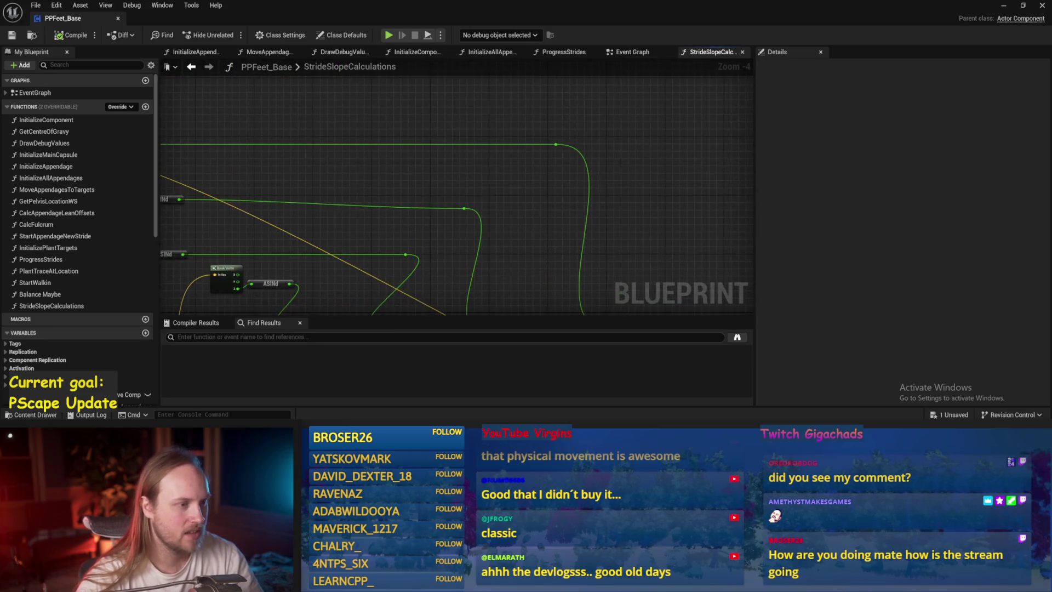
mouse_move(339, 201)
left_mouse_down()
mouse_move(429, 104)
mouse_move(269, 22)
mouse_move(164, 60)
left_mouse_up()
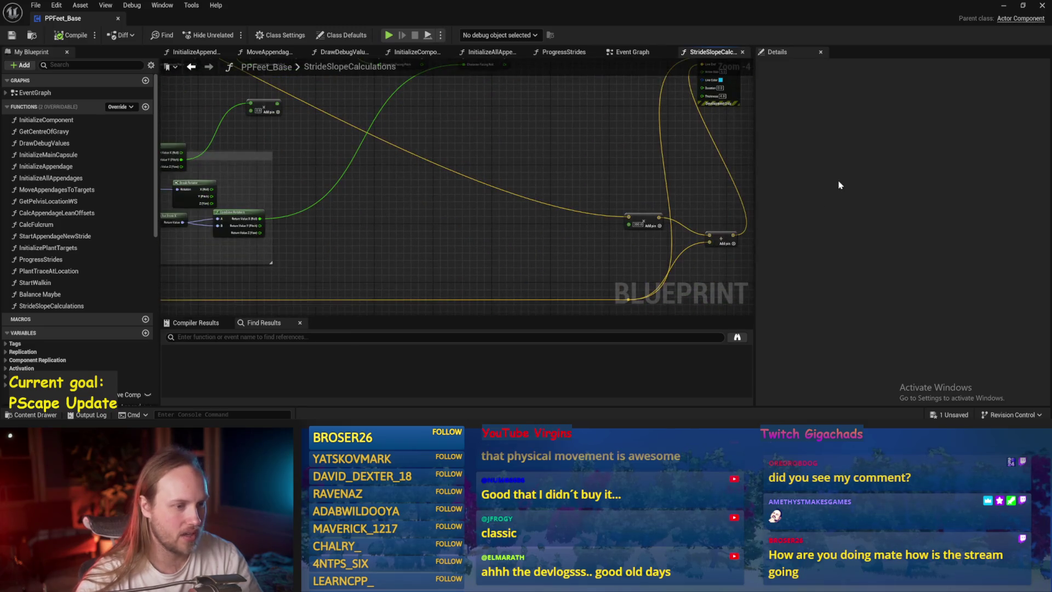
left_click(1003, 5)
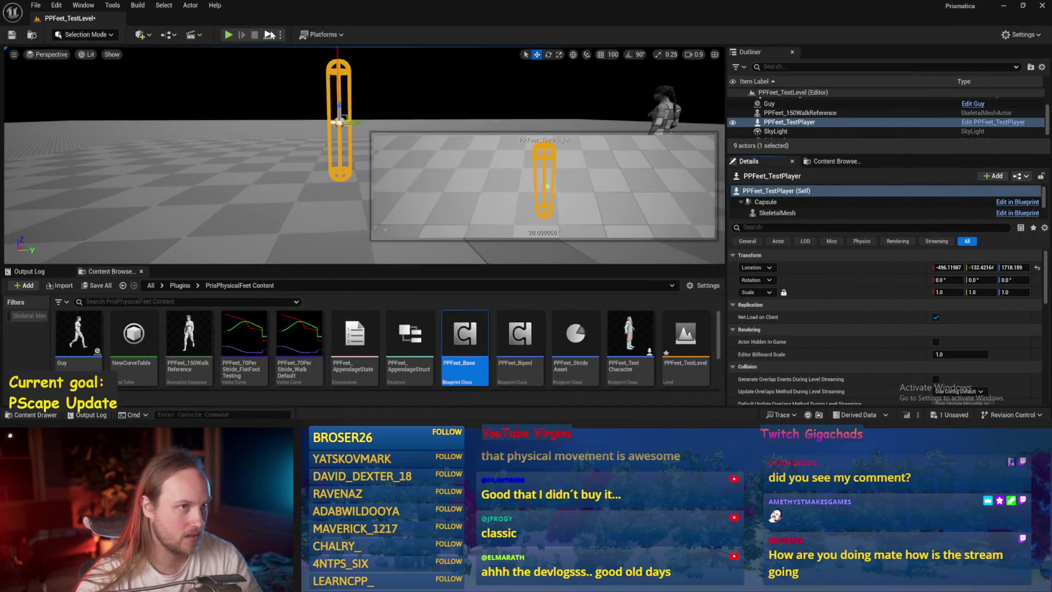
Play again, pitch the character forward about 43° with the rotate gizmo, and stop
left_click(270, 35)
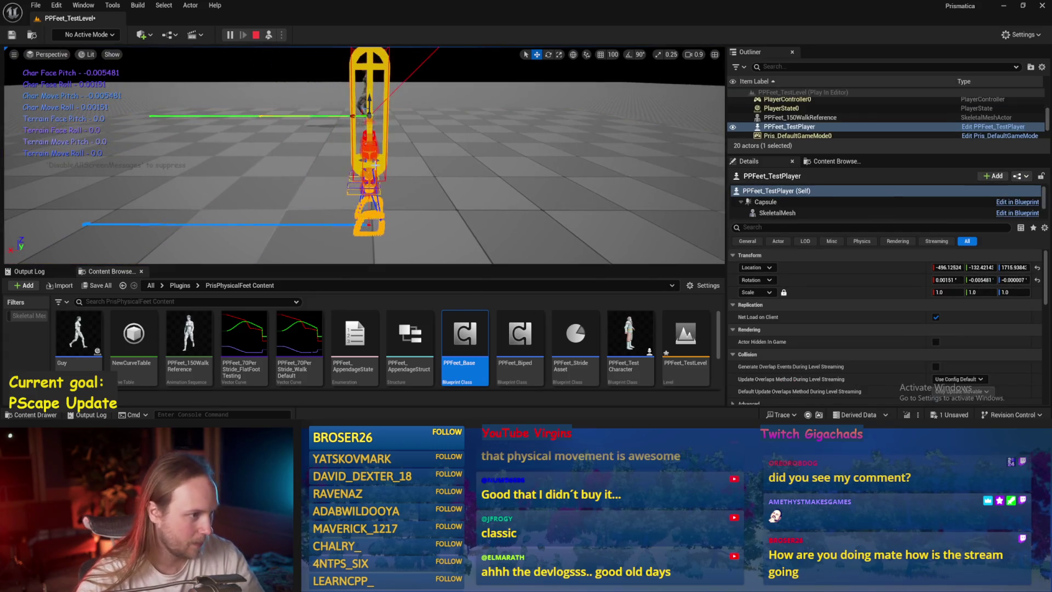
key("e")
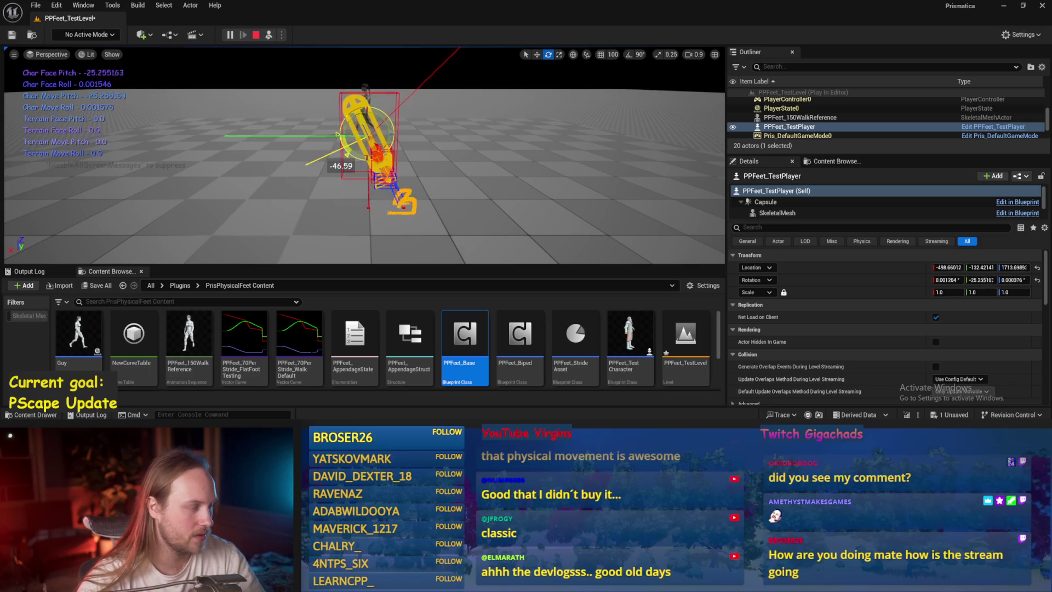
left_click_drag(347, 104, 359, 100)
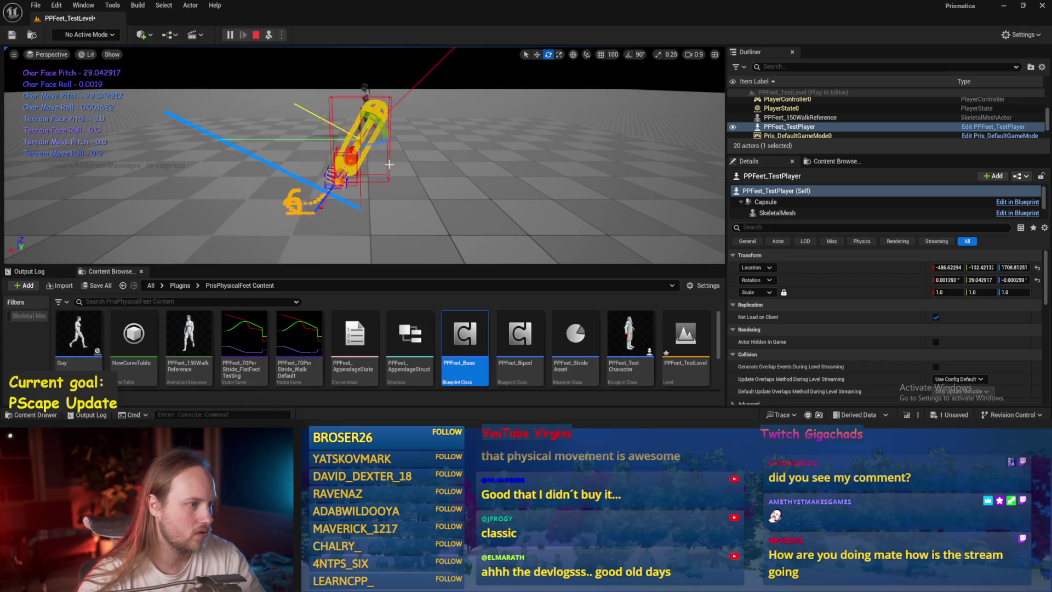
key("Escape")
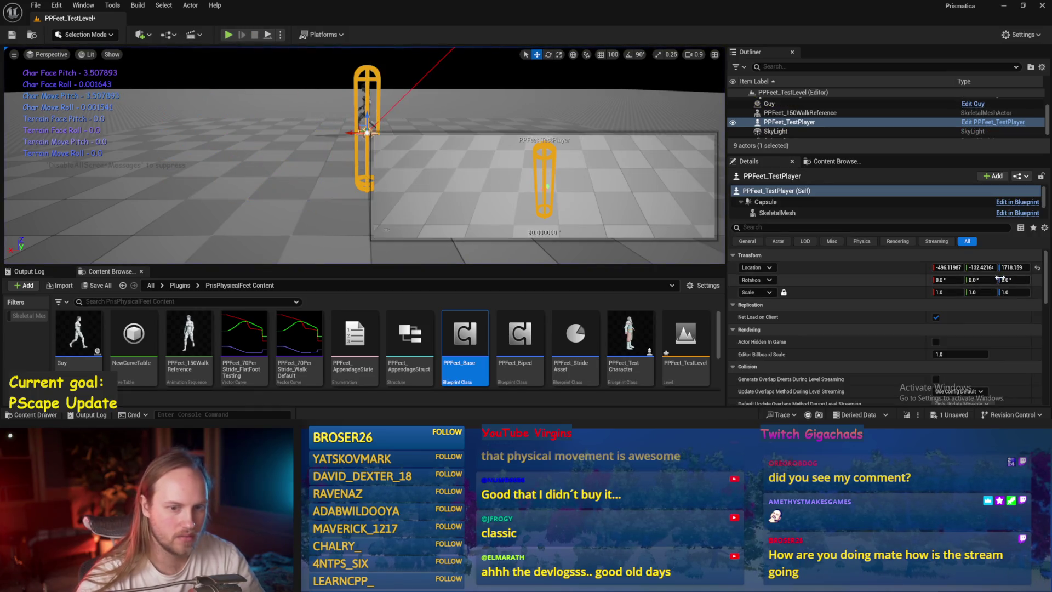
Set the test player's Rotation Z to 45 and play-test it using a local-space rotate gizmo
type("45")
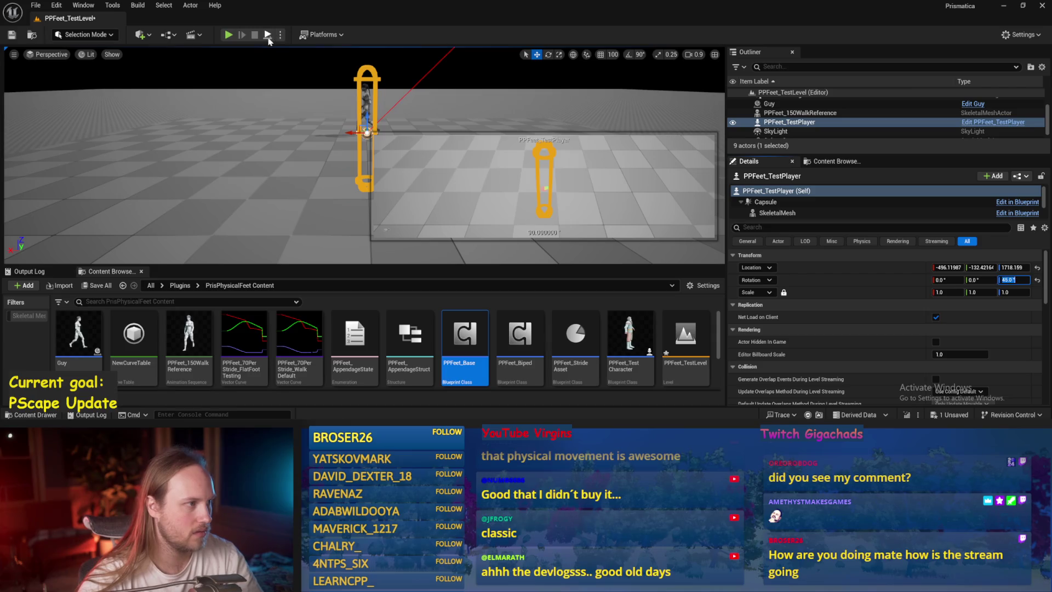
left_click(268, 35)
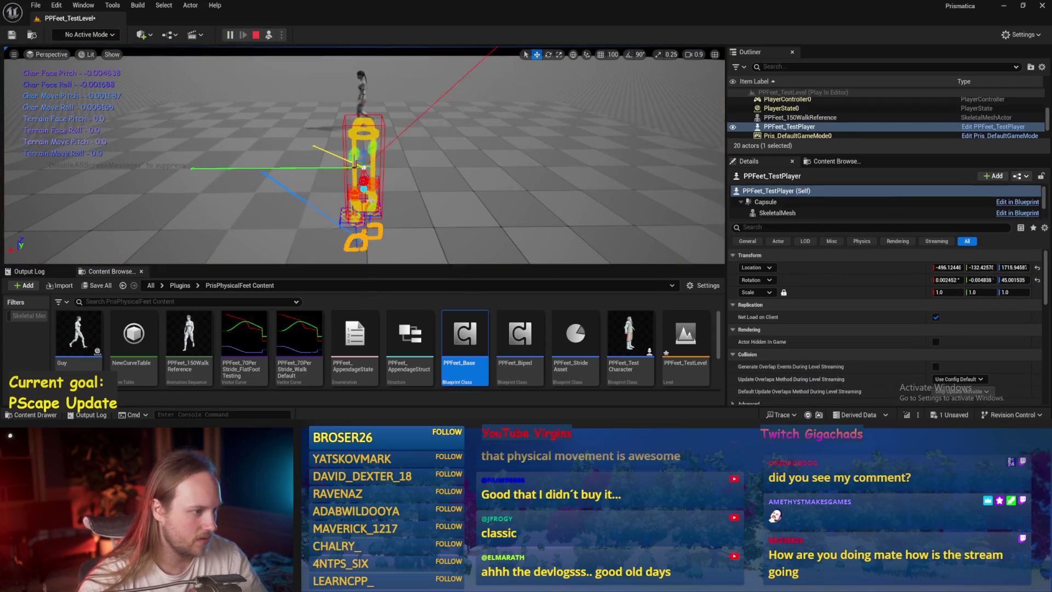
key("e")
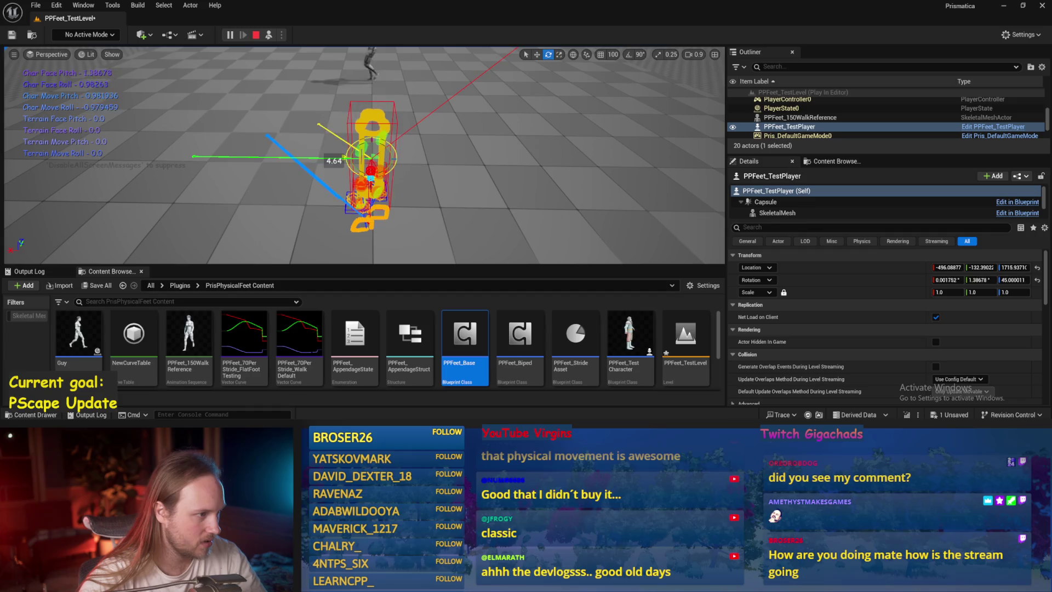
left_click(575, 55)
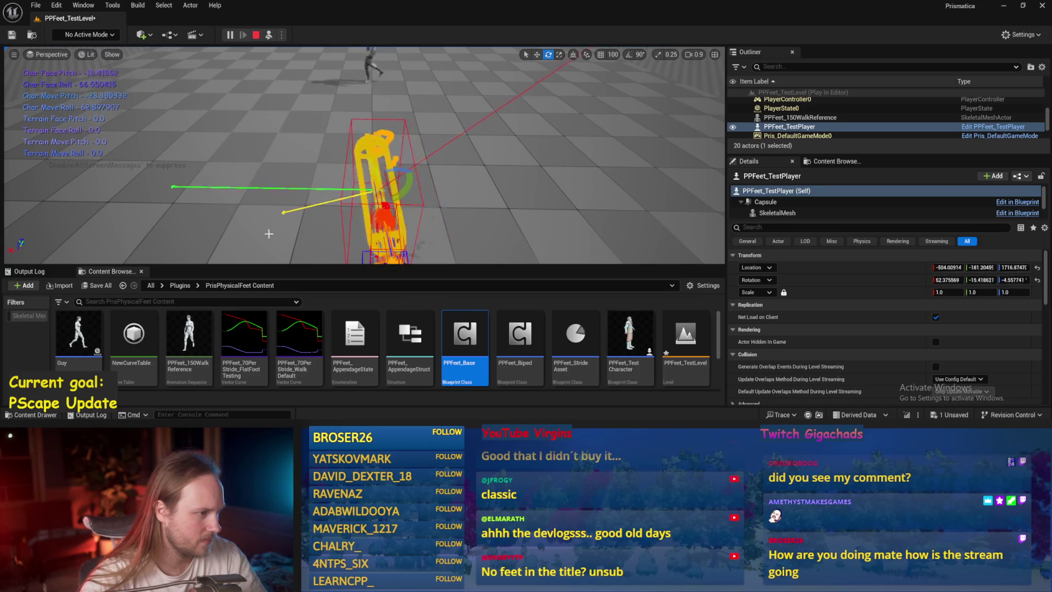
key("Escape")
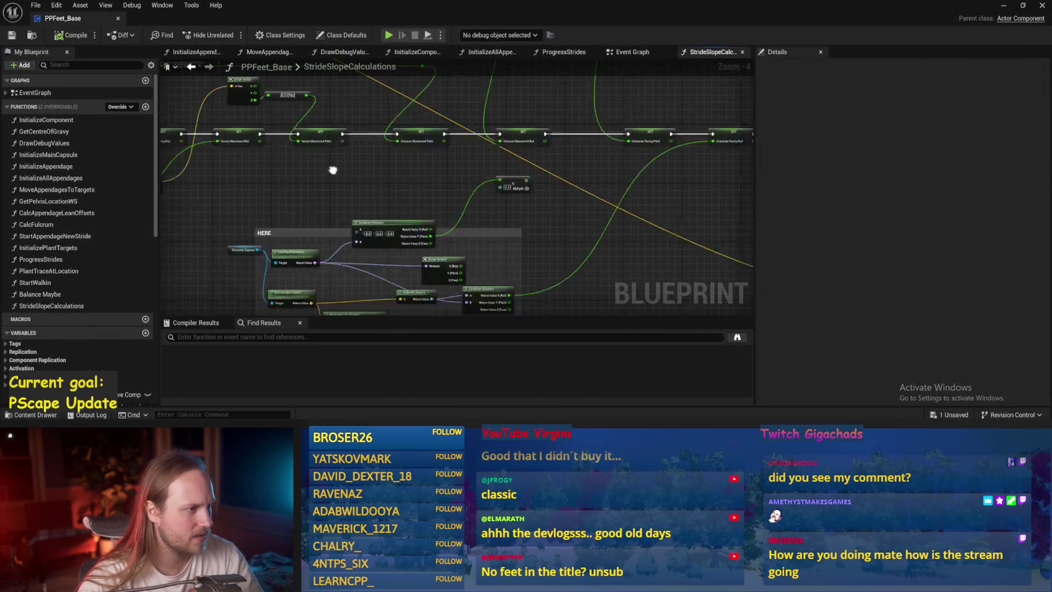
Review the cross, Normalize, Get Right/Up Vector and Character Capsule nodes in StrideSlopeCalculations
left_click_drag(299, 162, 511, 204)
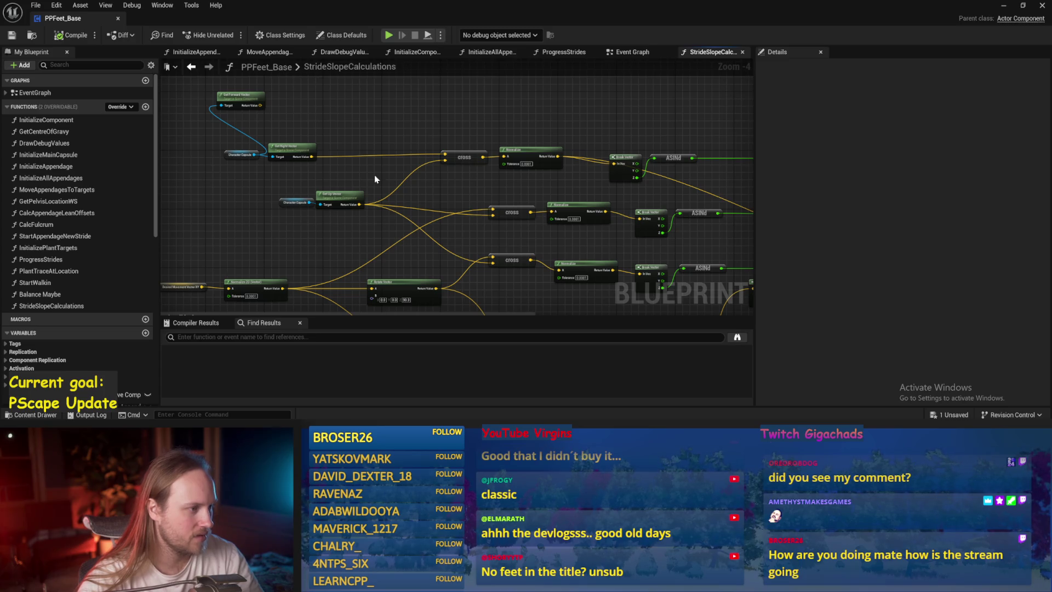
left_click(305, 213)
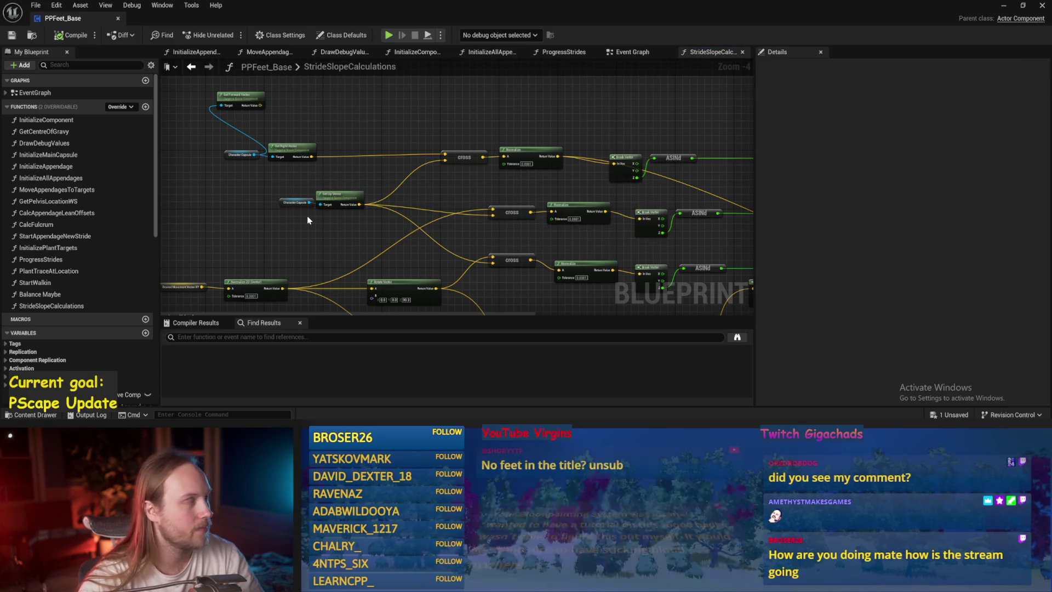
scroll(307, 219, "up", 1)
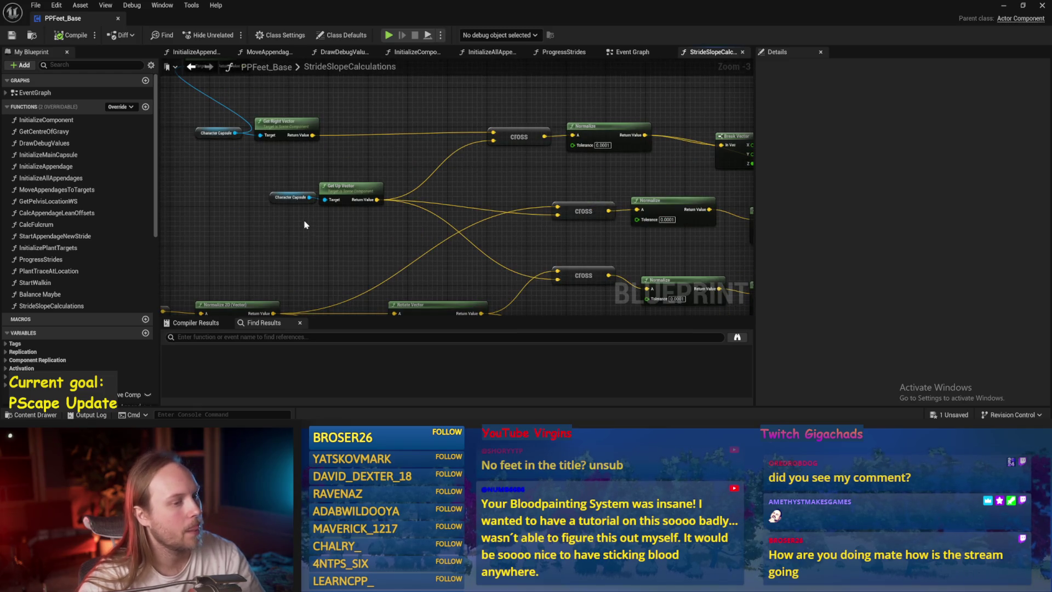
left_click_drag(305, 224, 239, 242)
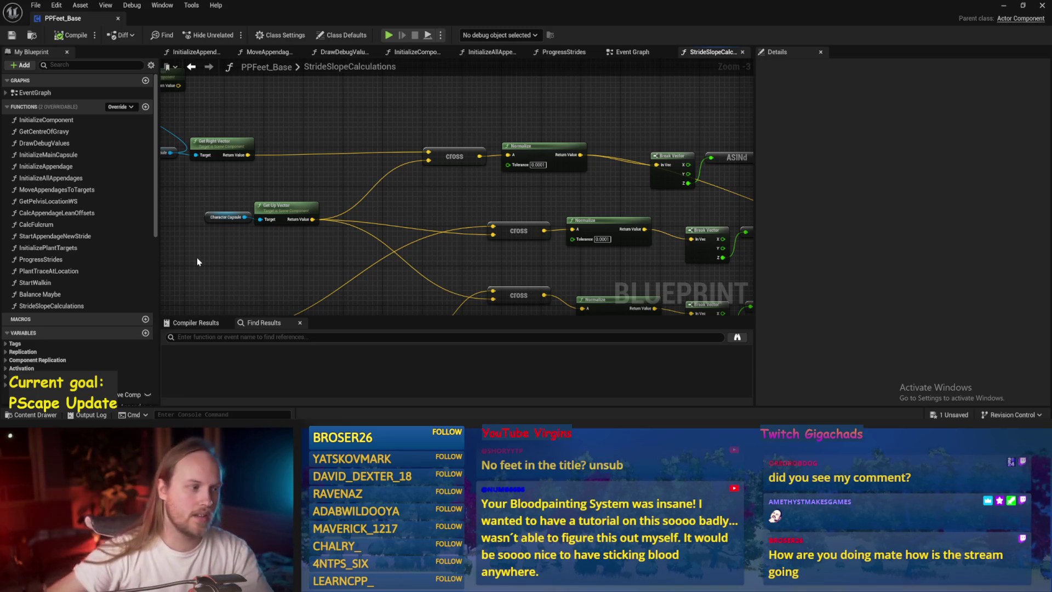
mouse_move(313, 258)
left_mouse_down()
mouse_move(358, 241)
mouse_move(364, 213)
mouse_move(372, 251)
left_mouse_up()
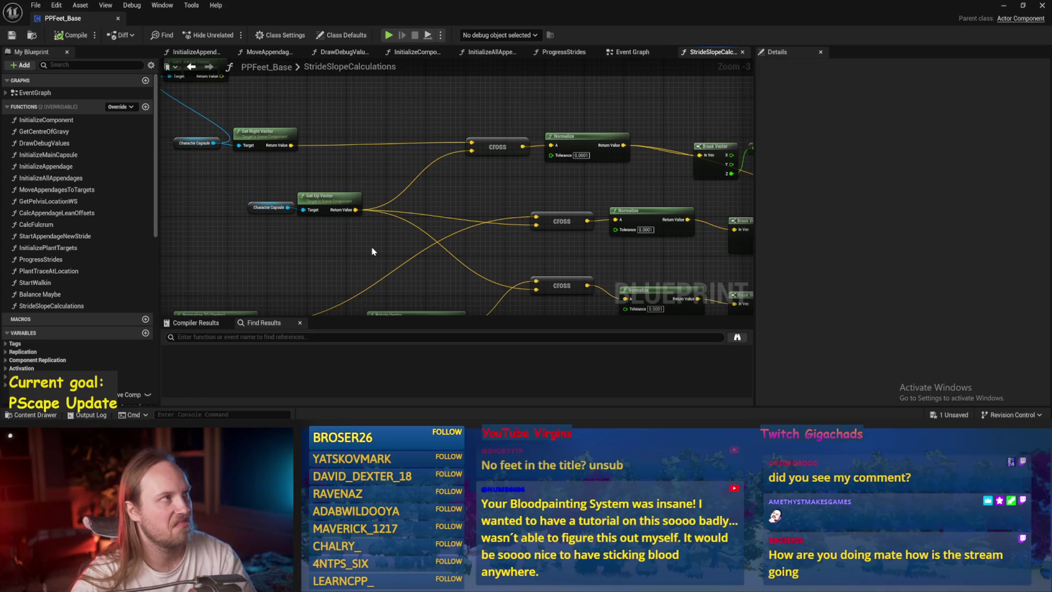
left_click_drag(372, 252, 452, 273)
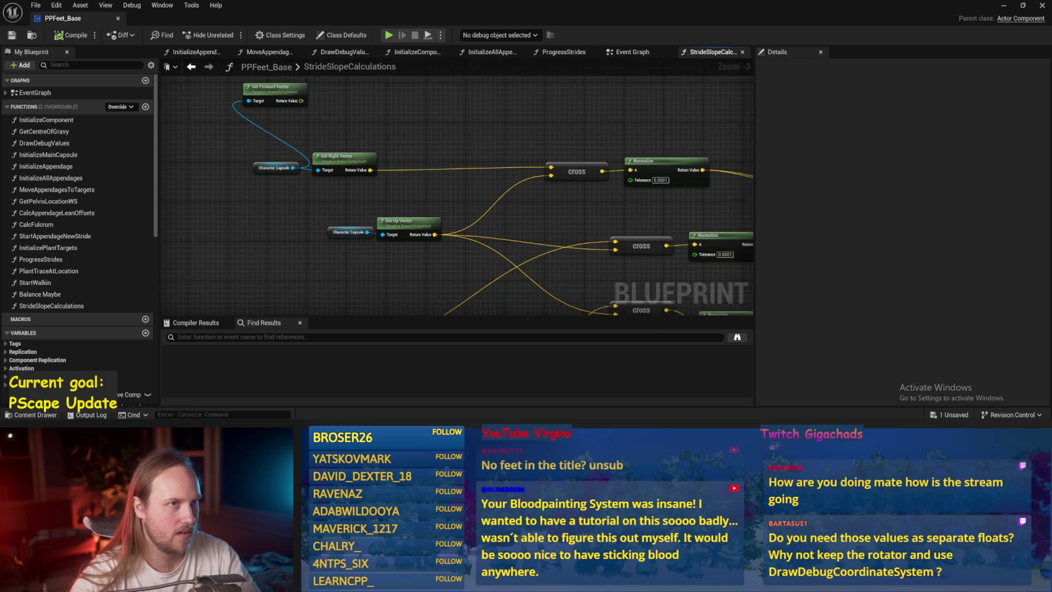
Move the reroute point on the ASINd wire left and save PPFeet_Base
left_click_drag(537, 238, 440, 212)
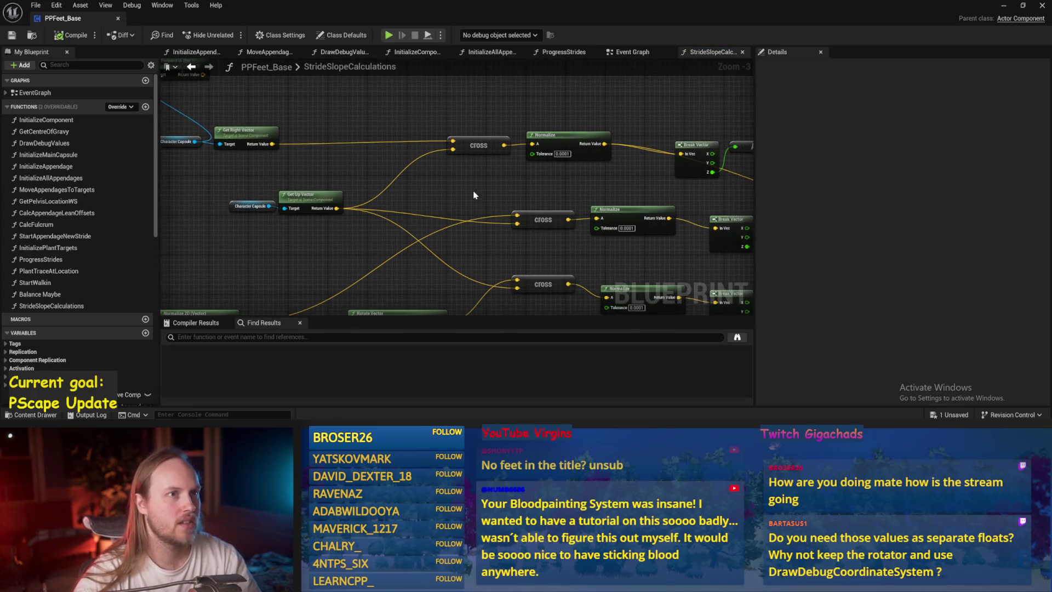
left_click_drag(498, 192, 445, 168)
scroll(537, 155, "down", 2)
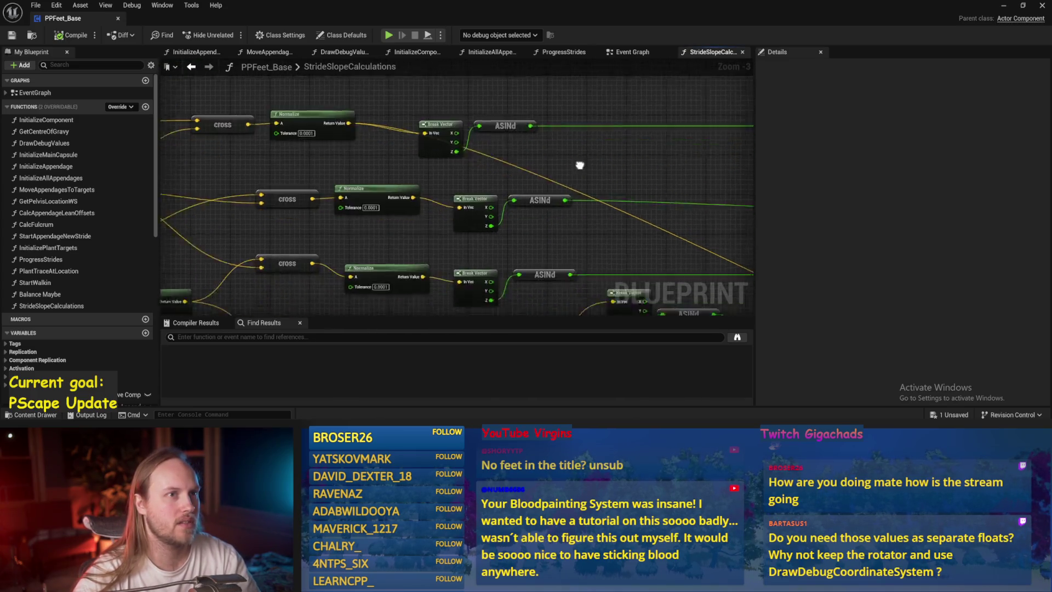
scroll(487, 176, "up", 1)
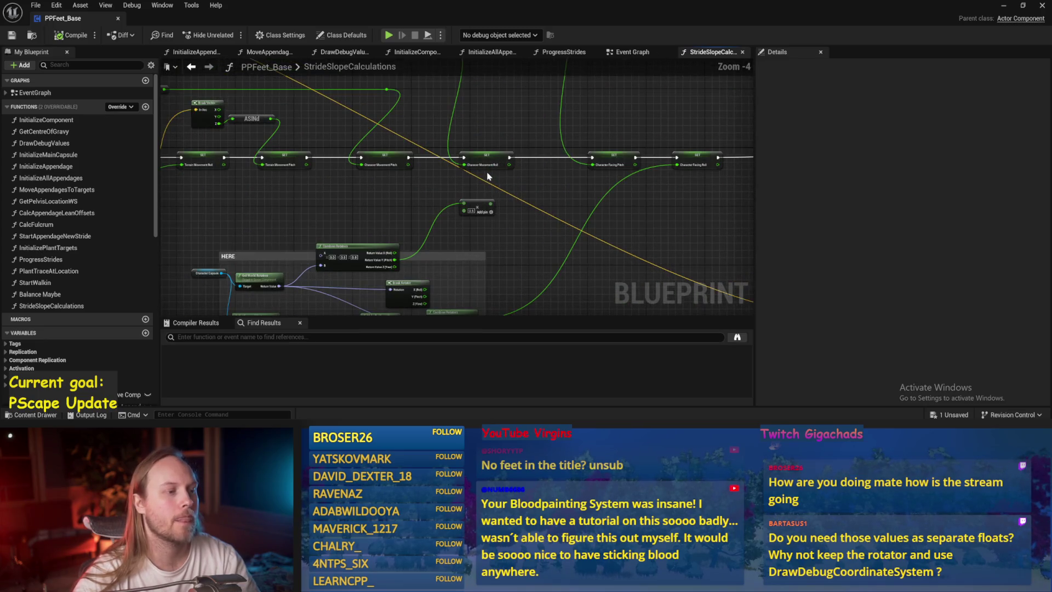
left_click_drag(530, 122, 562, 133)
scroll(563, 133, "up", 1)
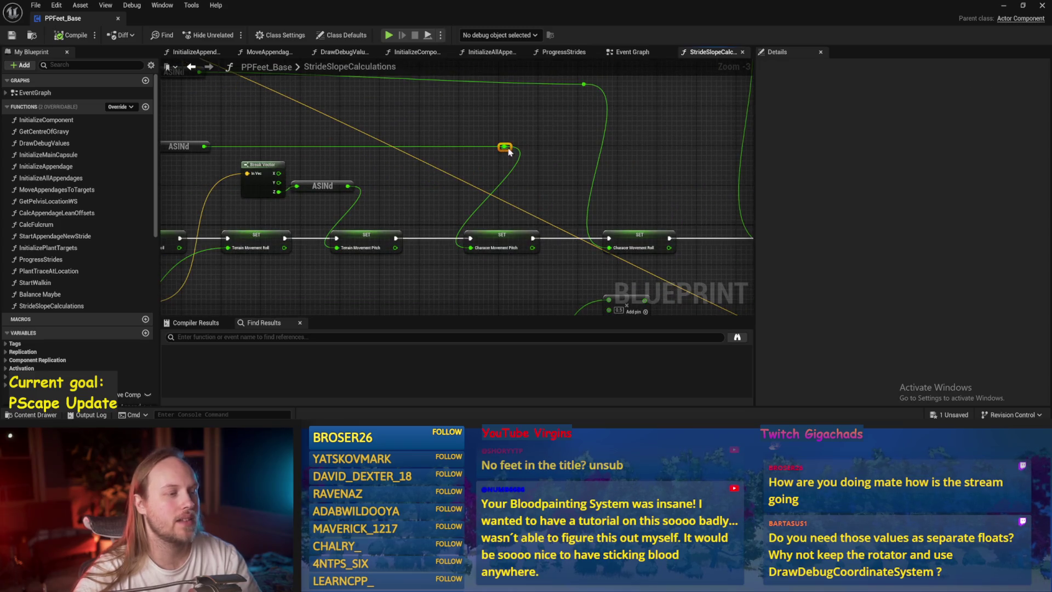
left_click_drag(509, 152, 400, 154)
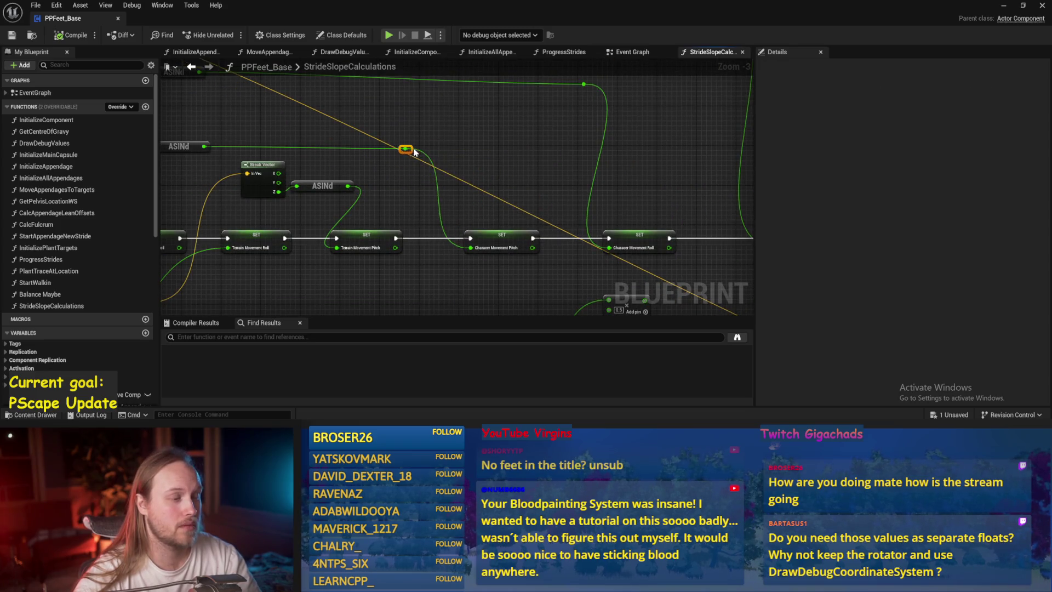
left_click_drag(647, 242, 537, 198)
key("ctrl+s")
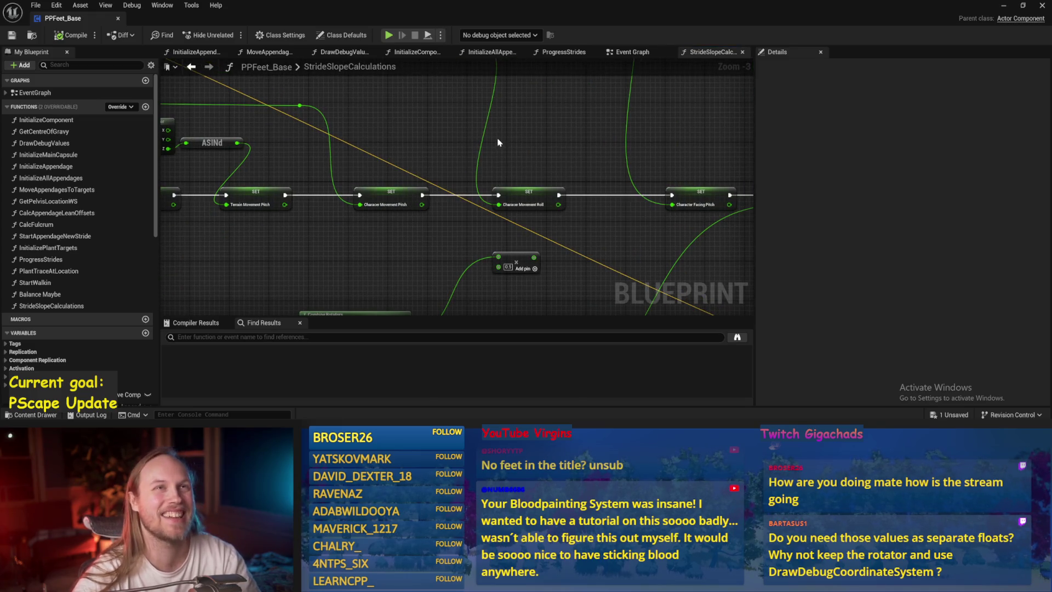
Inspect the Character Movement Pitch/Roll SET nodes and the CharacterFacingRoll variable
left_click_drag(499, 142, 321, 234)
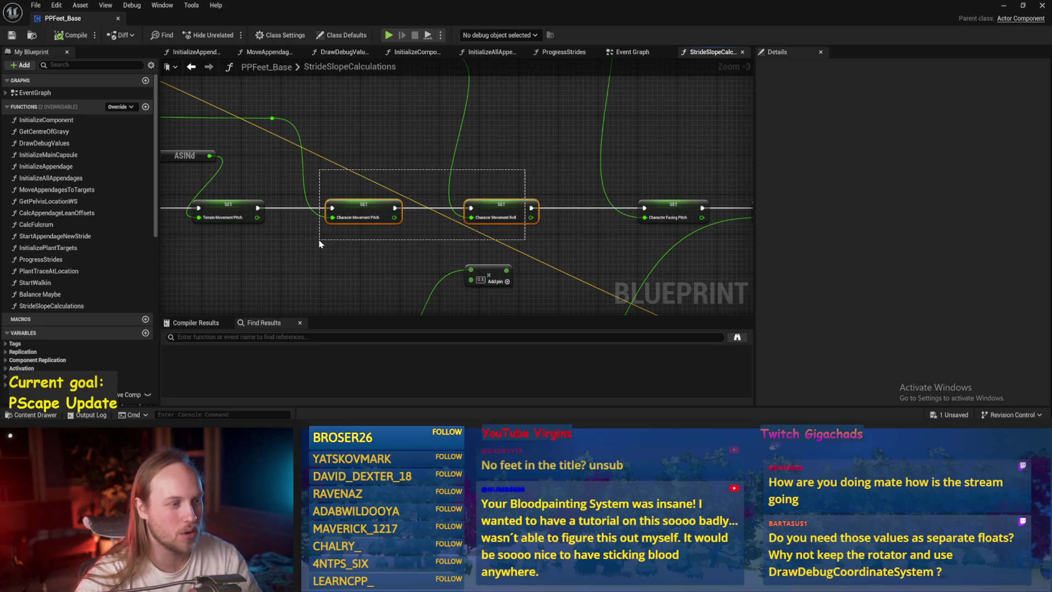
left_click_drag(524, 264, 295, 222)
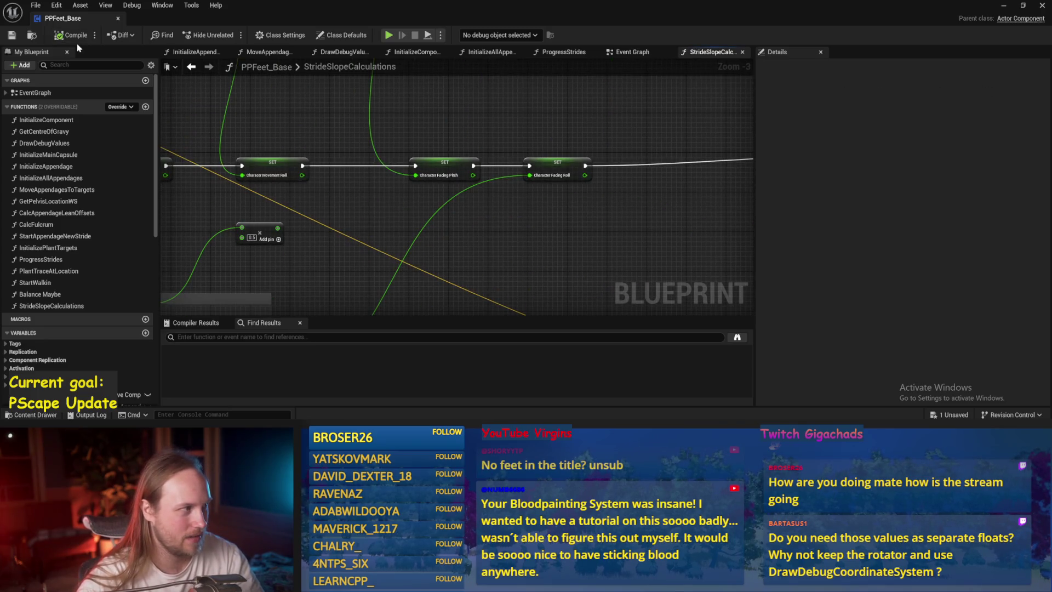
mouse_move(459, 136)
left_mouse_down()
mouse_move(453, 161)
mouse_move(607, 242)
mouse_move(620, 234)
left_mouse_up()
left_click(441, 148)
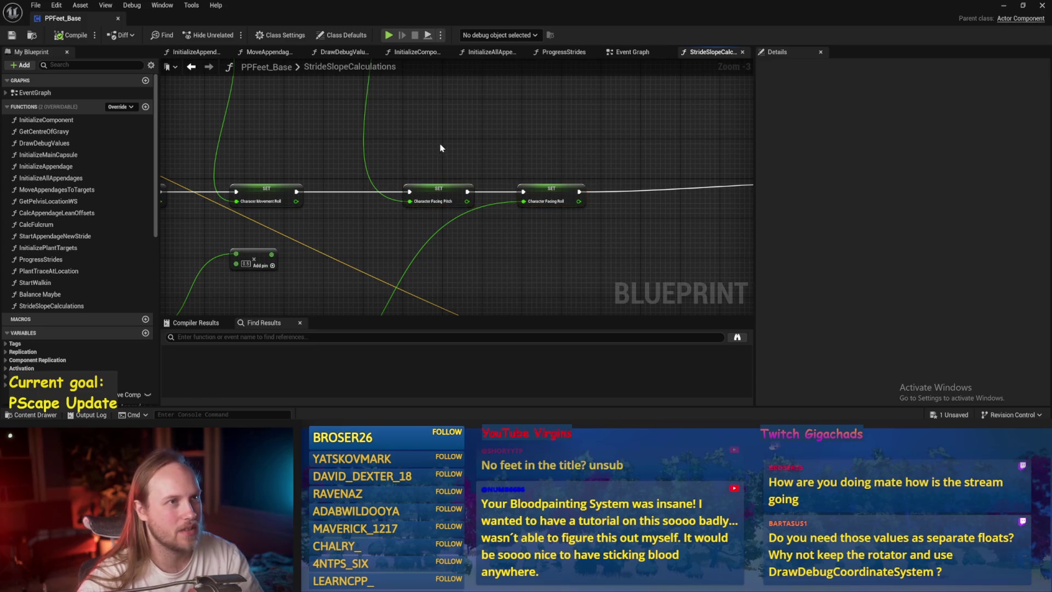
mouse_move(588, 126)
left_mouse_down()
mouse_move(498, 183)
mouse_move(500, 169)
mouse_move(608, 197)
left_mouse_up()
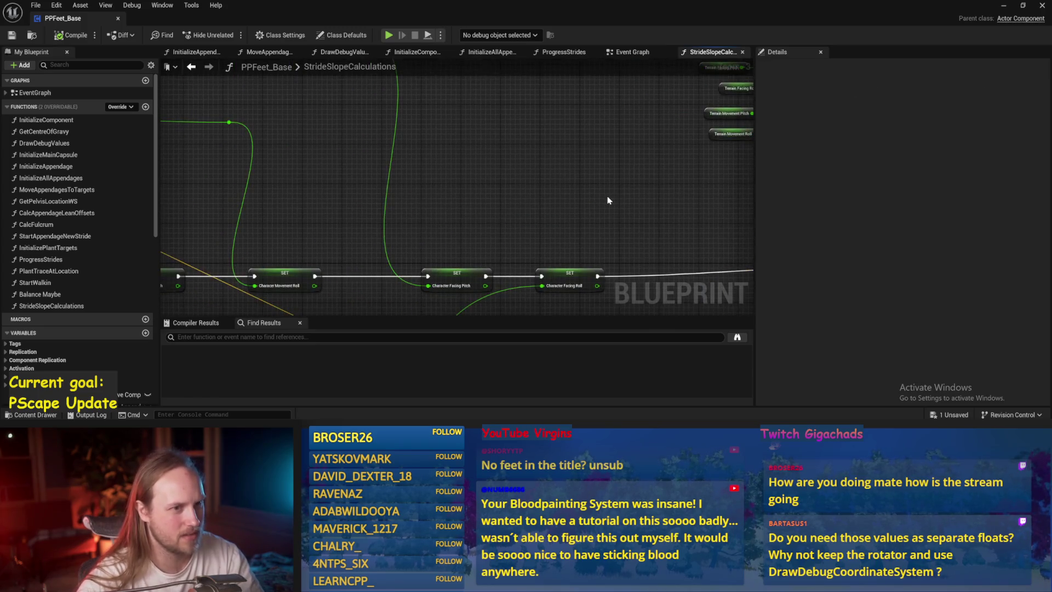
left_click(559, 272)
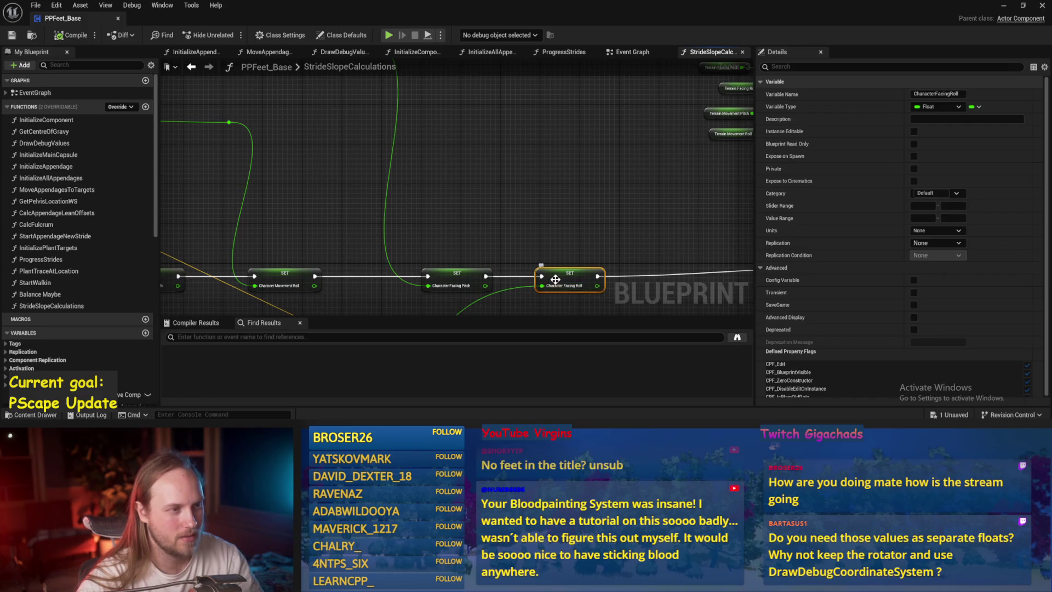
left_click(537, 163)
scroll(507, 184, "down", 1)
Pan back over the vector, cross, Normalize and Rotate Vector nodes
mouse_move(414, 185)
left_mouse_down()
mouse_move(603, 181)
mouse_move(579, 148)
left_mouse_up()
left_click_drag(399, 120, 596, 174)
mouse_move(370, 152)
left_mouse_down()
mouse_move(521, 203)
mouse_move(518, 179)
mouse_move(627, 113)
mouse_move(508, 157)
mouse_move(426, 126)
mouse_move(239, 100)
left_mouse_up()
scroll(627, 113, "down", 1)
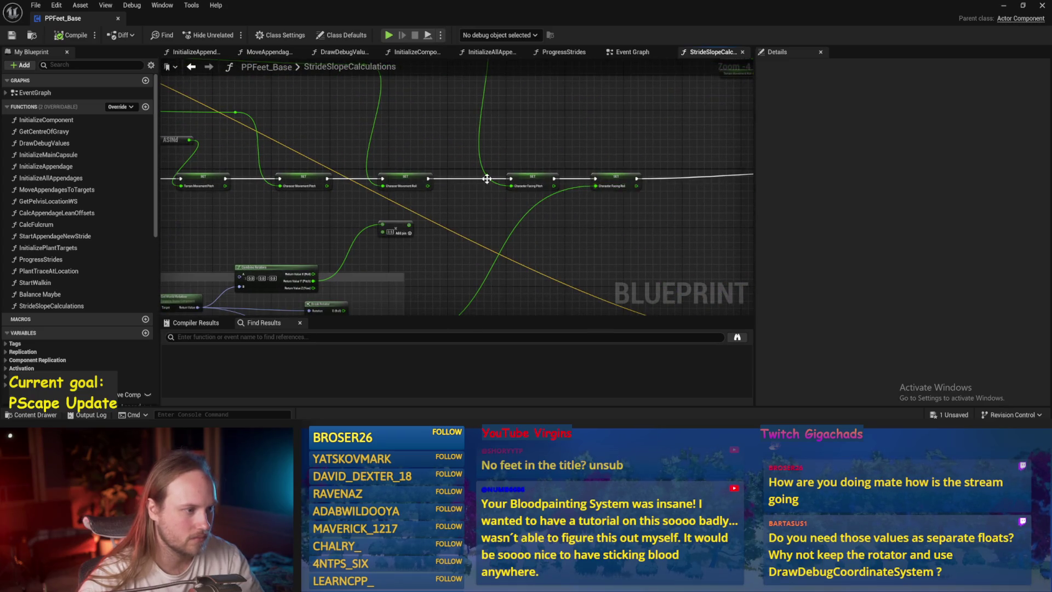
Move the Get Forward Vector node up and right, and save
mouse_move(486, 179)
left_mouse_down()
mouse_move(446, 206)
mouse_move(493, 180)
mouse_move(577, 169)
left_mouse_up()
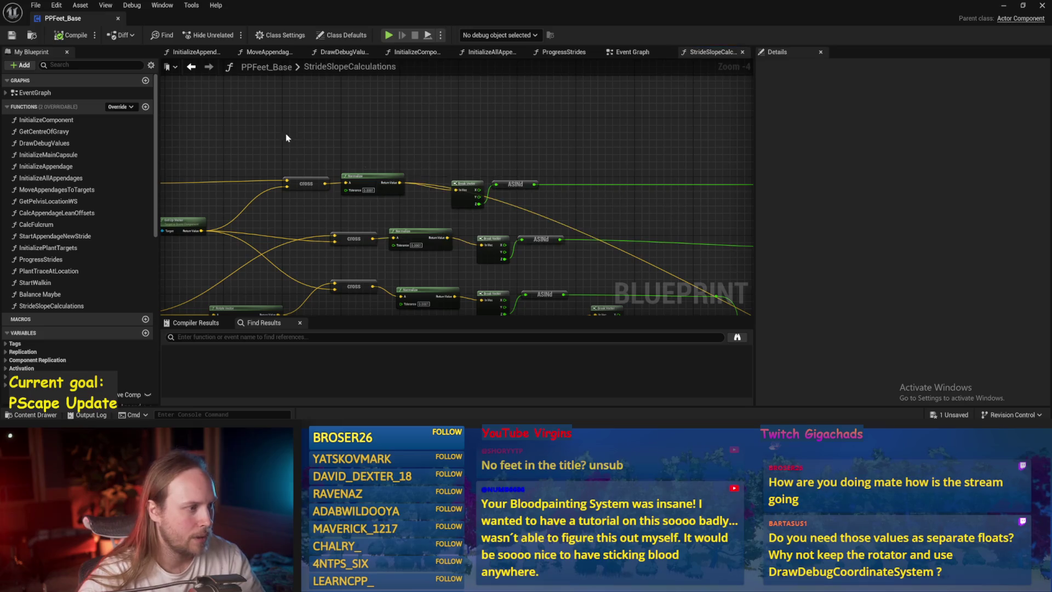
left_click_drag(286, 138, 473, 145)
left_click_drag(248, 133, 500, 129)
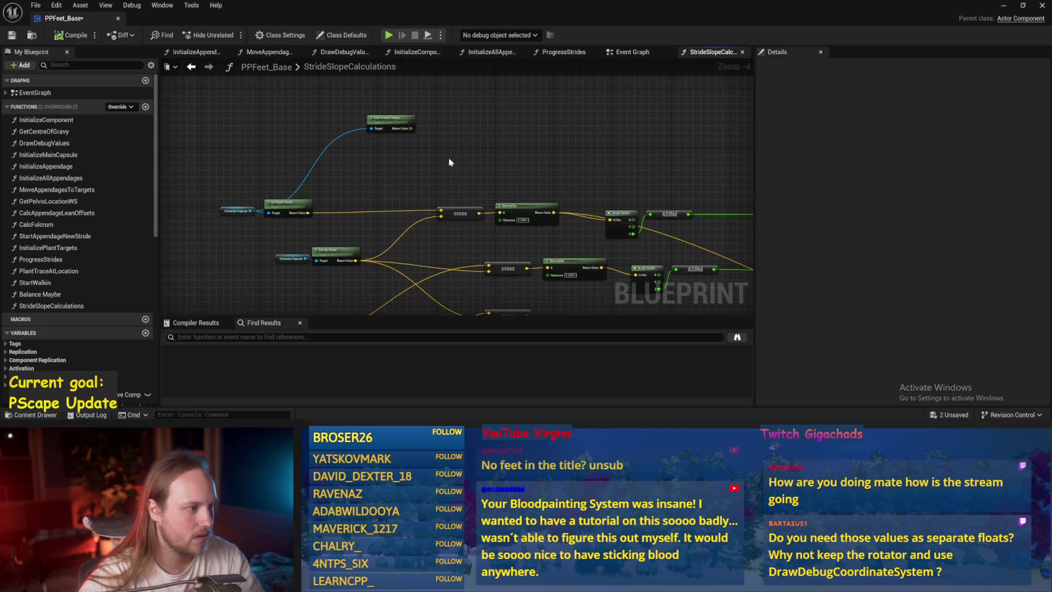
scroll(450, 159, "up", 1)
key("ctrl+s")
Duplicate the cross–Normalize–Break Vector–ASINd chain and arrange the pasted cross and Normalize nodes
left_click_drag(355, 159, 340, 223)
left_click_drag(484, 189, 382, 147)
left_click_drag(482, 178, 341, 198)
mouse_move(403, 99)
left_mouse_down()
mouse_move(414, 175)
mouse_move(349, 178)
left_mouse_up()
key("ctrl+v")
left_click(412, 168)
left_click_drag(412, 169, 512, 163)
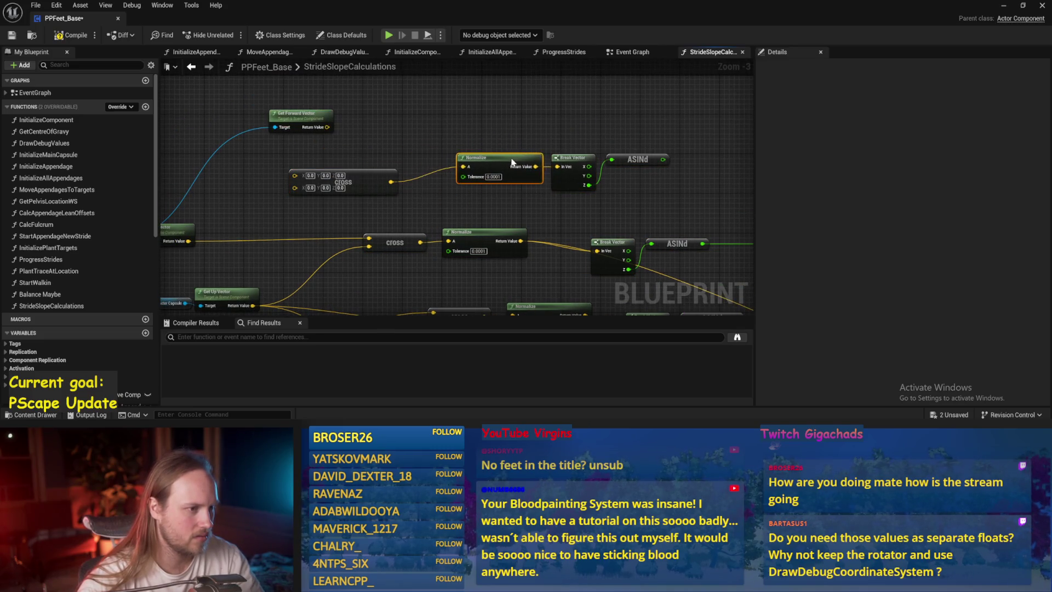
left_click_drag(363, 188, 413, 178)
Feed Get Forward Vector and Get Up Vector into the new cross node, and save
mouse_move(328, 127)
left_mouse_down()
mouse_move(345, 174)
mouse_move(397, 144)
left_mouse_up()
mouse_move(315, 281)
left_mouse_down()
mouse_move(415, 140)
mouse_move(407, 150)
left_mouse_up()
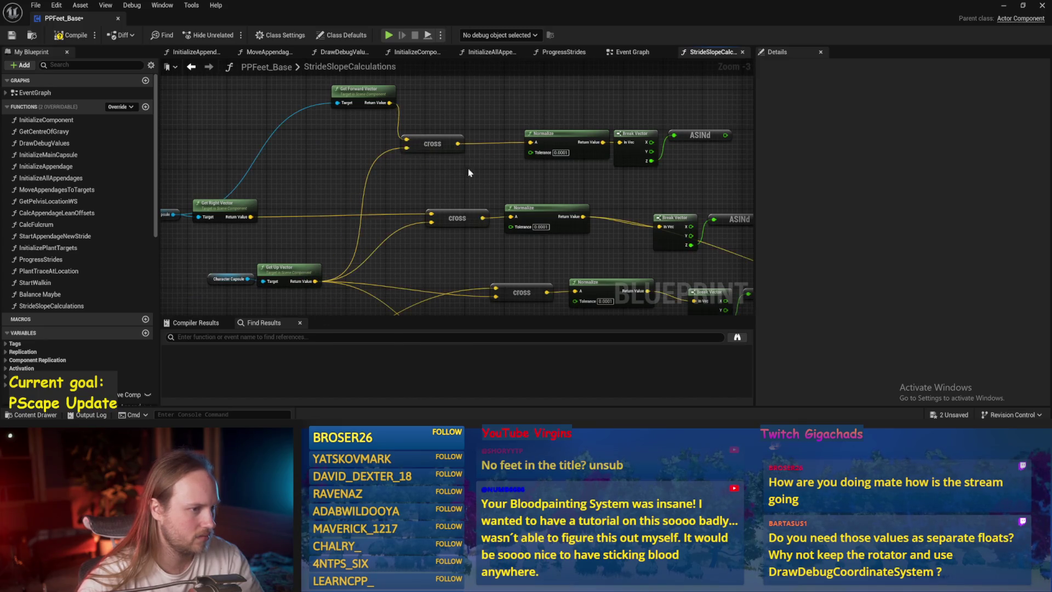
mouse_move(728, 137)
left_mouse_down()
mouse_move(567, 129)
mouse_move(721, 142)
mouse_move(657, 263)
mouse_move(652, 231)
mouse_move(250, 275)
left_mouse_up()
key("ctrl+s")
Reposition a small math node down-left and save PPFeet_Base after connecting the wire
scroll(720, 141, "down", 1)
scroll(481, 148, "down", 1)
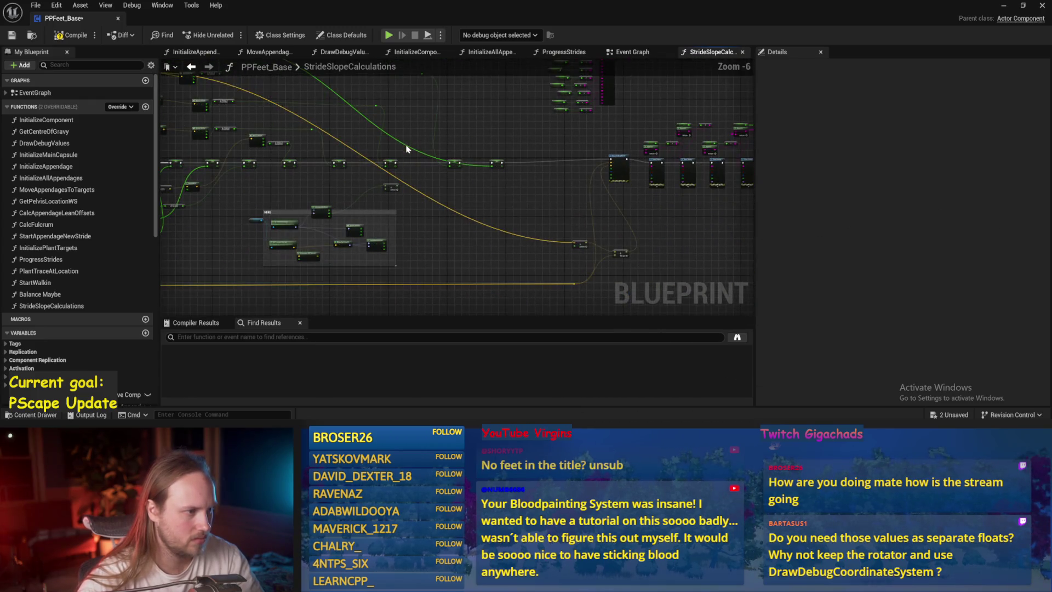
scroll(340, 119, "down", 1)
left_click_drag(404, 127, 560, 170)
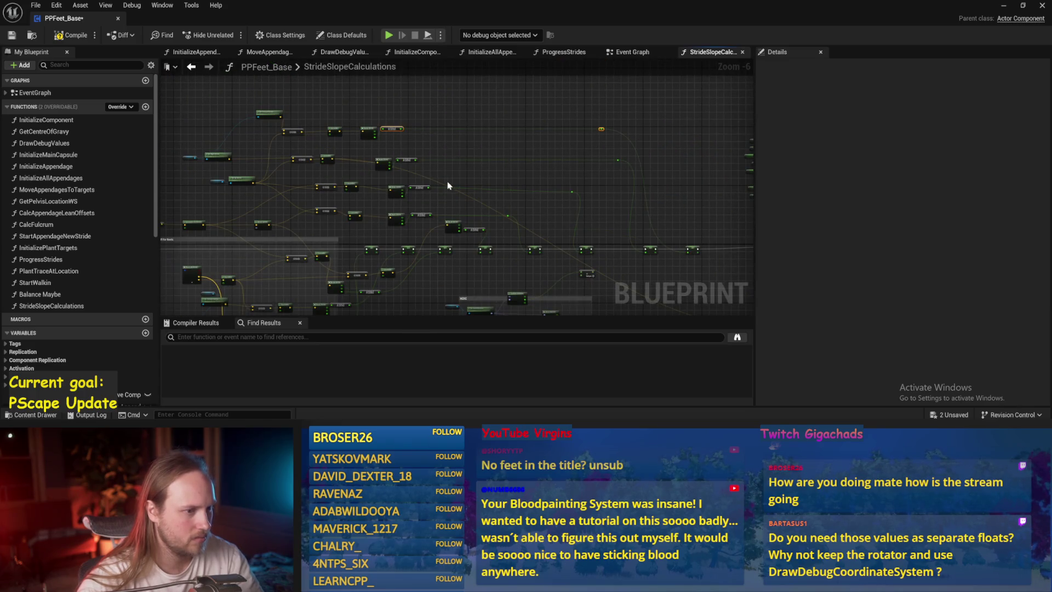
mouse_move(338, 133)
left_mouse_down()
mouse_move(336, 143)
mouse_move(705, 296)
mouse_move(607, 187)
mouse_move(589, 204)
mouse_move(730, 181)
mouse_move(608, 197)
mouse_move(469, 191)
left_mouse_up()
scroll(335, 135, "up", 2)
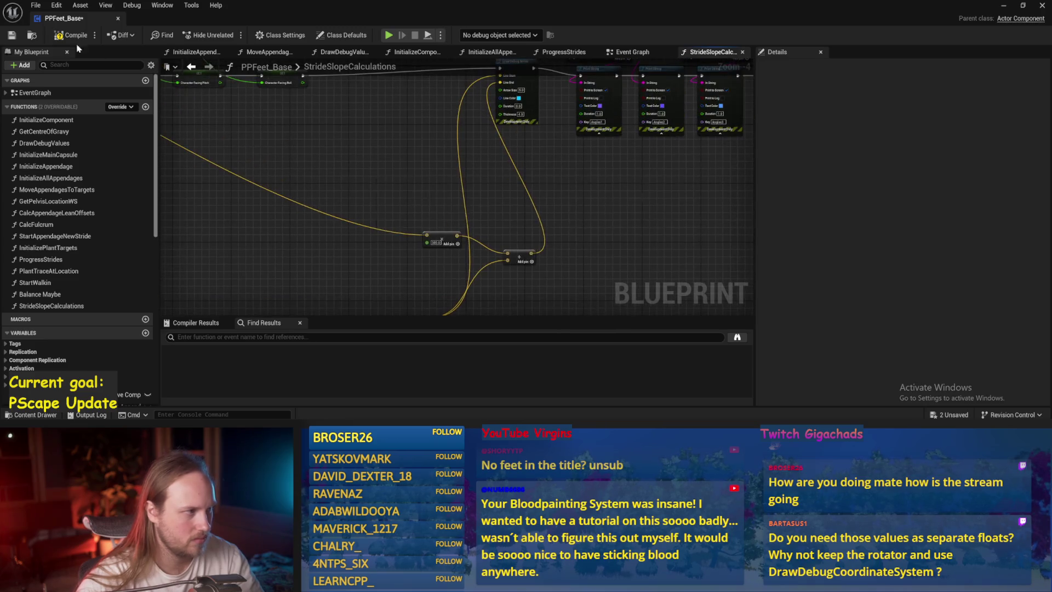
key("ctrl+s")
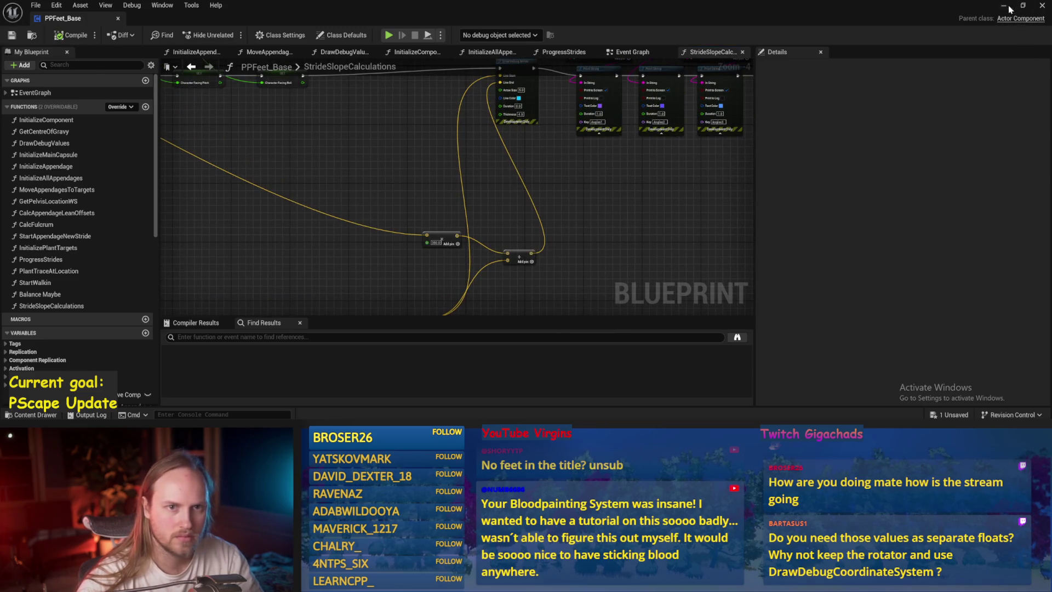
Start a play test and tilt the player character back and forth with the rotate gizmo
left_click(1004, 6)
left_click(269, 35)
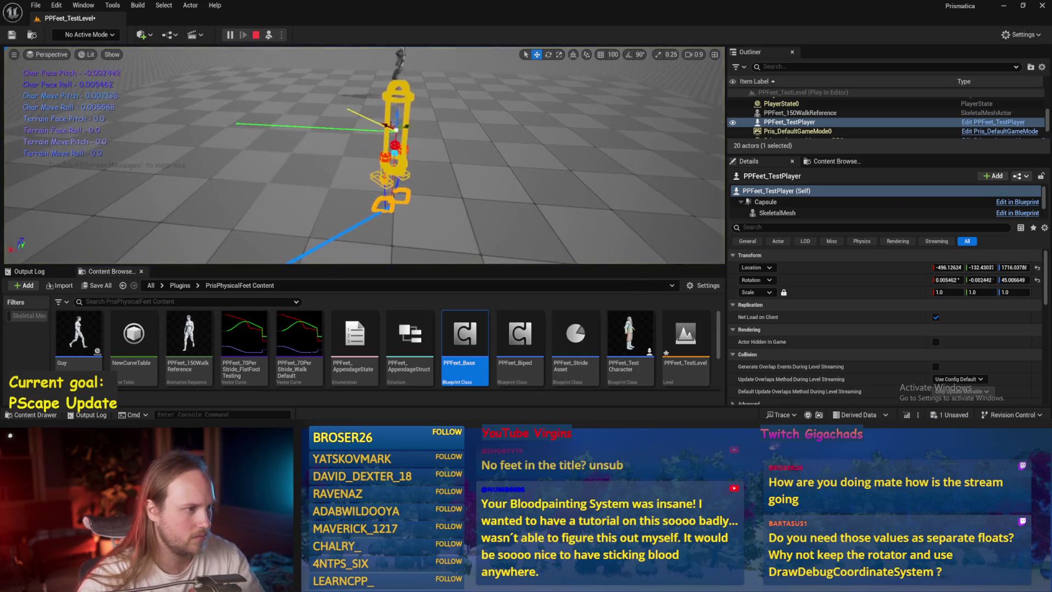
key("e")
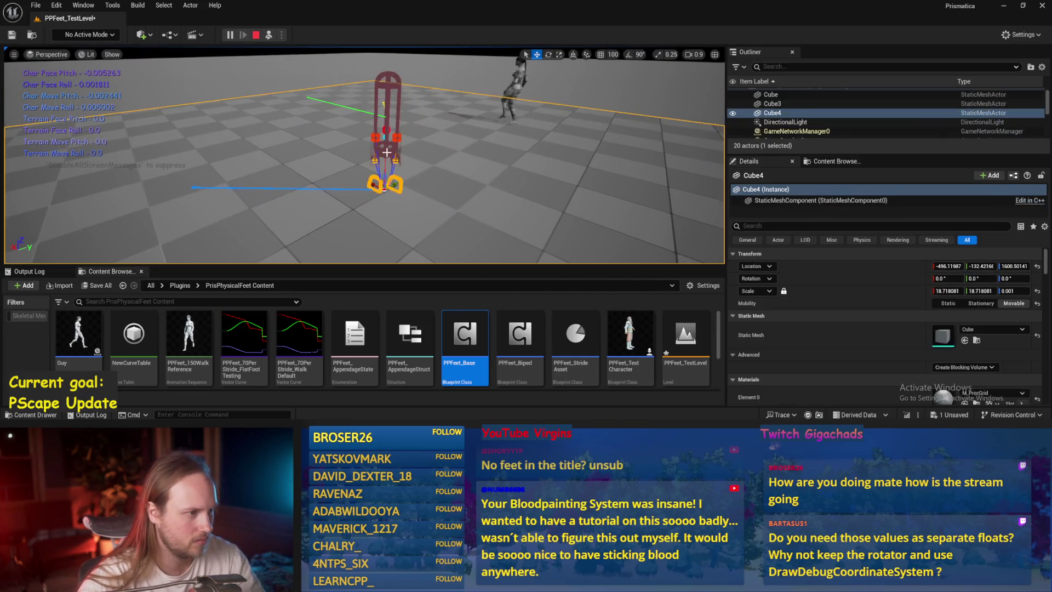
left_click_drag(380, 104, 353, 131)
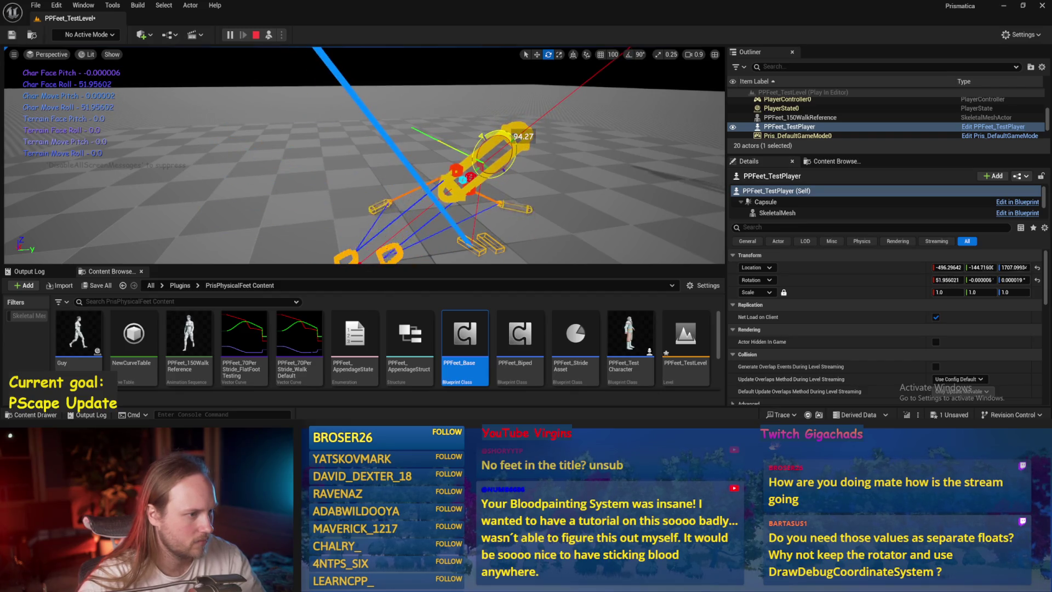
left_click_drag(496, 156, 500, 161)
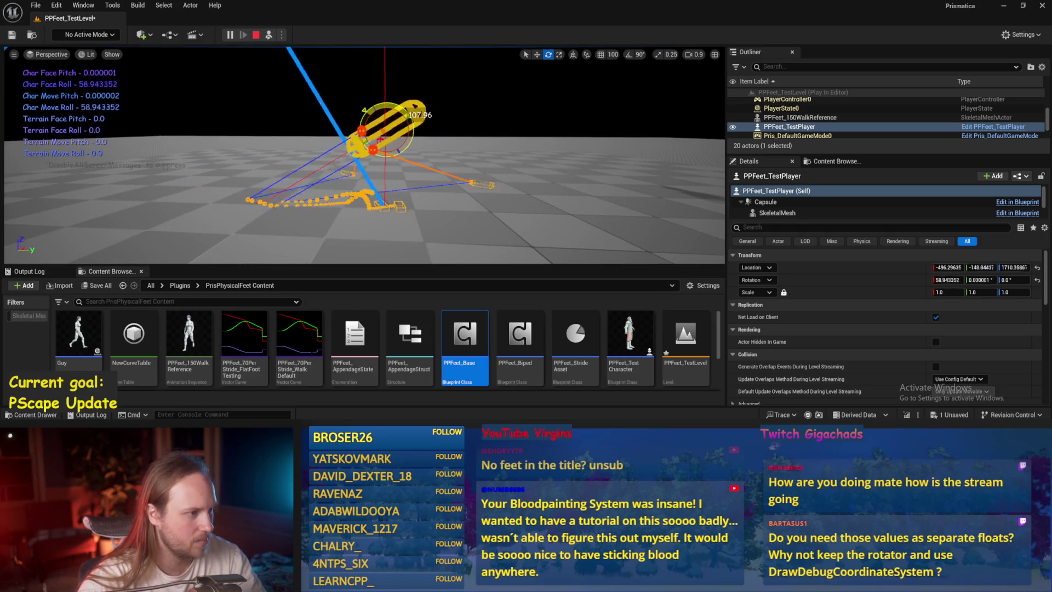
left_click_drag(496, 179, 495, 179)
left_click_drag(385, 127, 386, 127)
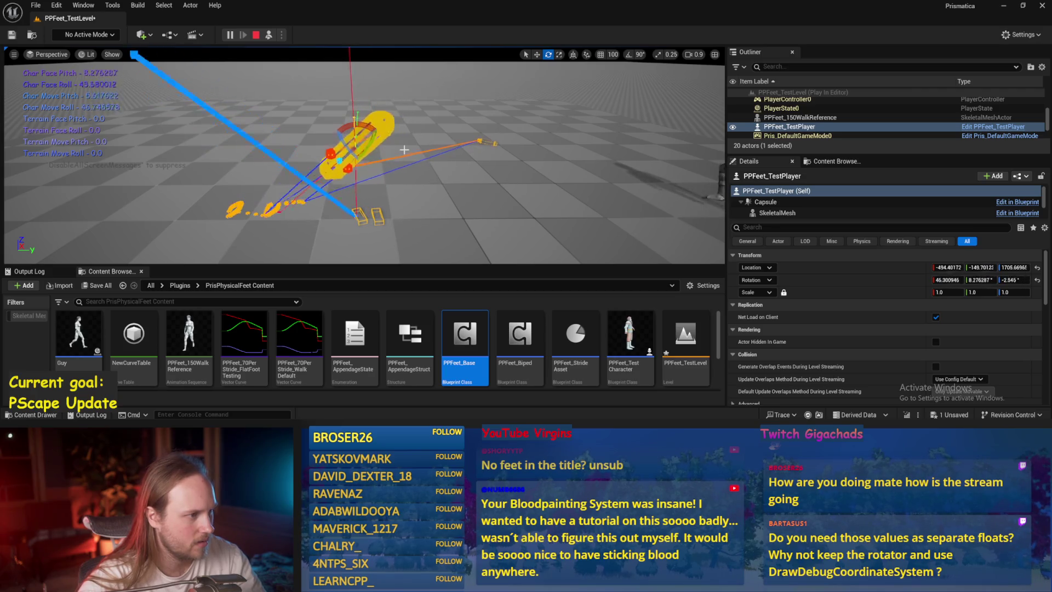
Check the StrideSlopeCalculations graph, tilt the character about 33 degrees, then stop the play session
double_click(465, 334)
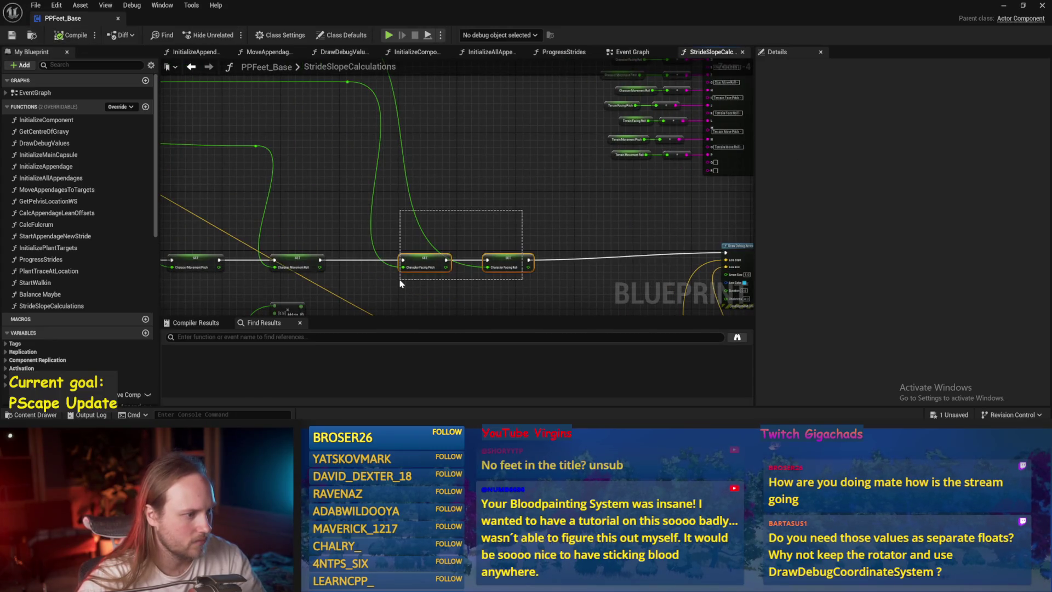
left_click(1002, 6)
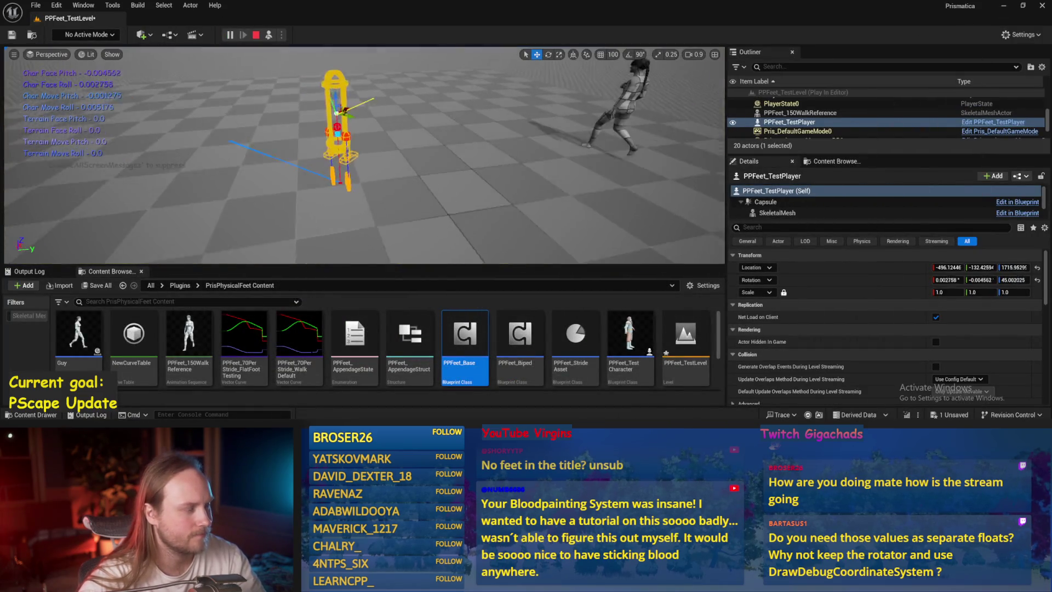
key("e")
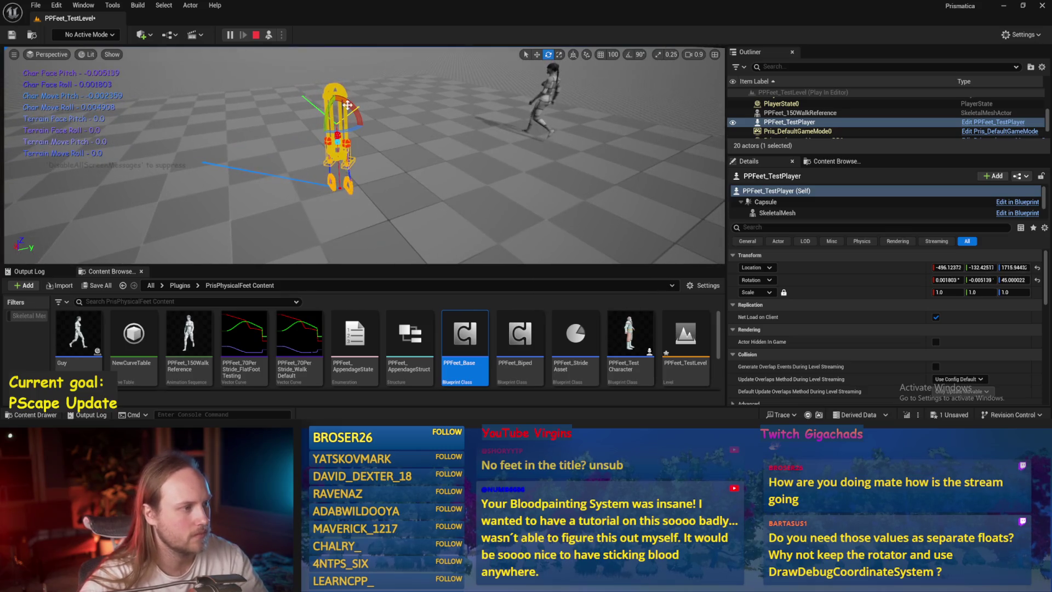
mouse_move(347, 105)
left_mouse_down()
mouse_move(356, 118)
mouse_move(309, 153)
mouse_move(296, 138)
mouse_move(345, 164)
mouse_move(300, 143)
mouse_move(367, 108)
mouse_move(339, 117)
left_mouse_up()
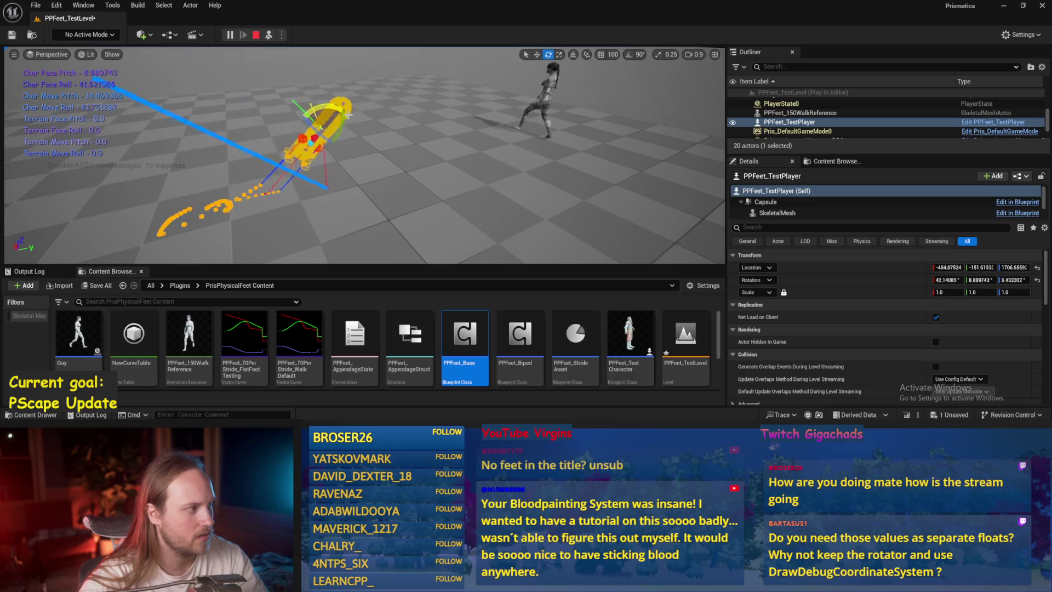
key("Escape")
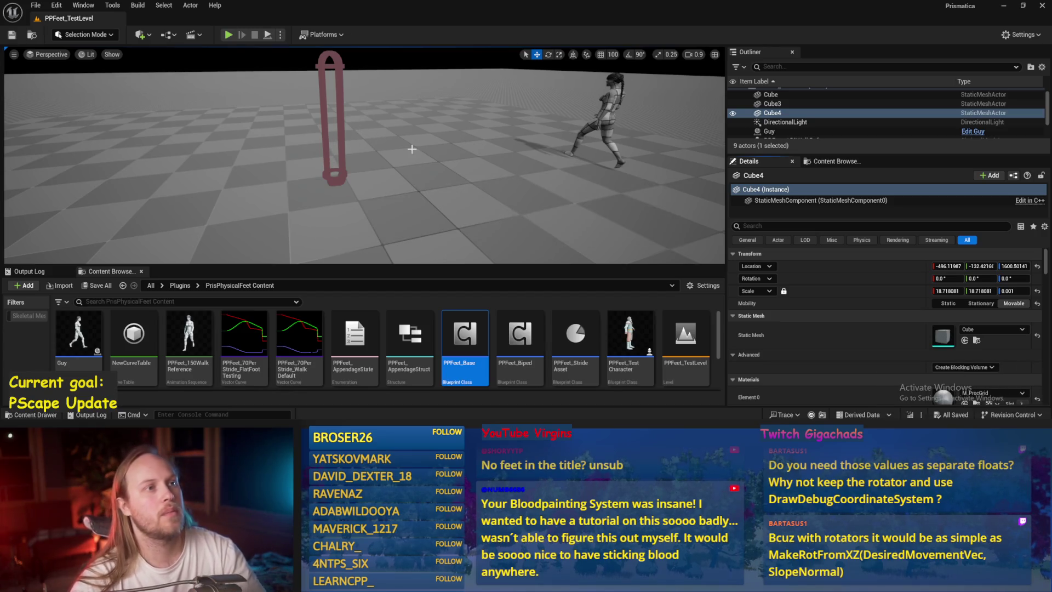
left_click_drag(412, 148, 406, 143)
Save all modified level and blueprint assets after a brief look around the viewport
key("ctrl+s")
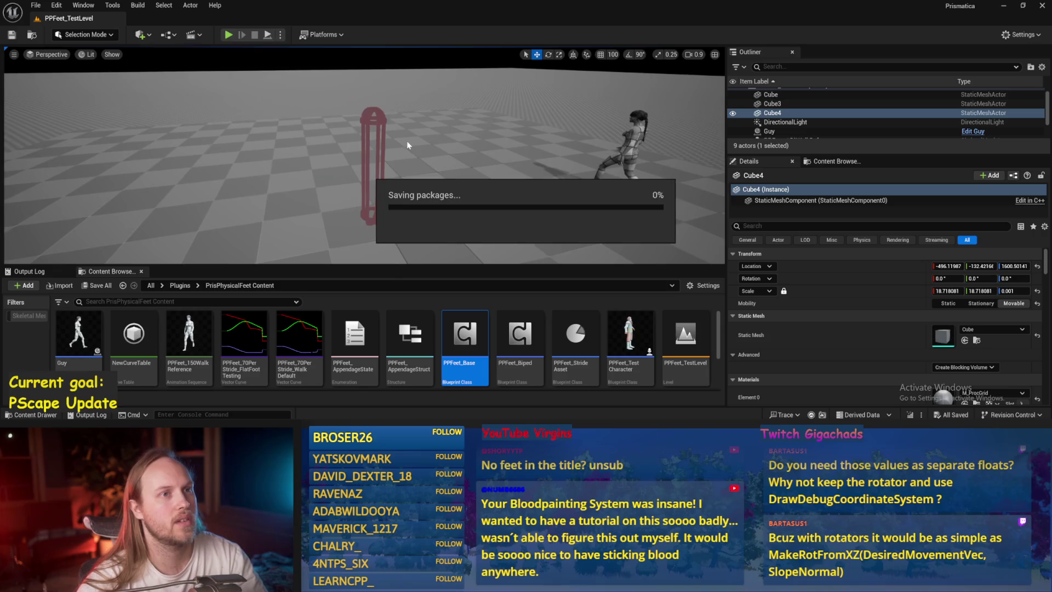
left_click(35, 5)
left_click(442, 232)
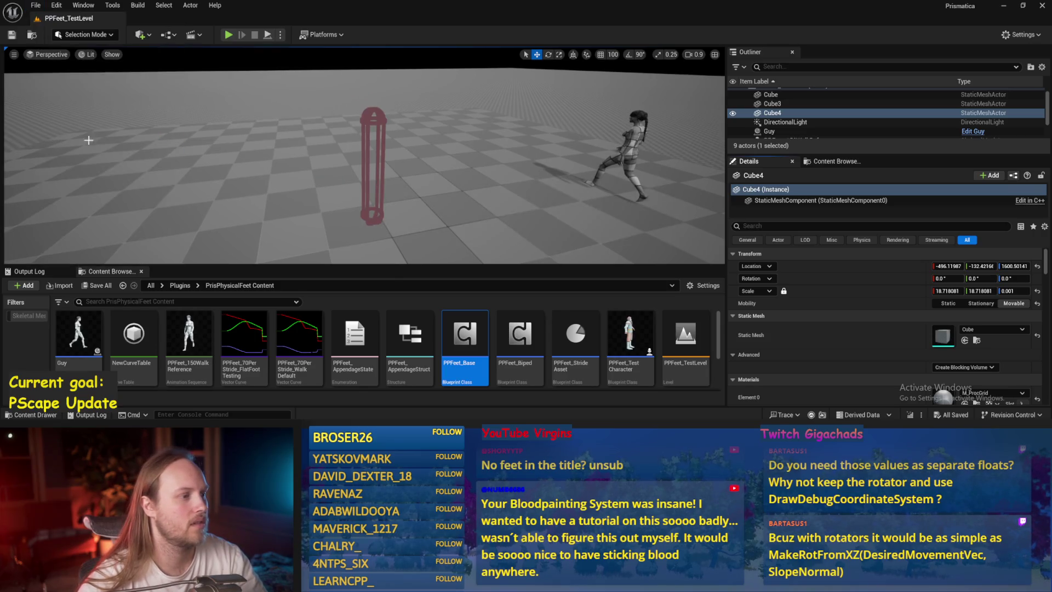
left_click_drag(441, 232, 441, 233)
key("F11")
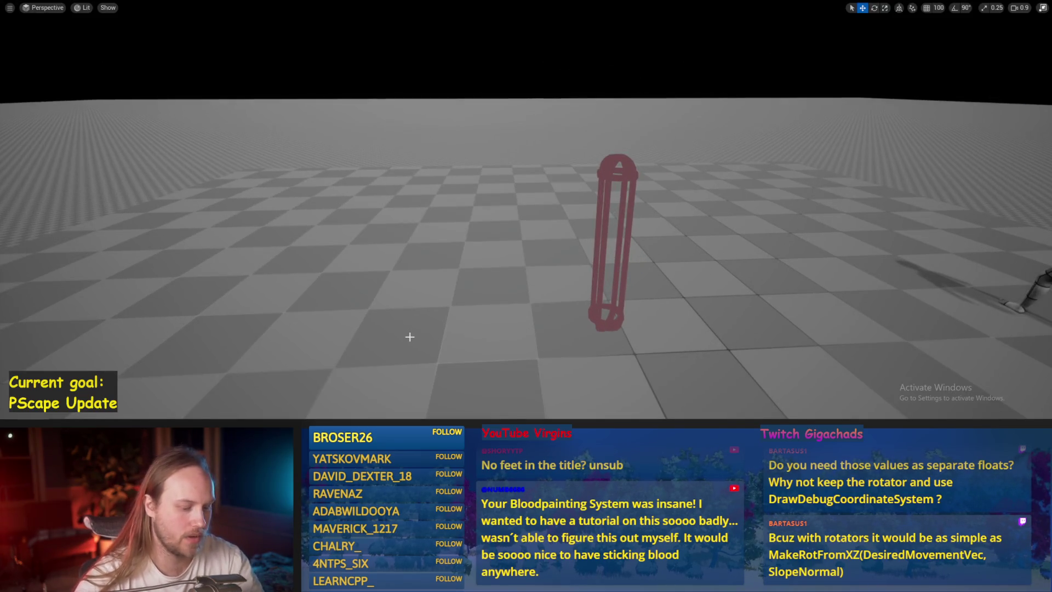
key("F11")
key("ctrl+s")
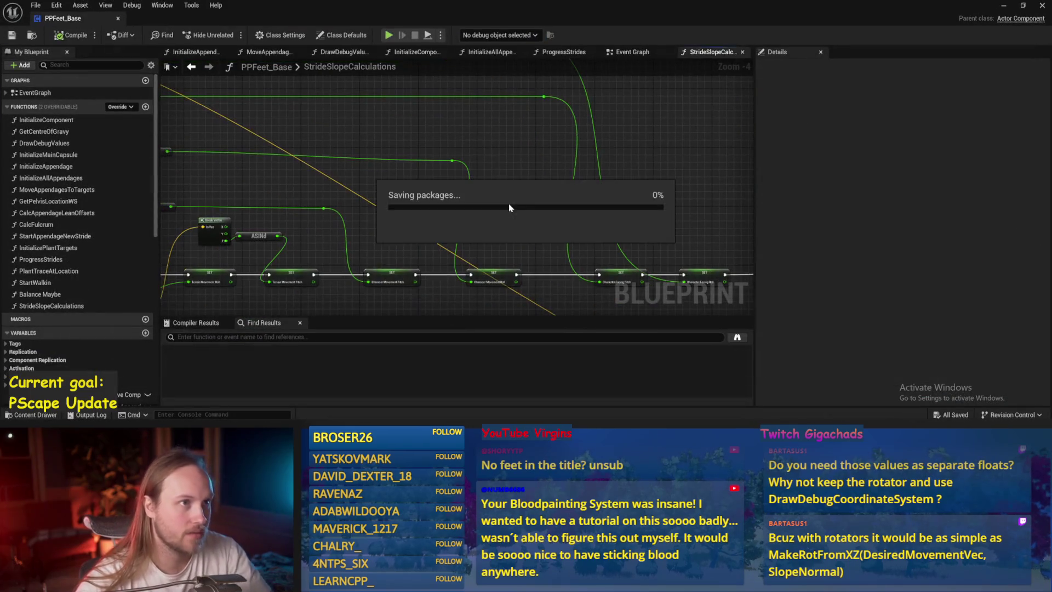
scroll(521, 181, "down", 1)
key("ctrl+s")
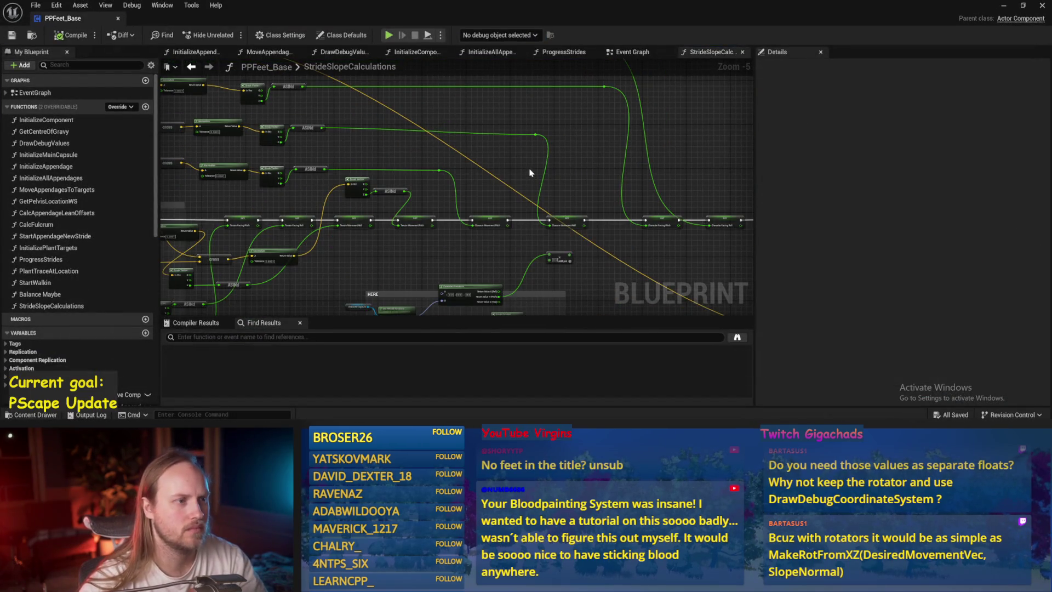
Add a Make Rot from XZ node to the graph, position it, and save
mouse_move(529, 173)
left_mouse_down()
mouse_move(446, 209)
mouse_move(430, 103)
mouse_move(404, 104)
left_mouse_up()
right_click(351, 121)
type("make rot")
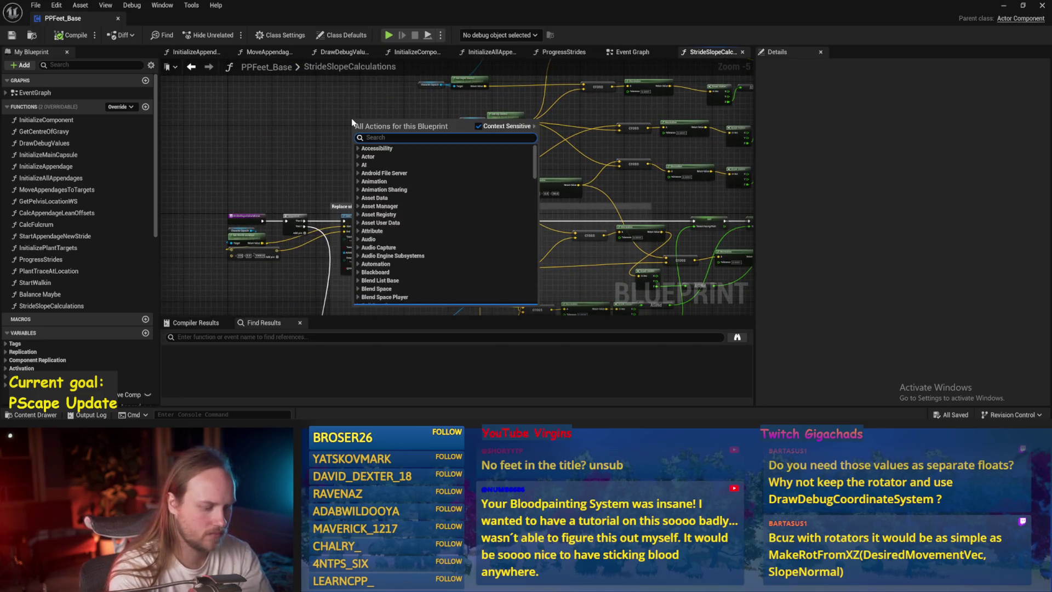
scroll(426, 181, "up", 4)
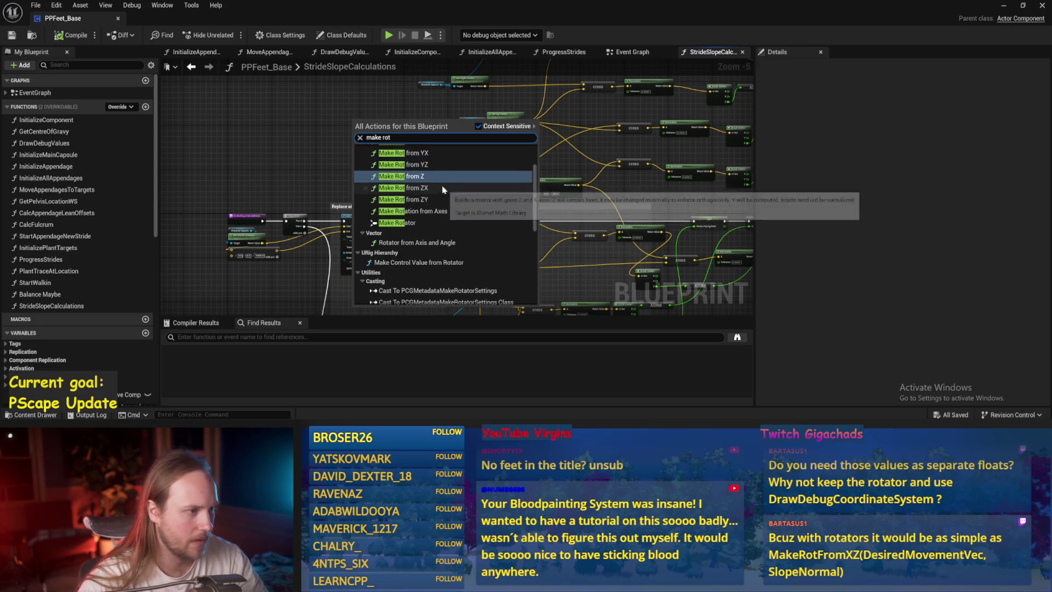
left_click(422, 160)
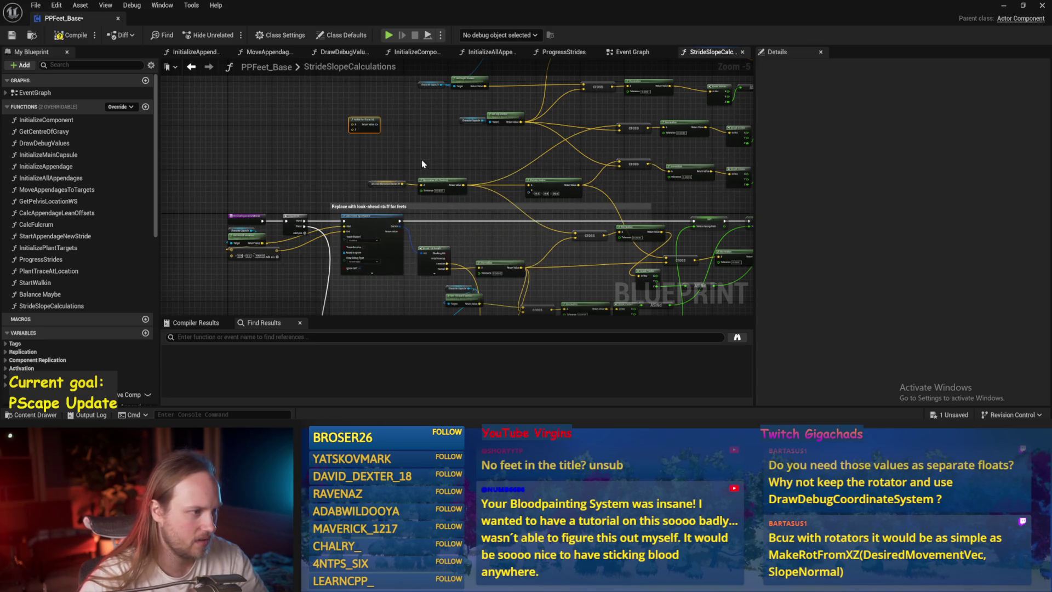
scroll(378, 158, "up", 1)
mouse_move(351, 126)
left_mouse_down()
mouse_move(455, 157)
mouse_move(344, 149)
left_mouse_up()
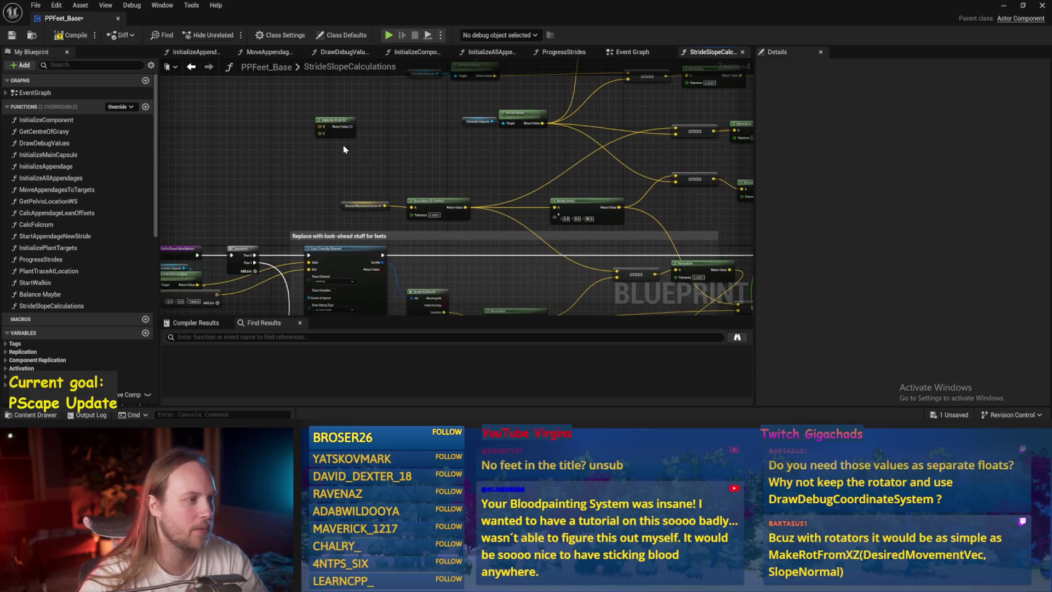
key("ctrl+s")
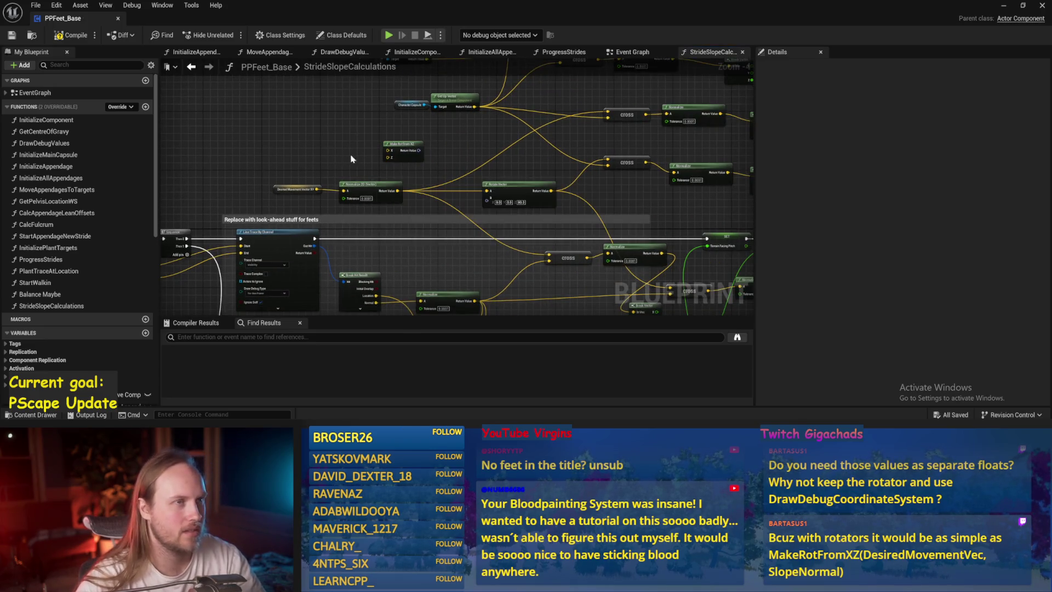
Connect the Normalize 2D output into Make Rot from XZ's X input
scroll(367, 169, "up", 1)
left_click_drag(445, 214, 442, 212)
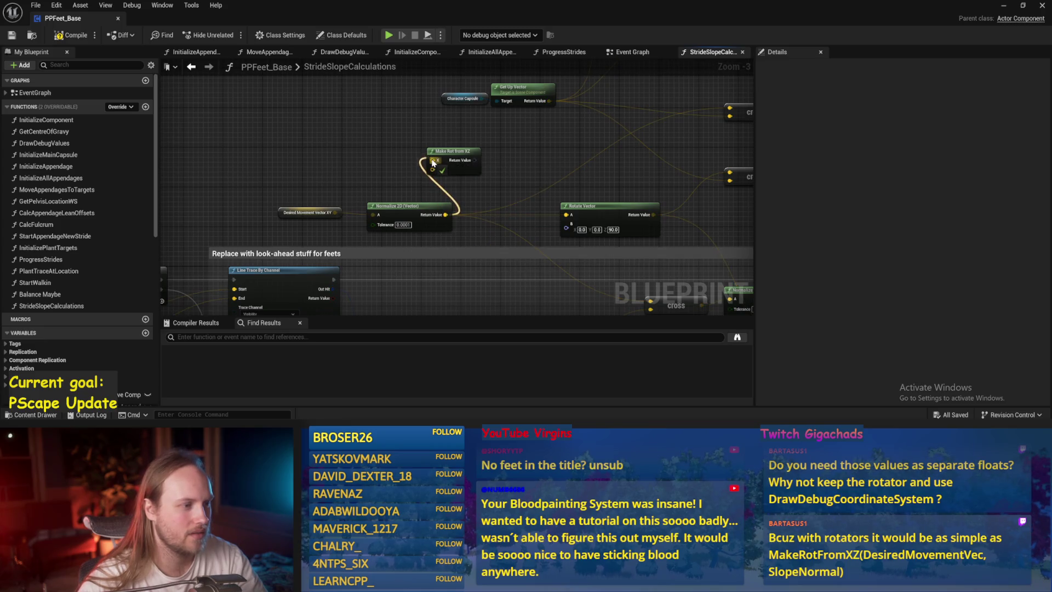
mouse_move(433, 162)
left_mouse_down()
mouse_move(484, 151)
mouse_move(507, 162)
mouse_move(482, 196)
left_mouse_up()
mouse_move(485, 248)
left_mouse_down()
mouse_move(466, 328)
mouse_move(548, 274)
mouse_move(563, 284)
left_mouse_up()
mouse_move(546, 235)
left_mouse_down()
mouse_move(463, 293)
mouse_move(465, 374)
left_mouse_up()
mouse_move(350, 161)
left_mouse_down()
mouse_move(395, 306)
mouse_move(447, 156)
left_mouse_up()
mouse_move(496, 98)
left_mouse_down()
mouse_move(471, 235)
mouse_move(476, 202)
mouse_move(814, 212)
mouse_move(613, 200)
mouse_move(493, 228)
mouse_move(583, 241)
mouse_move(1046, 256)
mouse_move(439, 114)
mouse_move(453, 134)
mouse_move(412, 214)
left_mouse_up()
left_click_drag(582, 257, 603, 222)
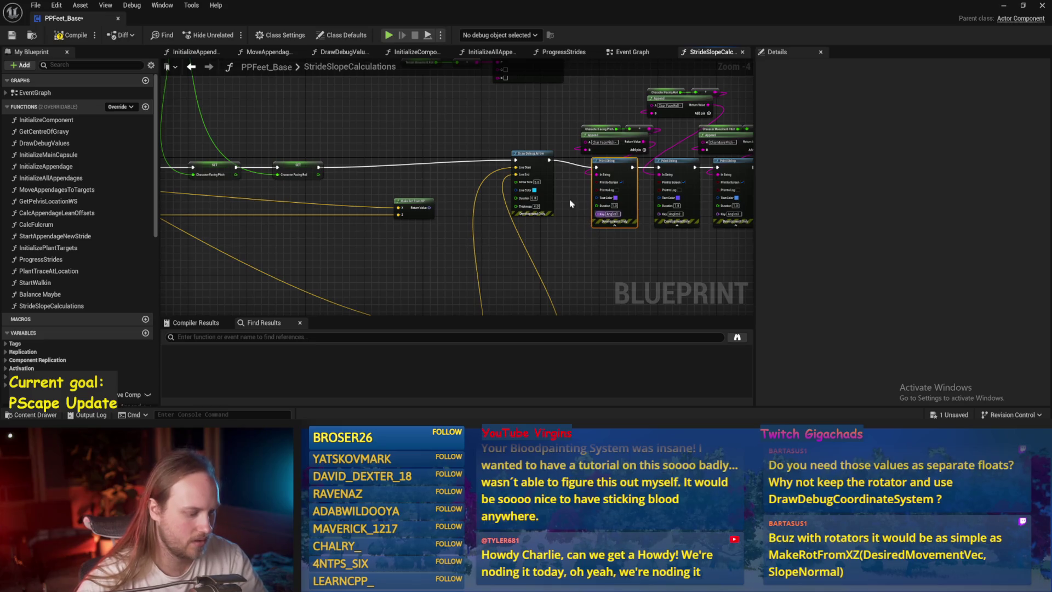
Feed the rotator into Print String and route SET's execution through Print String
scroll(410, 162, "up", 2)
mouse_move(434, 213)
left_mouse_down()
mouse_move(341, 126)
mouse_move(327, 135)
mouse_move(327, 94)
left_mouse_up()
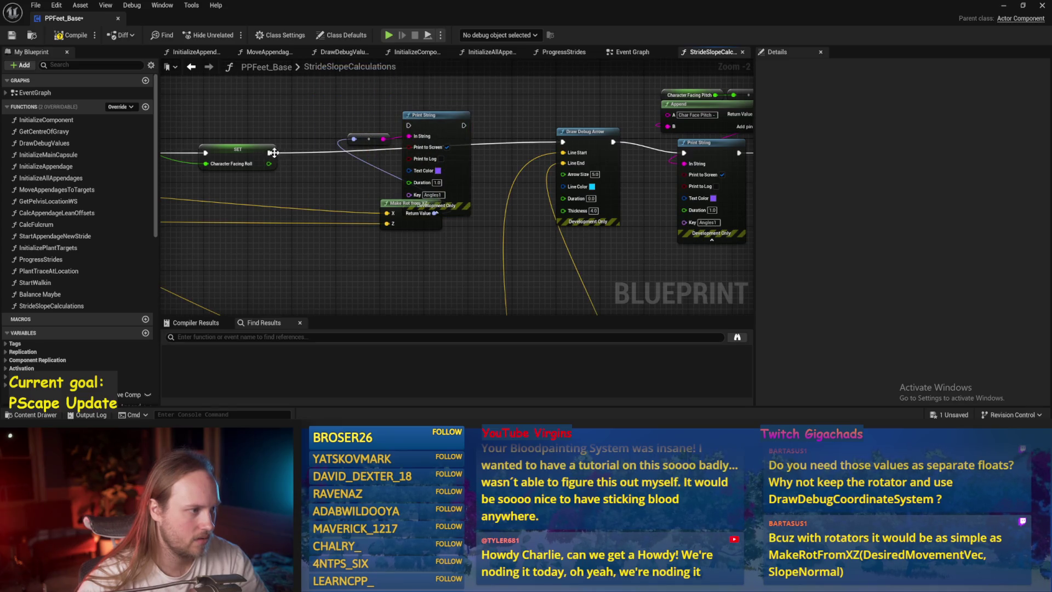
mouse_move(273, 153)
left_mouse_down()
mouse_move(409, 126)
mouse_move(602, 145)
mouse_move(563, 141)
left_mouse_up()
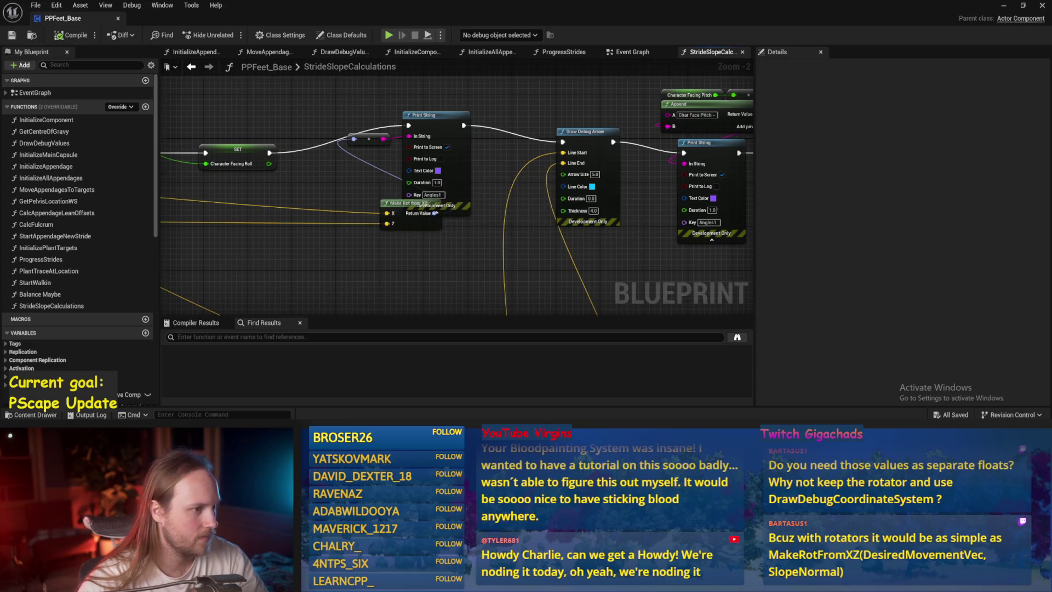
left_click_drag(487, 239, 359, 246)
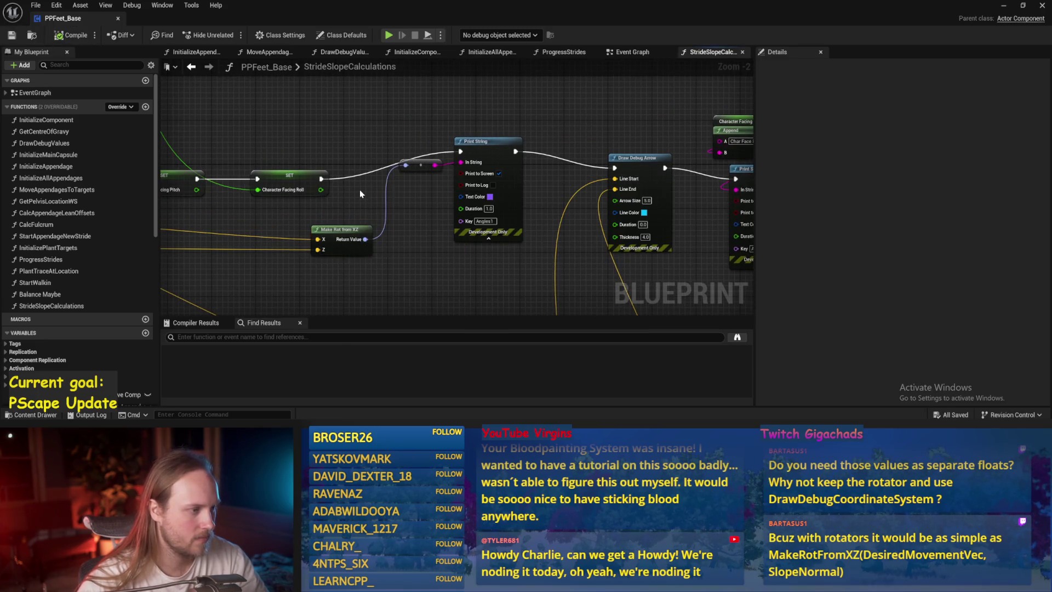
scroll(560, 183, "down", 3)
mouse_move(427, 193)
left_mouse_down()
mouse_move(557, 225)
mouse_move(672, 223)
left_mouse_up()
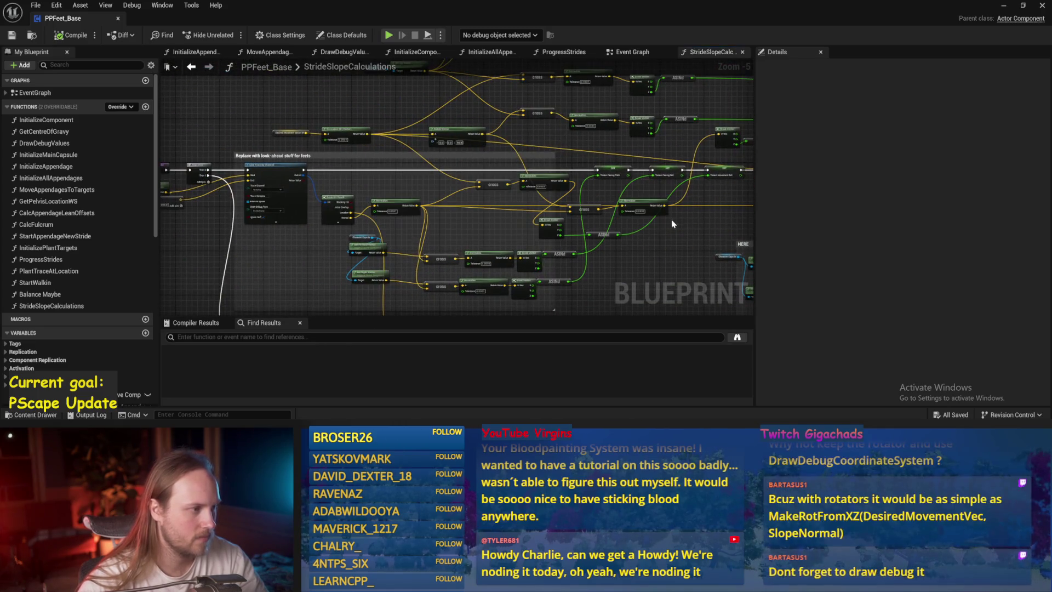
Start a play session and reopen StrideSlopeCalculations at the debug print nodes
left_click(1004, 7)
key("alt+p")
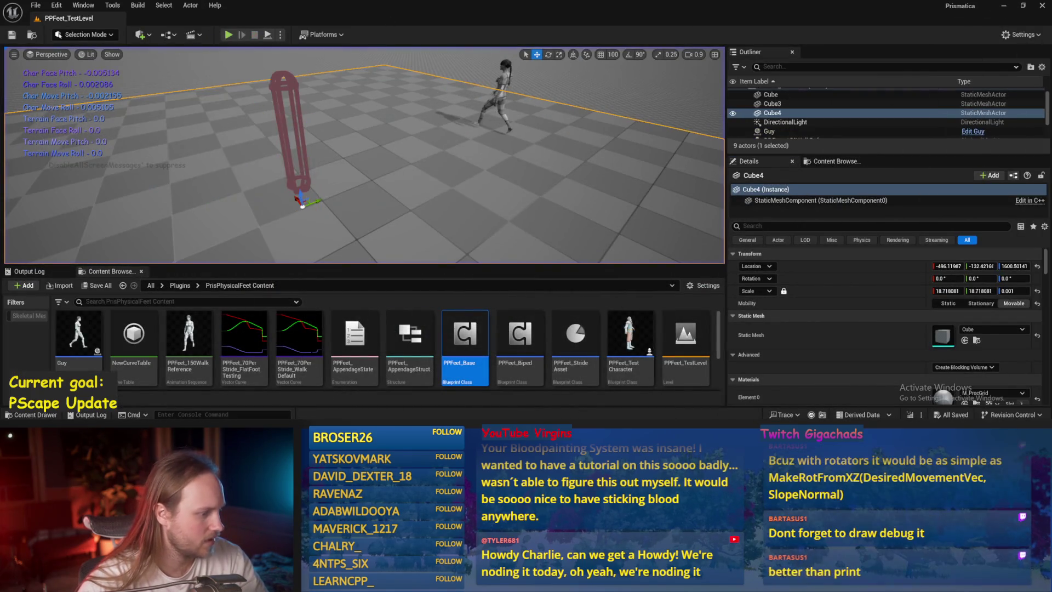
double_click(464, 340)
left_click_drag(661, 223, 377, 215)
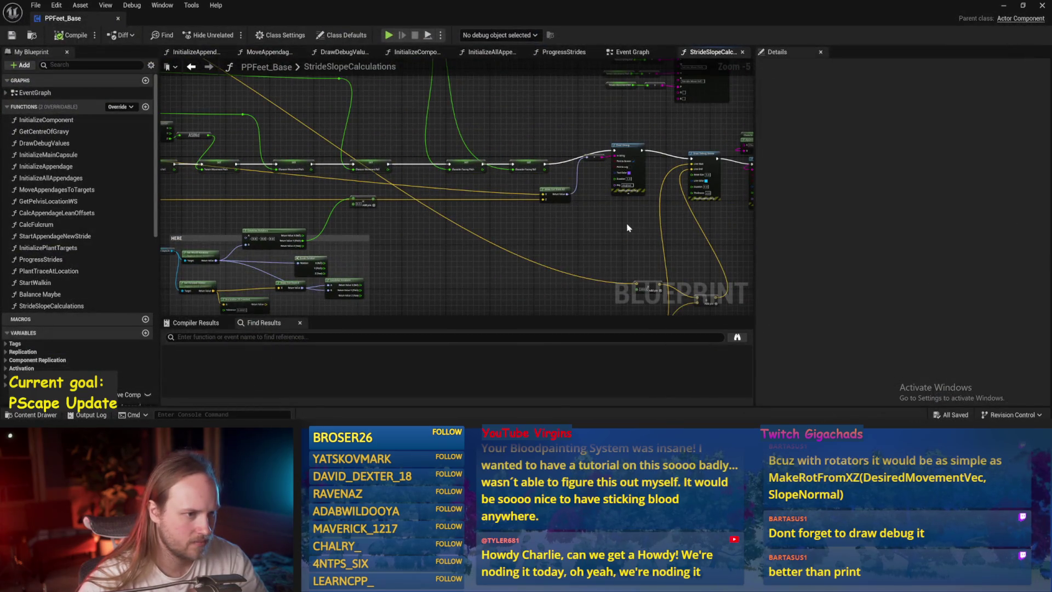
scroll(682, 191, "up", 4)
Enable Print String's on-screen output, set its key to YEEEEE, and save PPFeet_Base
left_click(570, 125)
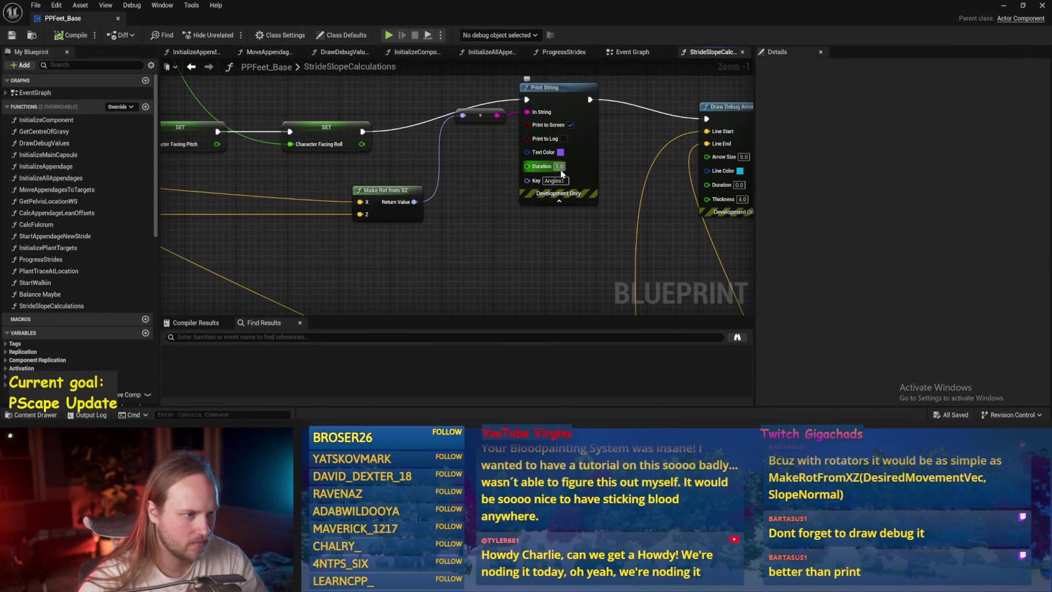
left_click(554, 180)
type("VEEEEE")
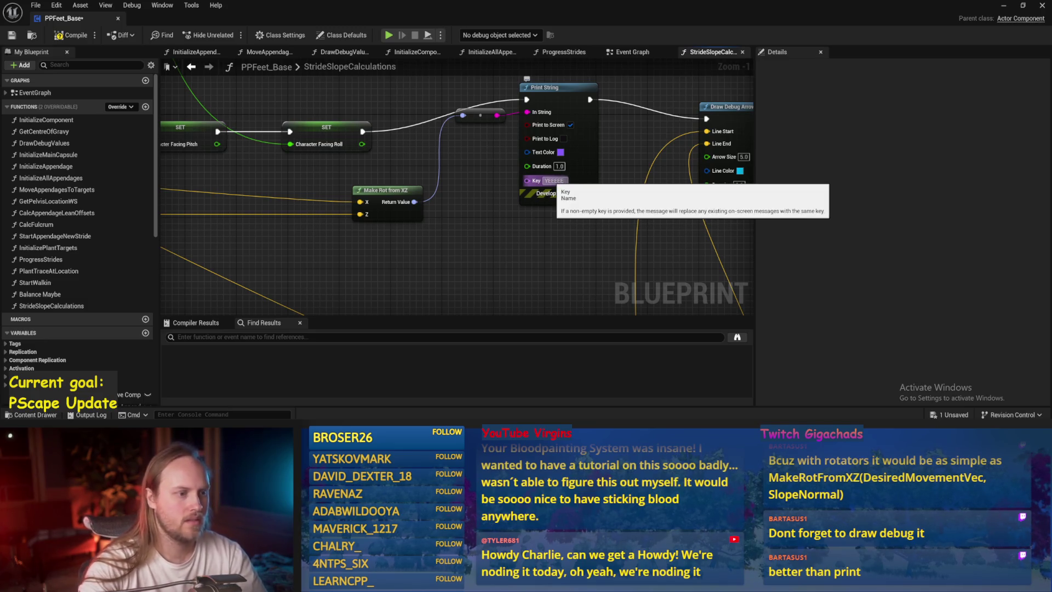
key("Return")
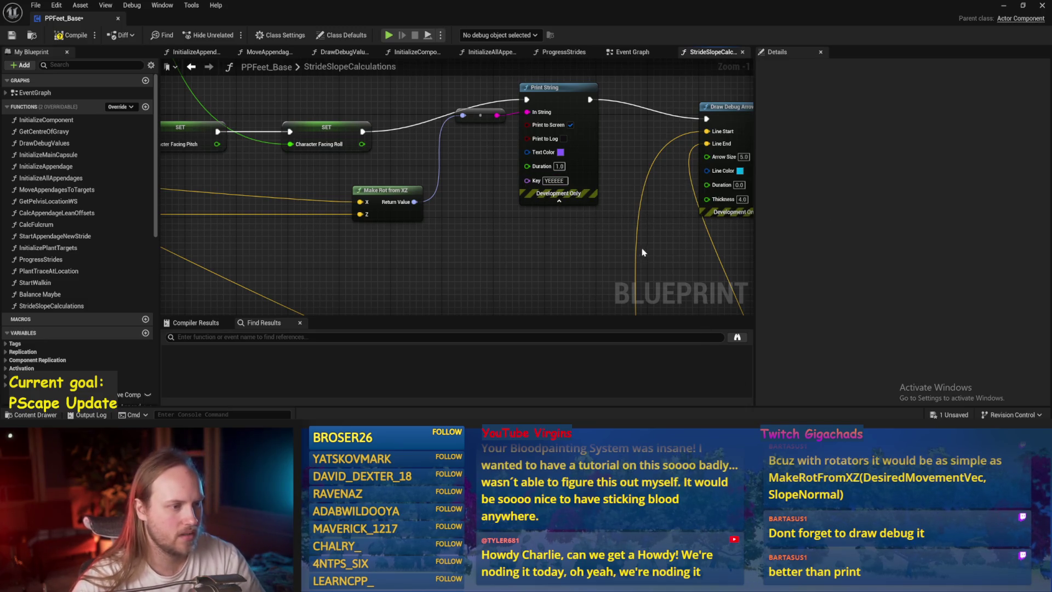
key("ctrl+s")
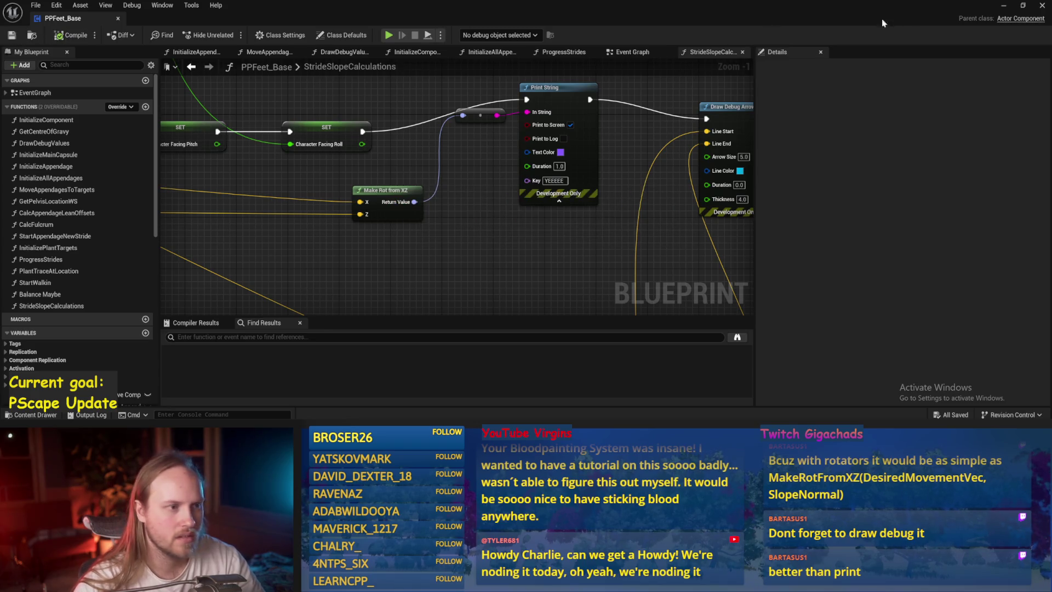
left_click(1003, 7)
Play the level, eject, reset the test player's rotation to 0, and tilt it both ways
left_click(268, 35)
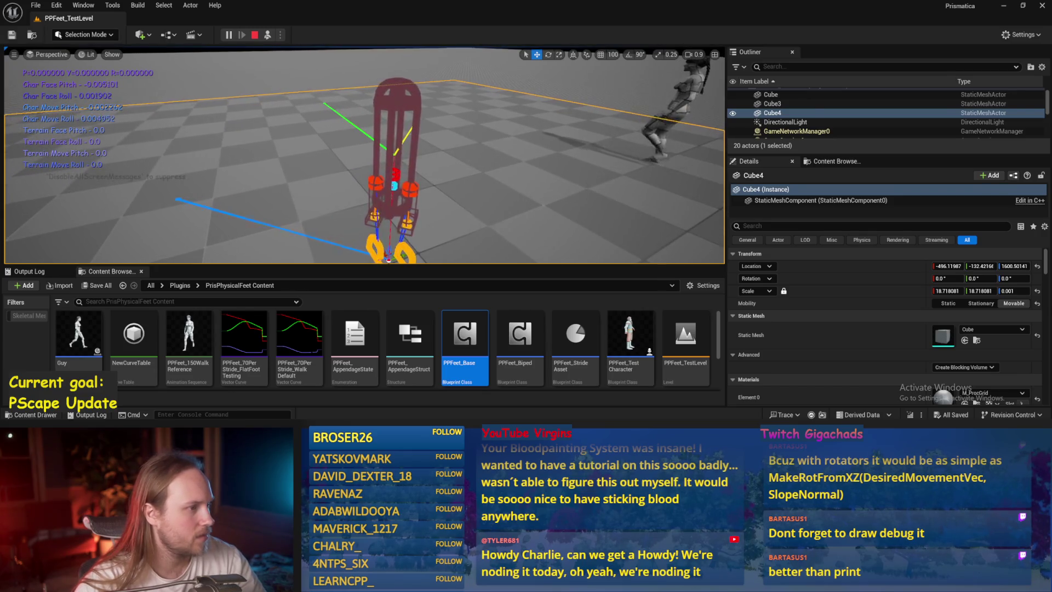
key("F8")
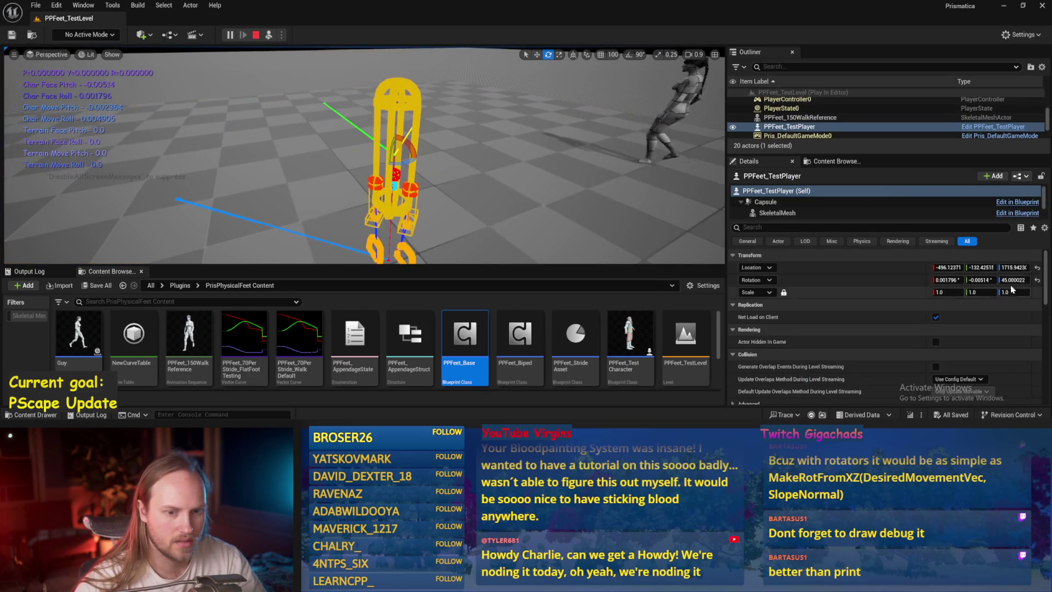
left_click(1037, 279)
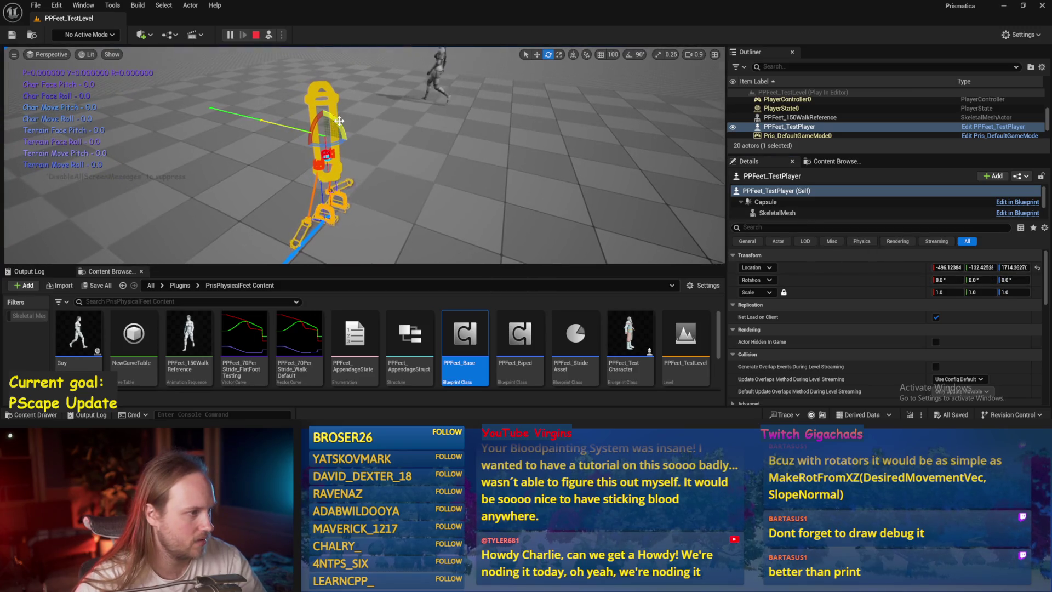
left_click_drag(350, 130, 329, 203)
mouse_move(335, 159)
left_mouse_down()
mouse_move(336, 121)
mouse_move(303, 137)
mouse_move(310, 159)
left_mouse_up()
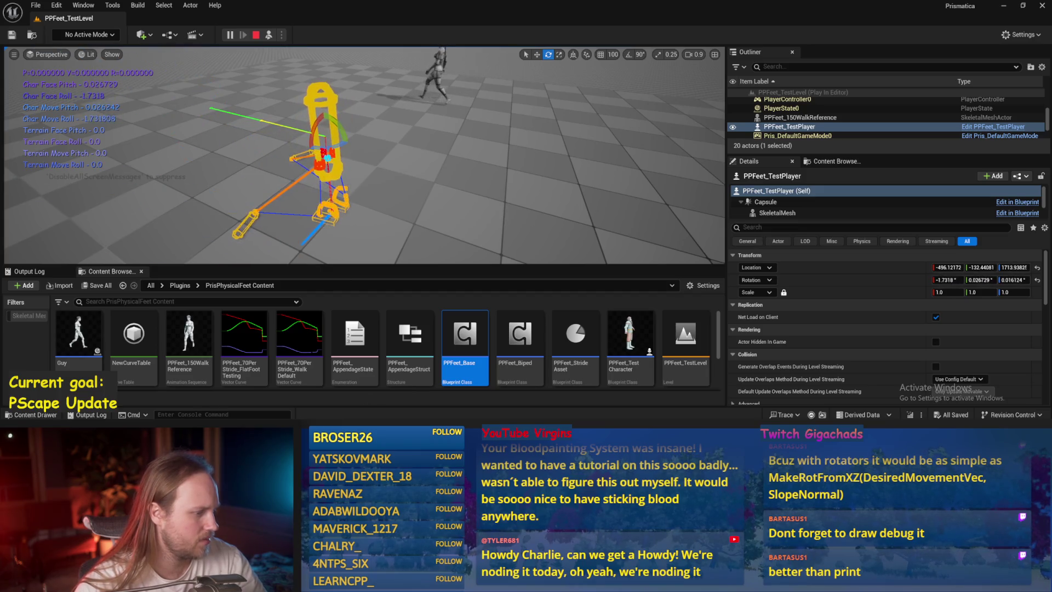
Inspect the cross, Normalize and slope calculation nodes in PPFeet_Base
double_click(464, 335)
scroll(336, 261, "down", 2)
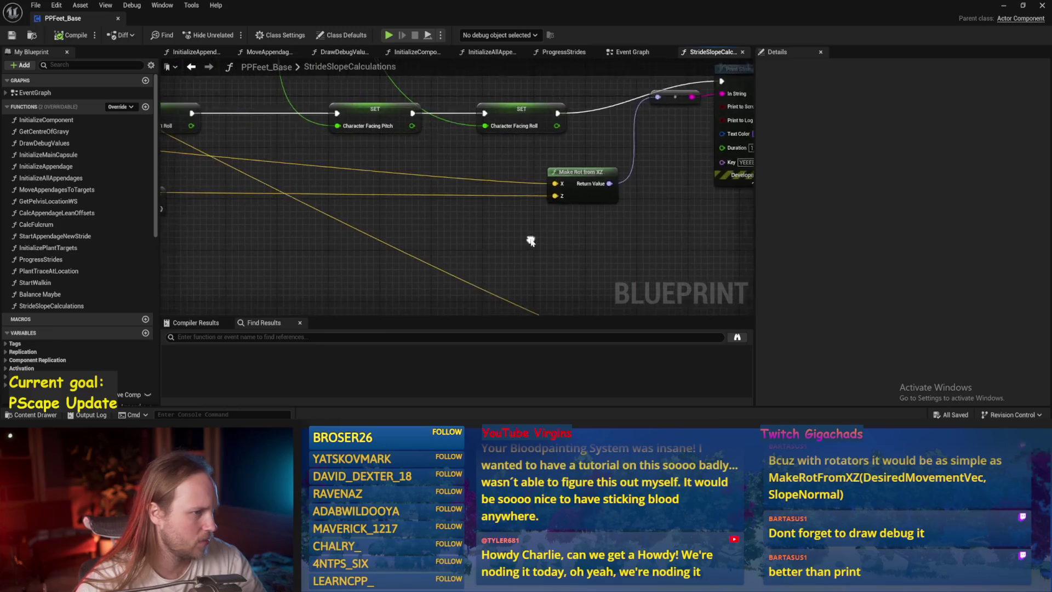
mouse_move(536, 245)
left_mouse_down()
mouse_move(472, 224)
mouse_move(685, 225)
mouse_move(648, 218)
left_mouse_up()
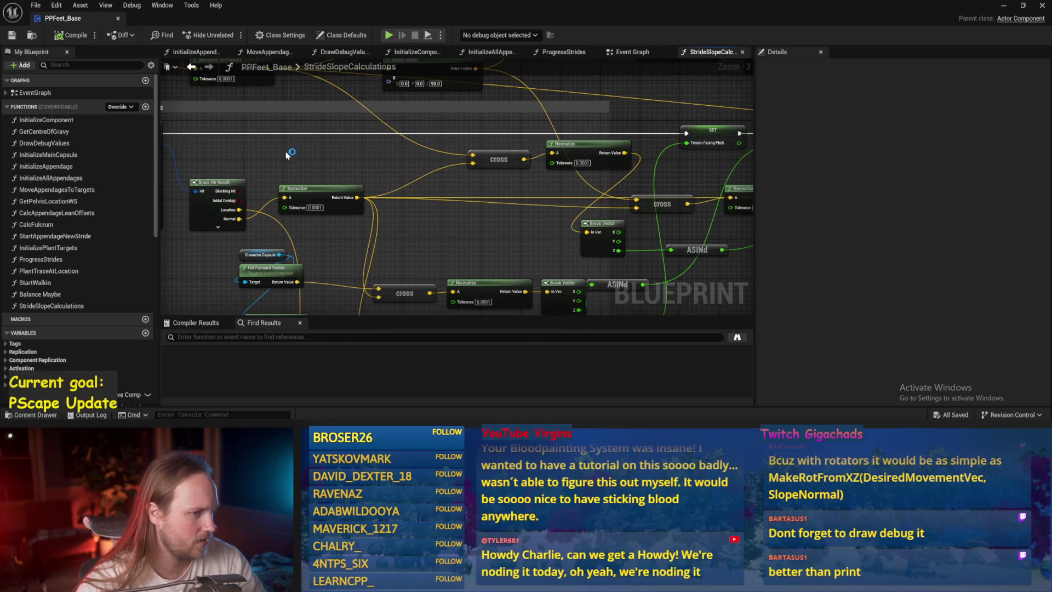
left_click_drag(286, 155, 542, 186)
Replay the level, tilt the test player to check the angle readouts, then stop
left_click(1004, 8)
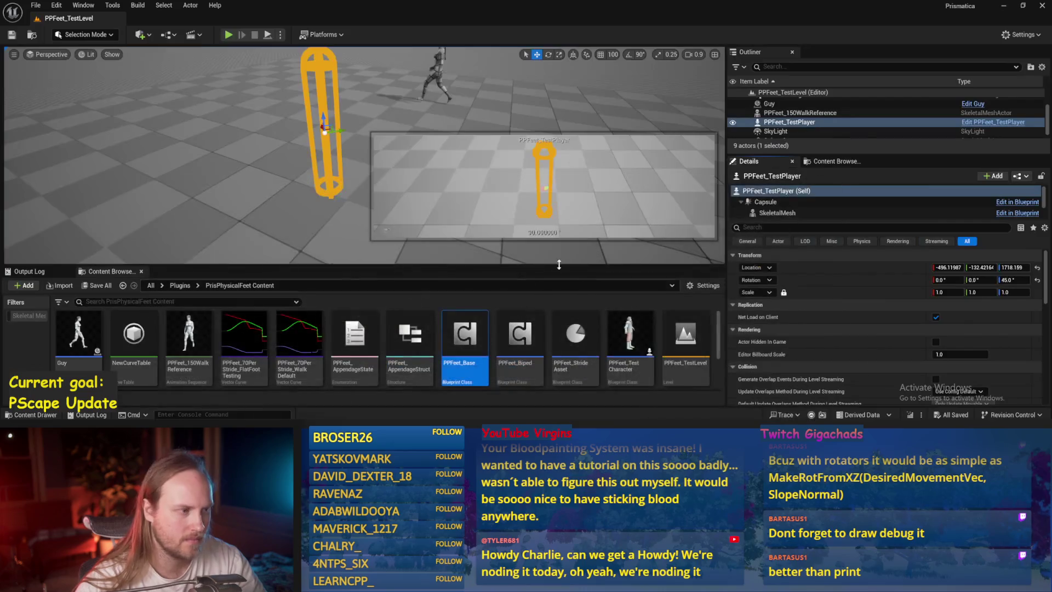
left_click(268, 35)
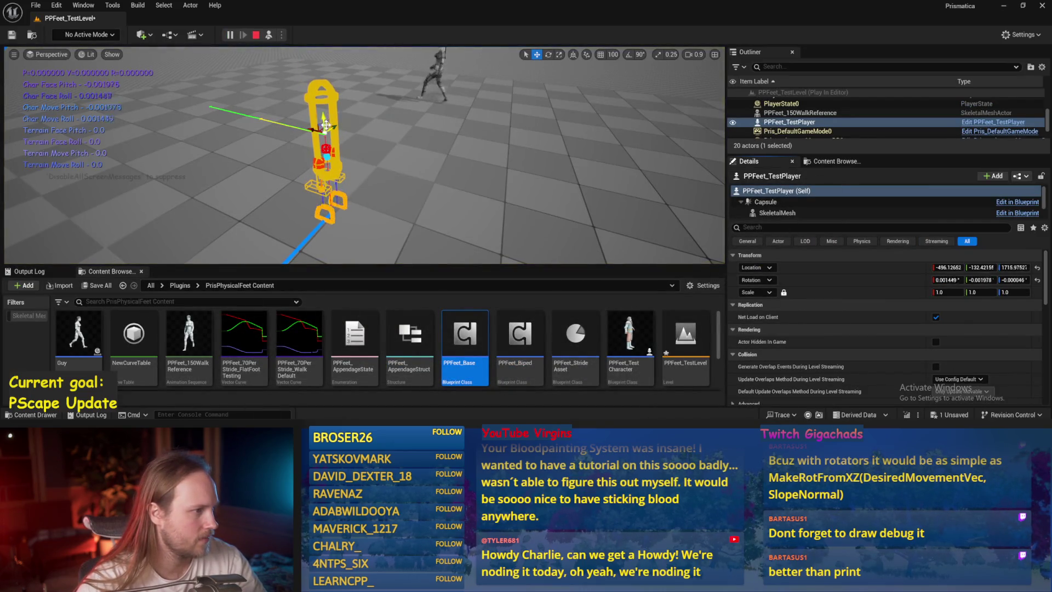
mouse_move(320, 130)
left_mouse_down()
mouse_move(301, 122)
mouse_move(364, 117)
mouse_move(340, 136)
mouse_move(352, 141)
mouse_move(335, 242)
left_mouse_up()
key("Escape")
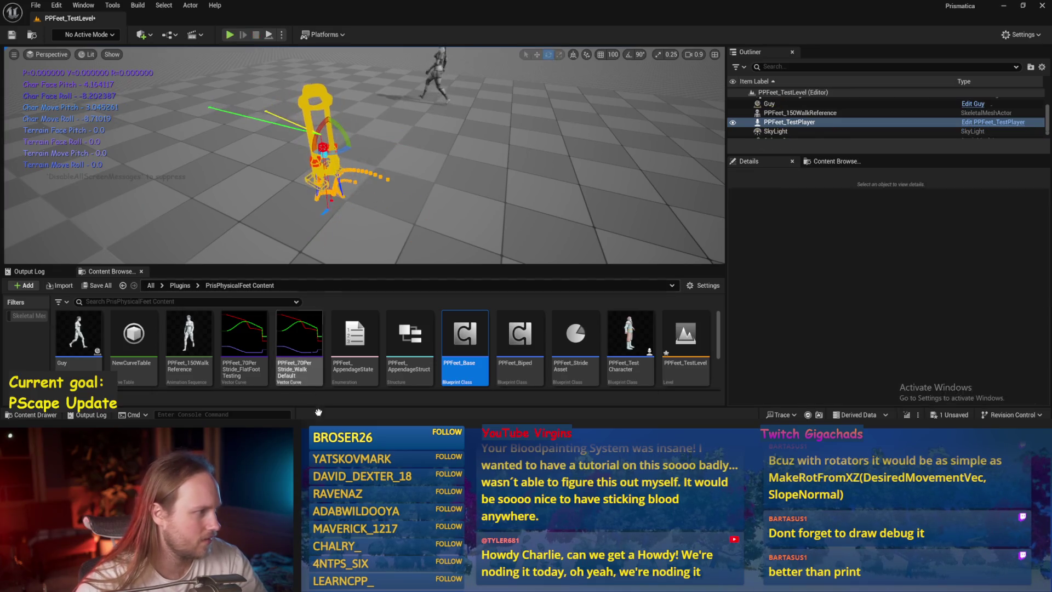
Move the conversion and Print String nodes down and wire SET straight into Draw Debug Arrow
double_click(465, 334)
scroll(391, 184, "down", 4)
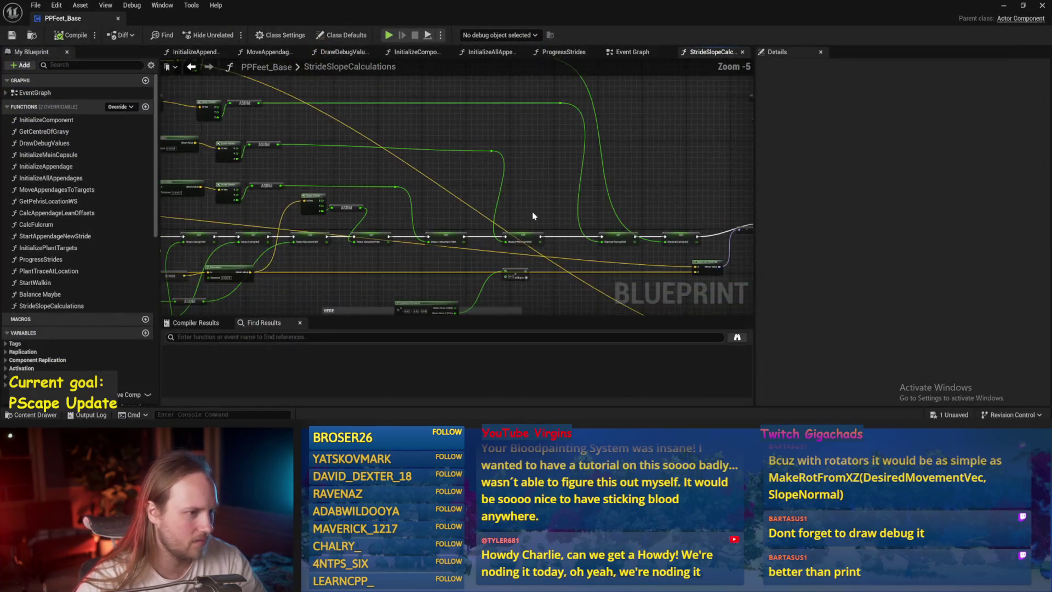
scroll(477, 261, "up", 5)
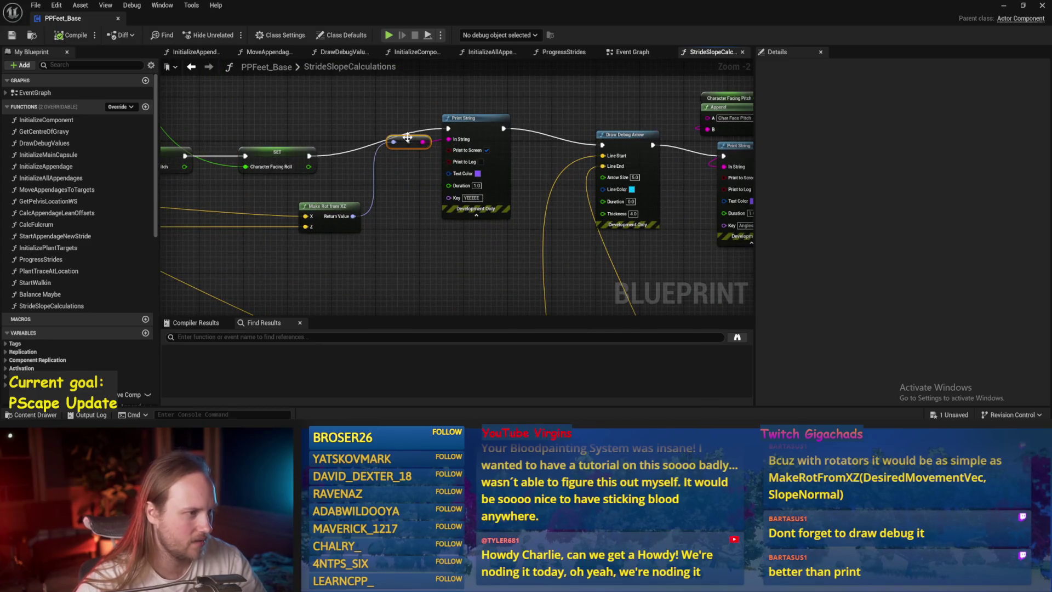
left_click_drag(407, 137, 408, 193)
left_click_drag(507, 180, 508, 206)
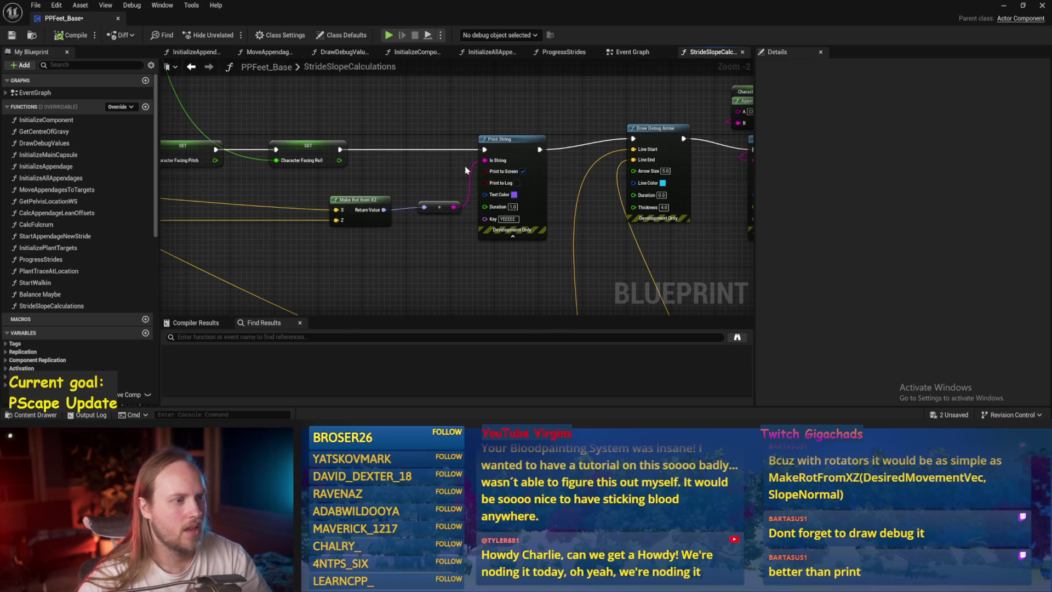
key("ctrl+s")
left_click_drag(315, 166, 611, 155)
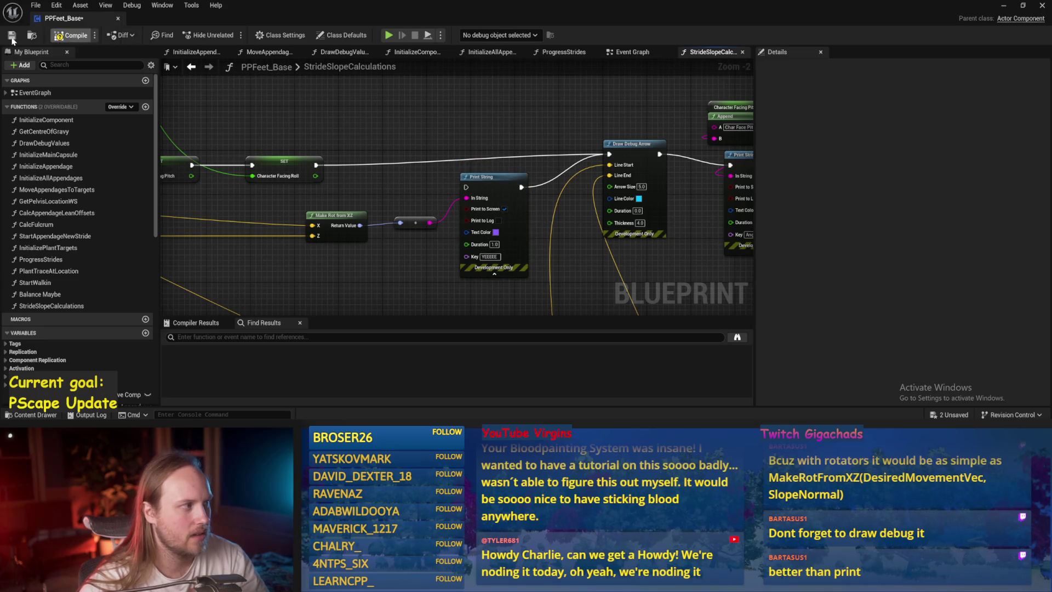
left_click(1003, 7)
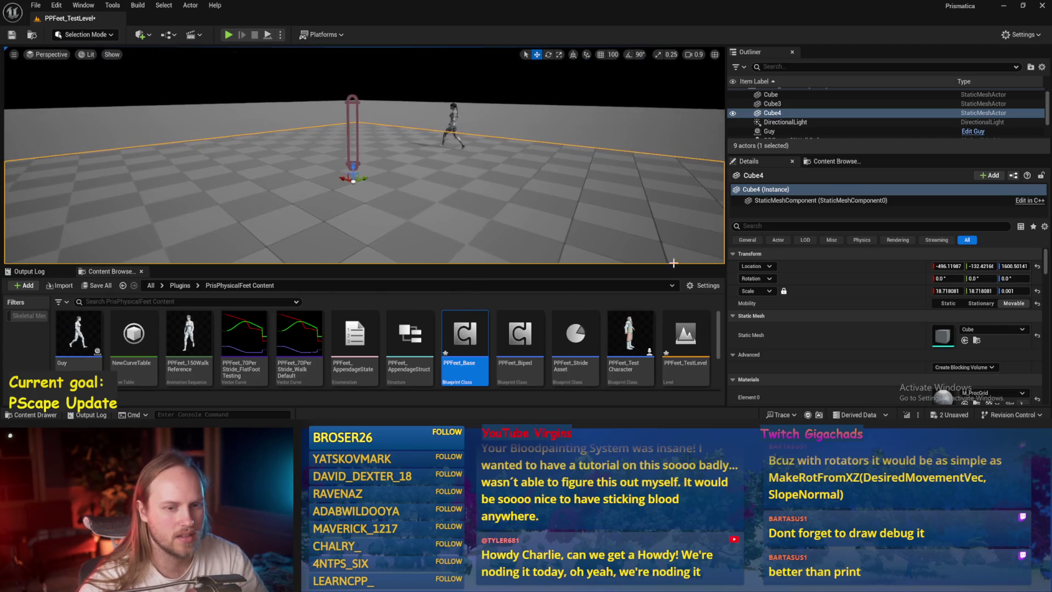
left_click(941, 278)
type("45")
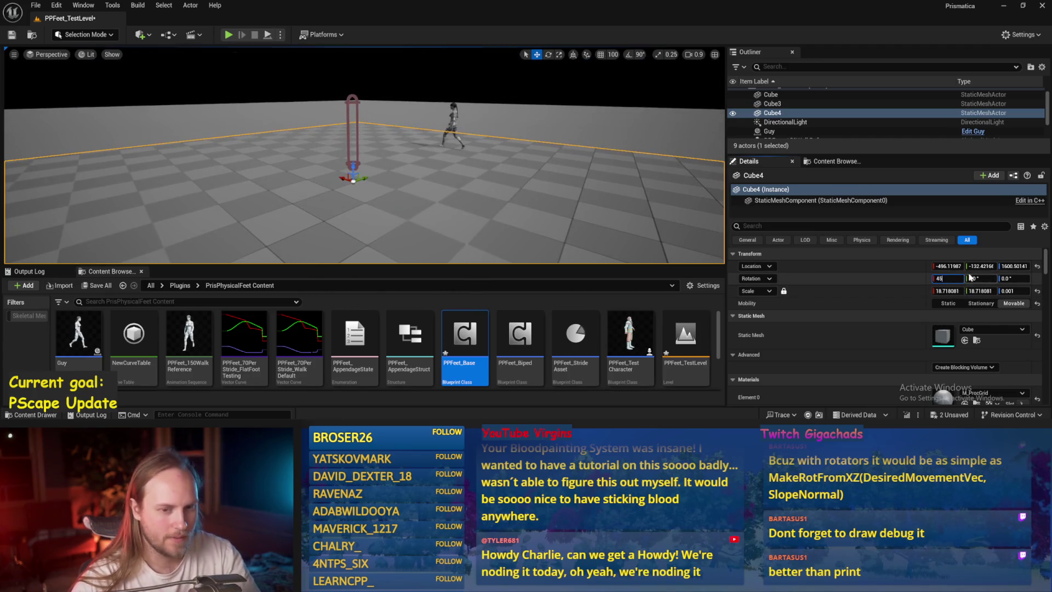
key("Return")
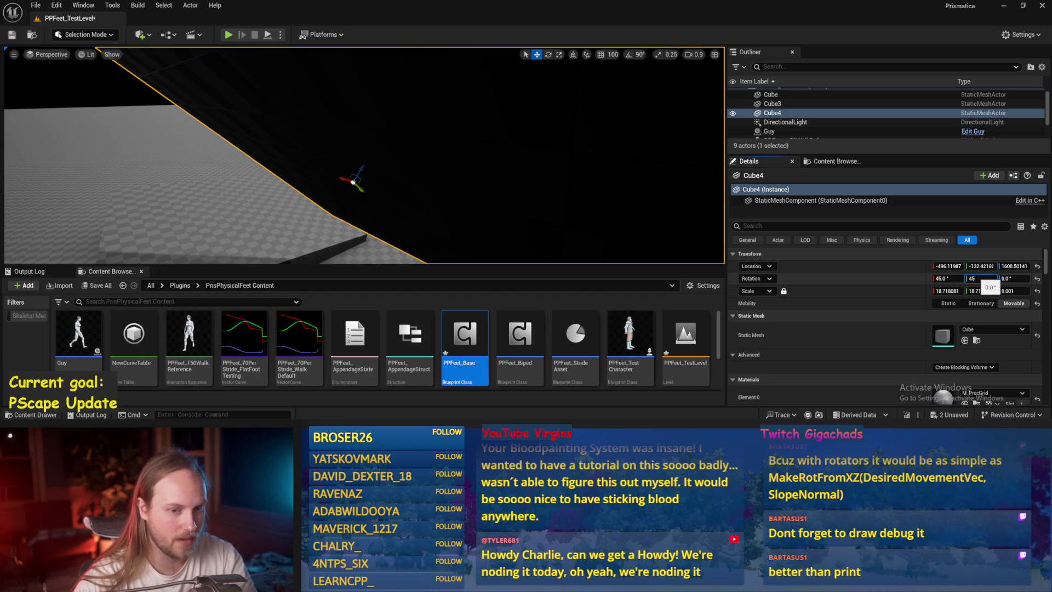
key("Return")
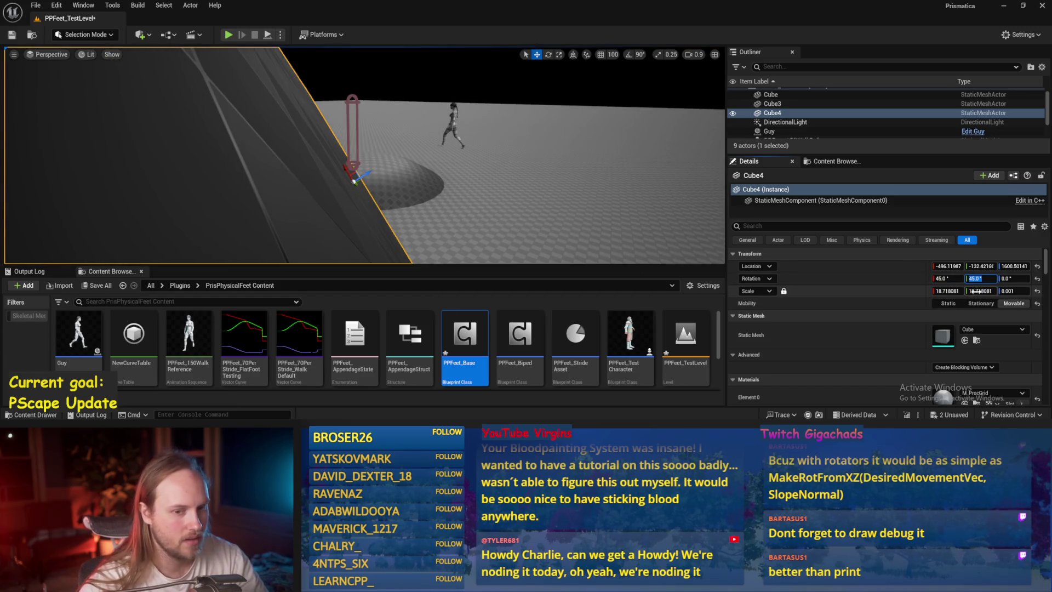
left_click_drag(543, 236, 416, 222)
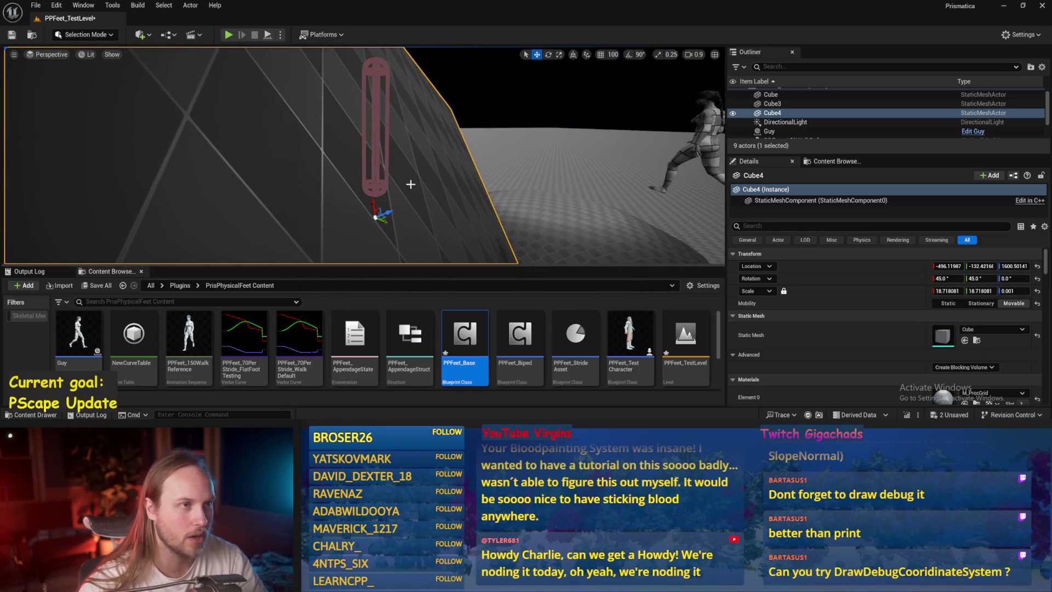
scroll(410, 184, "up", 2)
key("s")
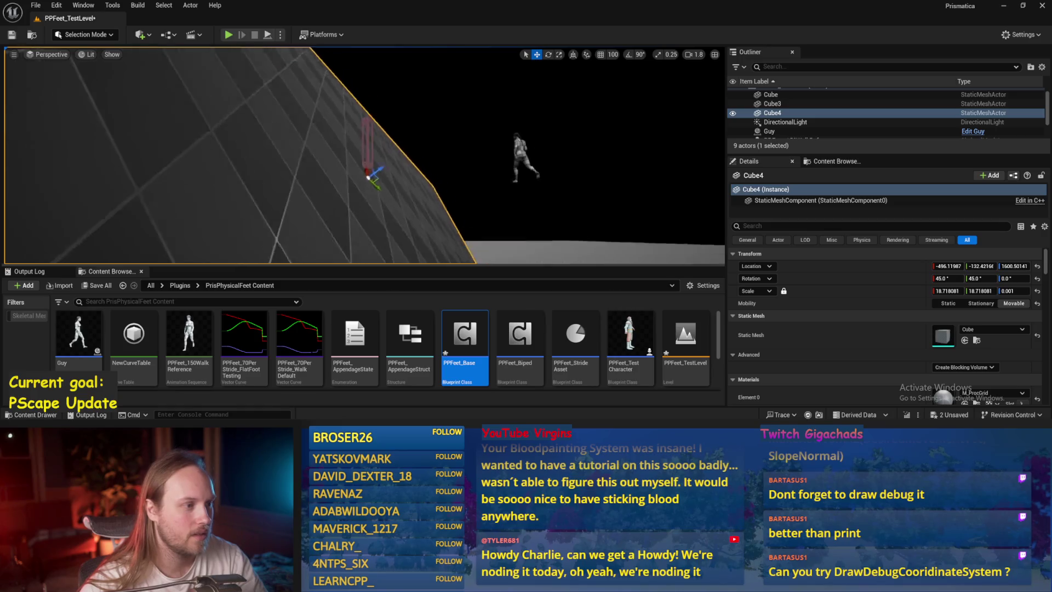
key("e")
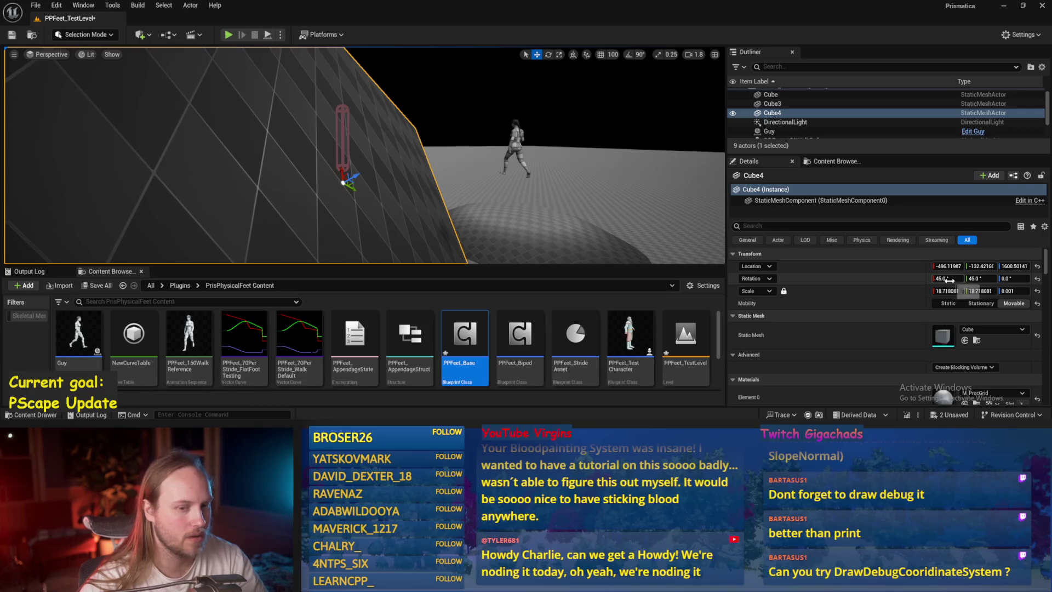
left_click_drag(383, 164, 383, 219)
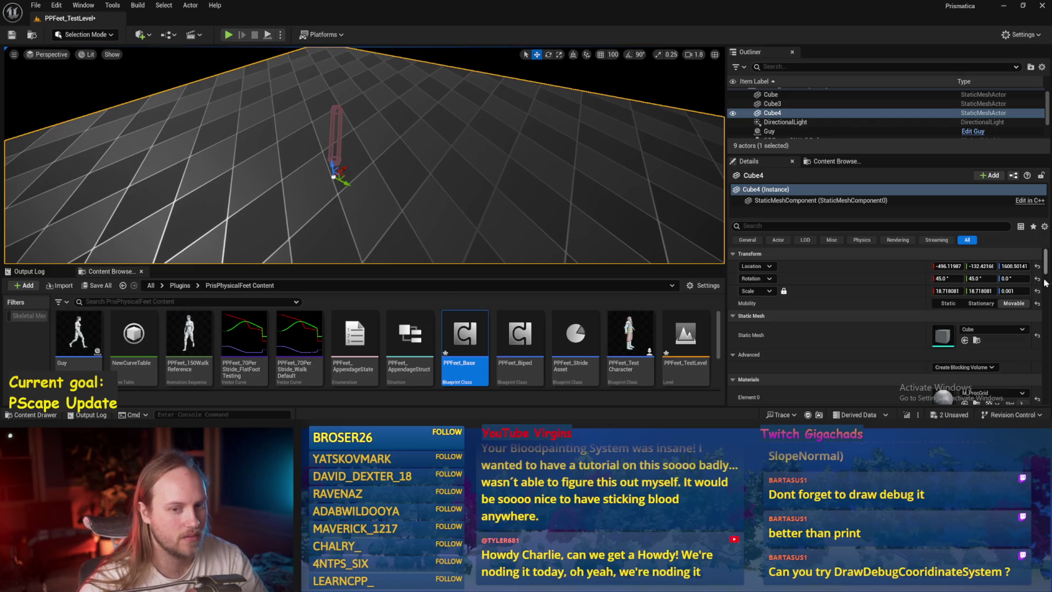
left_click(1037, 279)
left_click_drag(944, 279, 961, 278)
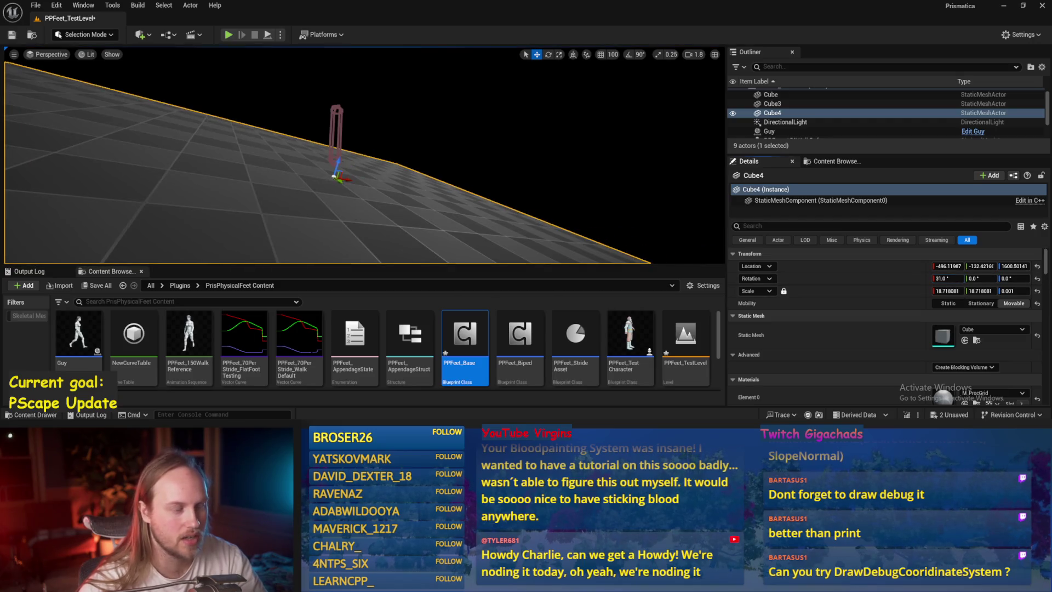
left_click_drag(362, 164, 377, 169)
mouse_move(981, 278)
left_mouse_down()
mouse_move(1002, 278)
mouse_move(964, 278)
left_mouse_up()
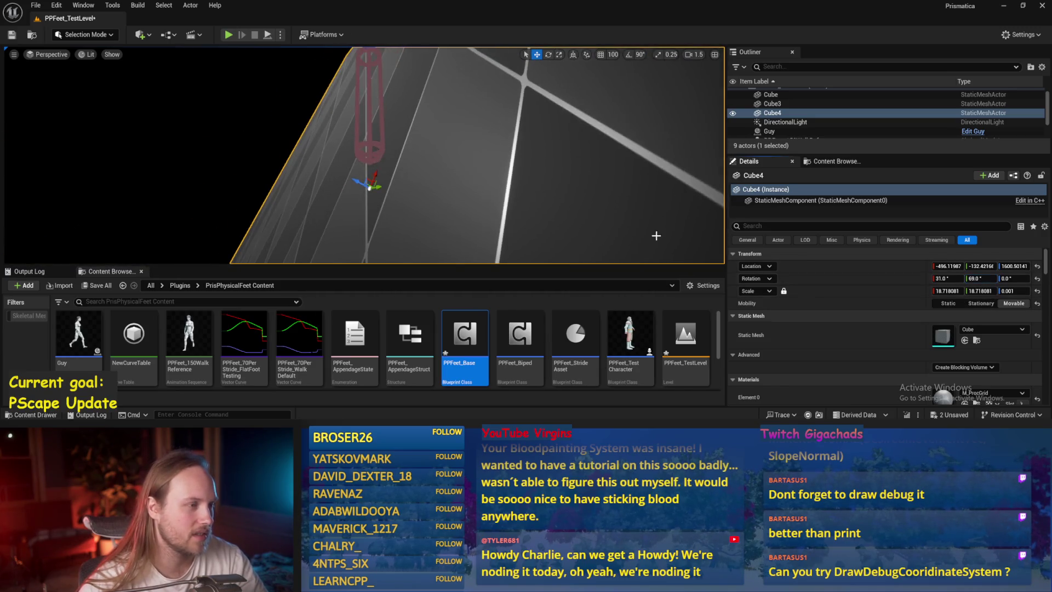
left_click_drag(657, 234, 480, 196)
key("ctrl+z")
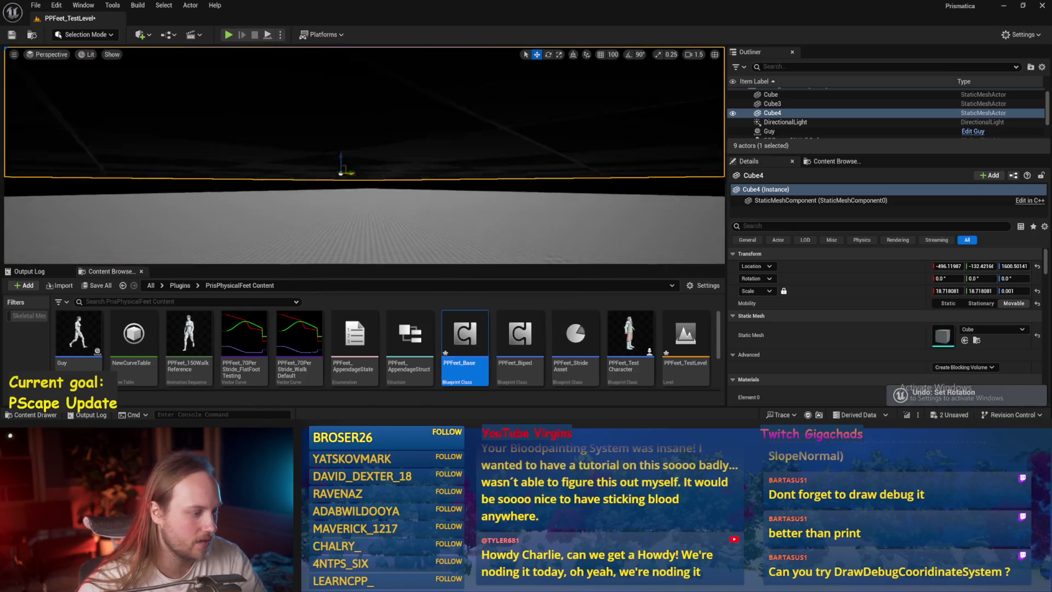
Insert Draw Debug Coordinate System between SET and Draw Debug Arrow, with Make Rot from XZ driving Axis Rot
double_click(464, 337)
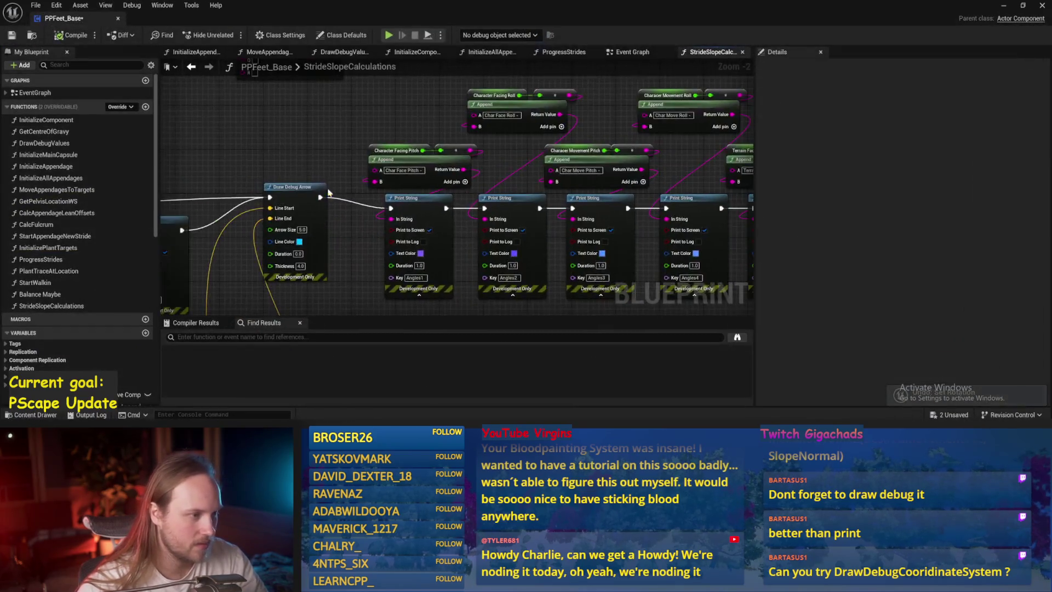
right_click(422, 172)
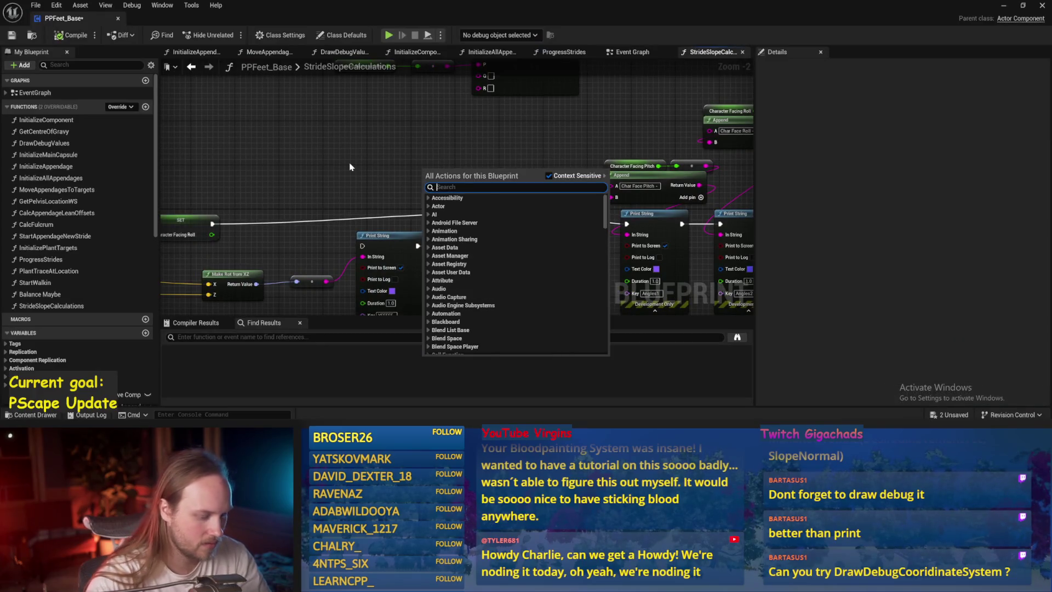
type("debug coo")
key("Return")
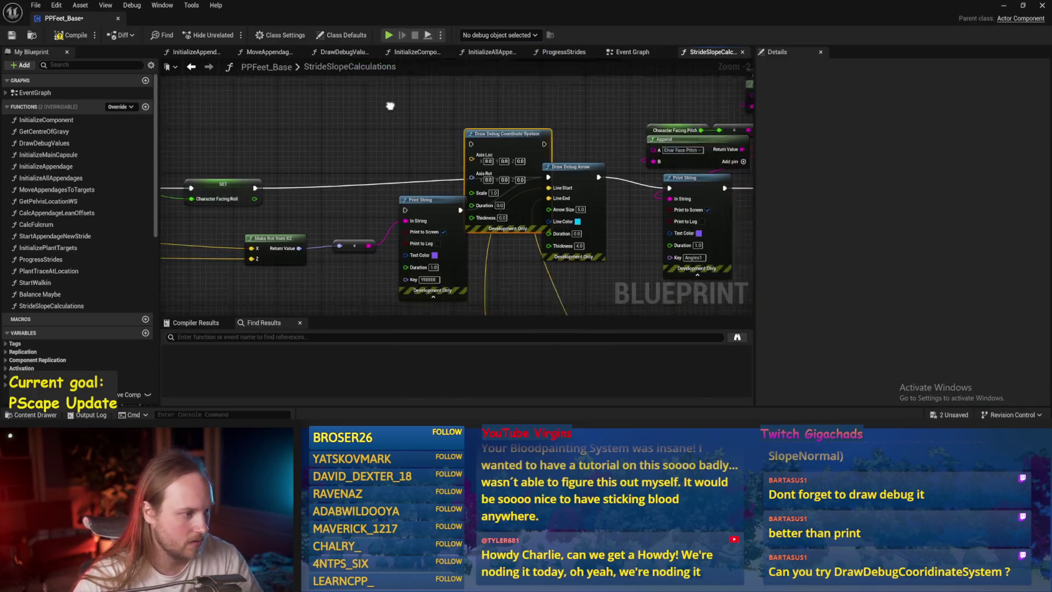
left_click_drag(265, 174, 443, 102)
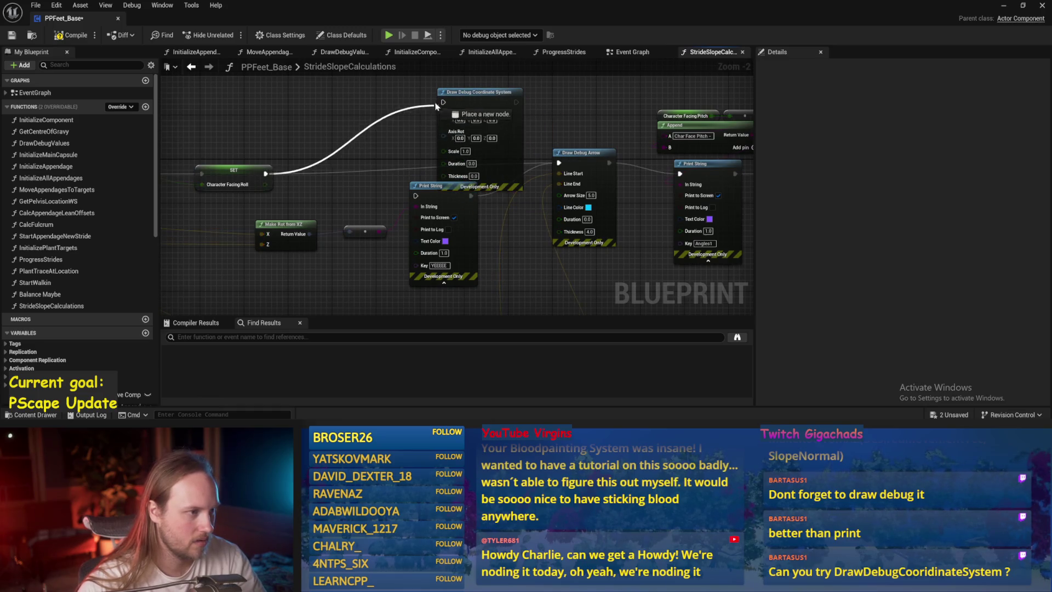
mouse_move(516, 102)
left_mouse_down()
mouse_move(573, 175)
mouse_move(597, 182)
left_mouse_up()
left_click_drag(464, 198, 486, 236)
left_click_drag(343, 247, 477, 144)
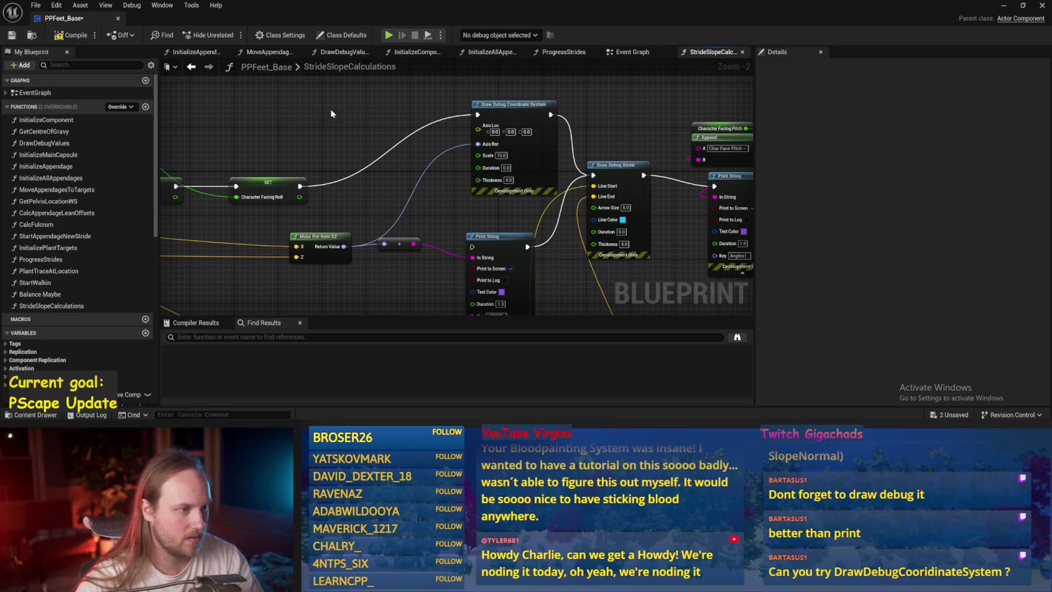
Zoom out to view the whole StrideSlopeCalculations graph including the new debug nodes
left_click_drag(331, 114, 437, 159)
scroll(435, 207, "down", 1)
mouse_move(434, 207)
left_mouse_down()
mouse_move(553, 235)
mouse_move(430, 173)
left_mouse_up()
mouse_move(446, 259)
left_mouse_down()
mouse_move(493, 159)
mouse_move(460, 148)
left_mouse_up()
scroll(444, 173, "down", 3)
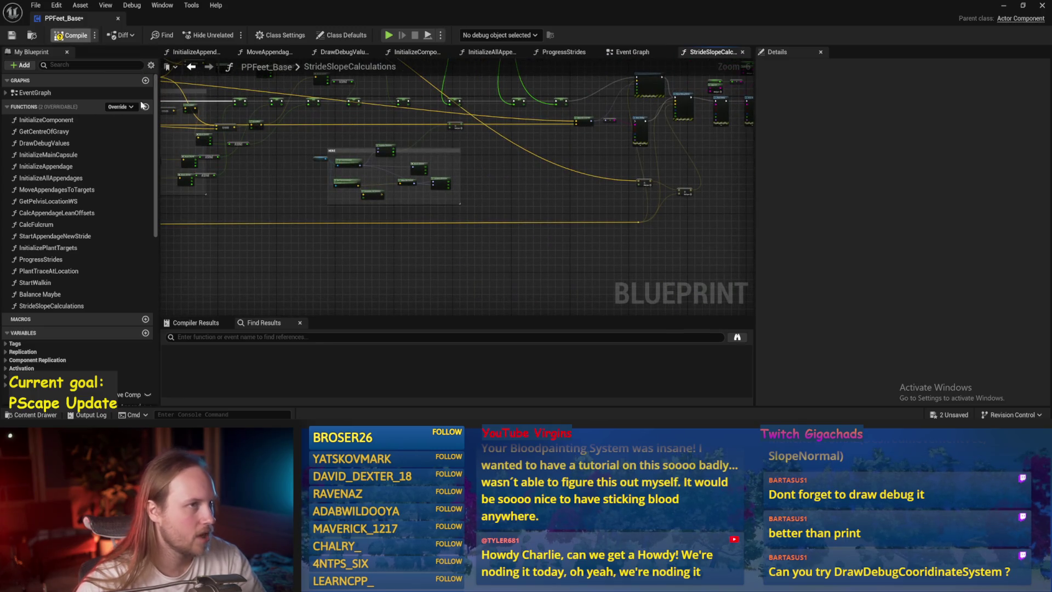
Play the level, select PPFeet_TestPlayer and tilt it to watch the debug axes, then stop
key("alt+Tab")
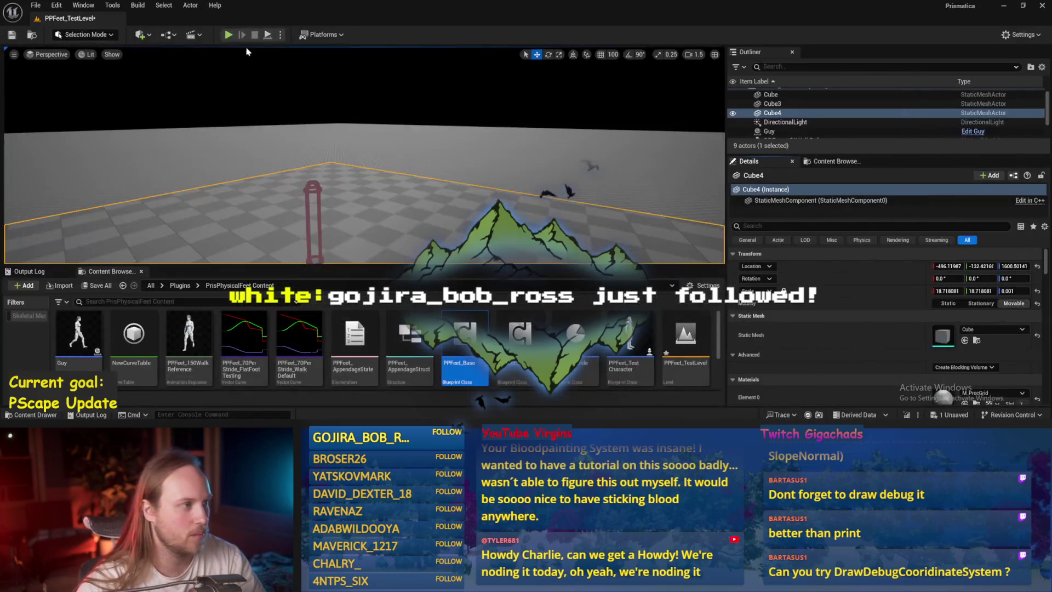
left_click(267, 35)
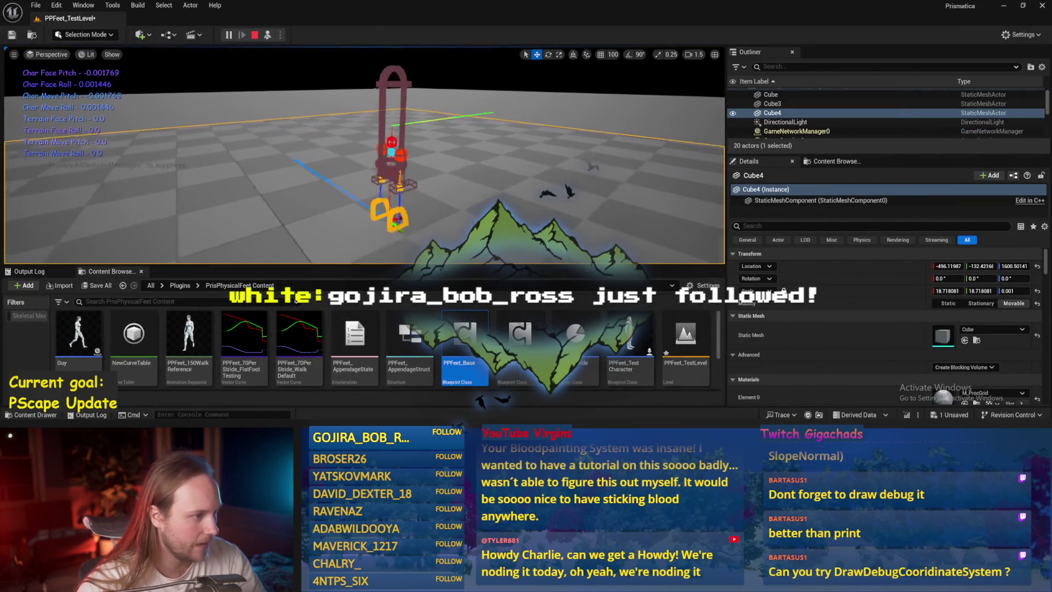
scroll(530, 191, "up", 5)
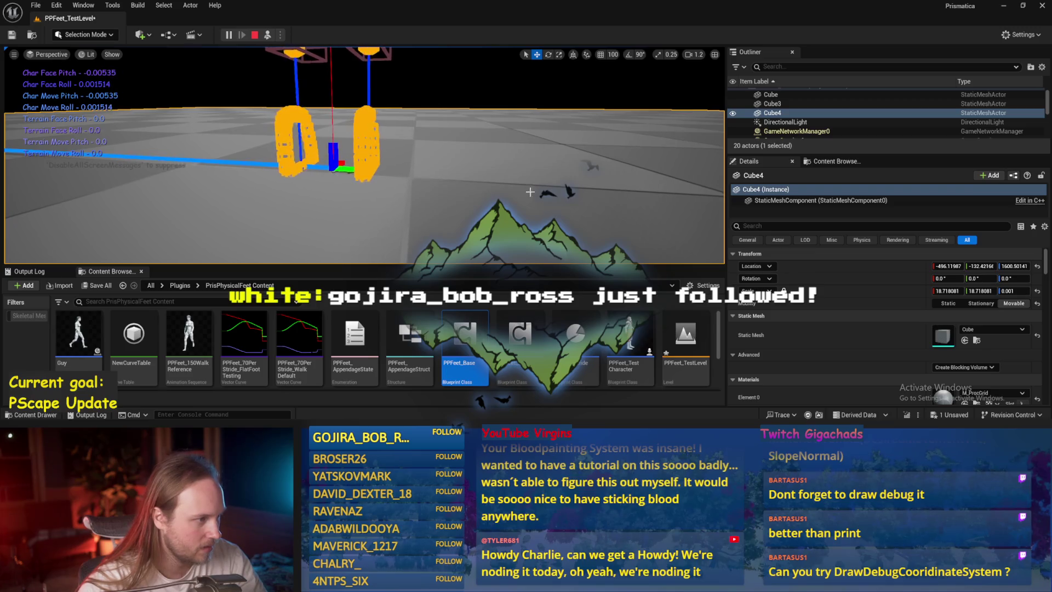
key("Escape")
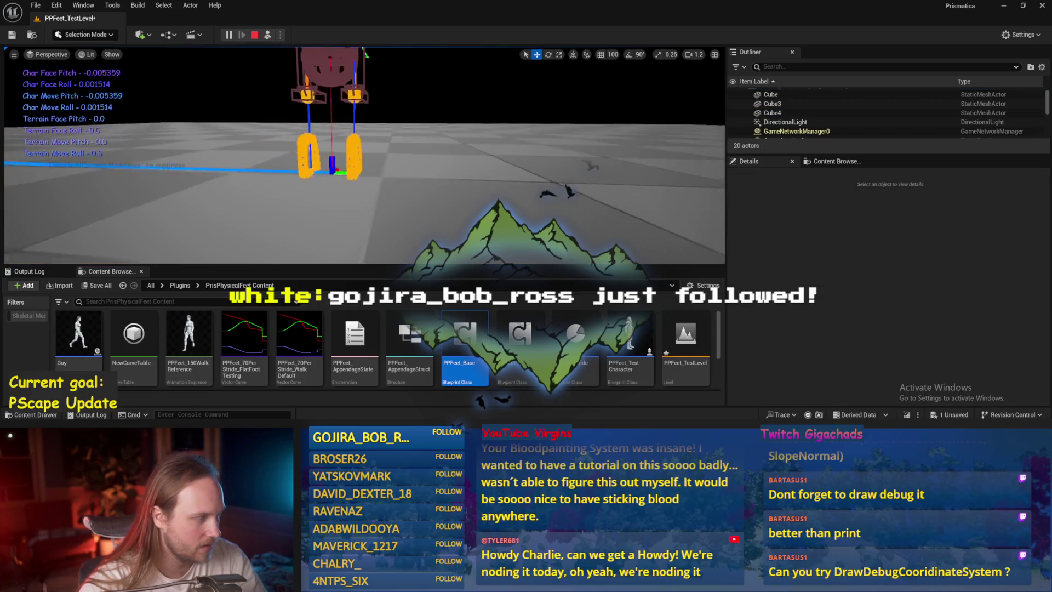
left_click(298, 68)
key("e")
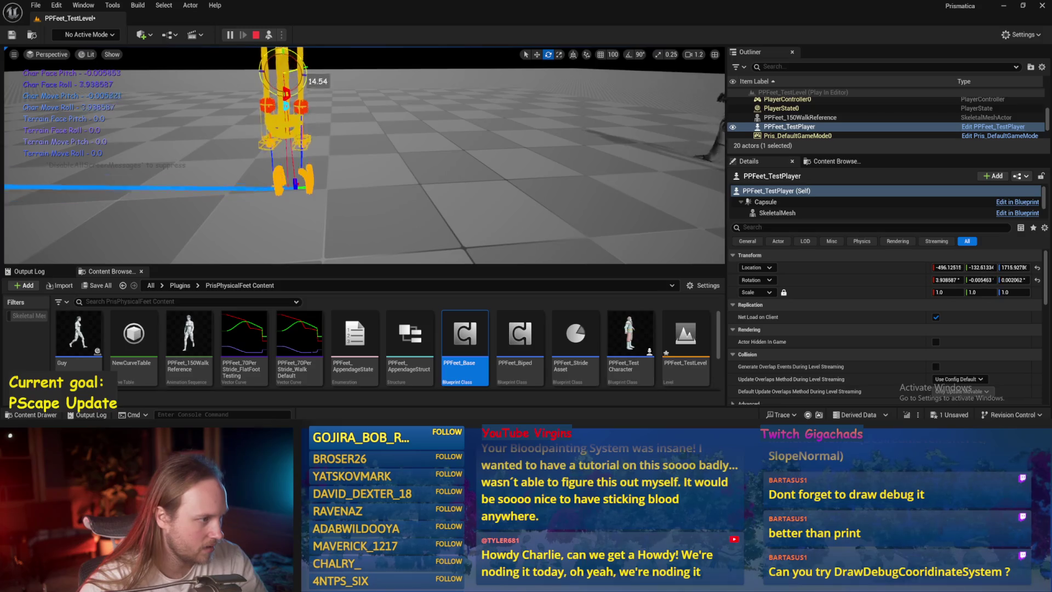
mouse_move(297, 68)
left_mouse_down()
mouse_move(307, 98)
mouse_move(282, 112)
mouse_move(315, 94)
left_mouse_up()
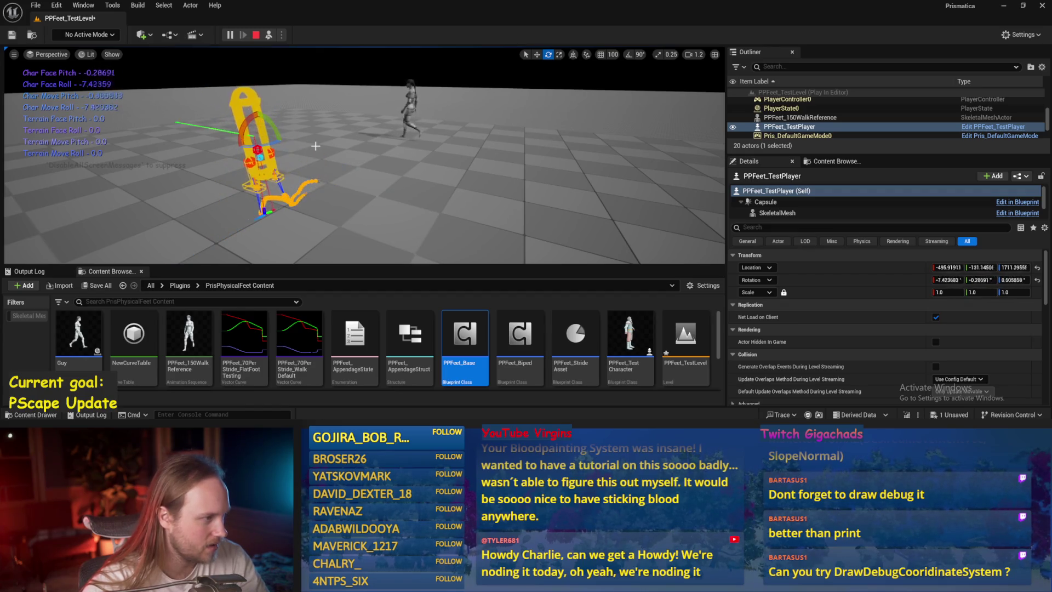
key("Escape")
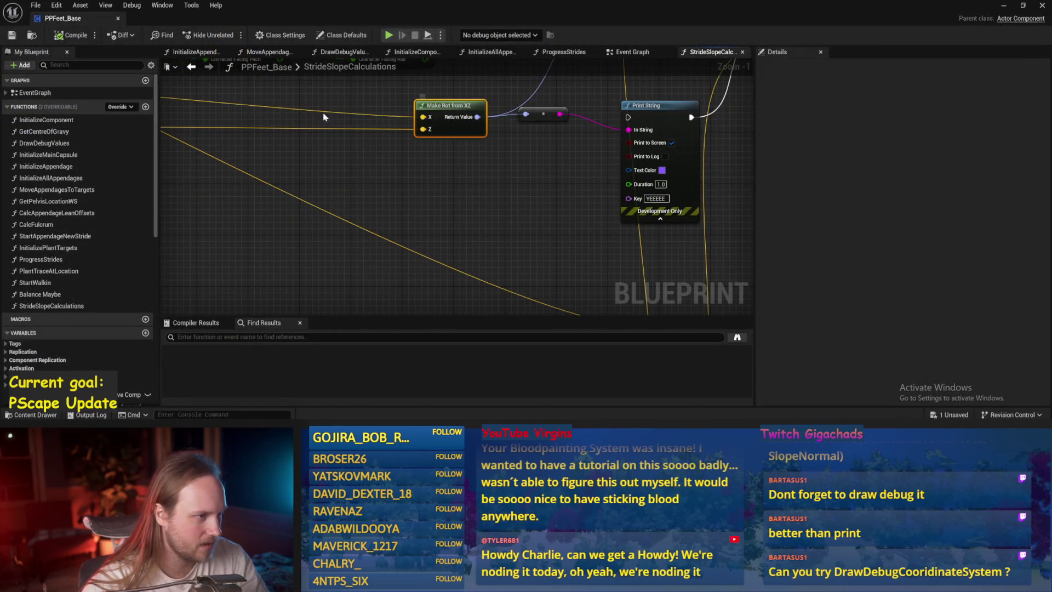
Move the Rotate Vector node up and left out of the way and save PPFeet_Base
scroll(323, 117, "down", 2)
mouse_move(512, 176)
left_mouse_down()
mouse_move(460, 225)
mouse_move(486, 228)
mouse_move(368, 226)
mouse_move(553, 219)
left_mouse_up()
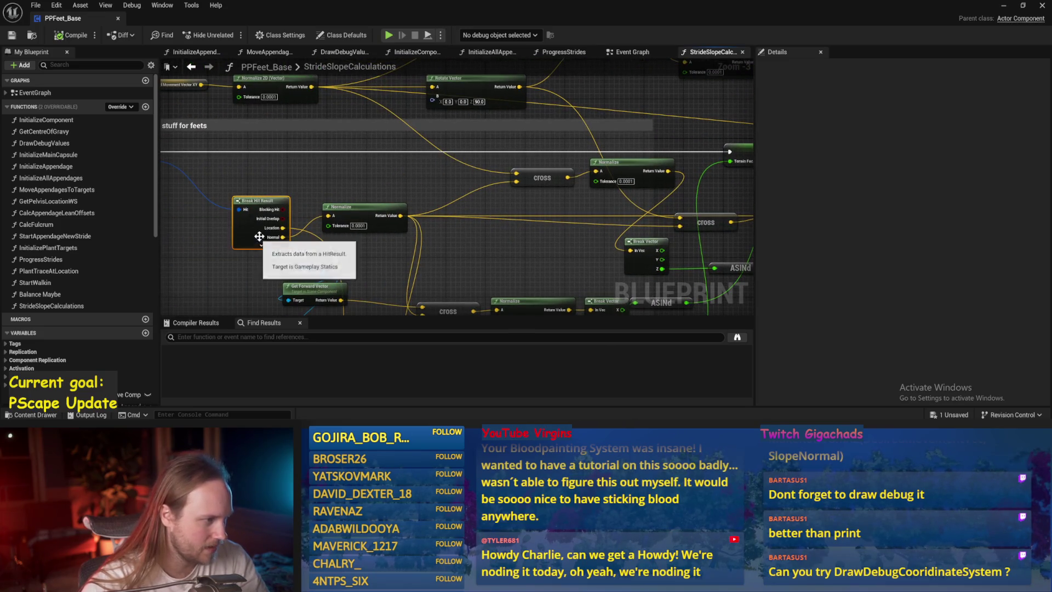
mouse_move(397, 180)
left_mouse_down()
mouse_move(264, 182)
mouse_move(187, 267)
mouse_move(605, 241)
left_mouse_up()
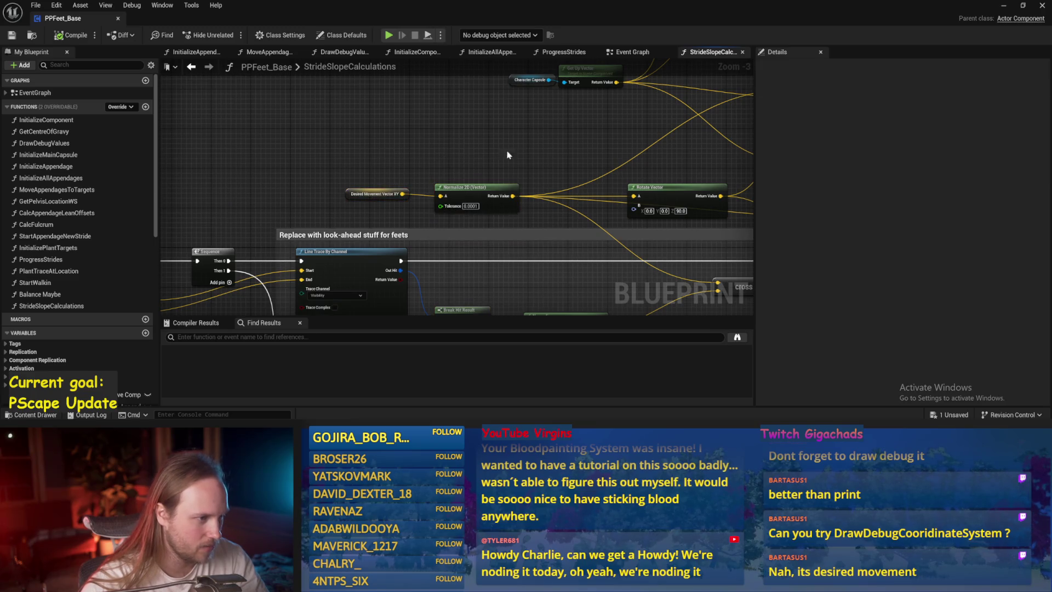
left_click_drag(469, 157, 417, 146)
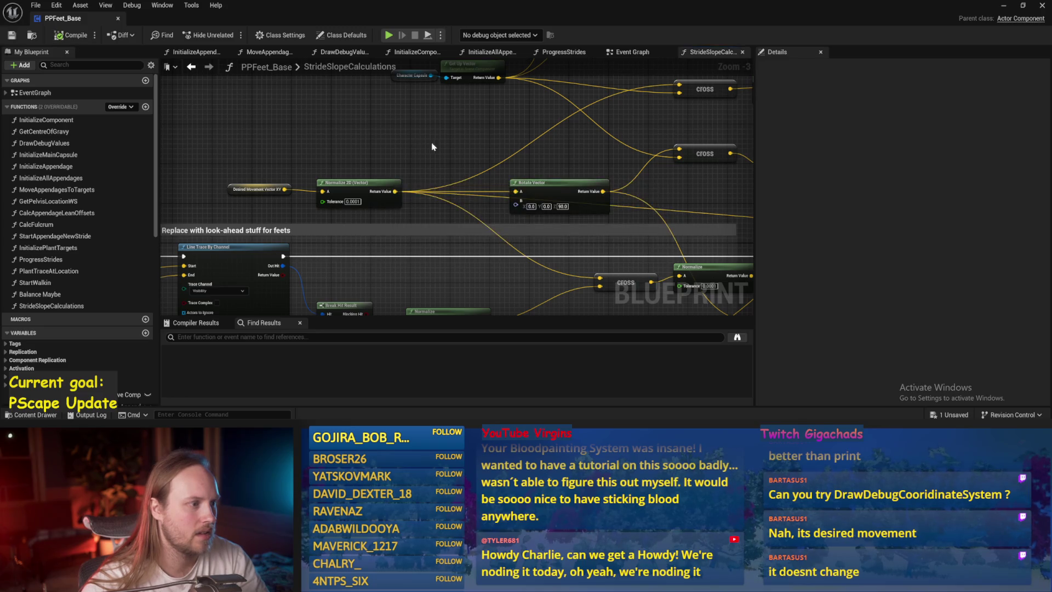
scroll(433, 147, "down", 1)
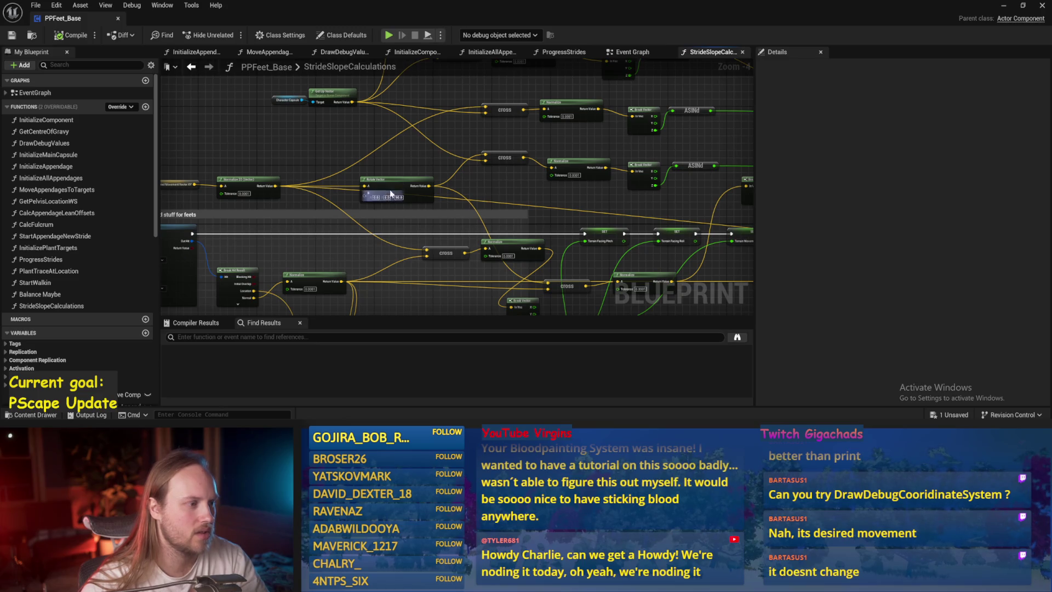
left_click_drag(390, 192, 328, 141)
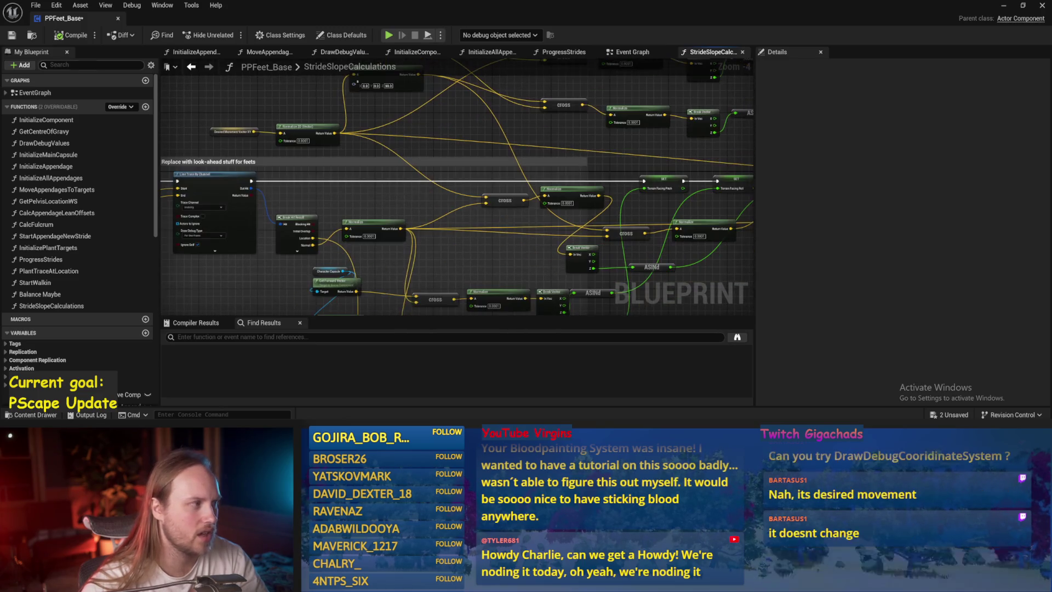
key("ctrl+s")
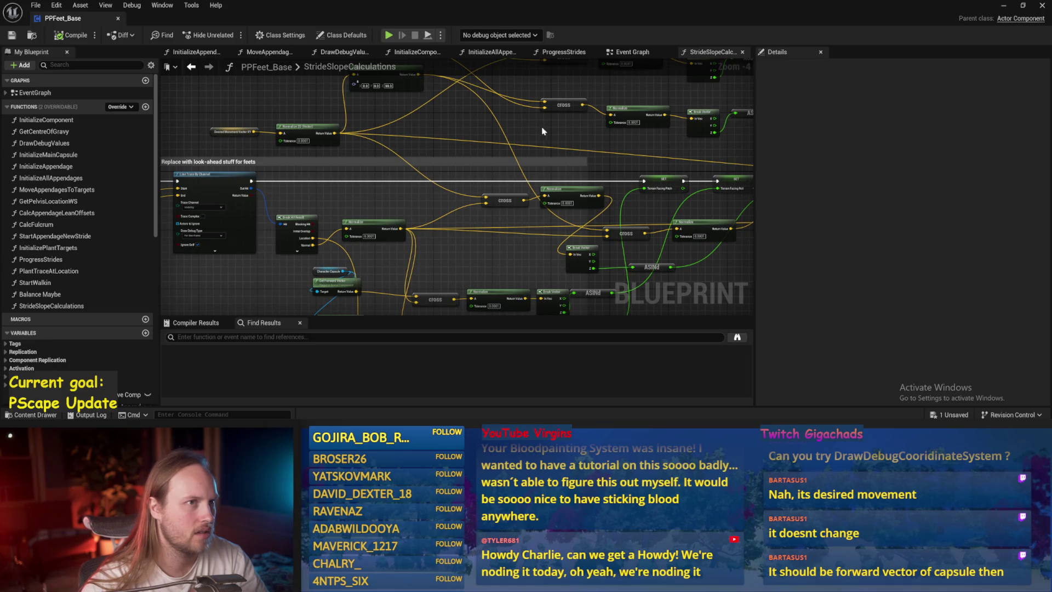
Pull a wire from the capsule's Get Forward Vector output toward Make Rot from XZ
left_click_drag(542, 132, 531, 189)
left_click_drag(425, 161, 395, 181)
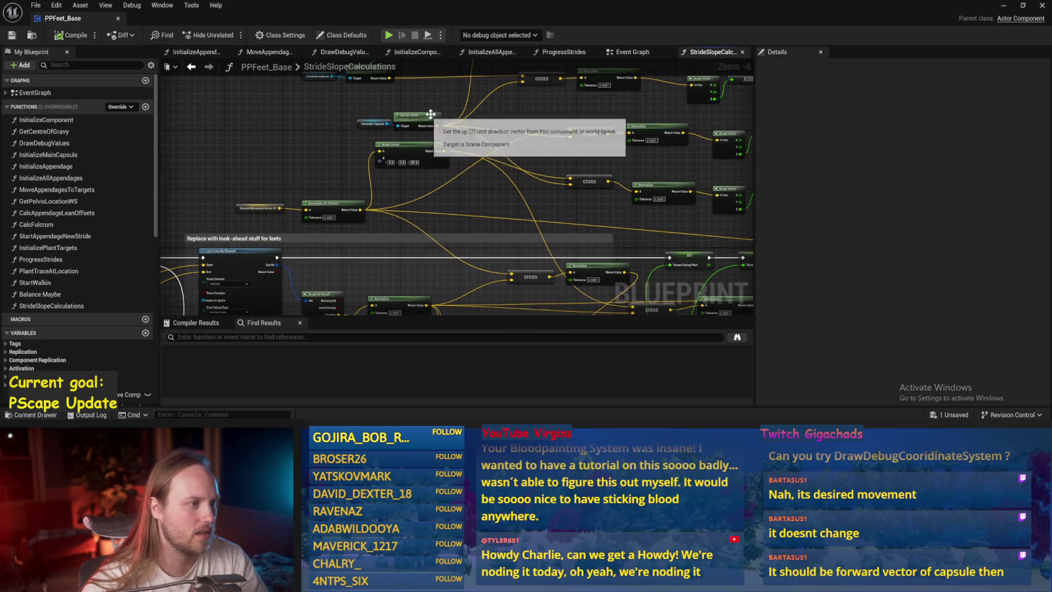
left_click_drag(402, 142, 382, 203)
mouse_move(452, 118)
left_mouse_down()
mouse_move(754, 187)
mouse_move(563, 203)
mouse_move(688, 195)
mouse_move(606, 282)
mouse_move(646, 205)
mouse_move(492, 262)
left_mouse_up()
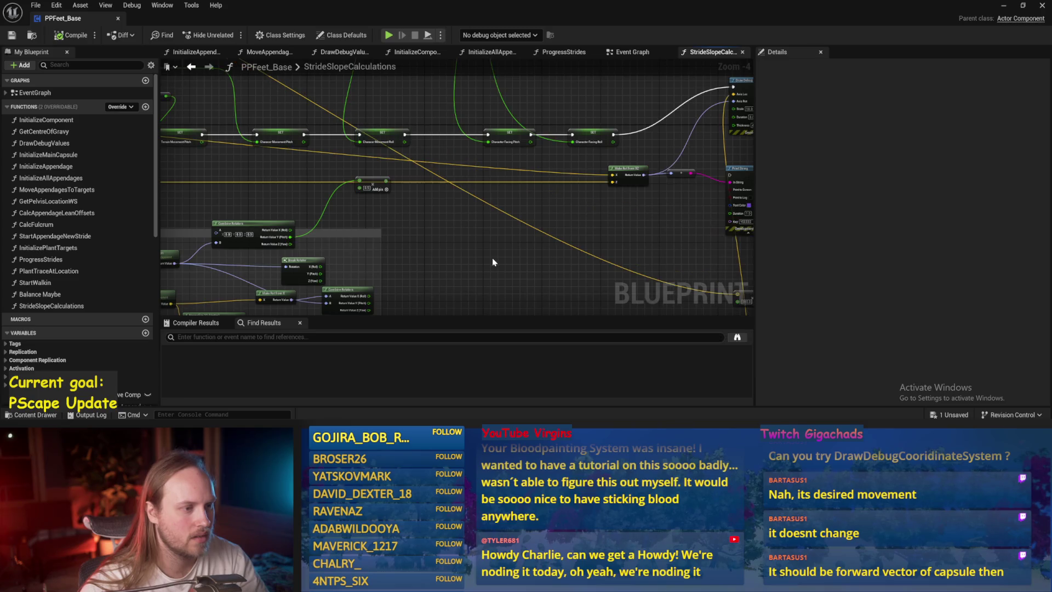
Play the level and tilt floor cube Cube4 to about -45° on X, then stop
left_click(1005, 7)
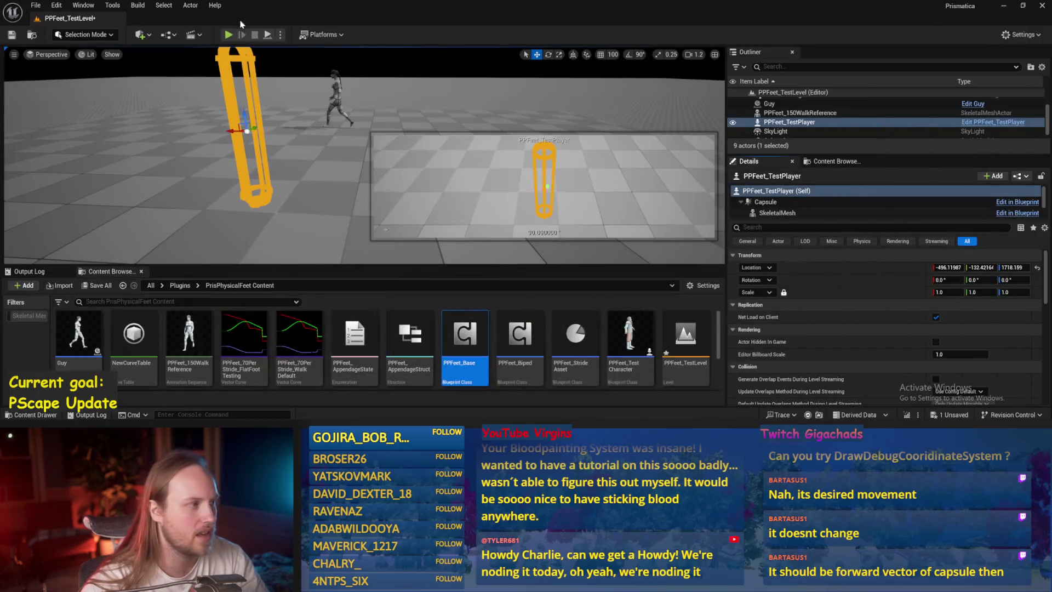
left_click(267, 35)
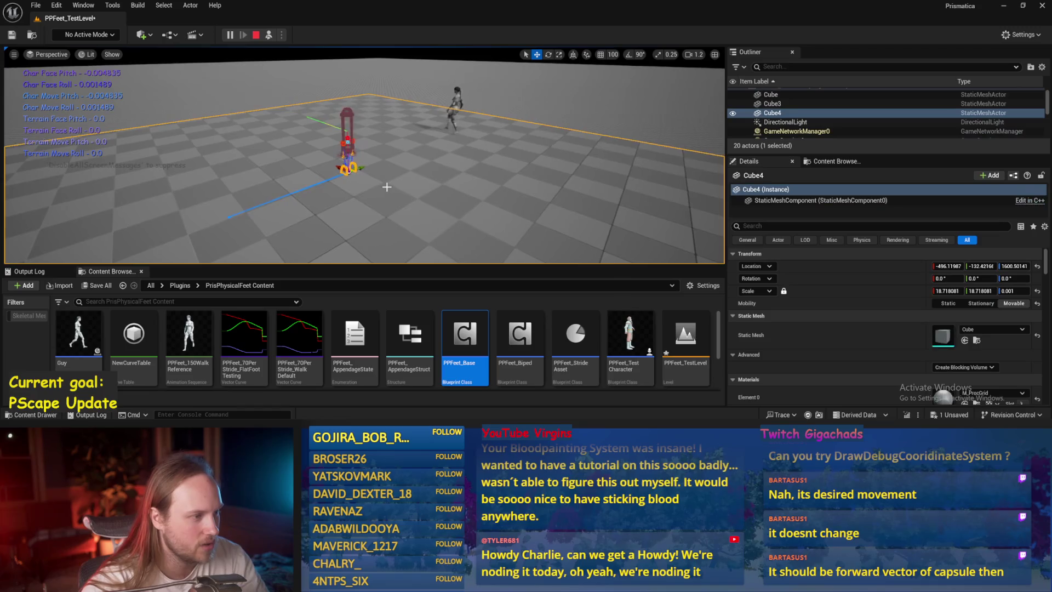
key("e")
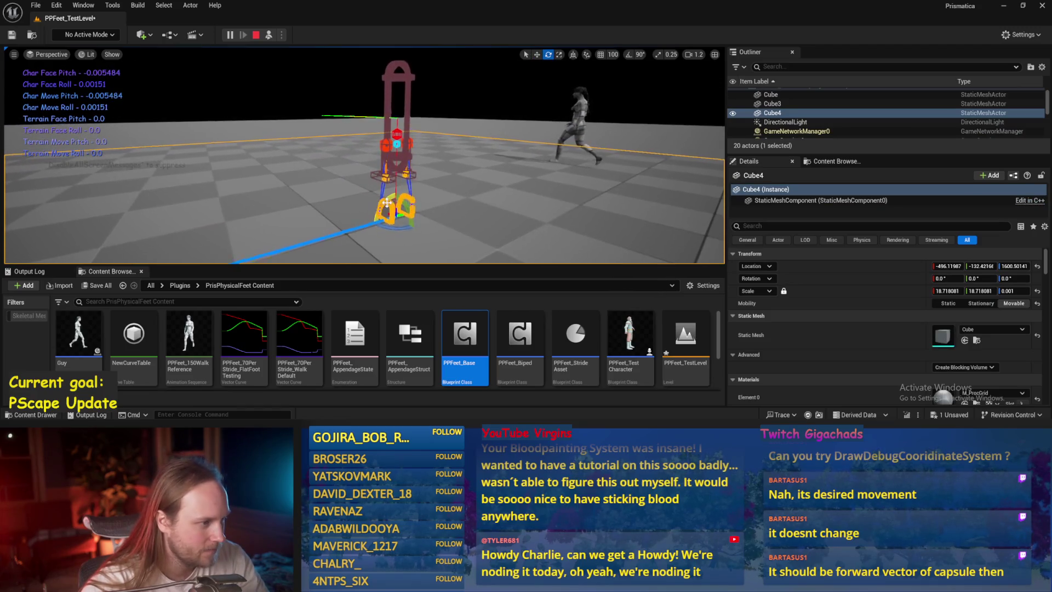
left_click_drag(386, 202, 382, 224)
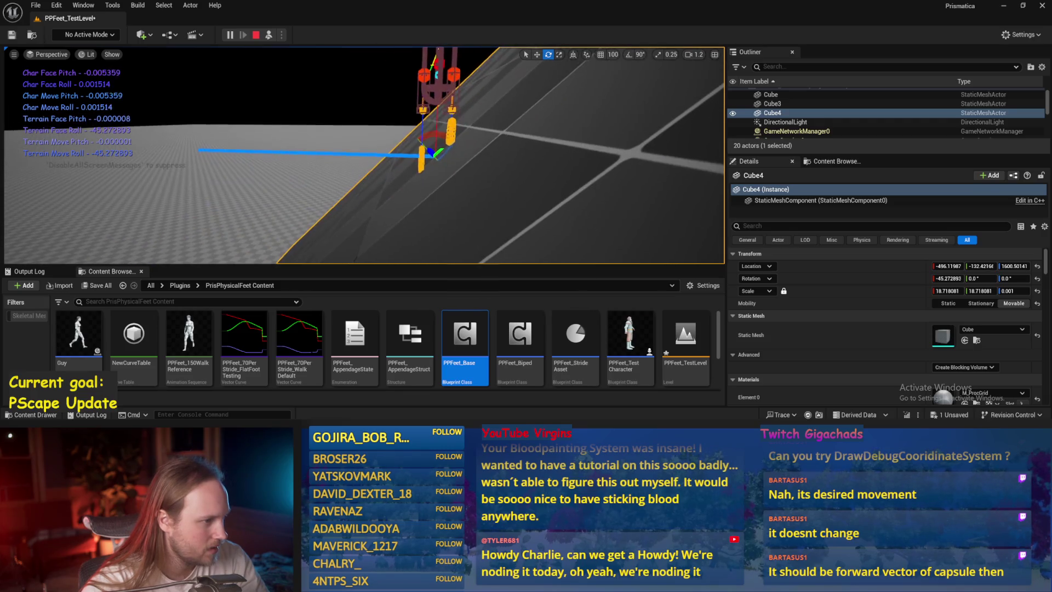
key("Escape")
Chain SET into Print String, then Draw Debug Coordinate System with Make Rot from XZ as Axis Rot, and save
double_click(465, 339)
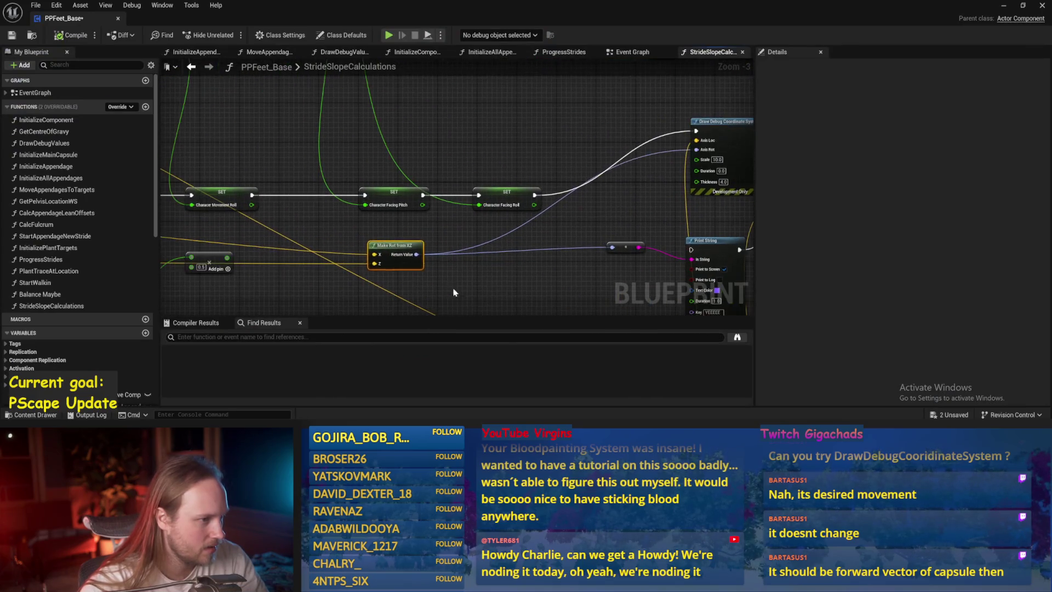
left_click_drag(404, 150, 604, 237)
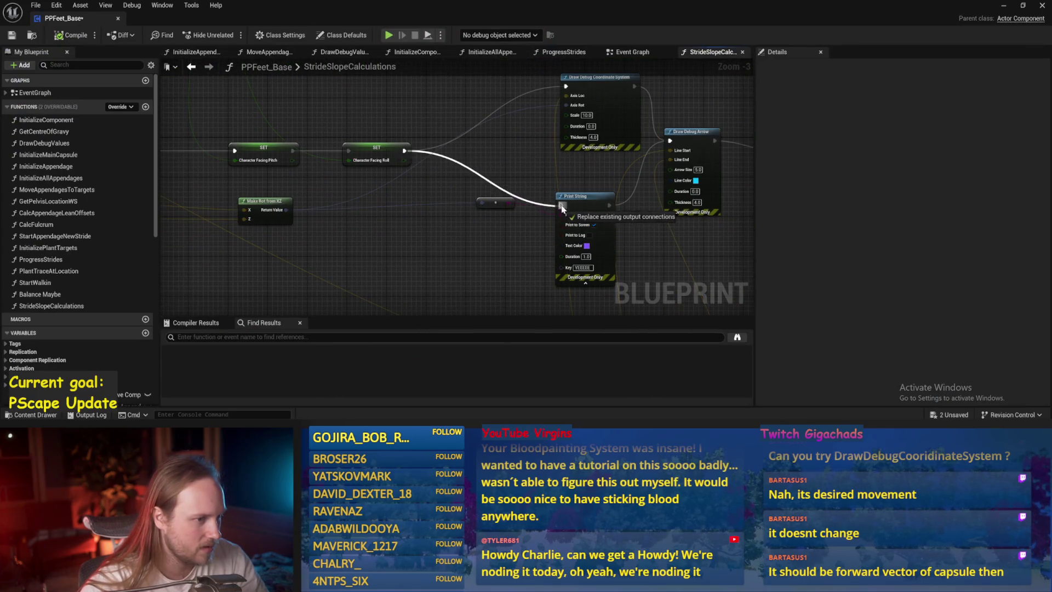
left_click_drag(561, 206, 561, 206)
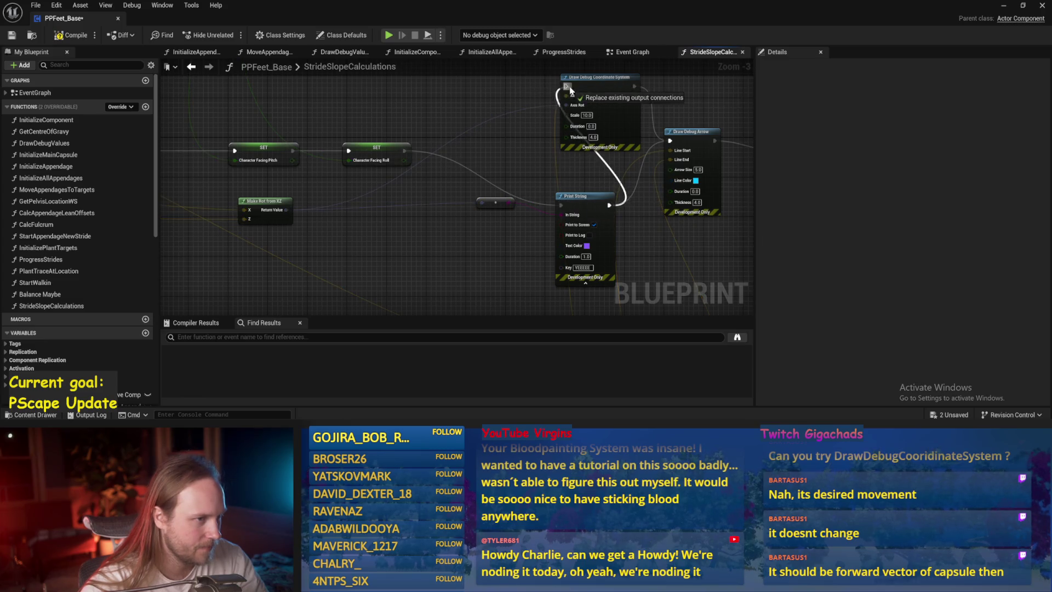
left_click_drag(570, 90, 570, 89)
mouse_move(285, 209)
left_mouse_down()
mouse_move(512, 221)
mouse_move(482, 204)
left_mouse_up()
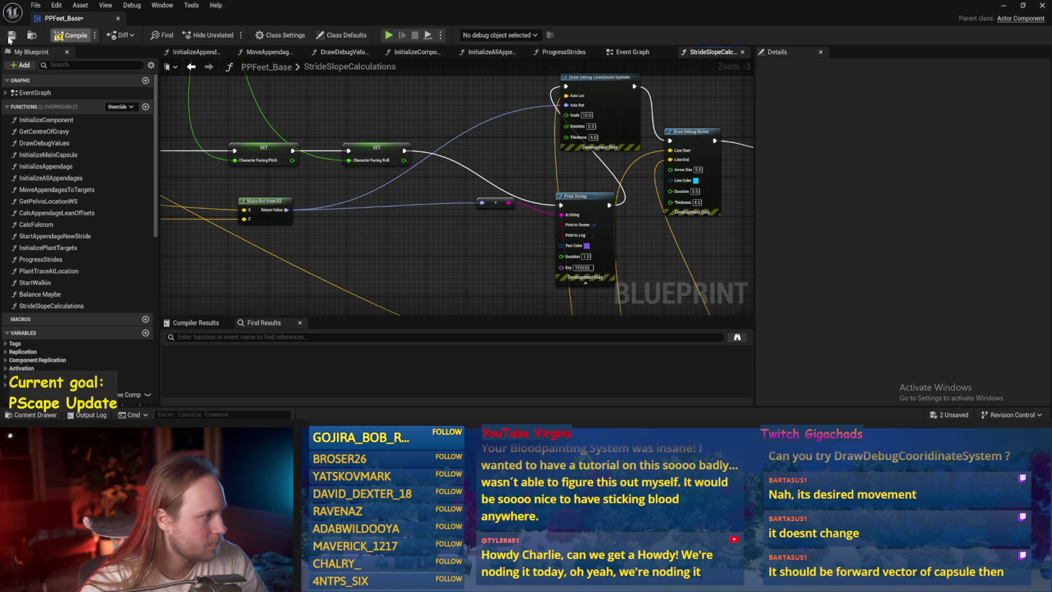
left_click(11, 35)
key("alt+Tab")
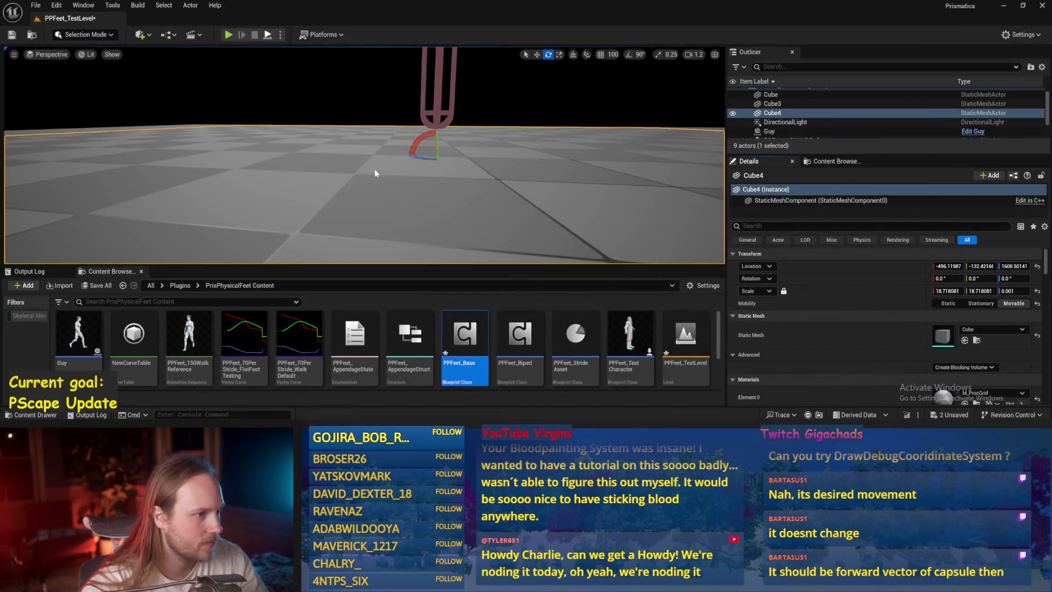
Start a play session and tilt Cube4 into several slopes, about 25° and around other axes
key("alt+p")
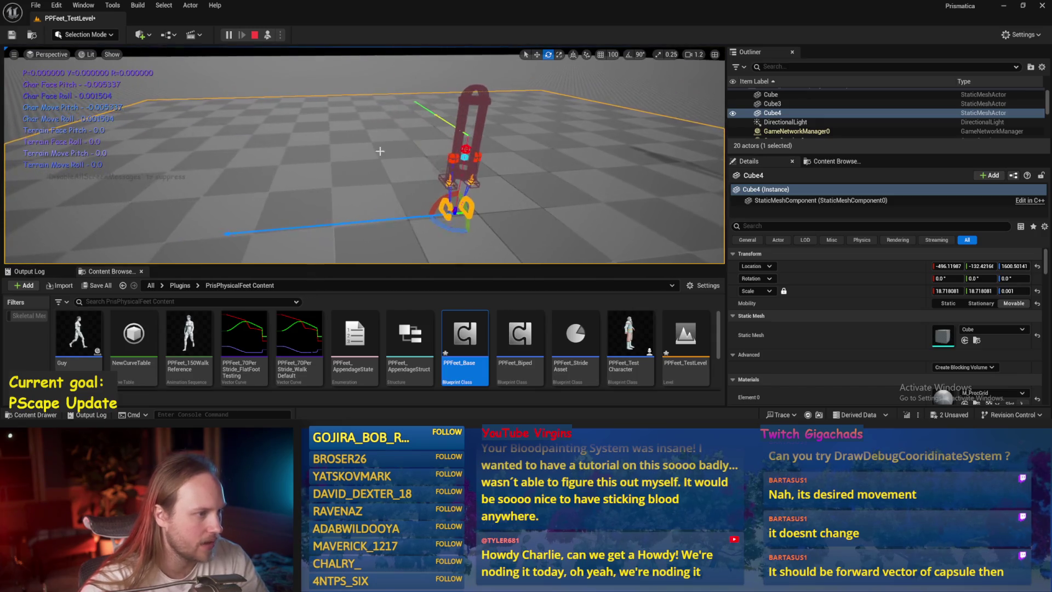
mouse_move(447, 200)
left_mouse_down()
mouse_move(437, 218)
mouse_move(429, 187)
left_mouse_up()
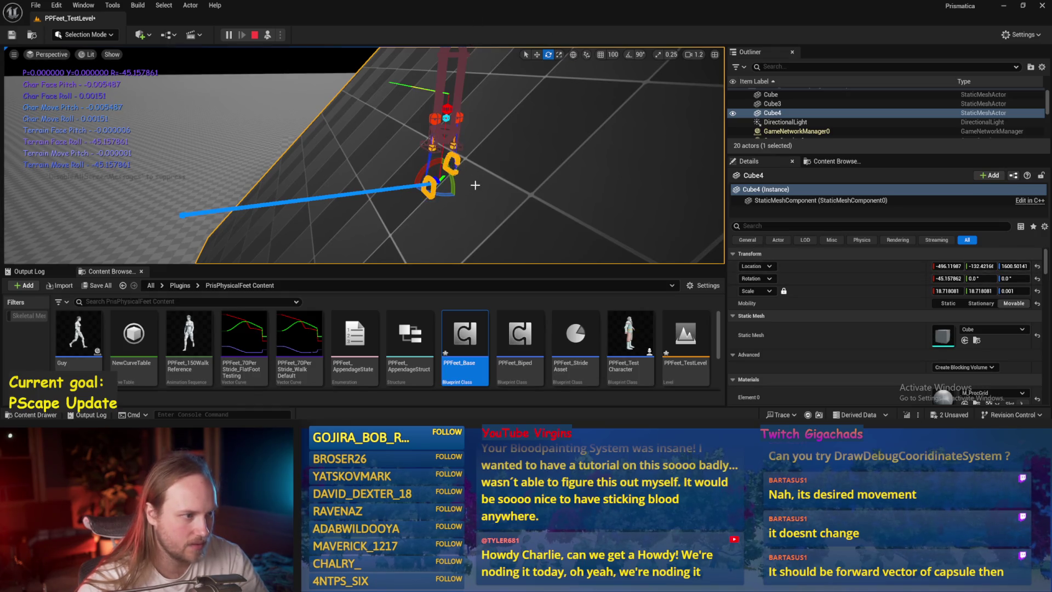
mouse_move(454, 189)
left_mouse_down()
mouse_move(454, 151)
mouse_move(454, 224)
left_mouse_up()
key("f")
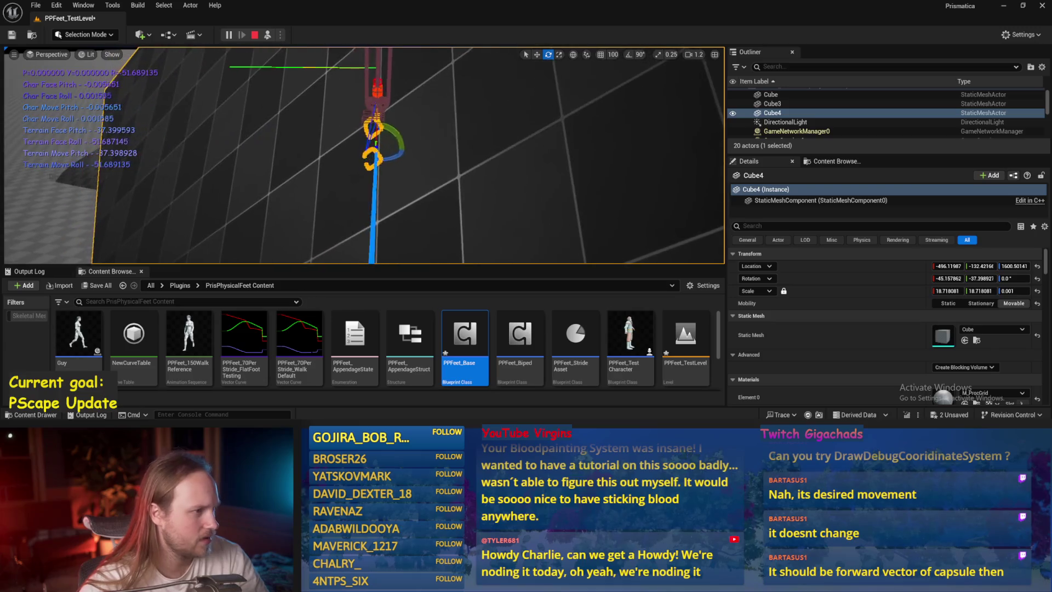
mouse_move(368, 156)
left_mouse_down()
mouse_move(377, 158)
mouse_move(356, 127)
left_mouse_up()
left_click_drag(452, 144, 347, 115)
mouse_move(320, 167)
left_mouse_down()
mouse_move(335, 161)
mouse_move(327, 153)
left_mouse_up()
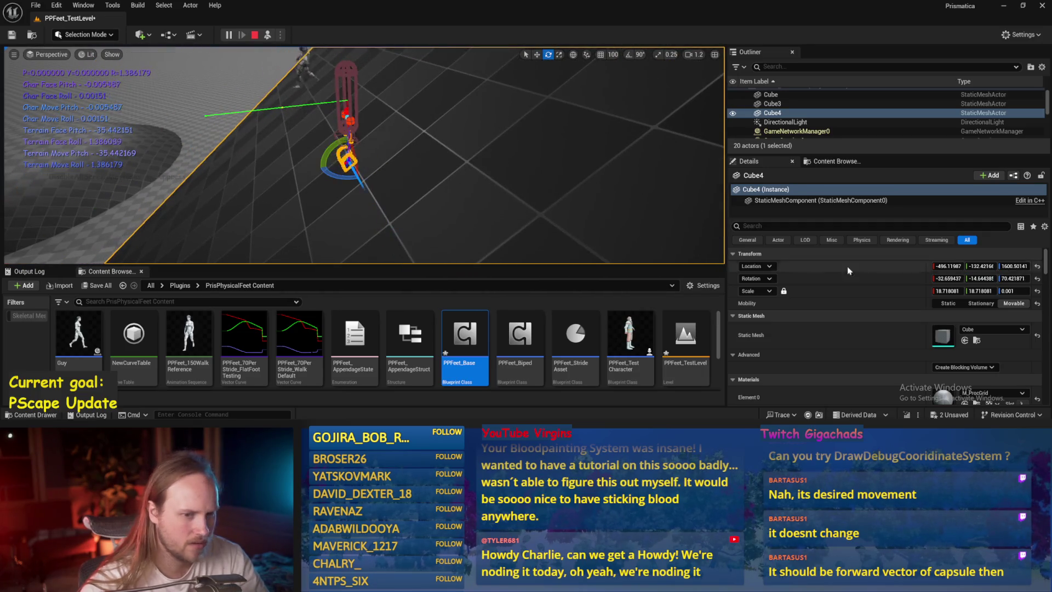
Reset Cube4's rotation to level, tilt it steeply to about -42° on Y, then reopen PPFeet_Base
left_click(1036, 279)
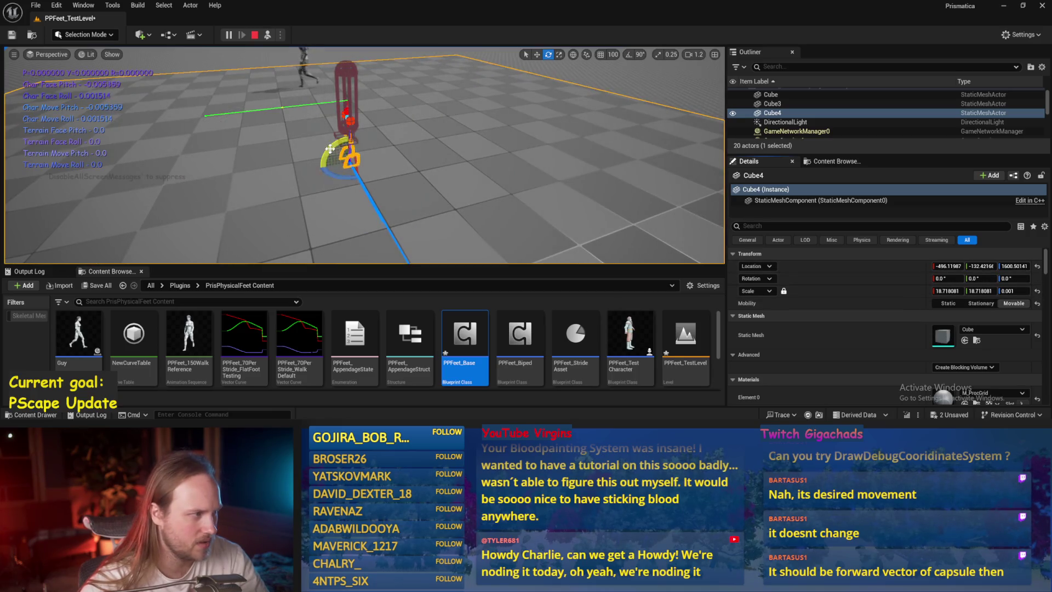
mouse_move(330, 148)
left_mouse_down()
mouse_move(339, 197)
mouse_move(408, 160)
left_mouse_up()
mouse_move(399, 111)
left_mouse_down()
mouse_move(346, 133)
mouse_move(394, 148)
mouse_move(392, 158)
mouse_move(351, 164)
left_mouse_up()
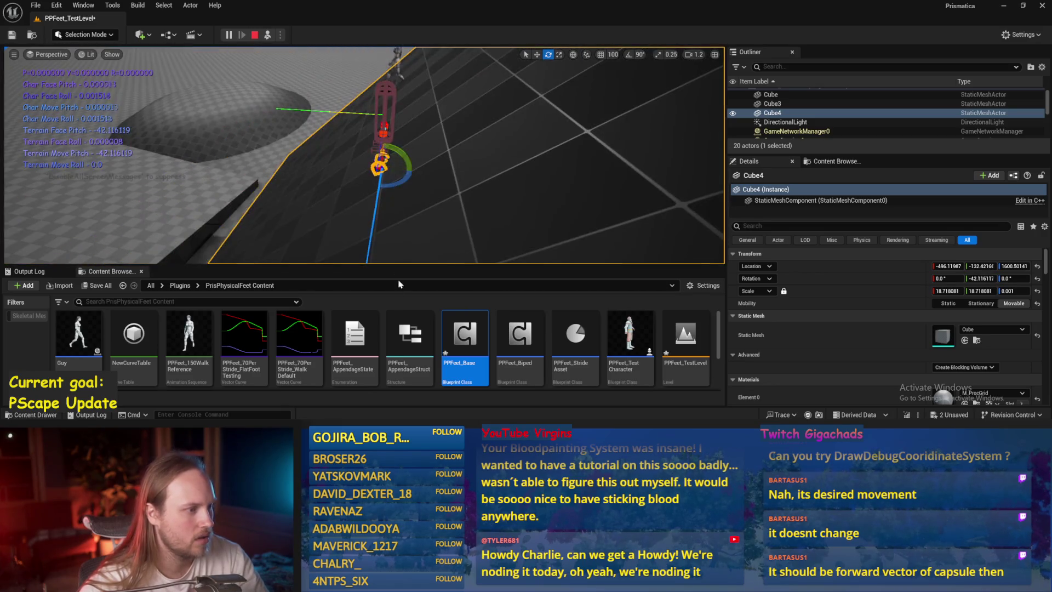
double_click(465, 335)
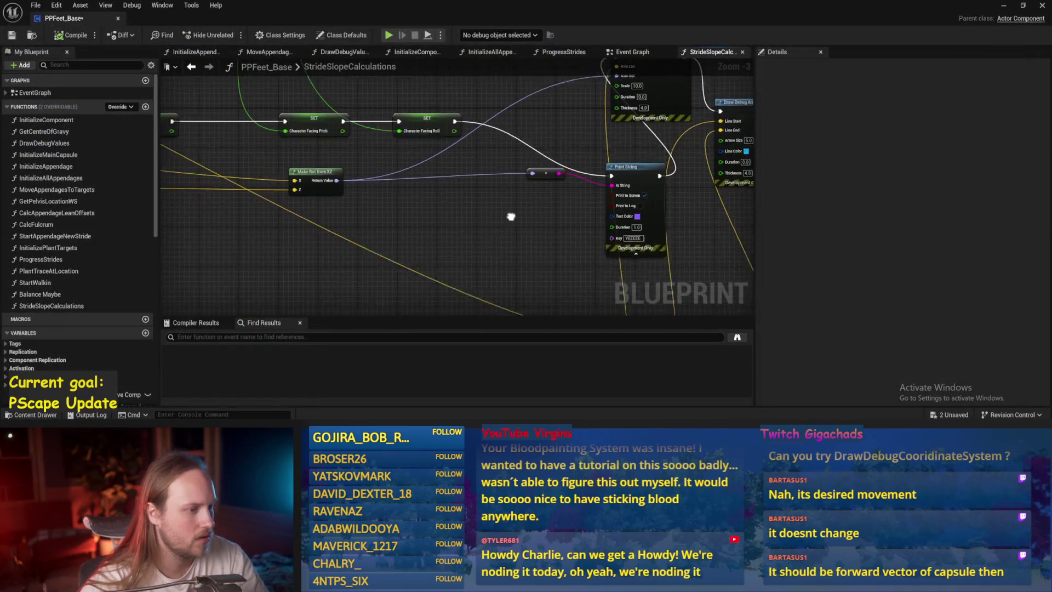
Save the blueprint and move the Make Rot from XZ node higher in the graph
key("ctrl+s")
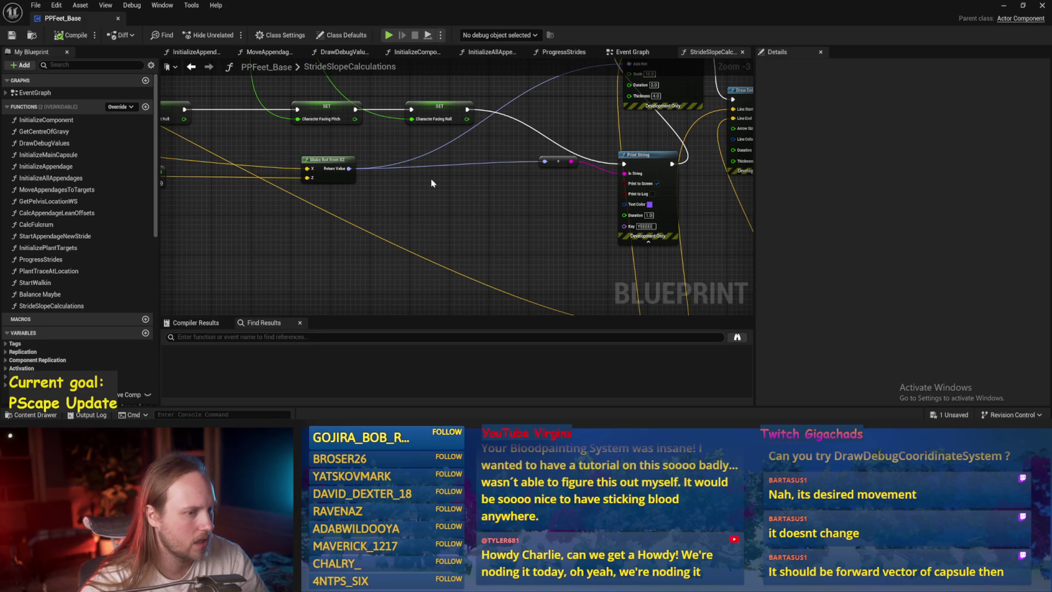
scroll(431, 183, "down", 1)
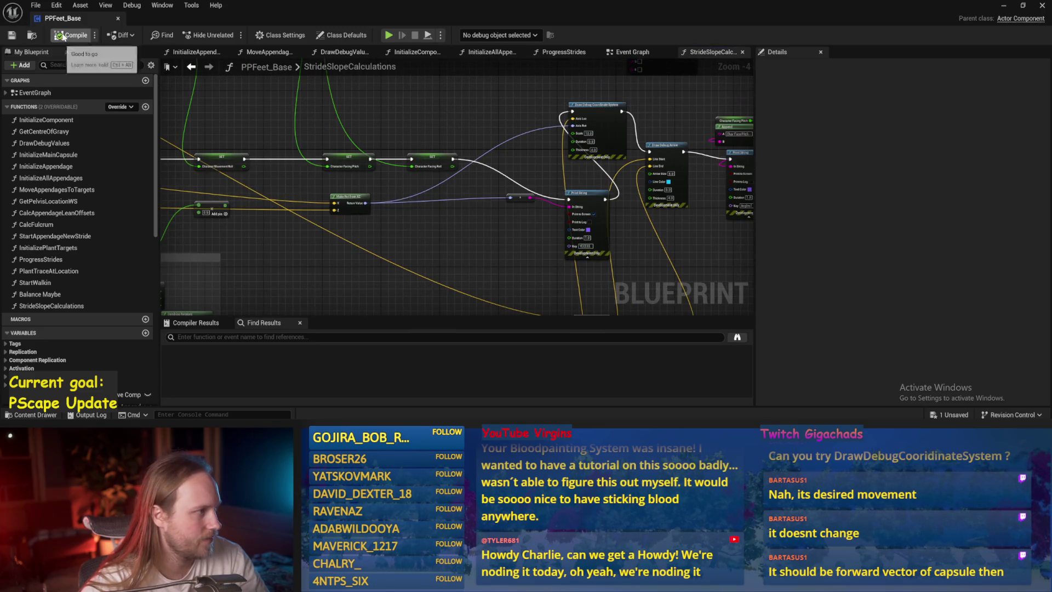
scroll(359, 243, "up", 2)
left_click(350, 194)
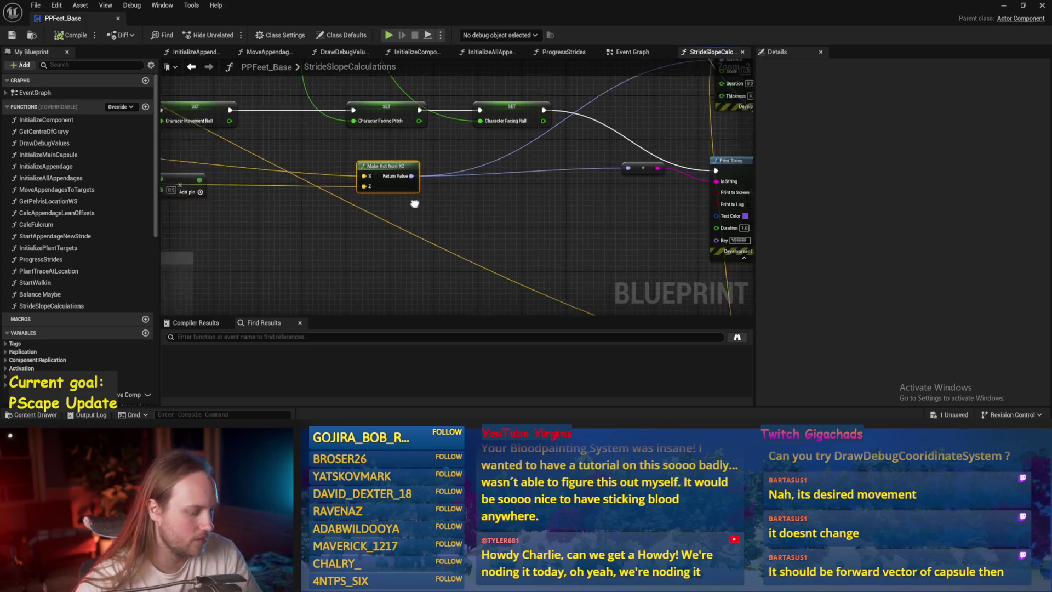
left_click_drag(381, 232, 419, 190)
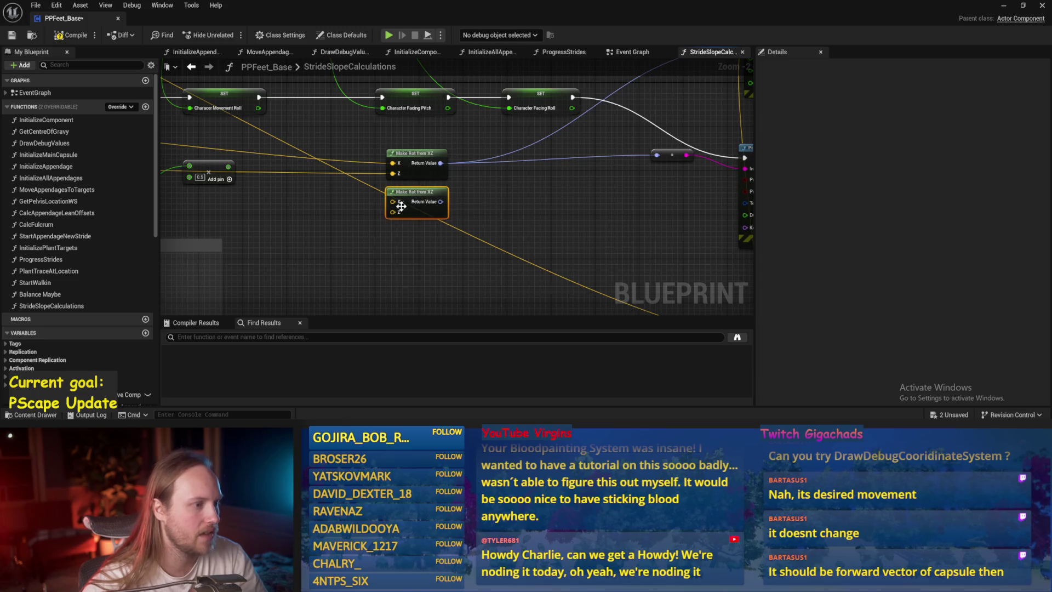
Search 'rot from y' and add a Make Rot from YZ node below Make Rot from XZ
right_click(343, 209)
type("rot from")
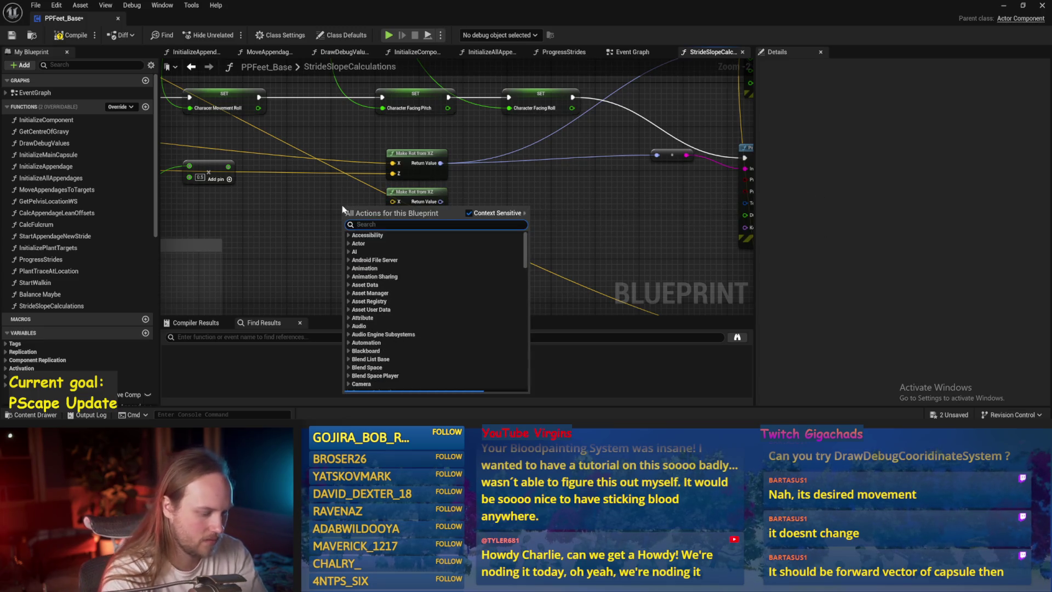
type(" y")
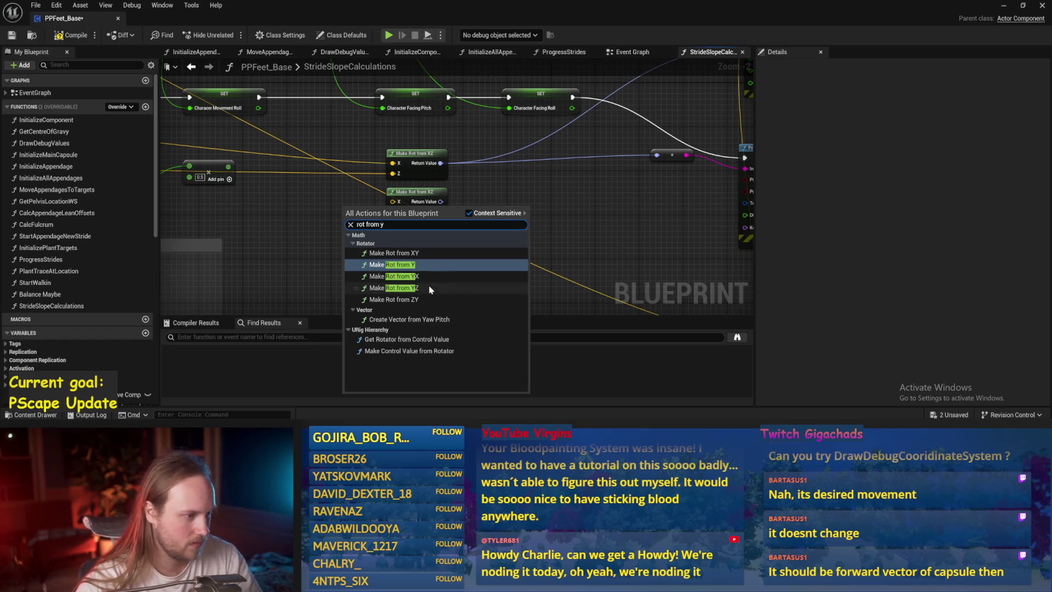
left_click(416, 288)
left_click_drag(318, 208, 390, 210)
left_click_drag(461, 238, 516, 250)
scroll(469, 244, "down", 1)
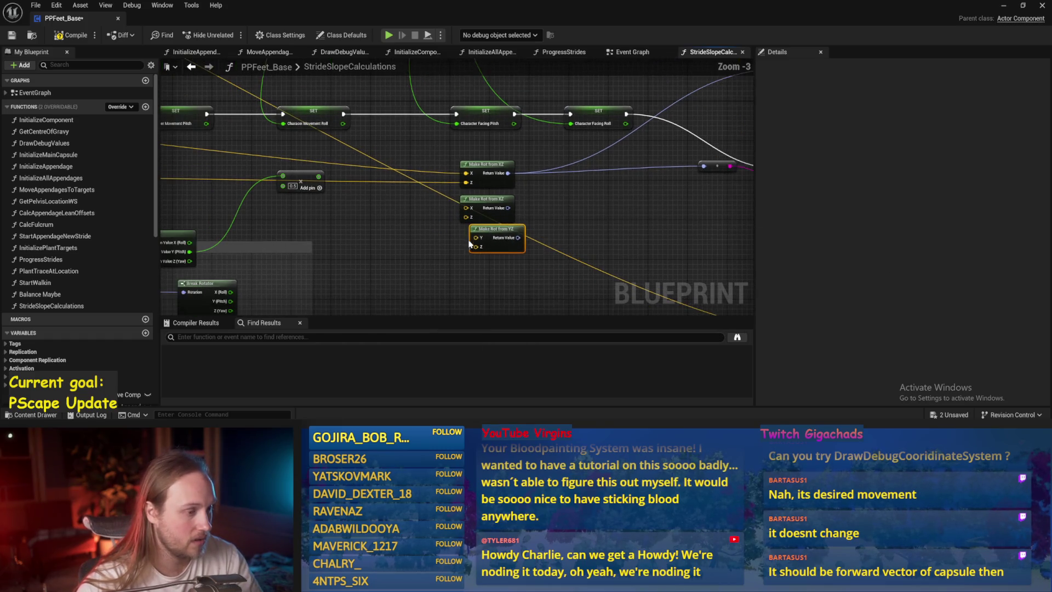
scroll(623, 199, "down", 2)
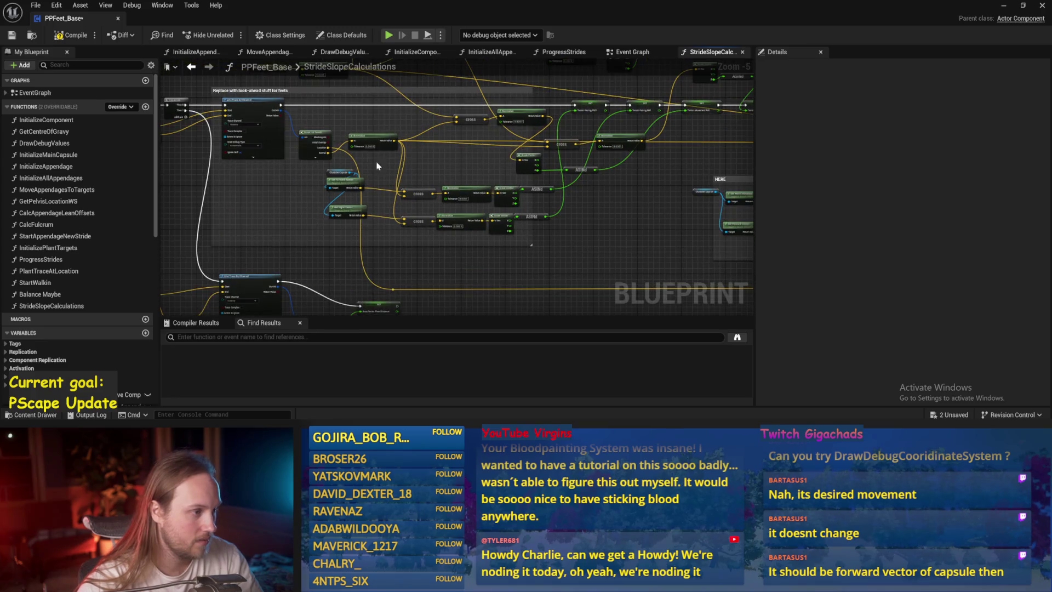
Wire a Return Value into another node, then save the blueprint
left_click_drag(398, 140, 719, 193)
mouse_move(567, 189)
left_mouse_down()
mouse_move(608, 181)
mouse_move(326, 151)
mouse_move(453, 146)
mouse_move(470, 157)
mouse_move(321, 181)
mouse_move(392, 215)
mouse_move(365, 176)
mouse_move(435, 152)
mouse_move(440, 133)
left_mouse_up()
left_click(602, 181)
scroll(608, 181, "up", 2)
scroll(469, 157, "down", 1)
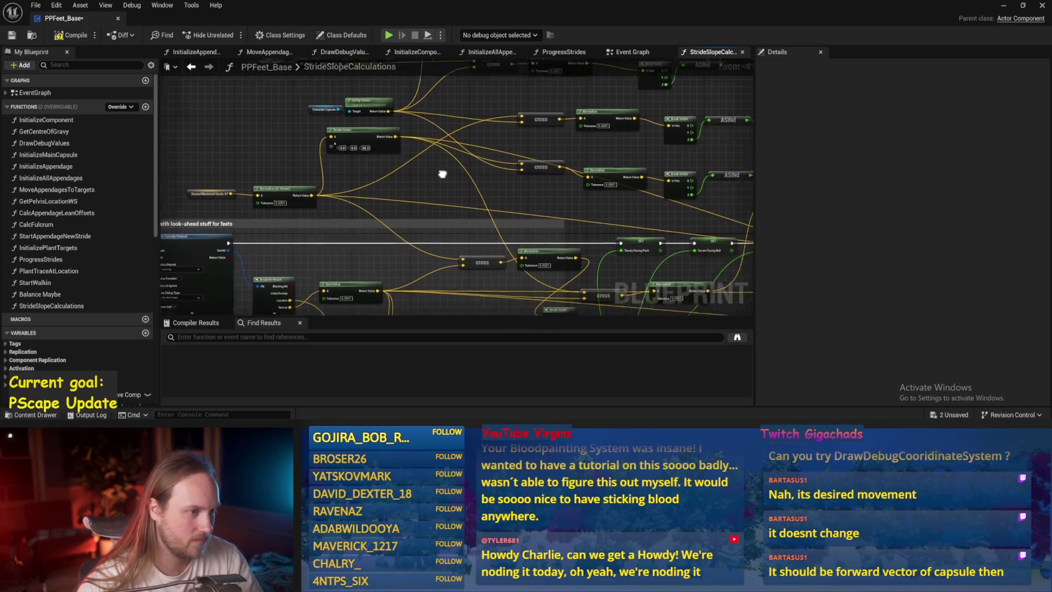
left_click(16, 34)
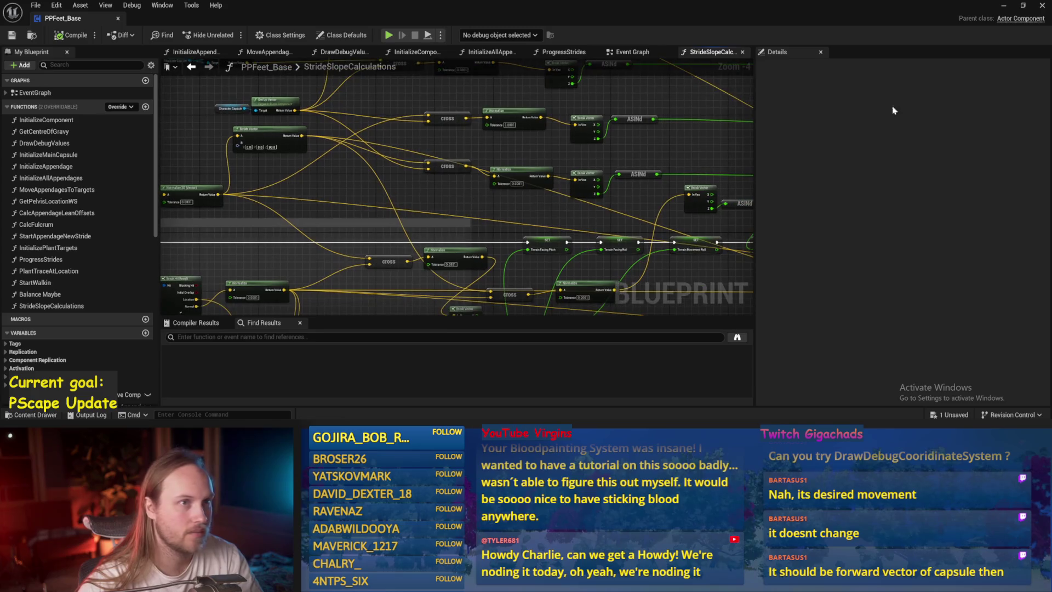
Feed the Make Rot from YZ result into Print String, compile, and return to PPFeet_TestLevel
left_click(1003, 6)
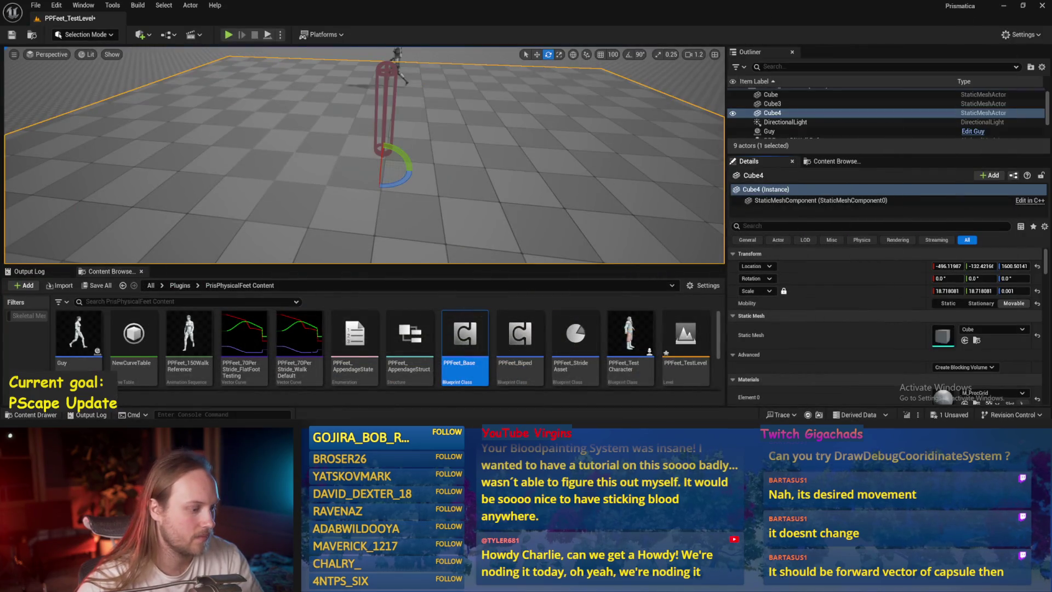
scroll(449, 208, "up", 4)
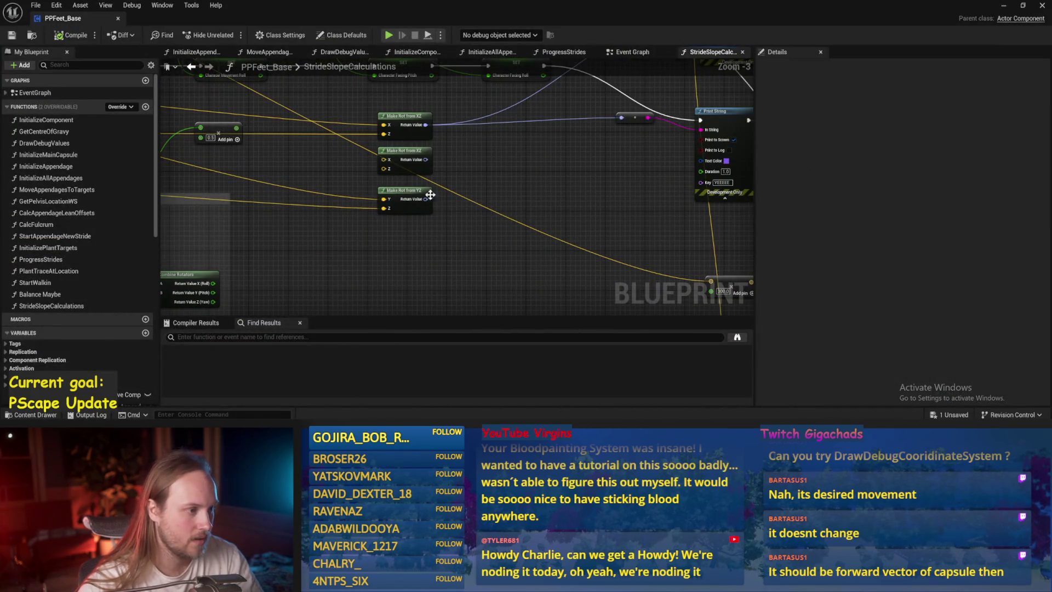
mouse_move(425, 199)
left_mouse_down()
mouse_move(745, 184)
mouse_move(570, 128)
mouse_move(577, 117)
left_mouse_up()
left_click(66, 37)
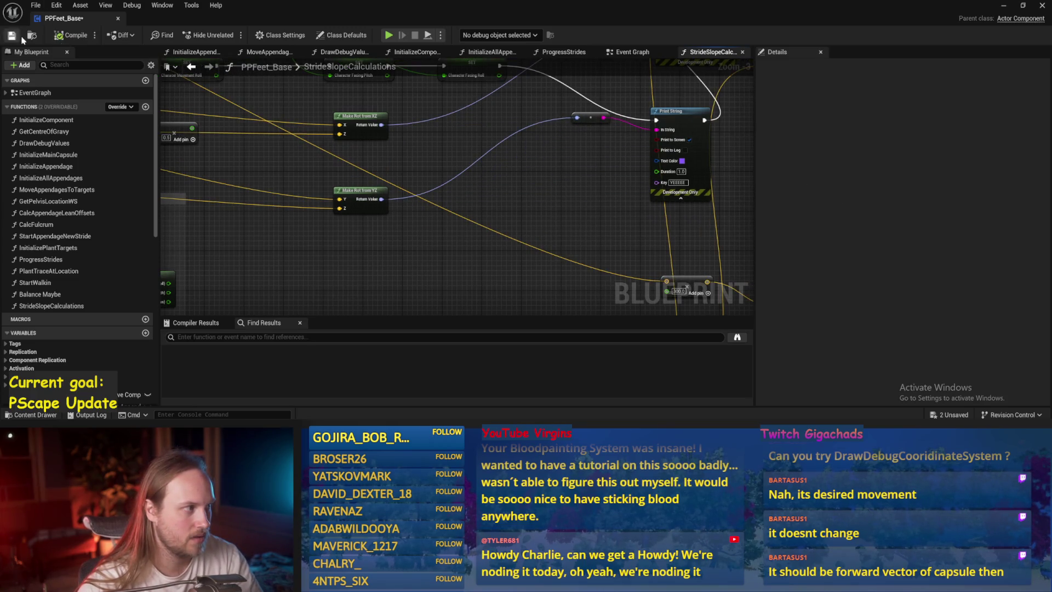
left_click(1004, 7)
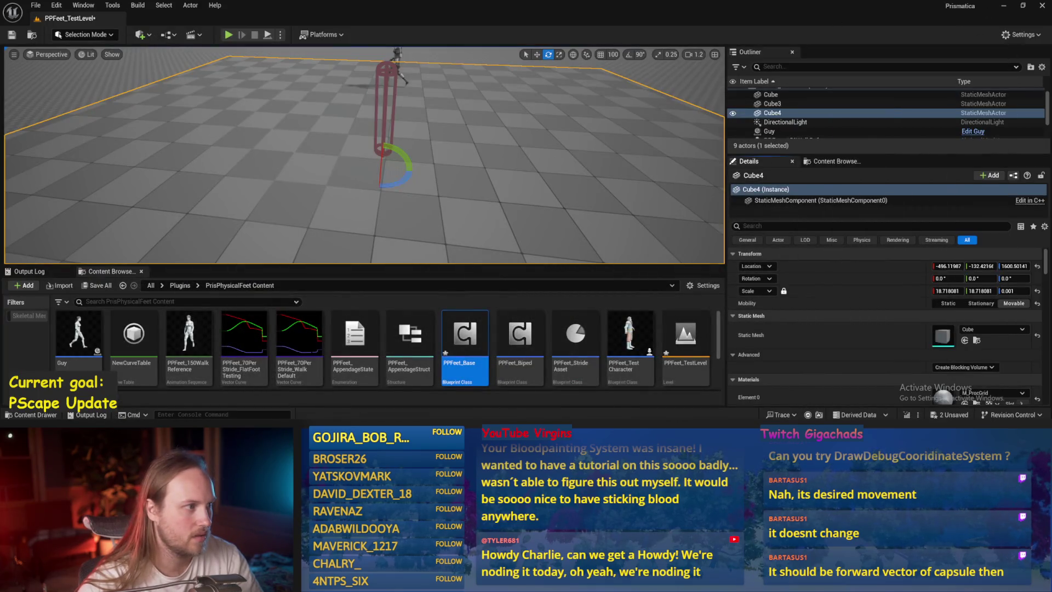
Play the level, tilt Cube4 to about -43 pitch, spin it, and turn the test player
key("alt+p")
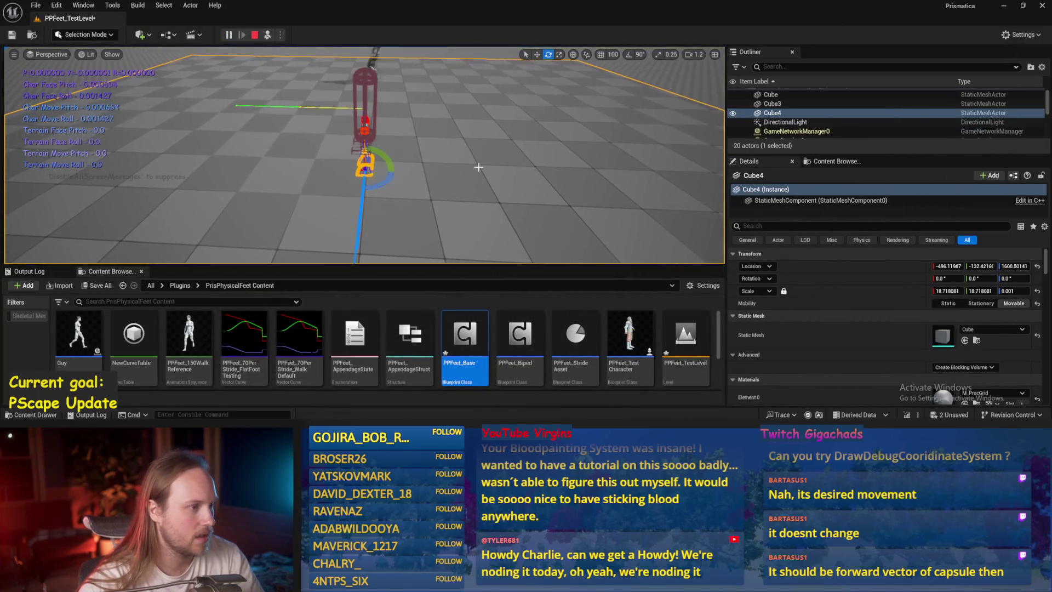
mouse_move(381, 155)
left_mouse_down()
mouse_move(375, 186)
mouse_move(341, 171)
mouse_move(372, 192)
mouse_move(387, 226)
left_mouse_up()
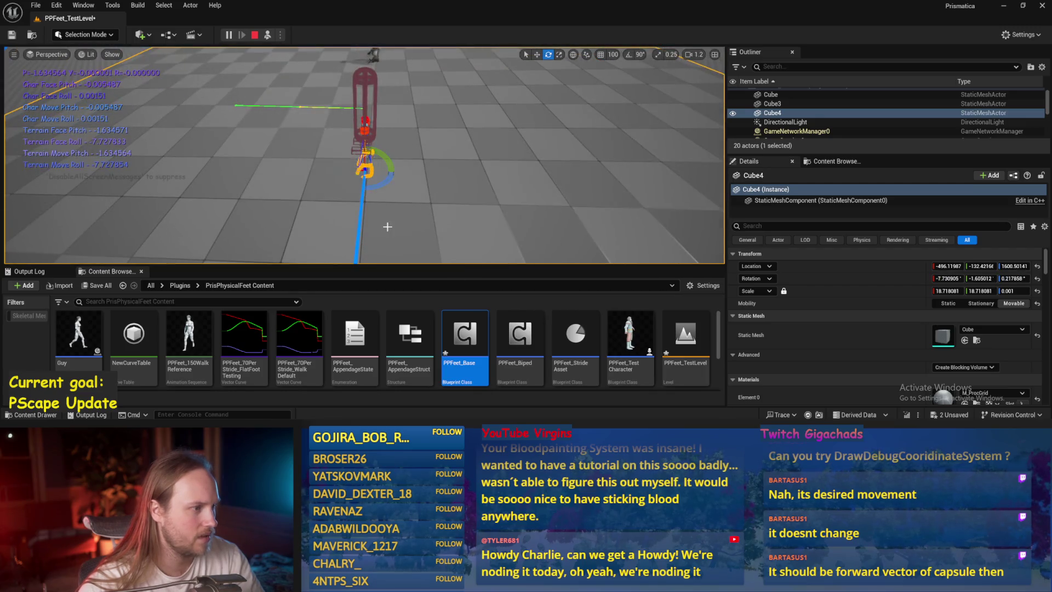
mouse_move(383, 180)
left_mouse_down()
mouse_move(366, 174)
mouse_move(375, 198)
mouse_move(335, 170)
left_mouse_up()
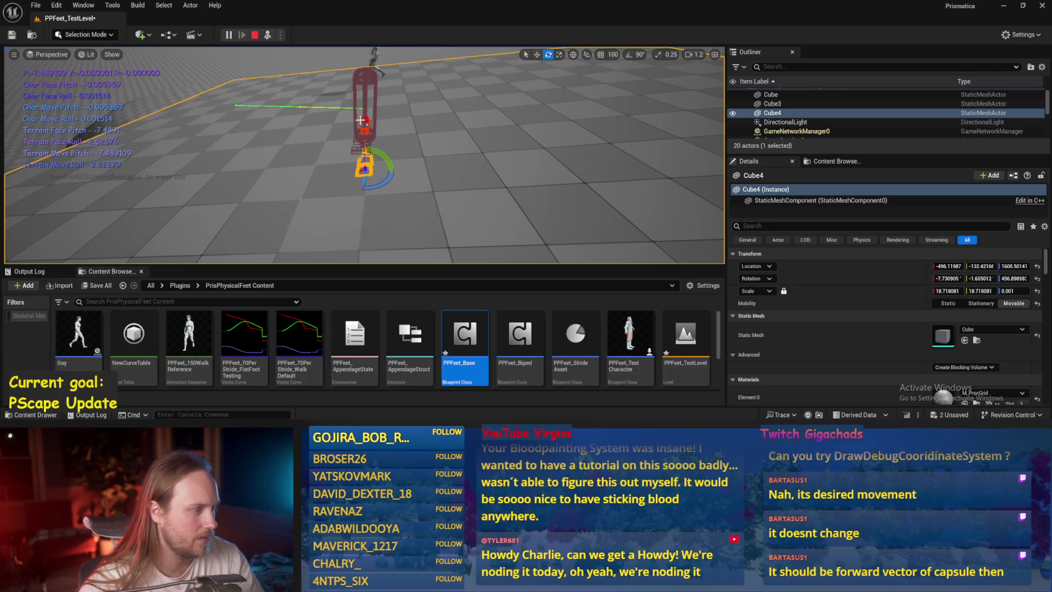
key("F8")
left_click_drag(382, 111, 397, 111)
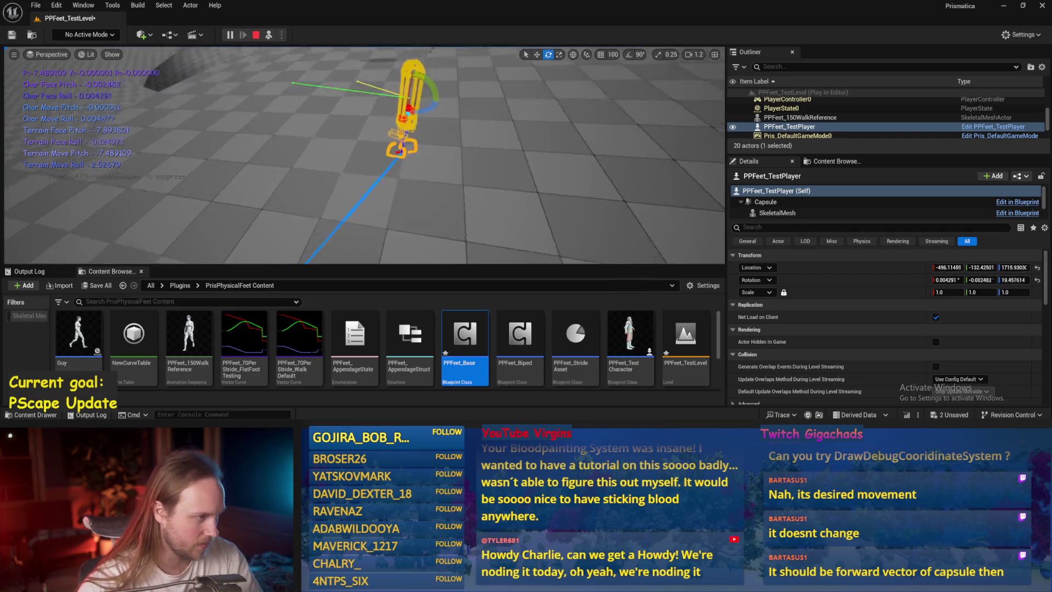
Tilt Cube4 slightly, stop the play session, and reopen the PPFeet_Base blueprint
left_click(492, 229)
mouse_move(327, 162)
left_mouse_down()
mouse_move(320, 171)
mouse_move(352, 128)
left_mouse_up()
key("Escape")
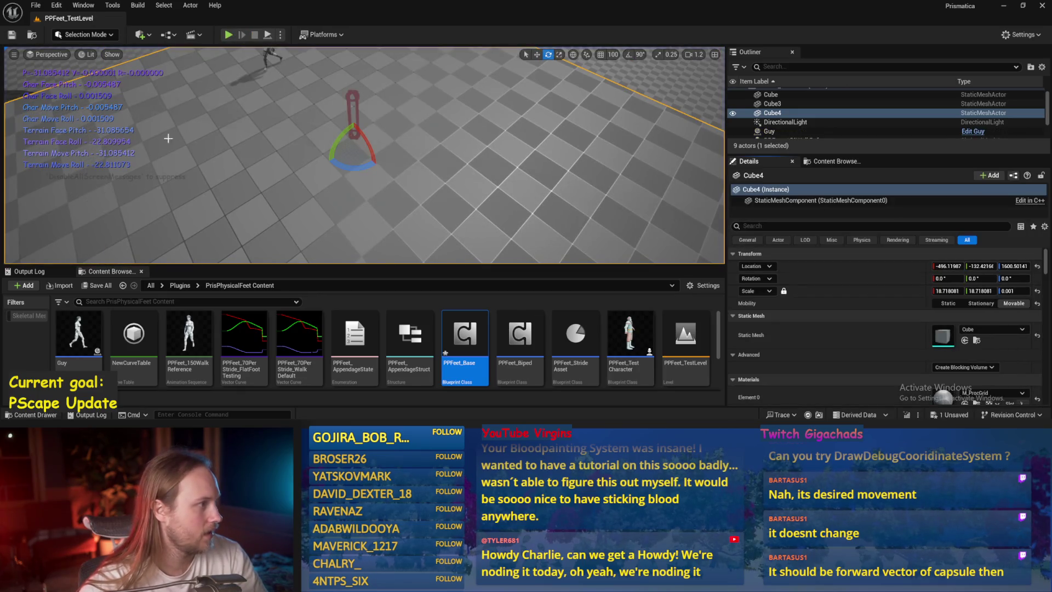
double_click(465, 334)
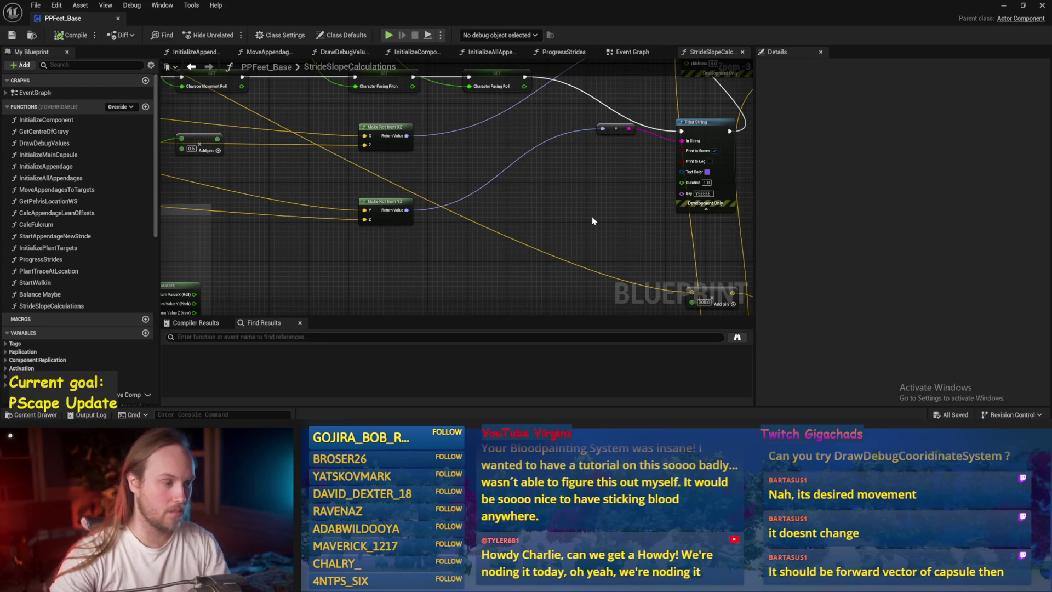
scroll(389, 172, "up", 2)
left_click(438, 153)
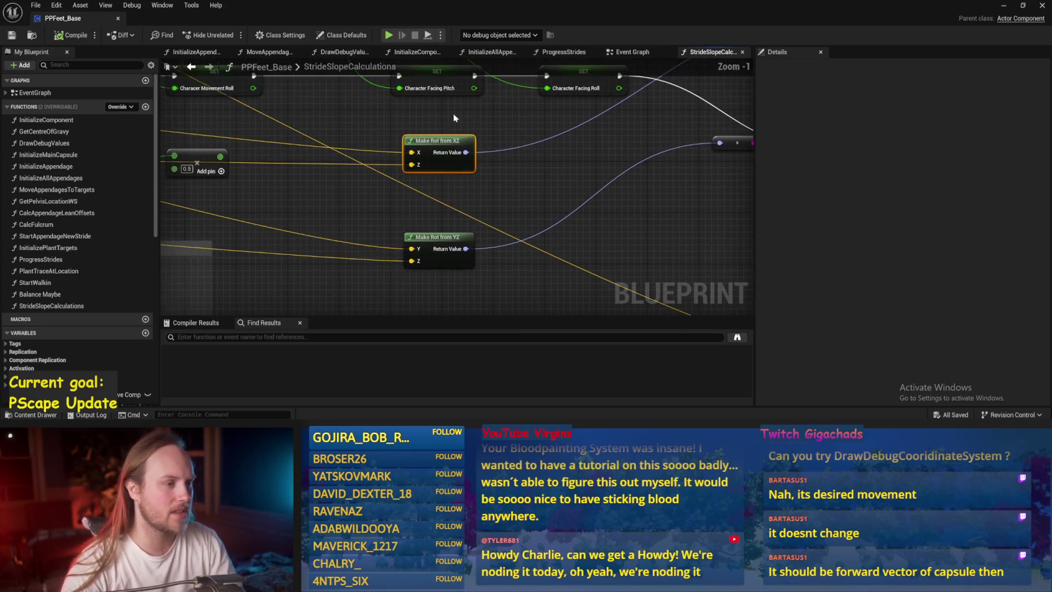
mouse_move(436, 144)
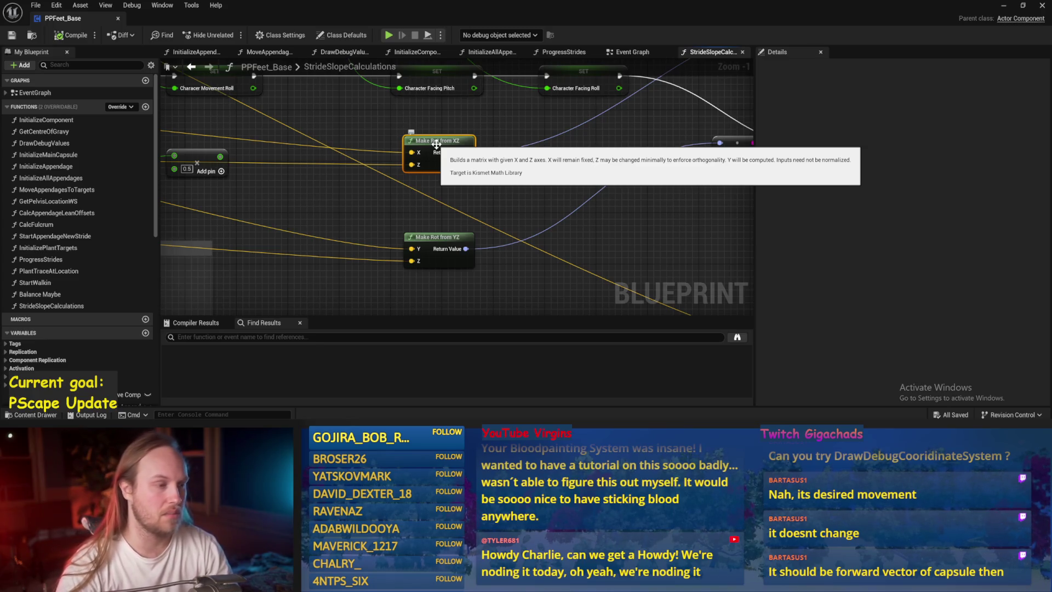
scroll(507, 216, "down", 3)
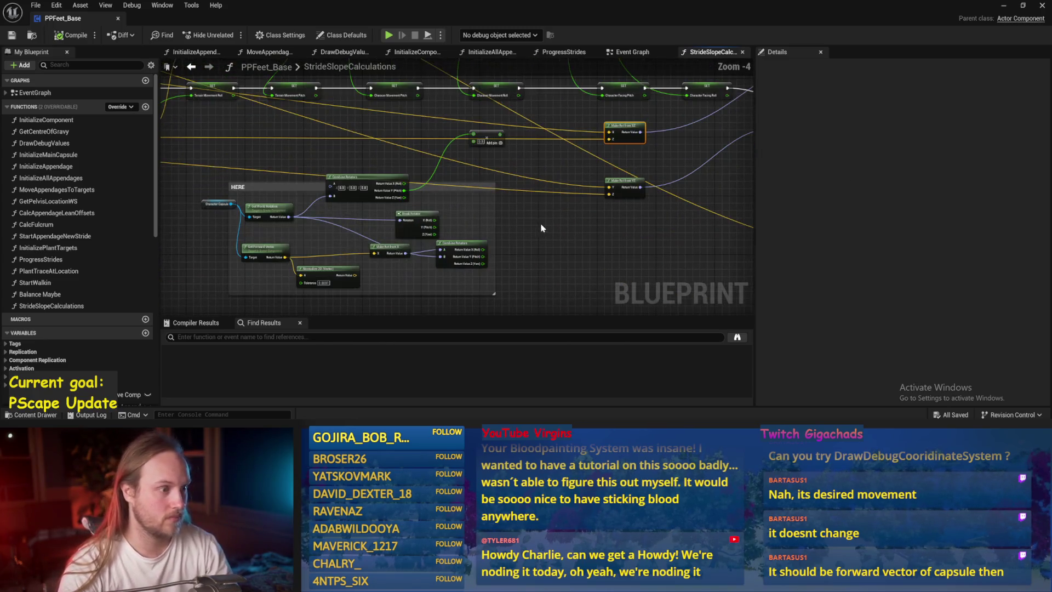
left_click_drag(626, 155, 626, 156)
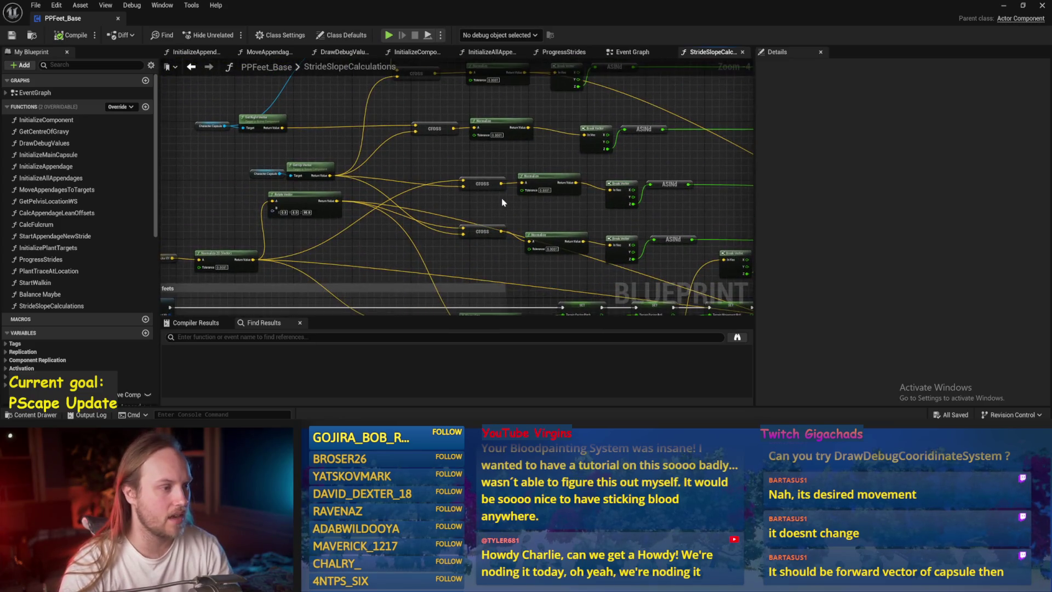
mouse_move(371, 146)
left_mouse_down()
mouse_move(581, 202)
mouse_move(573, 188)
left_mouse_up()
scroll(578, 201, "up", 1)
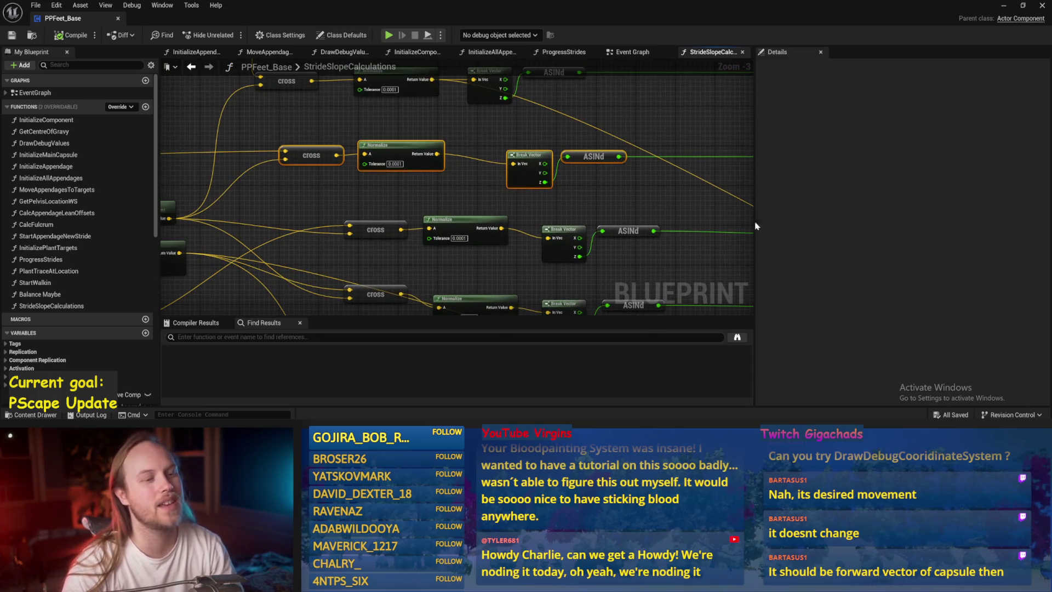
left_click(679, 201)
left_click_drag(506, 143, 506, 143)
scroll(506, 143, "up", 2)
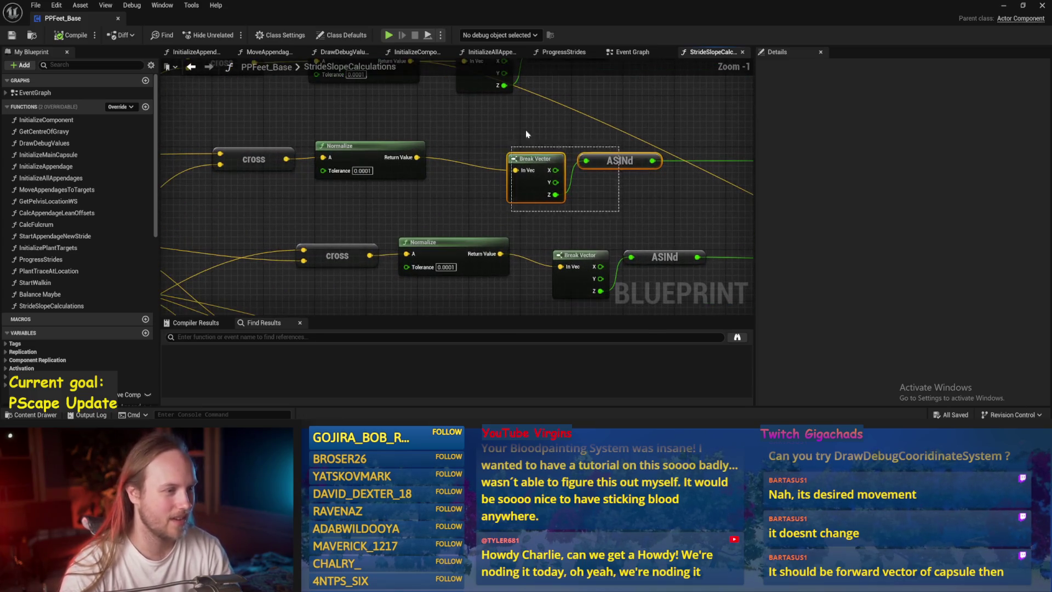
scroll(495, 127, "down", 3)
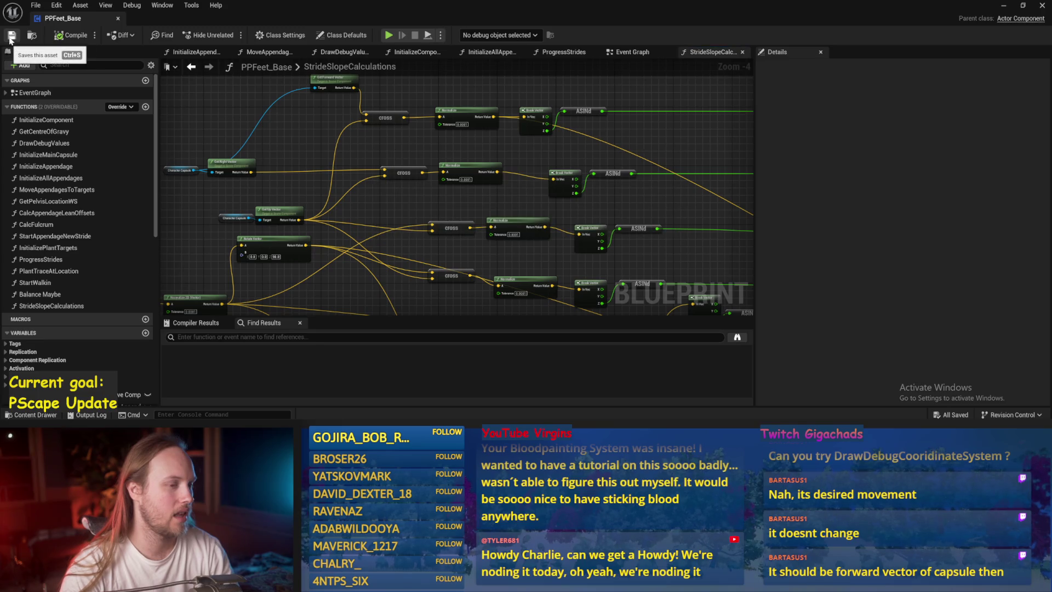
left_click_drag(426, 141, 404, 181)
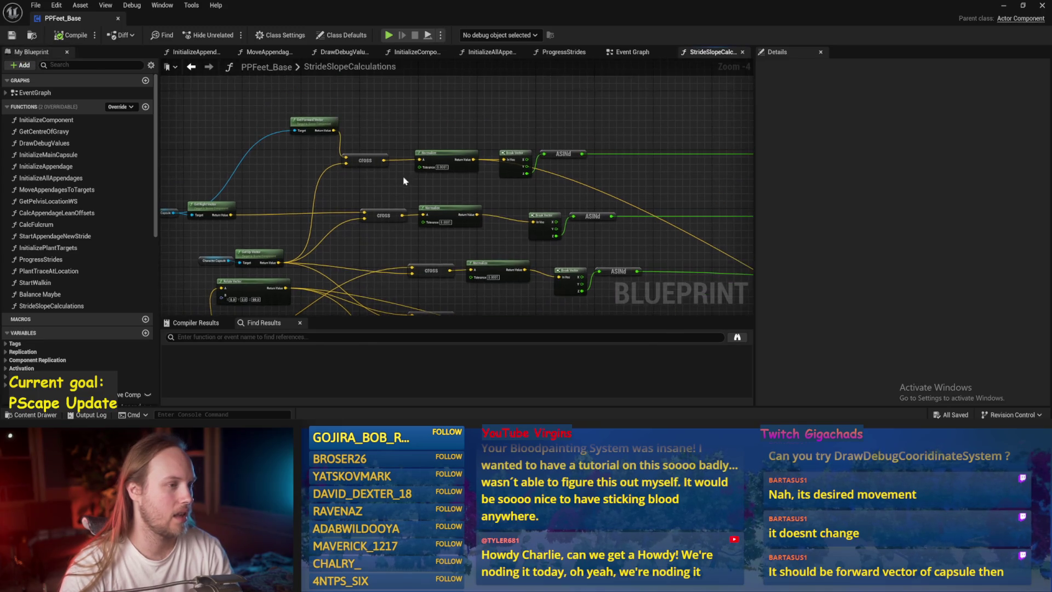
scroll(508, 186, "up", 1)
left_click_drag(517, 205, 457, 198)
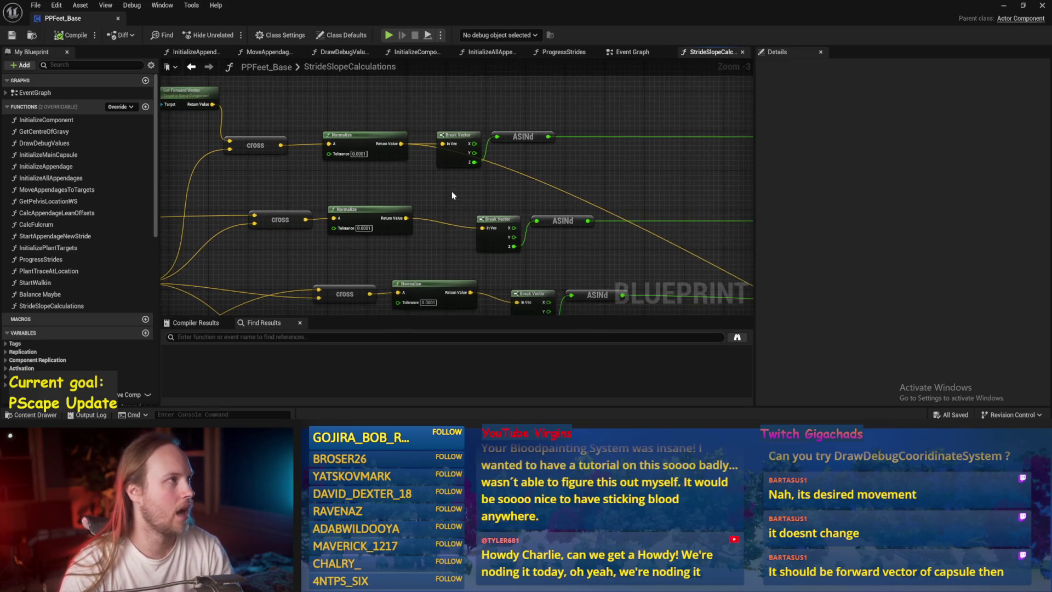
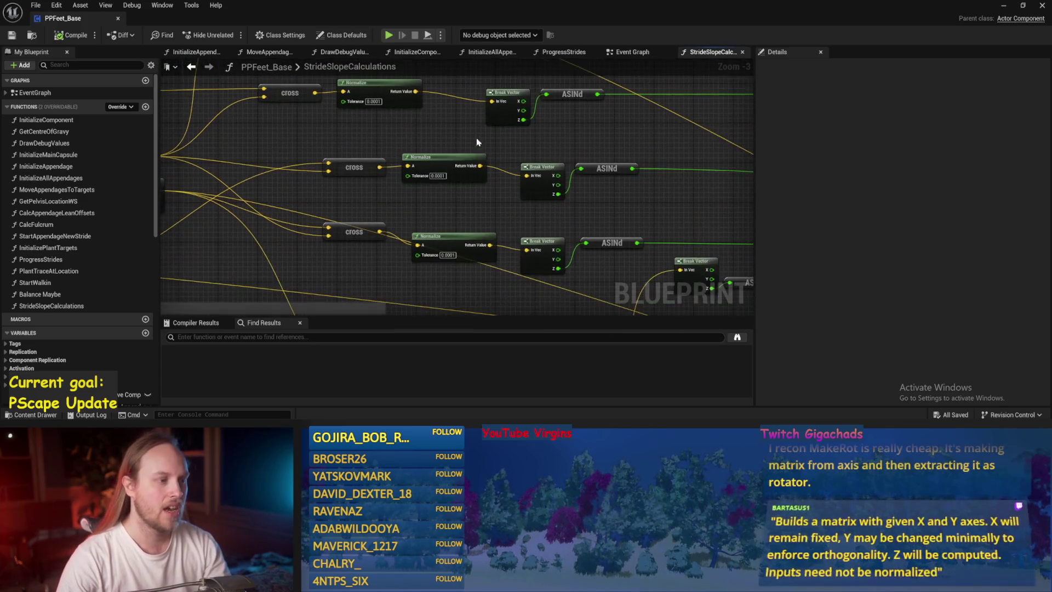
Select the four Normalize nodes together in StrideSlopeCalculations
left_click(435, 235)
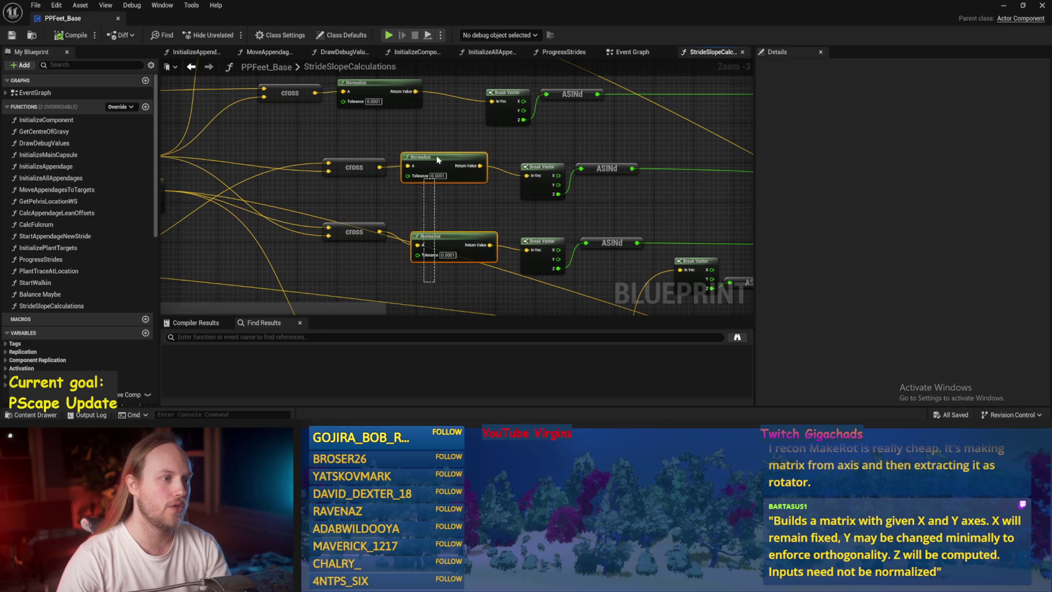
scroll(494, 255, "down", 1)
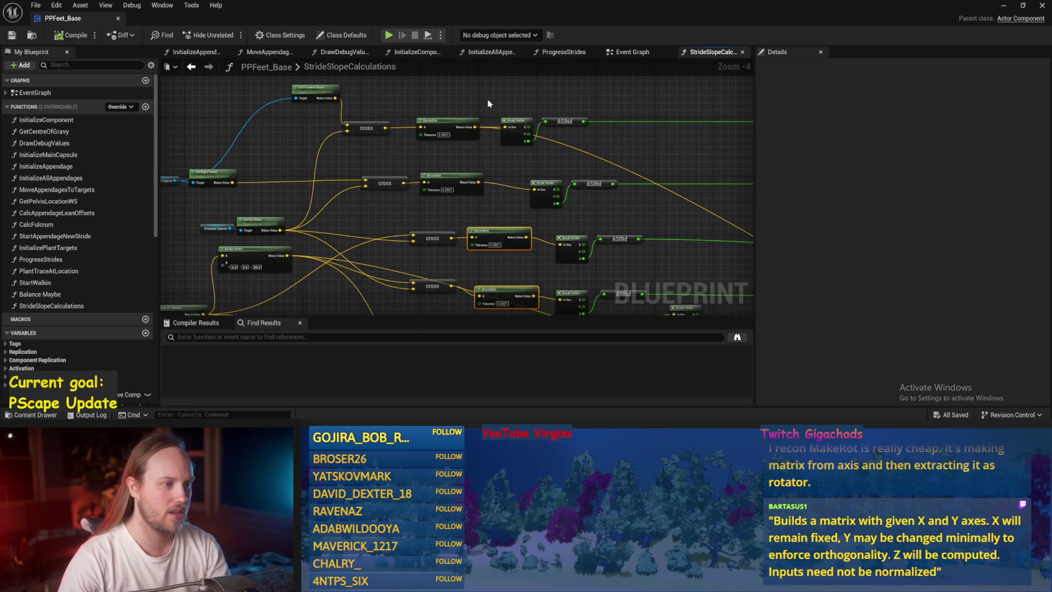
mouse_move(485, 90)
left_mouse_down()
mouse_move(474, 300)
mouse_move(475, 77)
mouse_move(474, 125)
mouse_move(449, 109)
left_mouse_up()
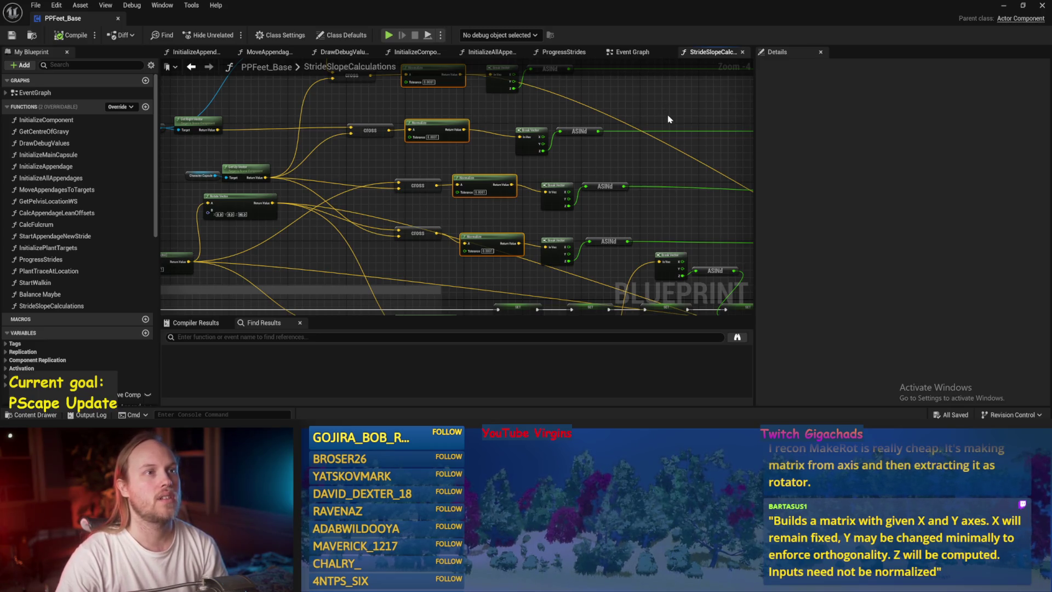
left_click_drag(668, 118, 620, 133)
left_click(619, 133)
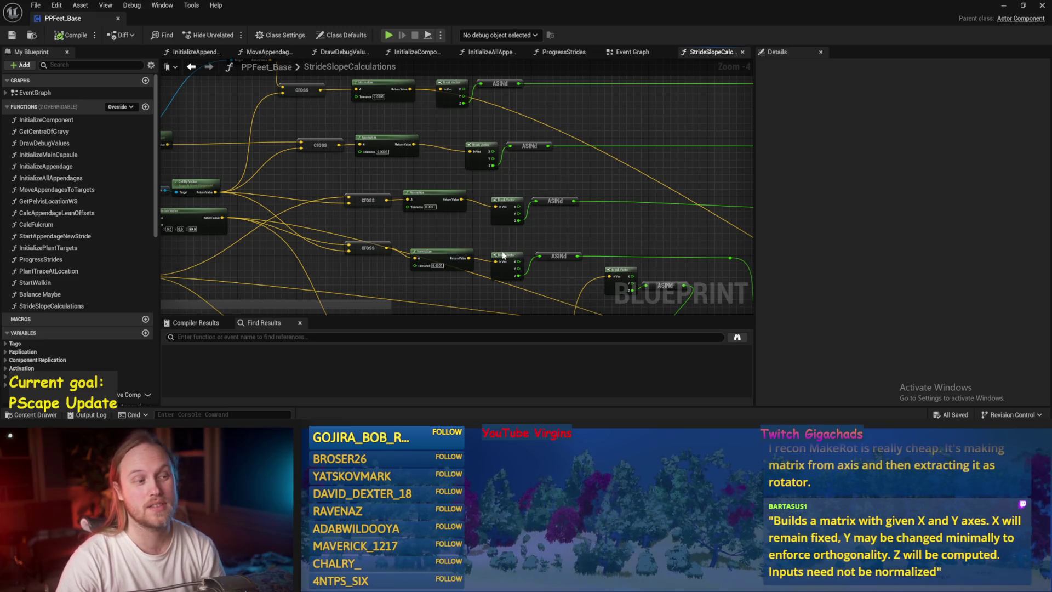
left_click_drag(577, 231, 562, 236)
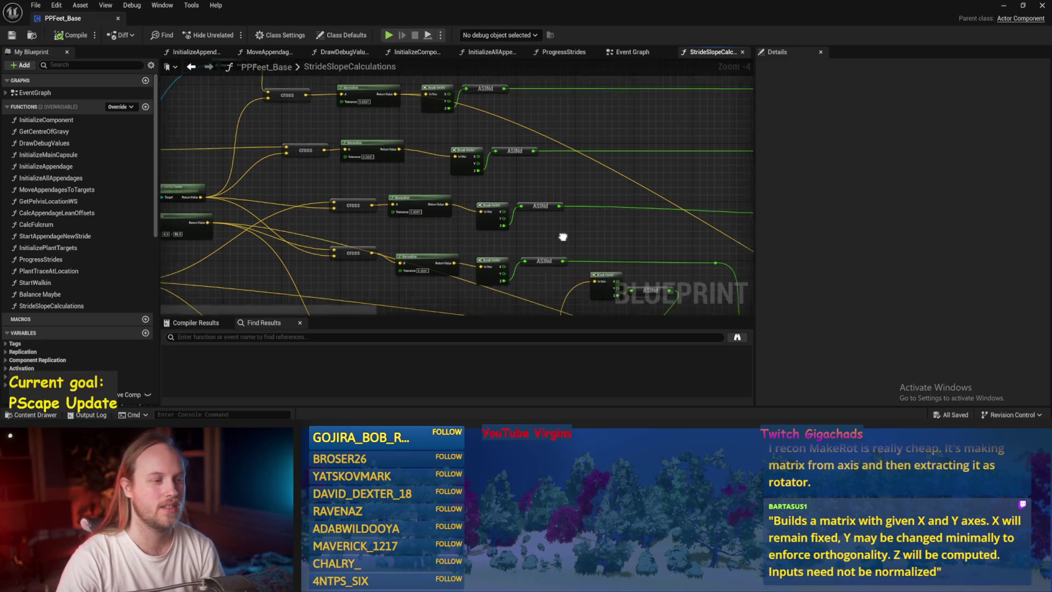
scroll(562, 236, "up", 1)
Move the Break Vector/ASINd pairs and middle cross node beside their Normalize nodes
left_click_drag(497, 230, 398, 269)
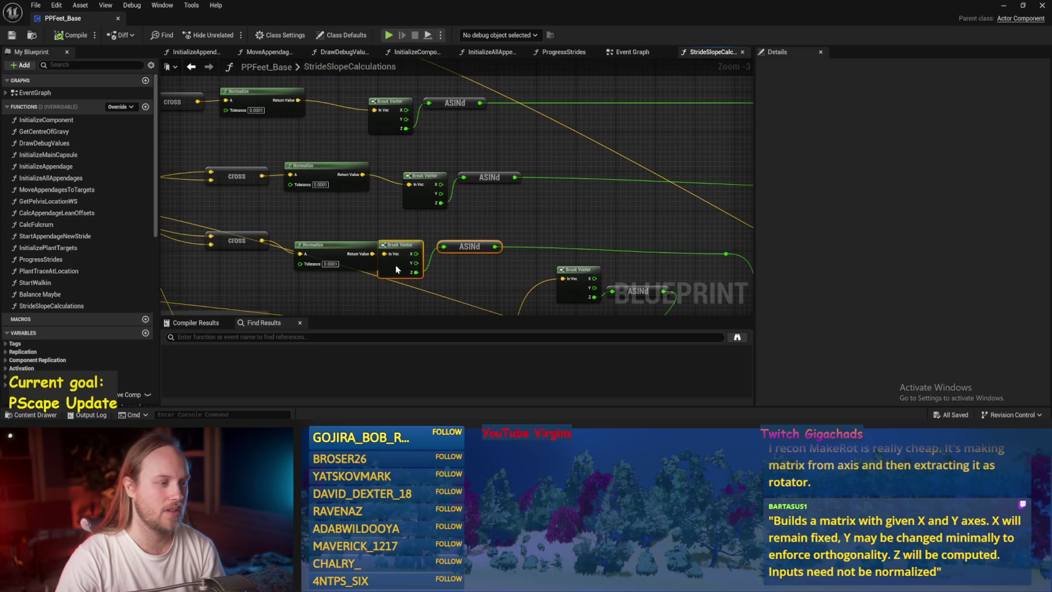
mouse_move(523, 163)
left_mouse_down()
mouse_move(420, 198)
mouse_move(393, 190)
left_mouse_up()
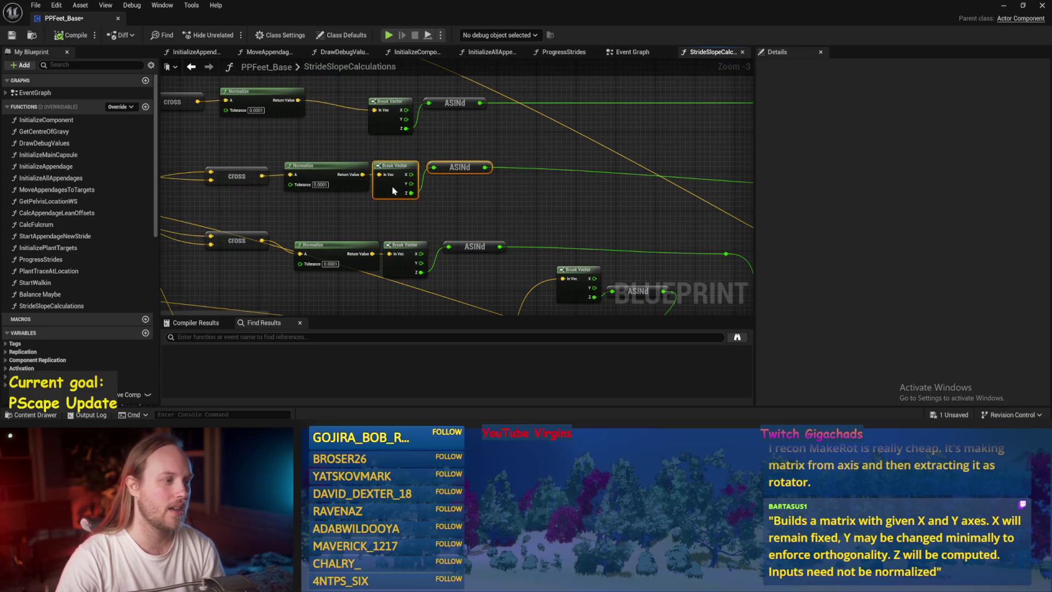
mouse_move(408, 130)
left_mouse_down()
mouse_move(530, 171)
mouse_move(493, 177)
left_mouse_up()
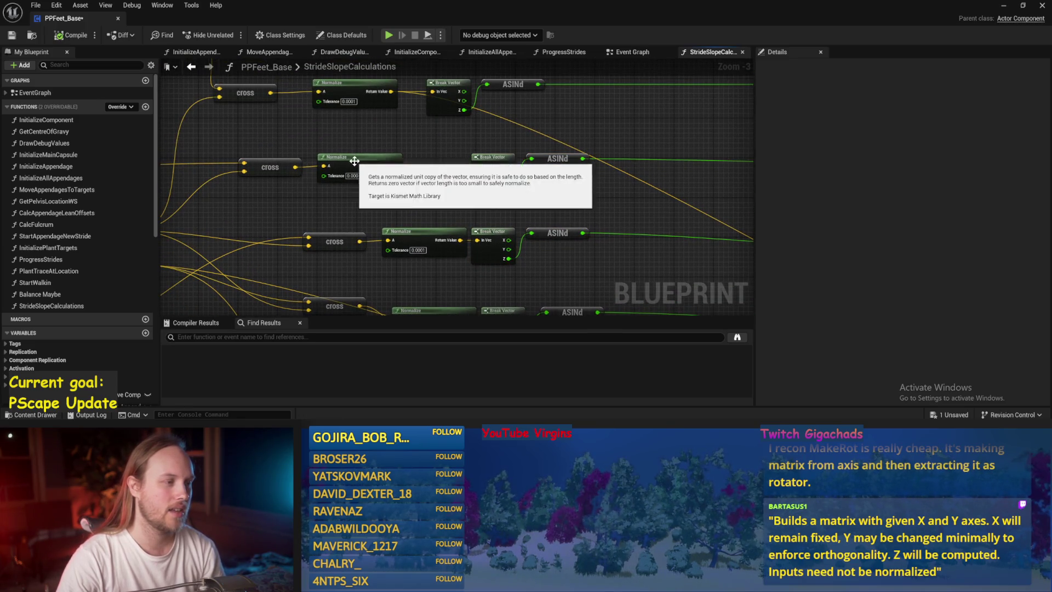
left_click_drag(350, 170, 415, 169)
mouse_move(275, 171)
left_mouse_down()
mouse_move(340, 170)
mouse_move(348, 231)
left_mouse_up()
Shift the top Normalize, Break Vector and ASINd row right, close its gaps, and save
left_click_drag(542, 122, 320, 176)
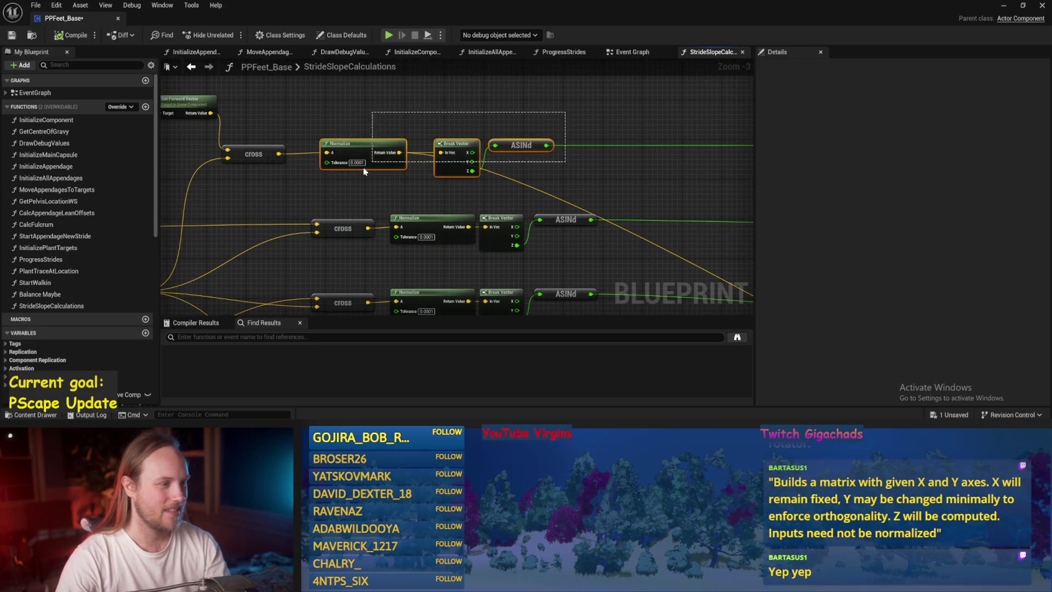
left_click_drag(369, 144, 435, 149)
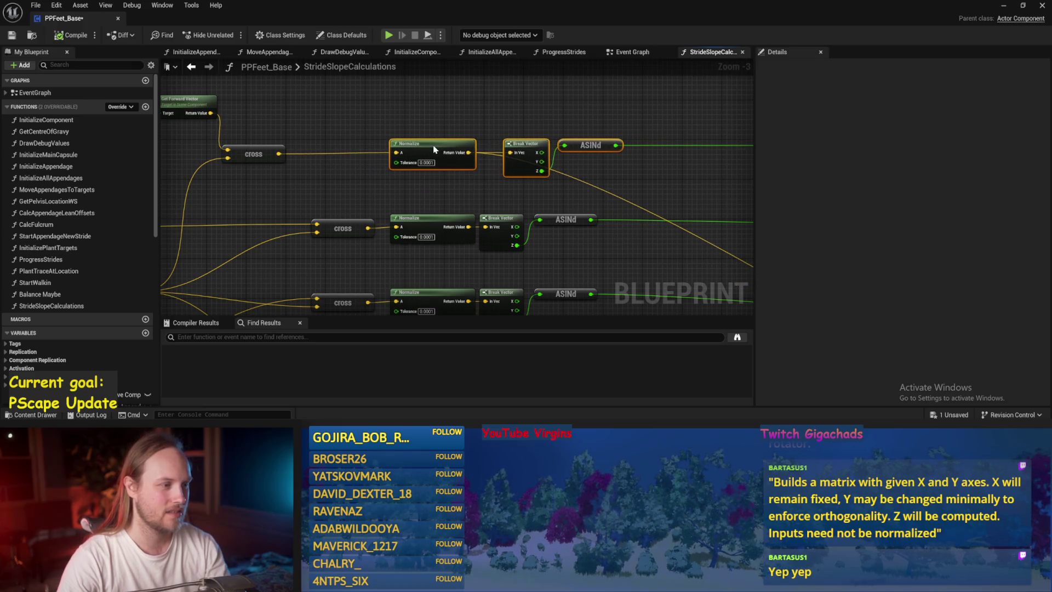
left_click(525, 122)
left_click_drag(540, 143, 502, 144)
key("ctrl+s")
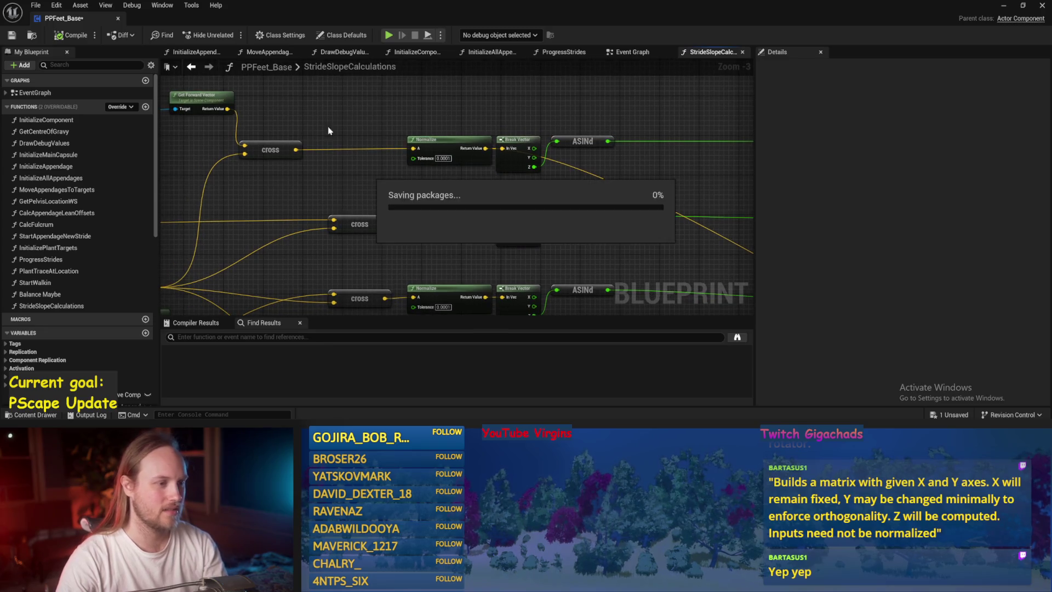
scroll(449, 104, "down", 1)
scroll(429, 106, "up", 1)
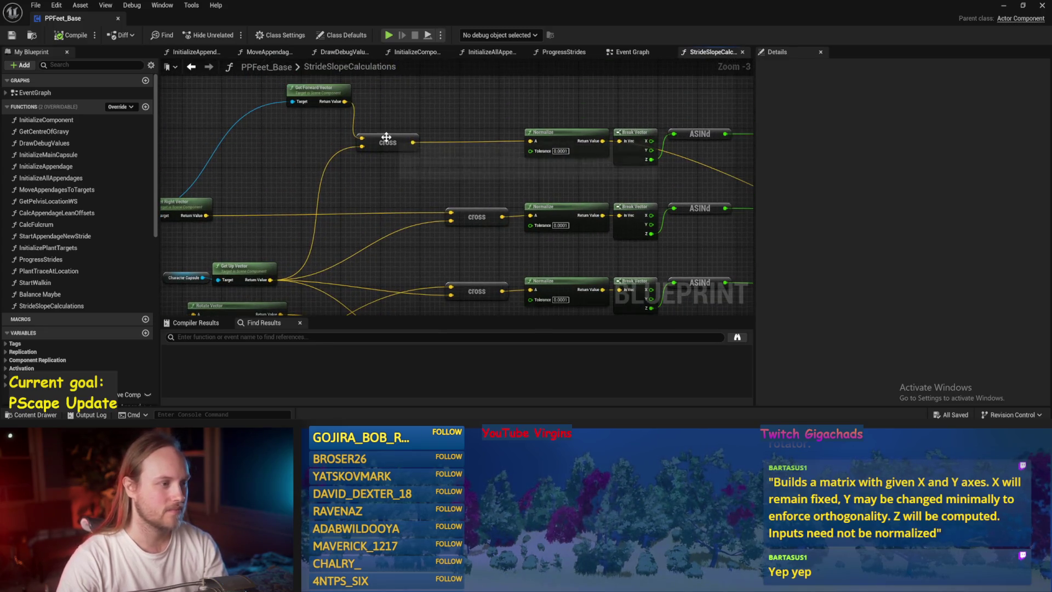
Line up the top cross node and move the lower and top Normalize–ASINd rows into alignment
left_click_drag(375, 137, 475, 140)
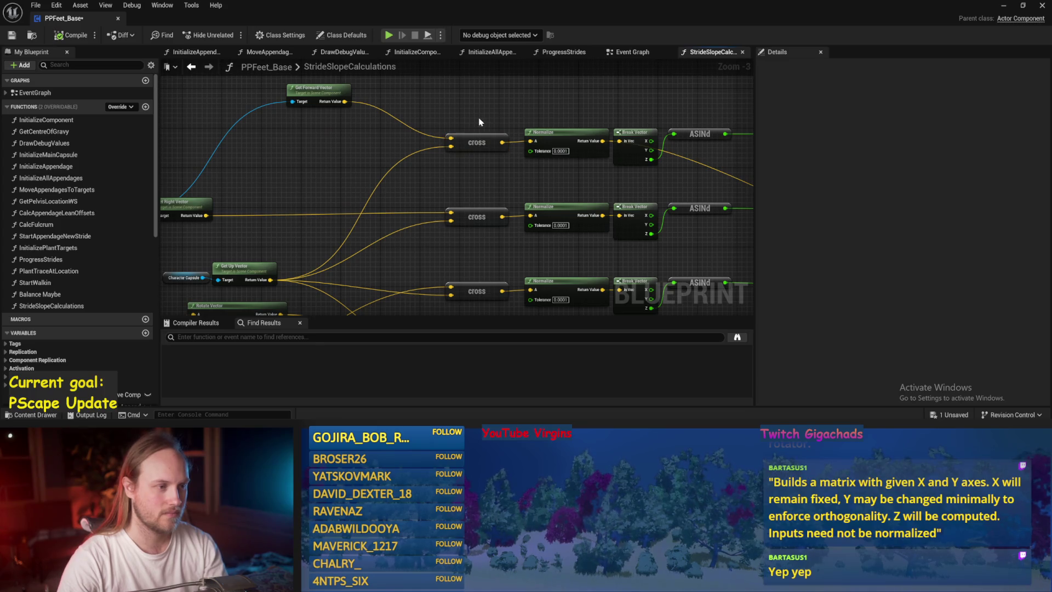
key("ctrl+s")
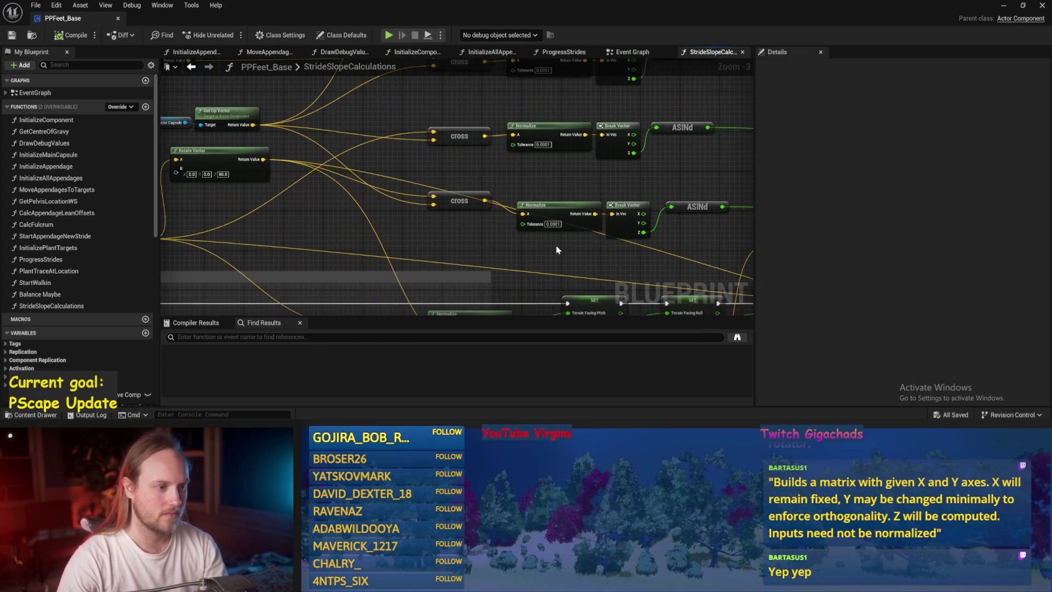
left_click_drag(637, 255, 484, 209)
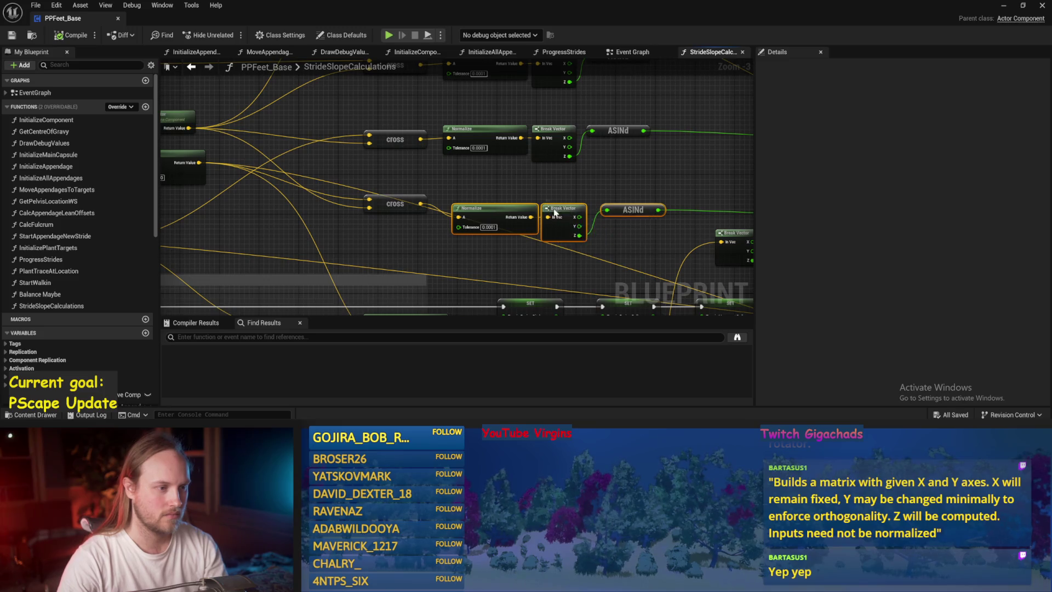
left_click_drag(557, 213, 551, 178)
left_click(606, 160)
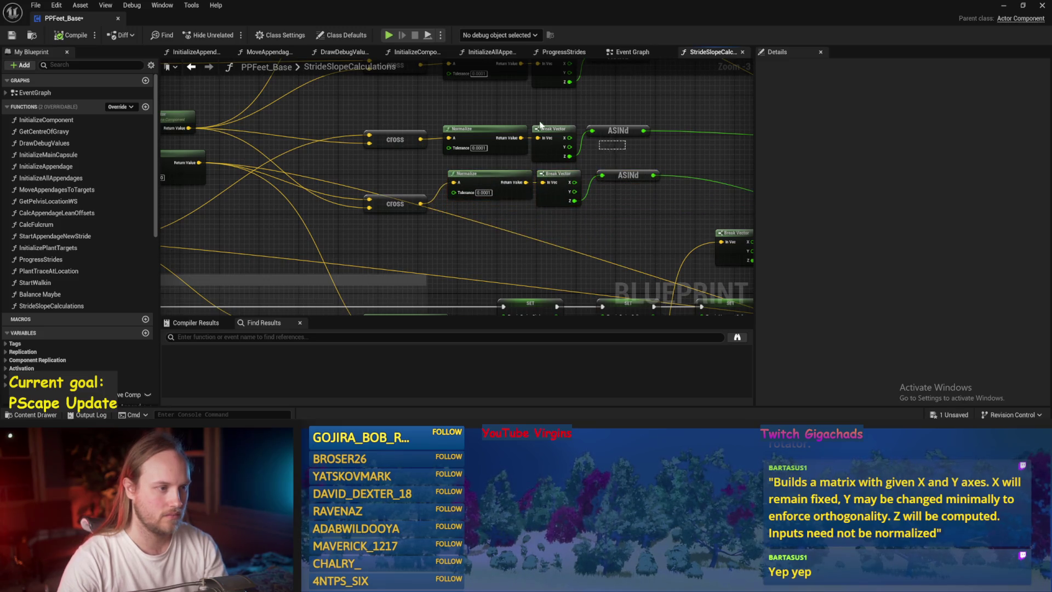
left_click_drag(562, 112, 510, 182)
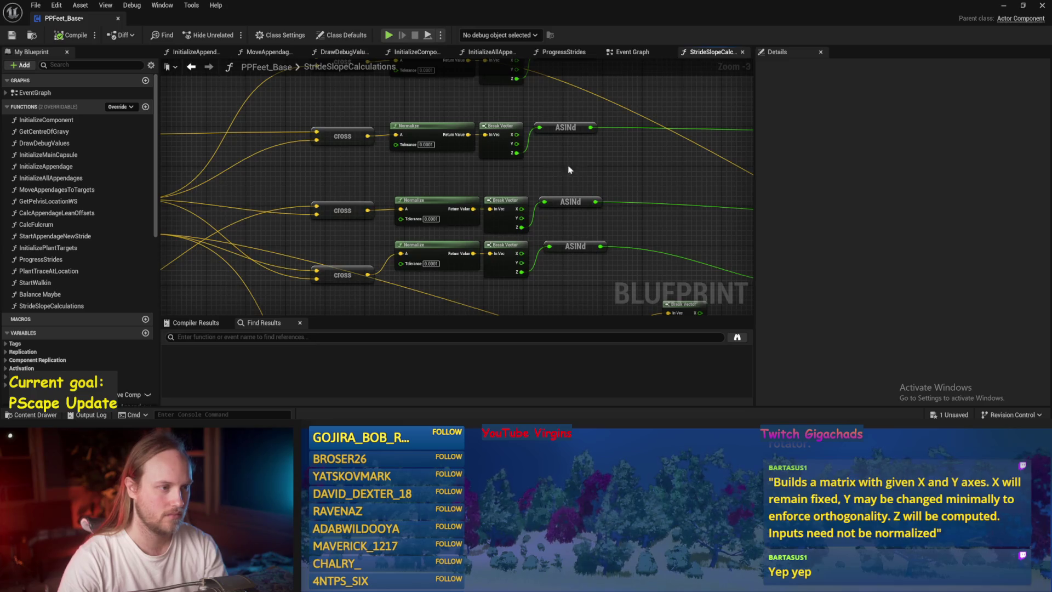
mouse_move(570, 167)
left_mouse_down()
mouse_move(471, 137)
mouse_move(501, 126)
mouse_move(491, 108)
left_mouse_up()
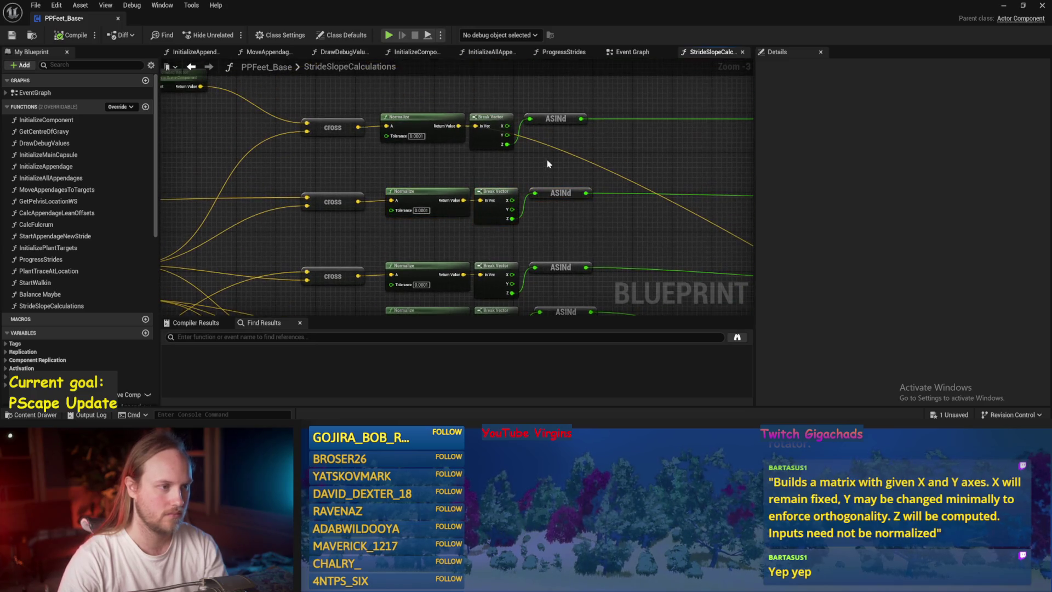
left_click_drag(426, 120, 426, 155)
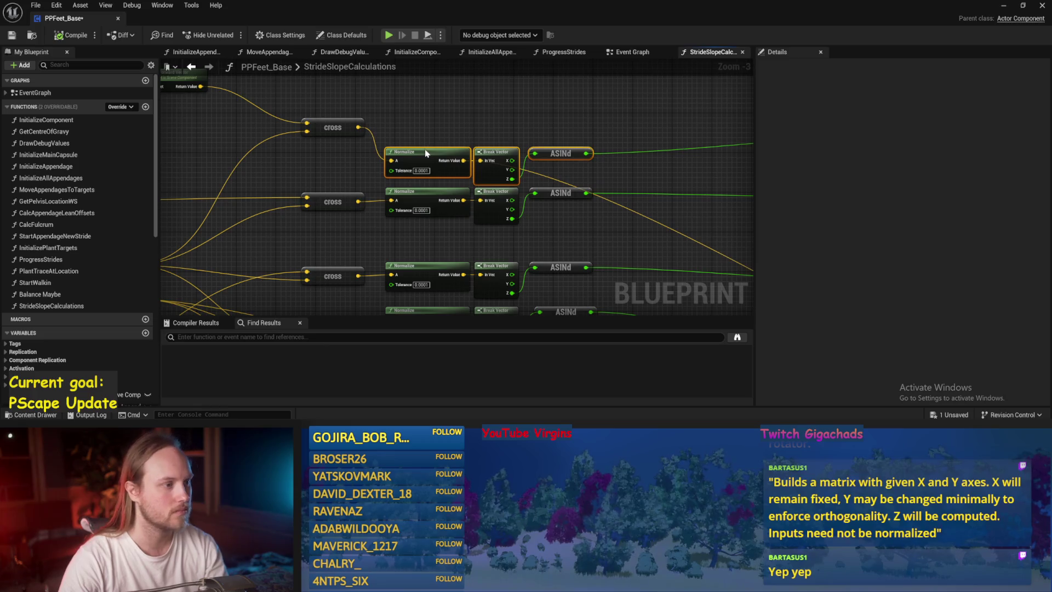
left_click(420, 122)
Align the second cross node with its Normalize node and save PPFeet_Base
scroll(388, 130, "down", 1)
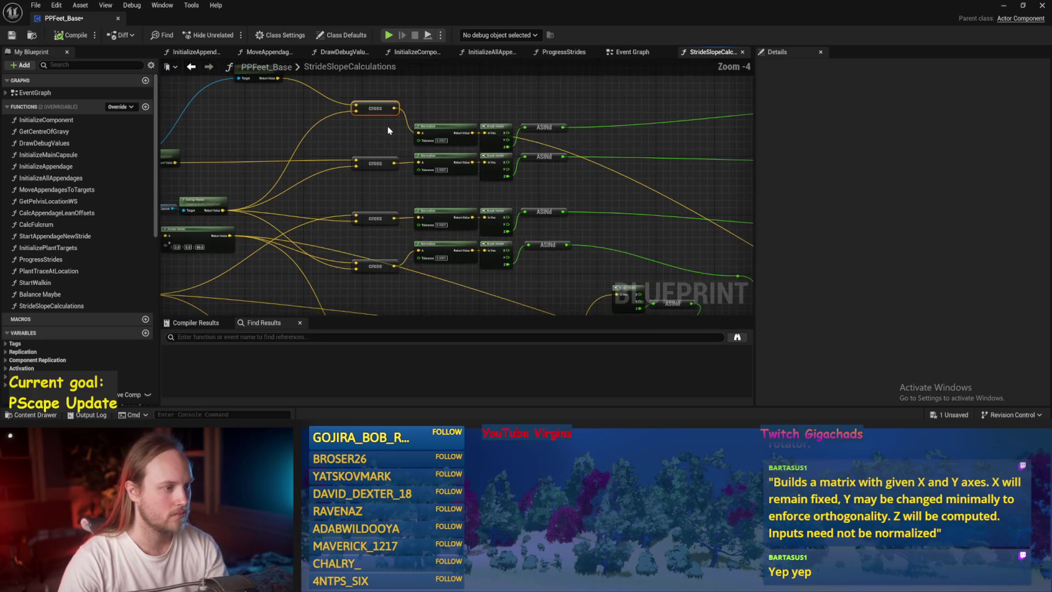
left_click_drag(378, 147, 373, 265)
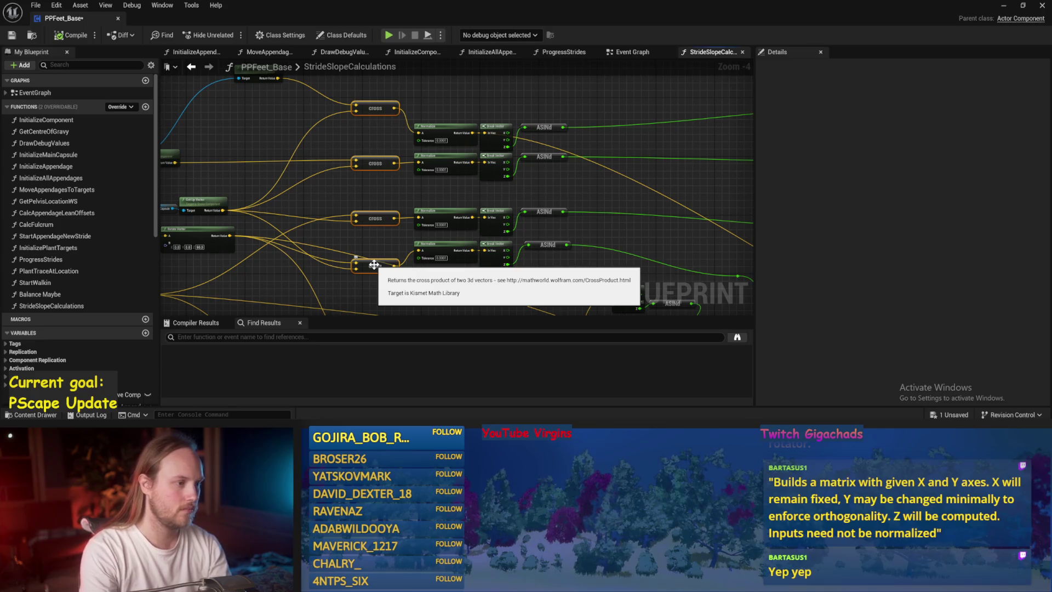
left_click(373, 265)
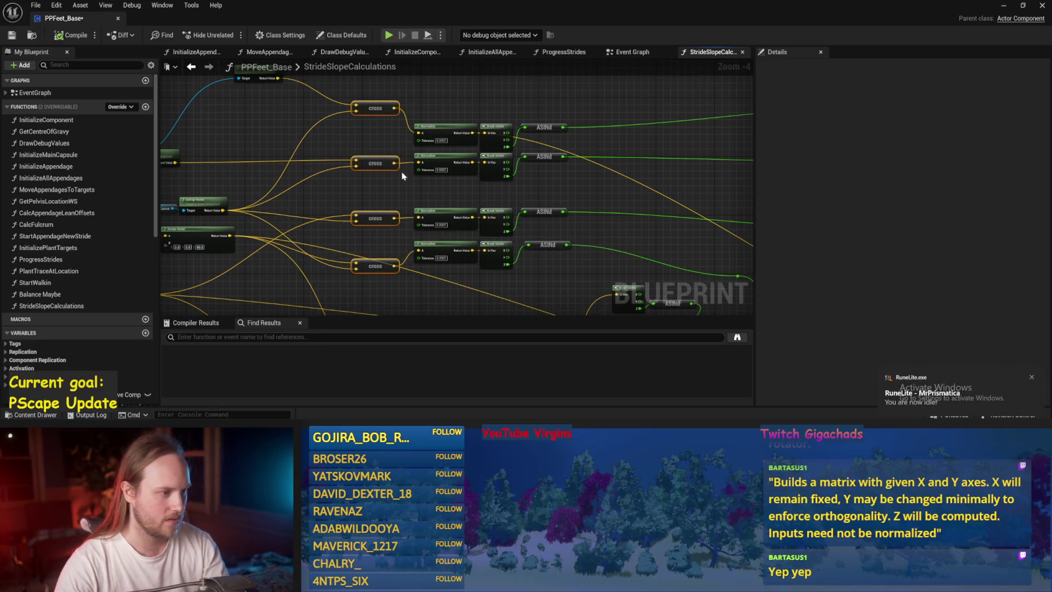
left_click(406, 103)
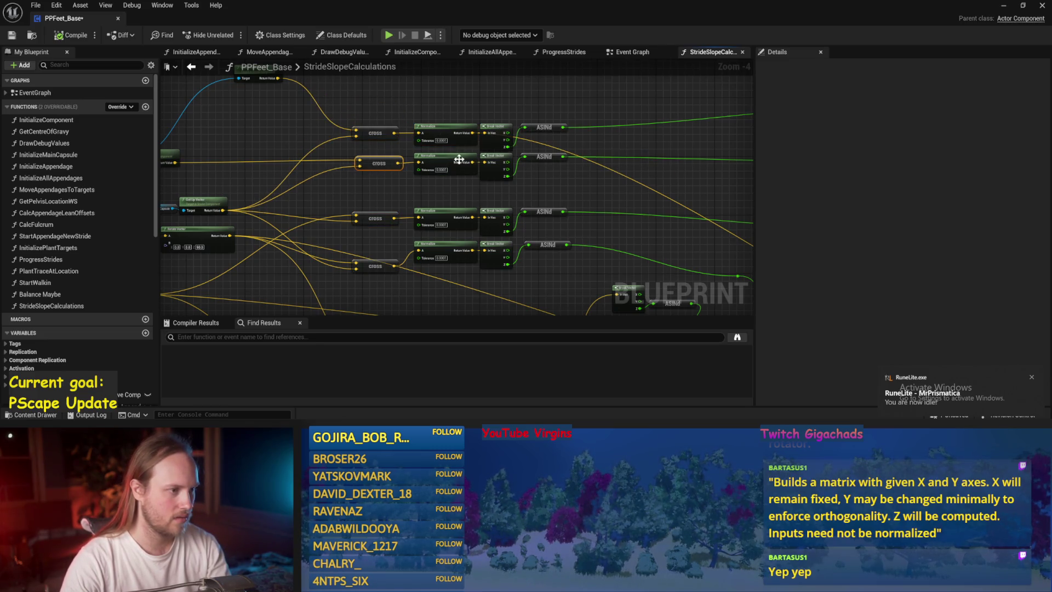
scroll(377, 177, "up", 1)
scroll(377, 178, "up", 1)
left_click(372, 162)
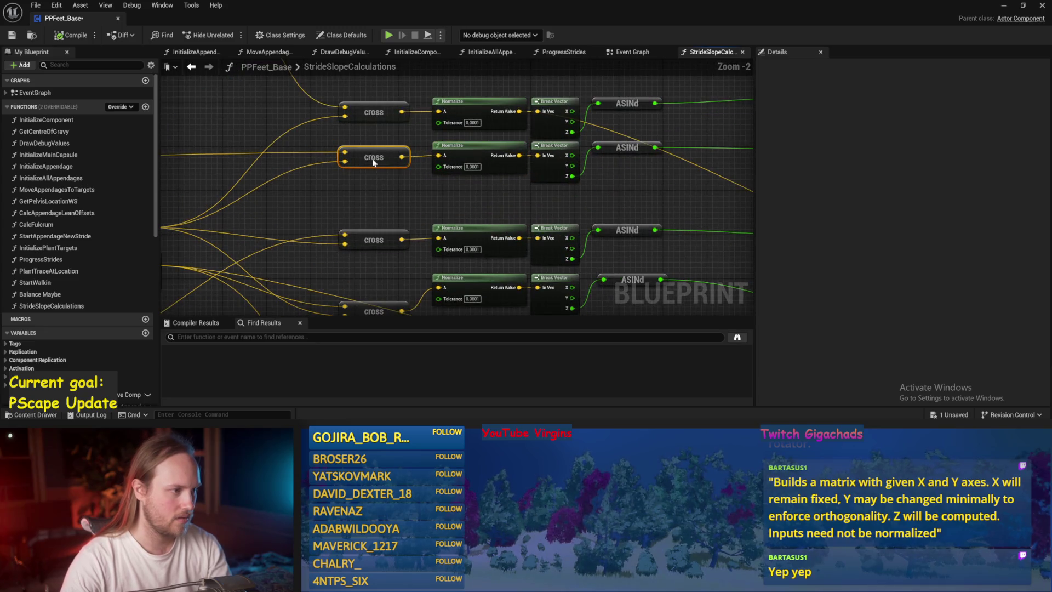
left_click(497, 155, "shift")
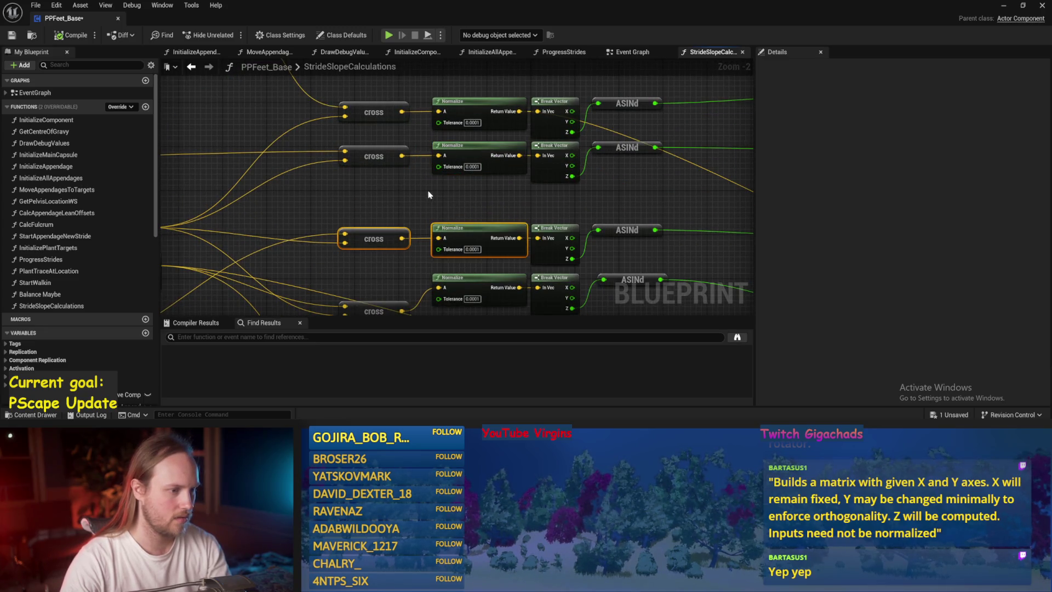
key("ctrl+z")
left_click(392, 224)
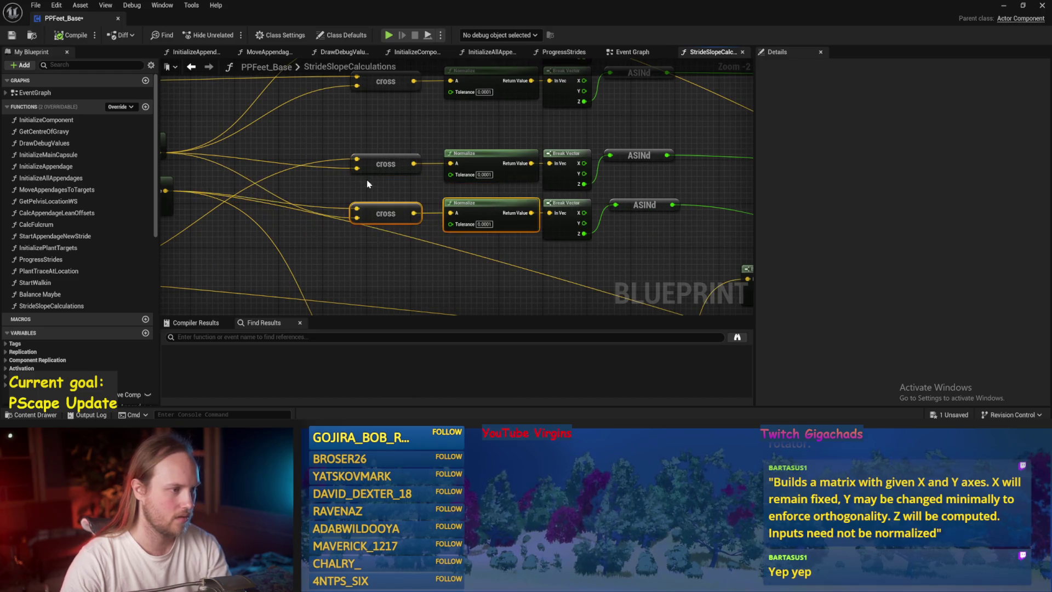
key("ctrl+s")
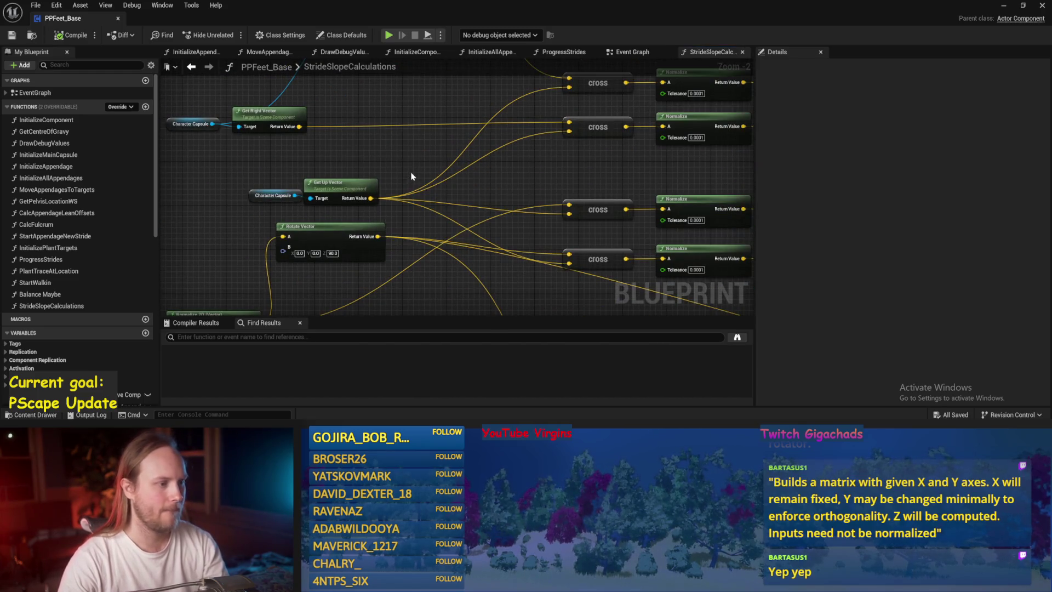
Move the Character Capsule and Get Up Vector nodes closer to the cross nodes
mouse_move(413, 172)
left_mouse_down()
mouse_move(285, 198)
mouse_move(367, 147)
left_mouse_up()
mouse_move(474, 133)
left_mouse_down()
mouse_move(479, 159)
mouse_move(446, 162)
mouse_move(461, 163)
left_mouse_up()
left_click(383, 143)
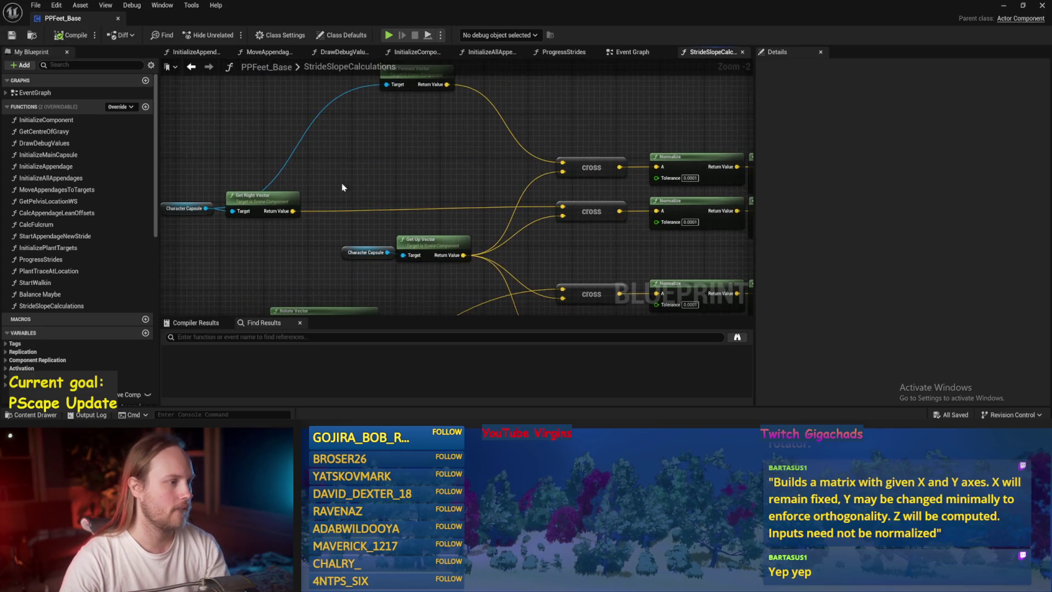
Place Get Forward Vector beside Get Right Vector and move both with Character Capsule left
mouse_move(175, 192)
left_mouse_down()
mouse_move(307, 219)
mouse_move(414, 176)
mouse_move(445, 201)
left_mouse_up()
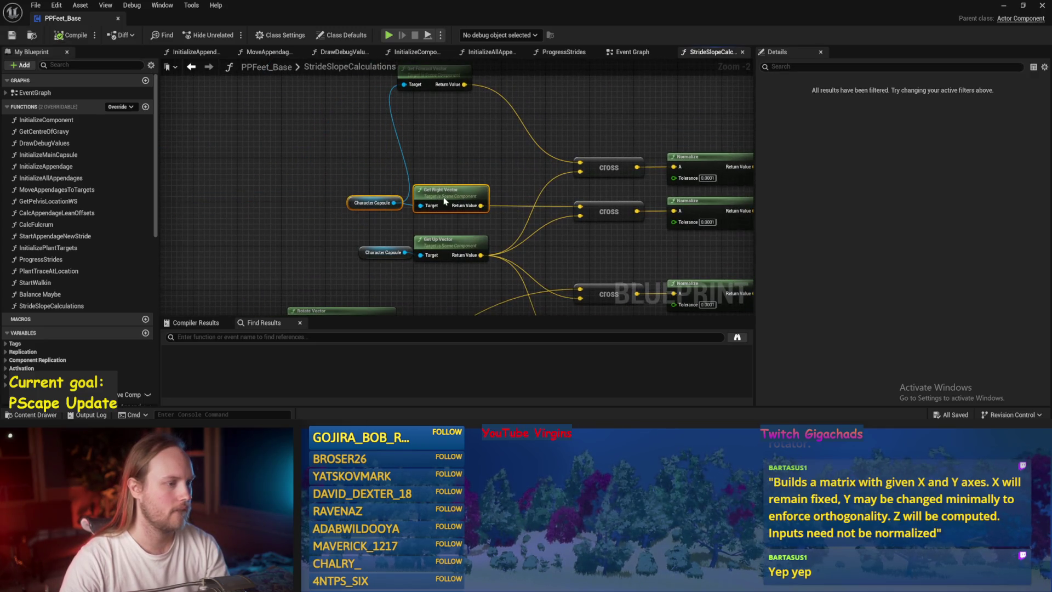
key("ctrl+s")
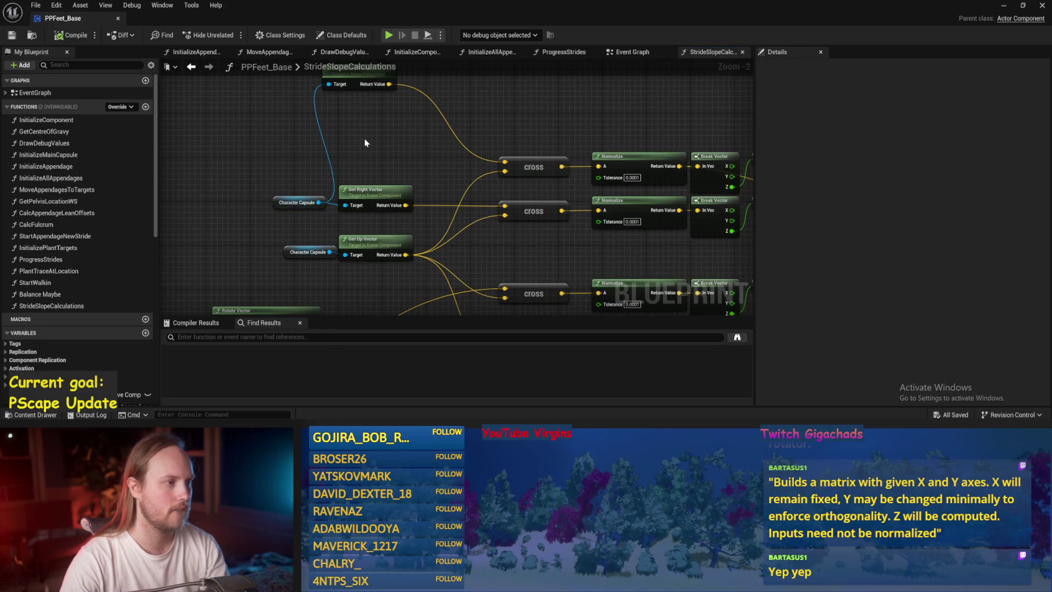
mouse_move(369, 117)
left_mouse_down()
mouse_move(390, 193)
mouse_move(384, 182)
left_mouse_up()
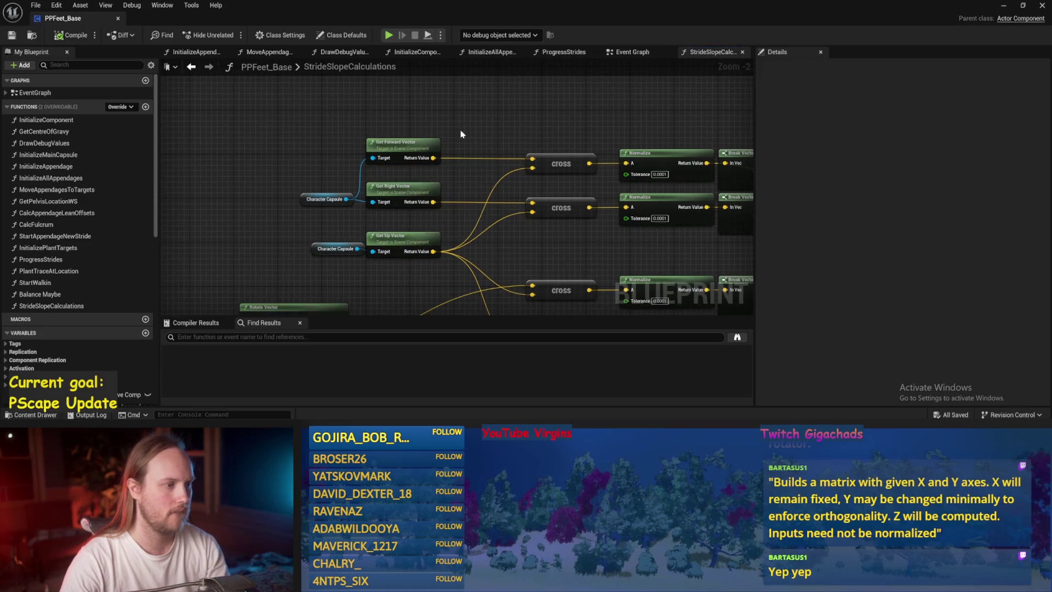
mouse_move(456, 125)
left_mouse_down()
mouse_move(334, 203)
mouse_move(277, 121)
left_mouse_up()
left_click_drag(350, 210, 349, 253)
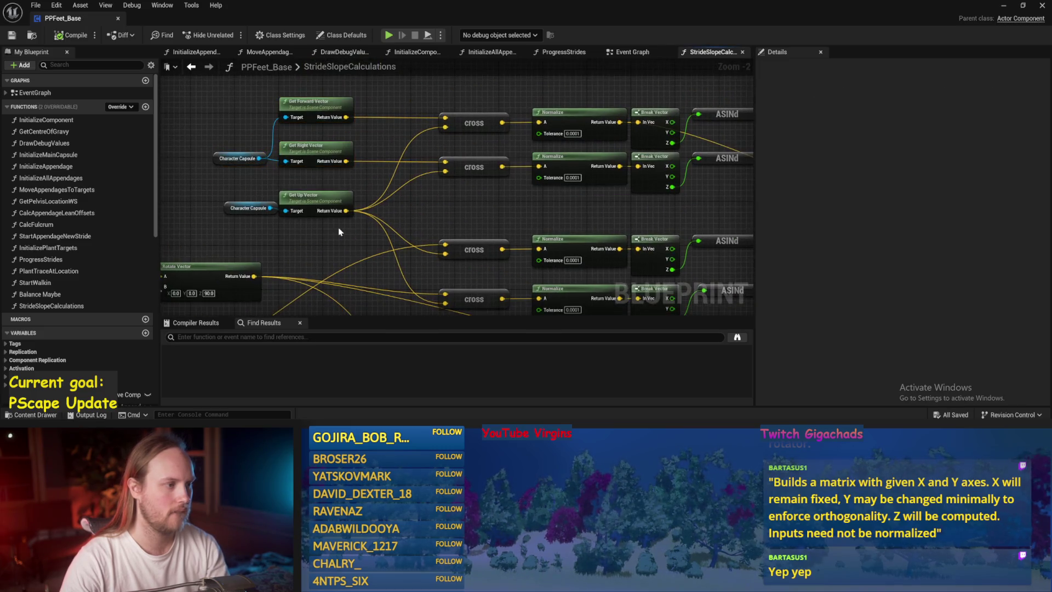
left_click(492, 233)
left_click_drag(390, 197, 222, 119)
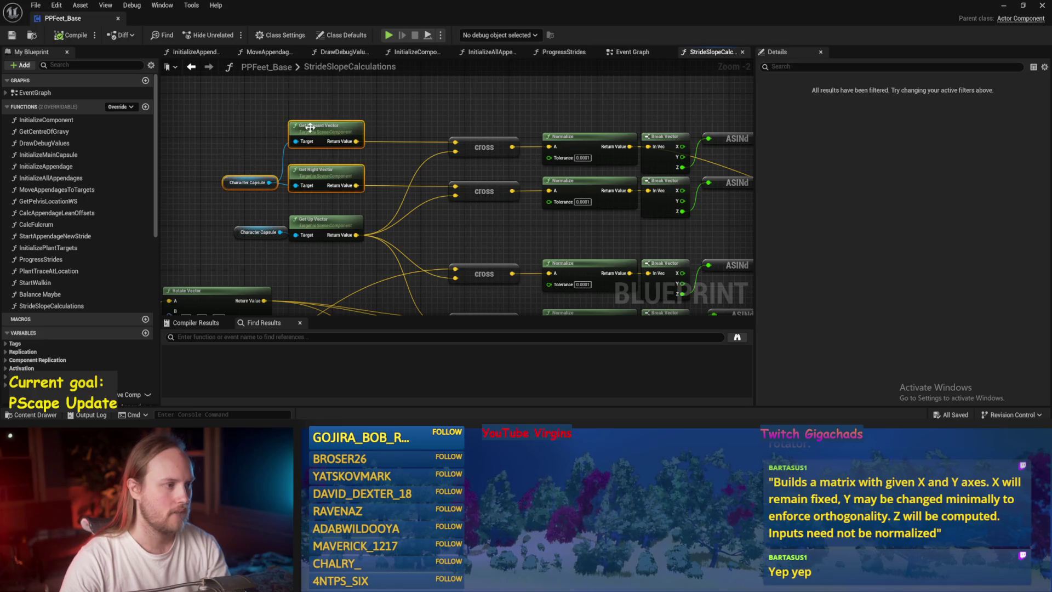
left_click_drag(312, 133, 222, 129)
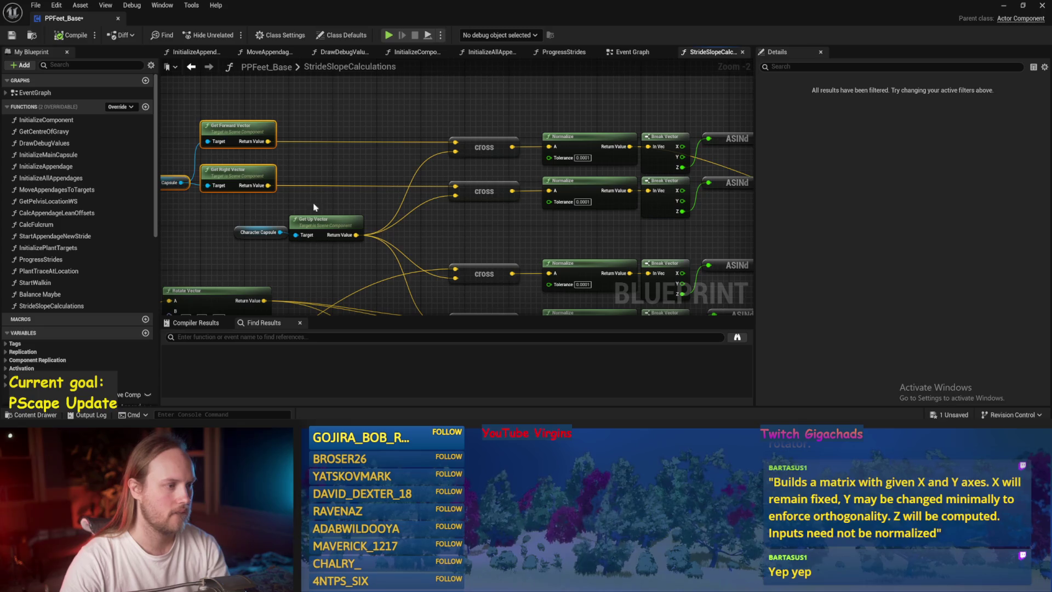
left_click_drag(315, 207, 370, 183)
left_click(397, 167)
Drag a wire from Get Forward Vector's output and search for a normalize node
mouse_move(343, 122)
left_mouse_down()
mouse_move(362, 162)
mouse_move(390, 160)
left_mouse_up()
type("normaliz")
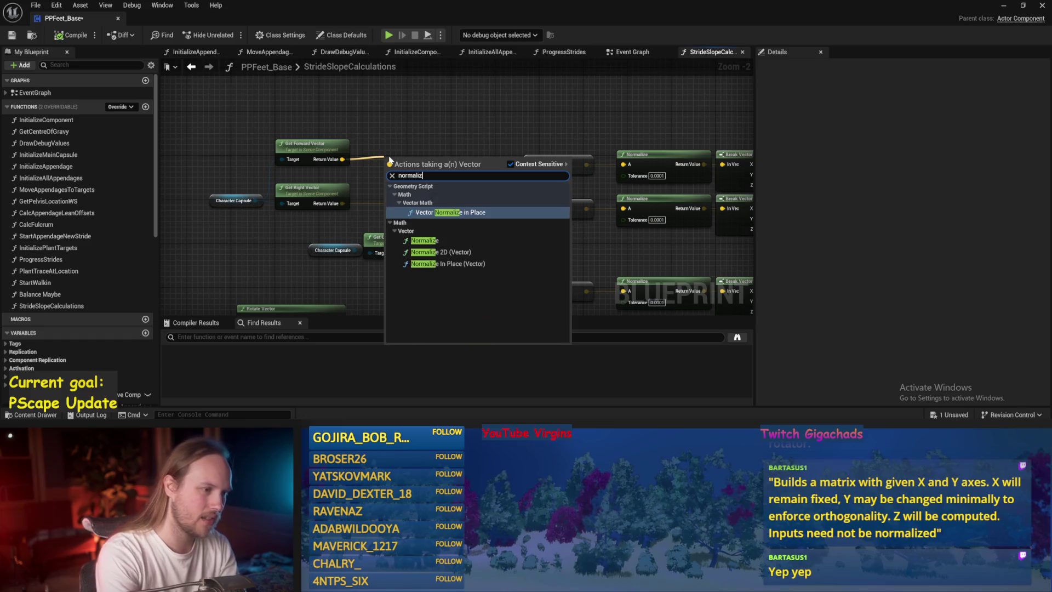
type("e")
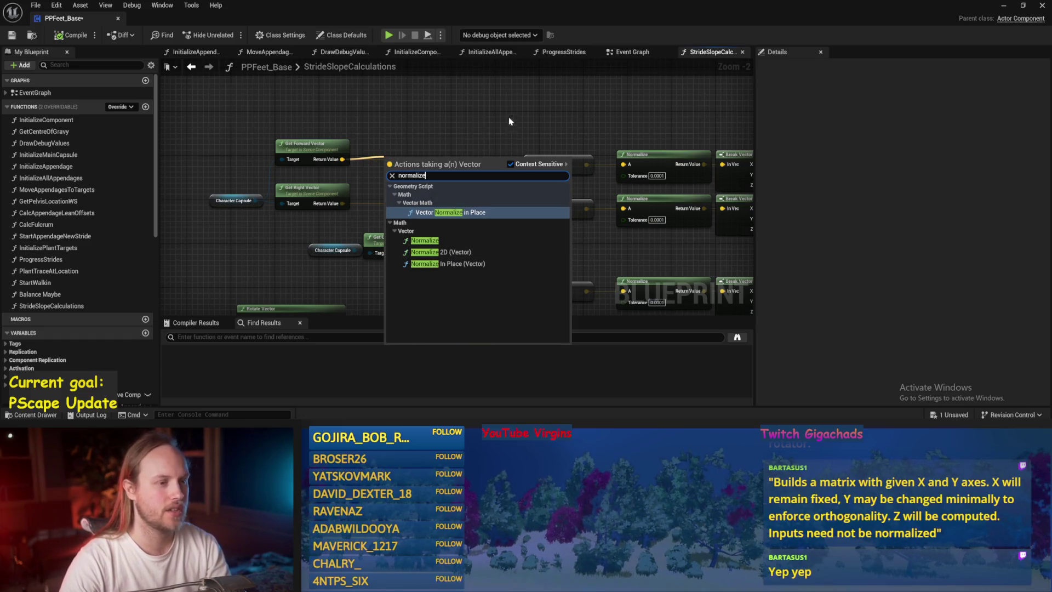
mouse_move(509, 121)
left_mouse_down()
mouse_move(277, 175)
mouse_move(443, 129)
mouse_move(467, 161)
left_mouse_up()
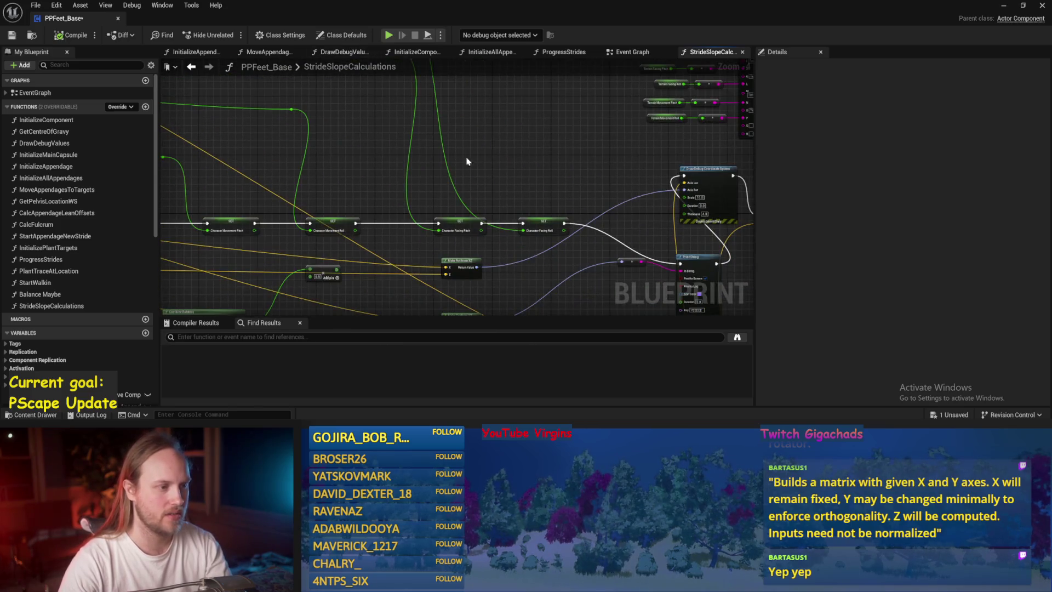
Line up the Character Facing and Character Movement Pitch/Roll SET nodes in one row and save
left_click_drag(447, 224, 387, 228)
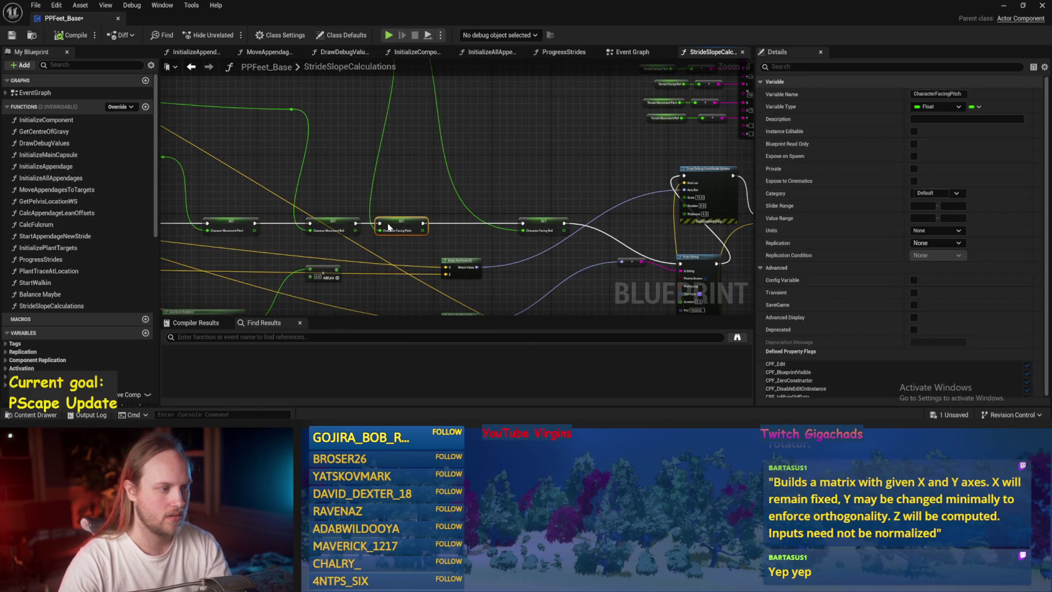
mouse_move(538, 227)
left_mouse_down()
mouse_move(448, 228)
mouse_move(477, 239)
left_mouse_up()
key("ctrl+s")
scroll(452, 229, "up", 3)
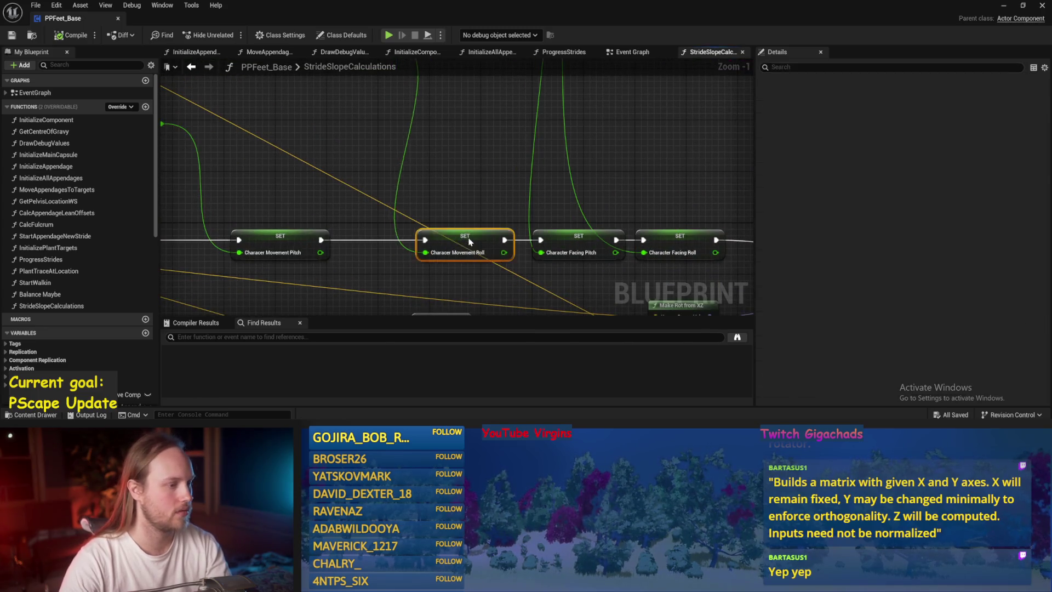
left_click_drag(373, 243, 475, 243)
scroll(479, 230, "down", 2)
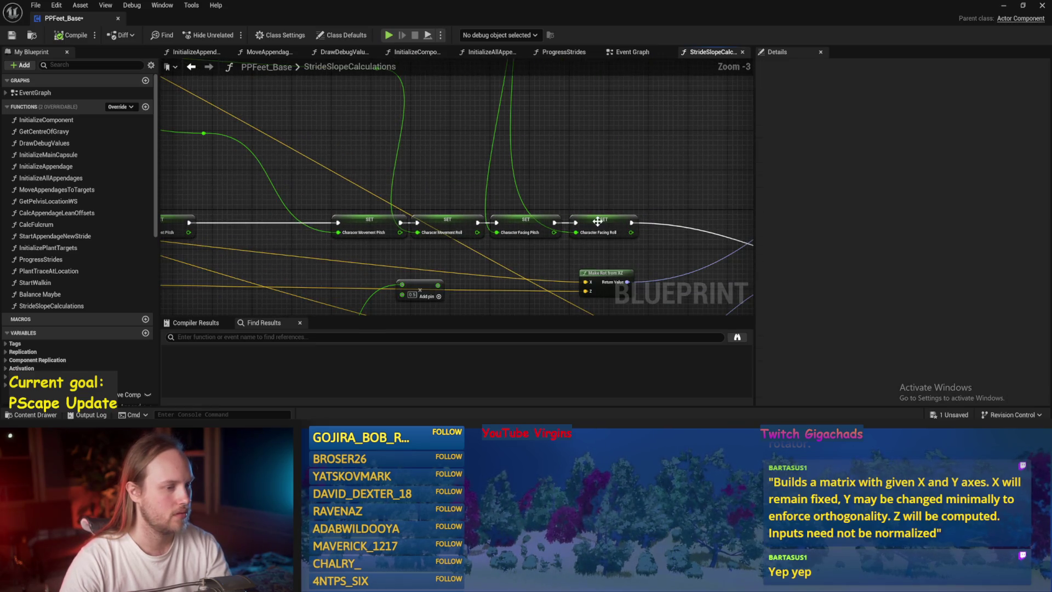
left_click(645, 224)
left_click_drag(518, 239, 552, 227)
left_click(453, 217, "ctrl")
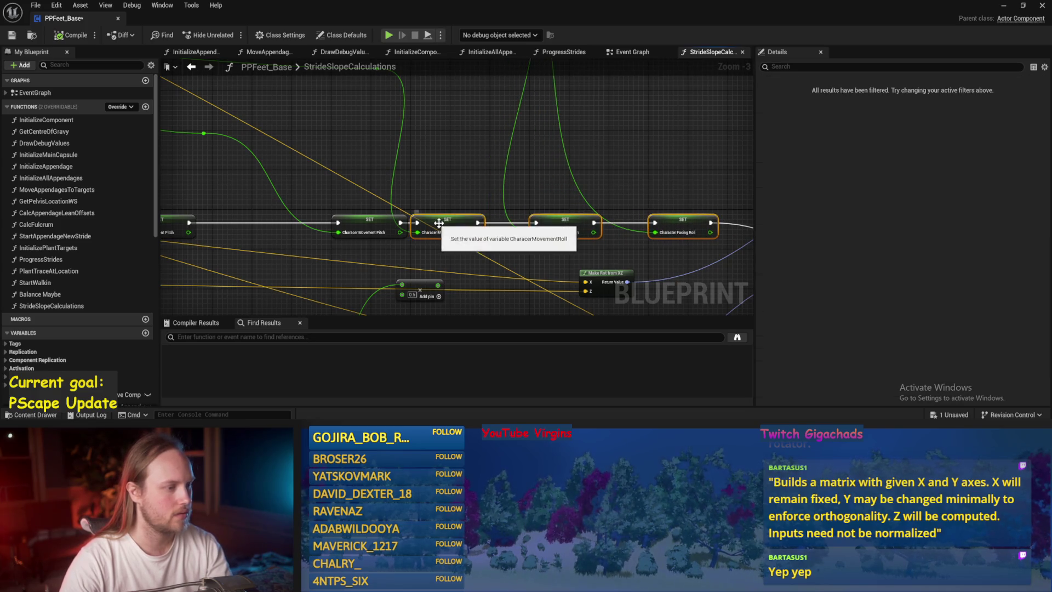
mouse_move(453, 217)
left_mouse_down()
mouse_move(493, 217)
mouse_move(375, 185)
mouse_move(659, 219)
left_mouse_up()
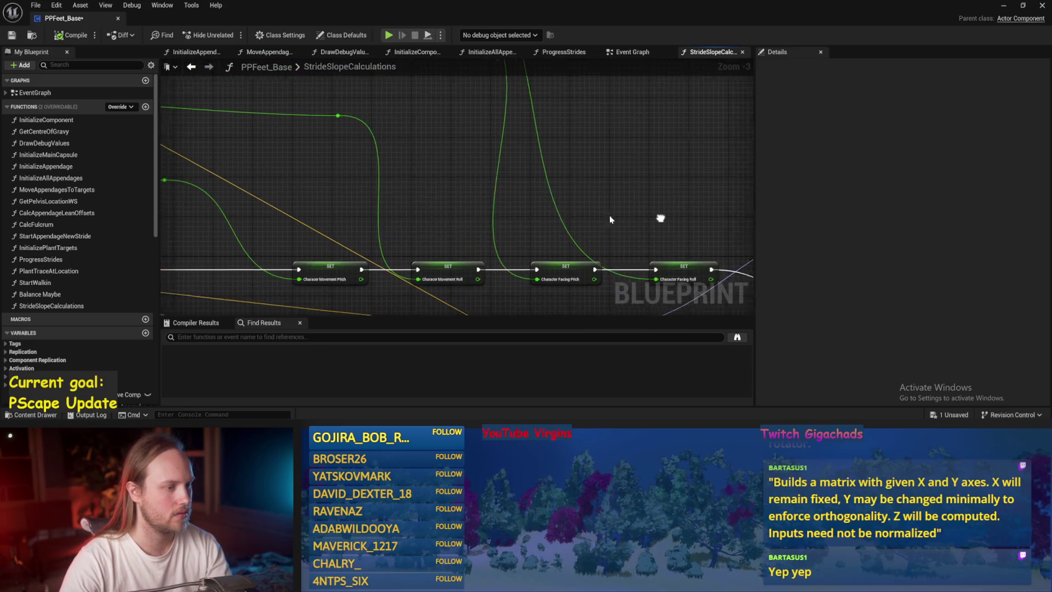
scroll(331, 148, "down", 2)
key("ctrl+s")
Move the top wire's reroute point left and place Rotate Vector beside the cross nodes
left_click_drag(523, 179, 482, 141)
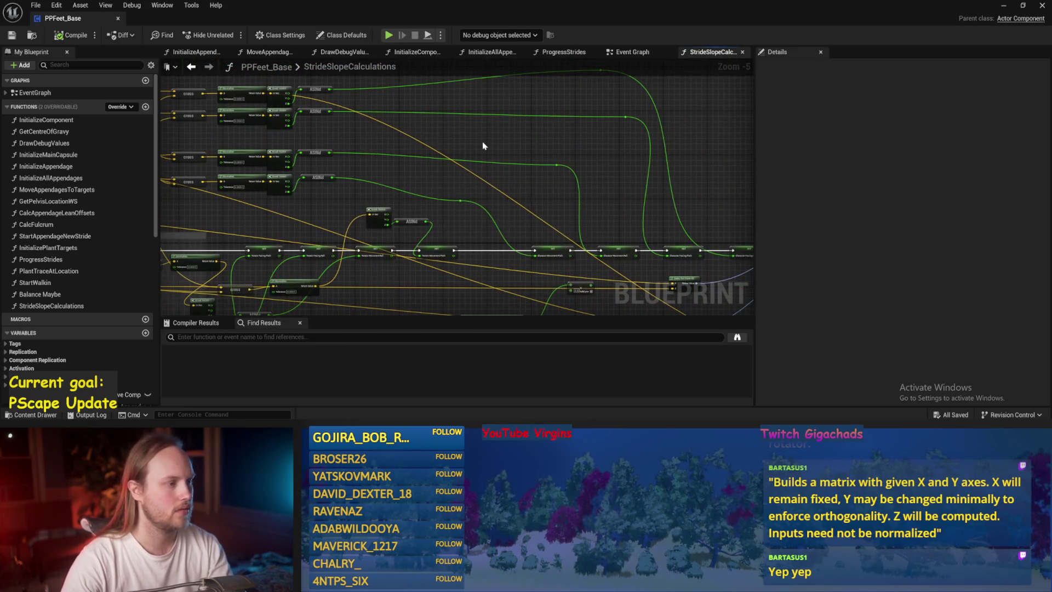
mouse_move(380, 140)
left_mouse_down()
mouse_move(486, 167)
mouse_move(425, 155)
left_mouse_up()
scroll(486, 167, "up", 1)
left_click_drag(551, 146, 445, 197)
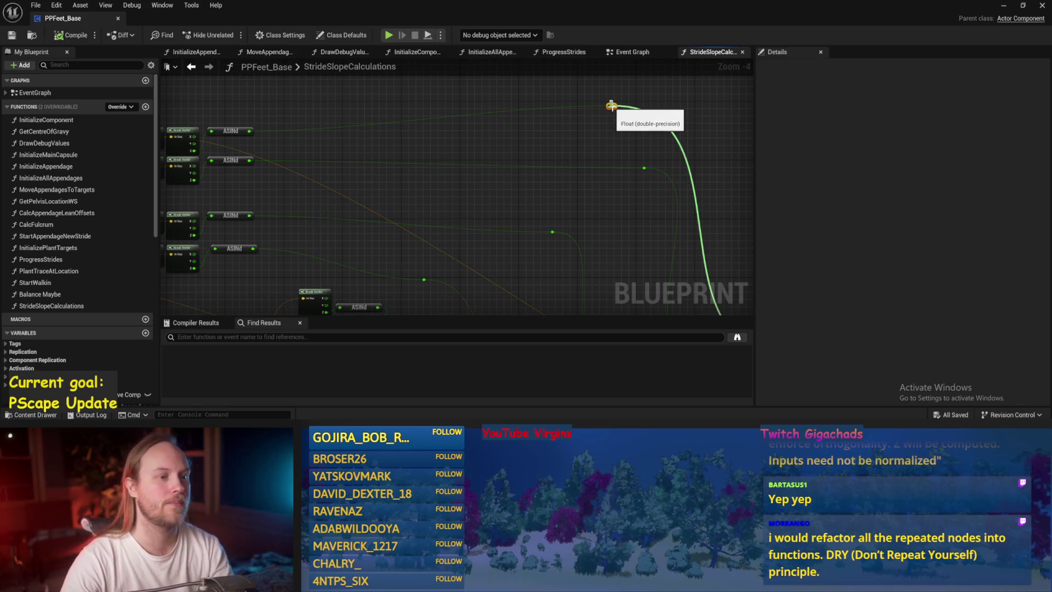
mouse_move(610, 105)
left_mouse_down()
mouse_move(413, 129)
mouse_move(595, 136)
left_mouse_up()
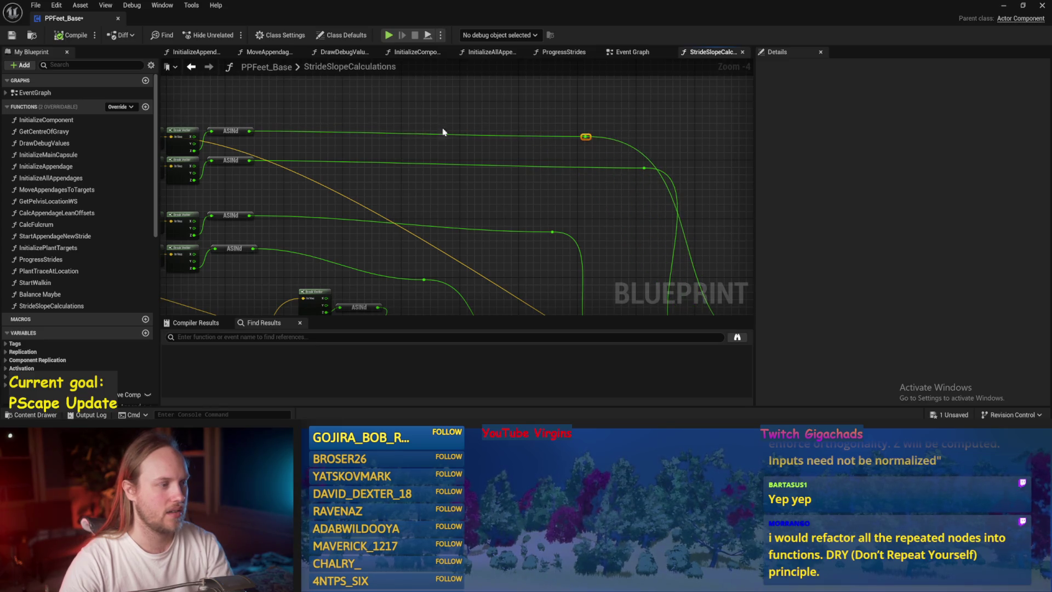
scroll(465, 159, "down", 2)
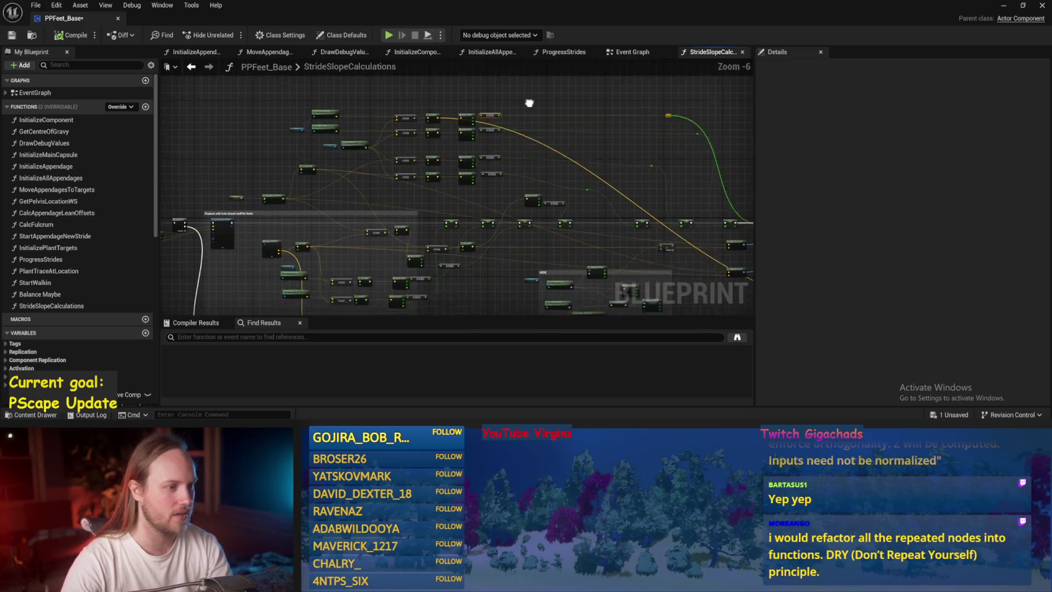
scroll(473, 164, "up", 3)
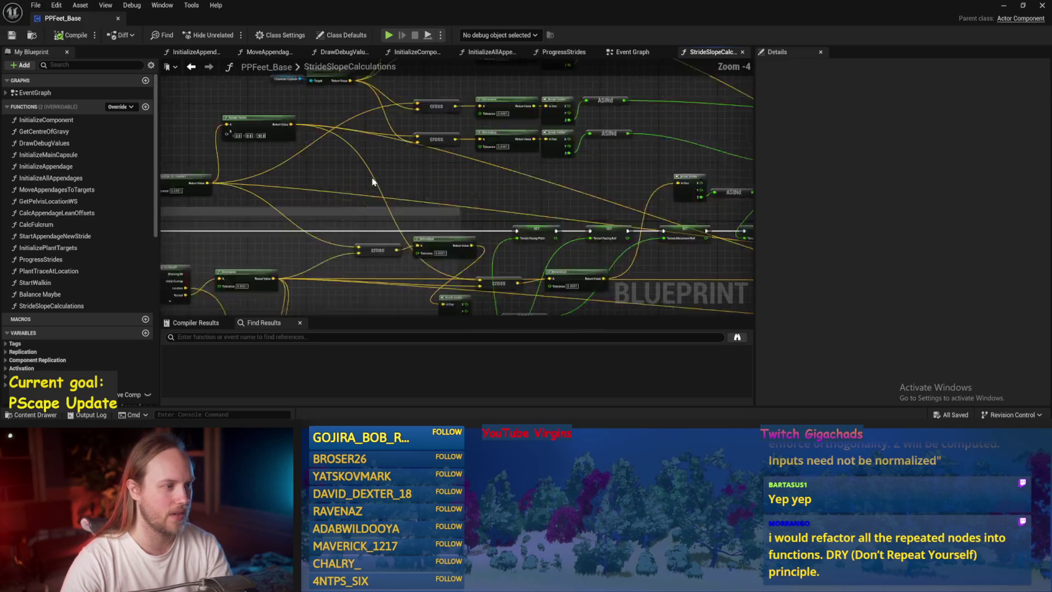
mouse_move(441, 135)
left_mouse_down()
mouse_move(706, 196)
mouse_move(544, 187)
mouse_move(540, 214)
mouse_move(495, 216)
mouse_move(568, 185)
mouse_move(345, 176)
mouse_move(415, 203)
left_mouse_up()
Delete the two Make Rot nodes plus the Draw Debug Coordinate System and Print String nodes
key("ctrl+s")
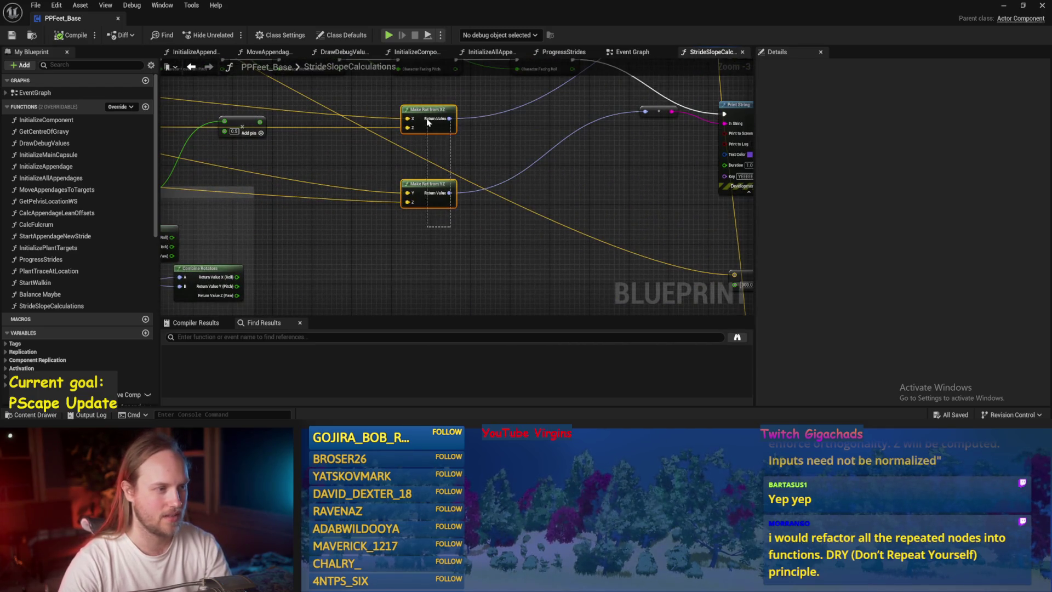
left_click_drag(428, 122, 385, 211)
key("Delete")
scroll(423, 252, "down", 1)
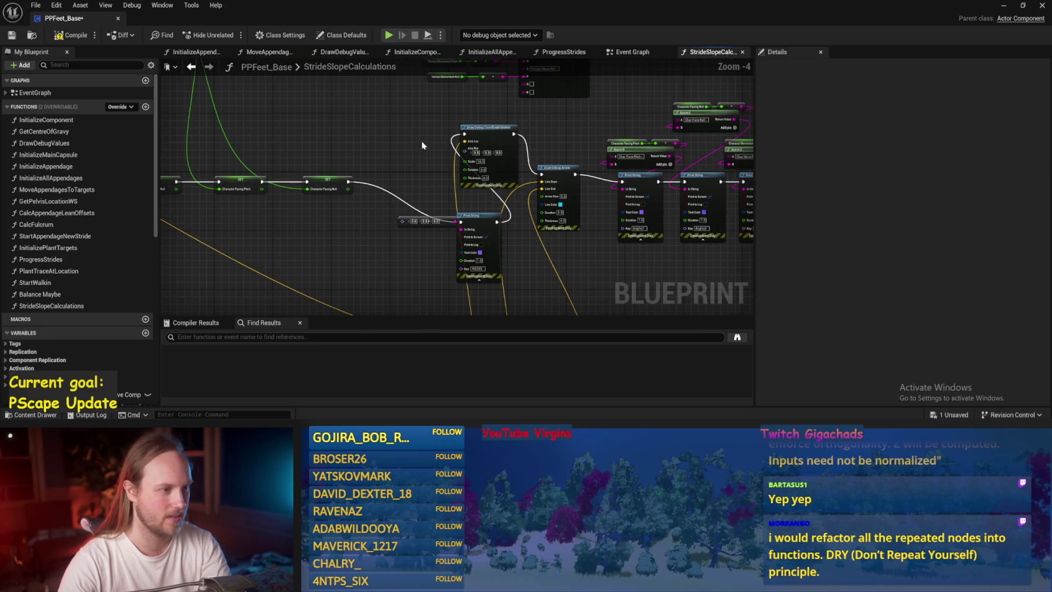
left_click_drag(485, 275, 485, 275)
key("Delete")
Wire the Character Facing Roll SET into Draw Debug Arrow, move the arrow node down-right, and save
mouse_move(348, 183)
left_mouse_down()
mouse_move(597, 168)
mouse_move(547, 177)
left_mouse_up()
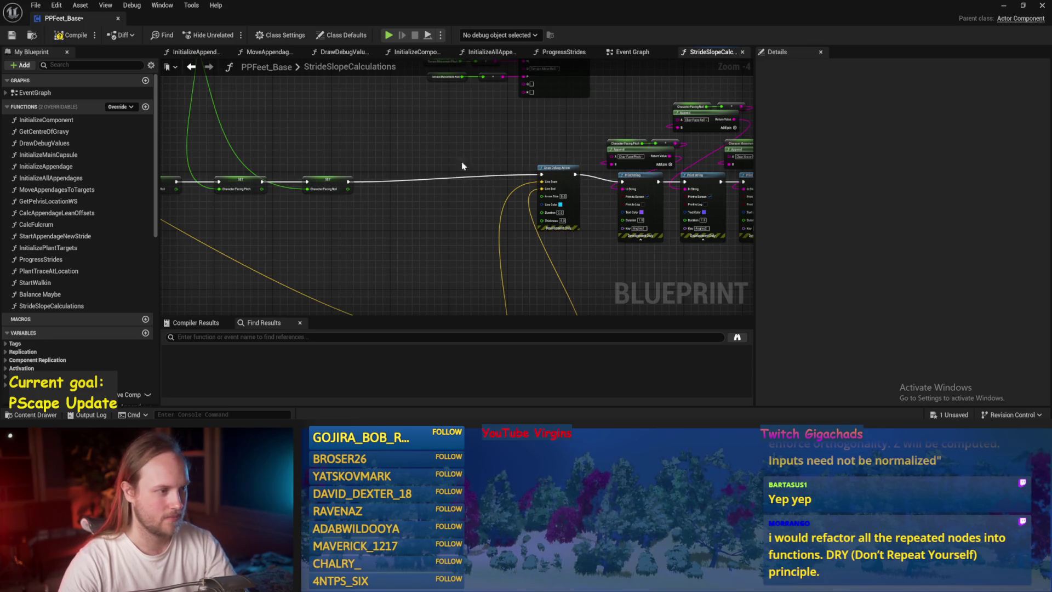
key("ctrl+s")
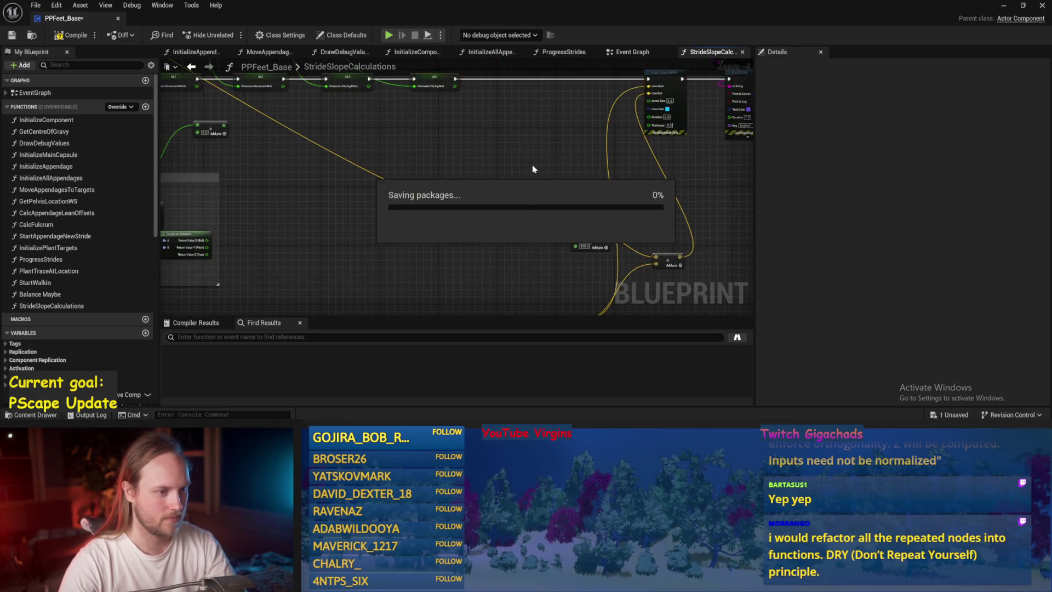
scroll(528, 225, "up", 3)
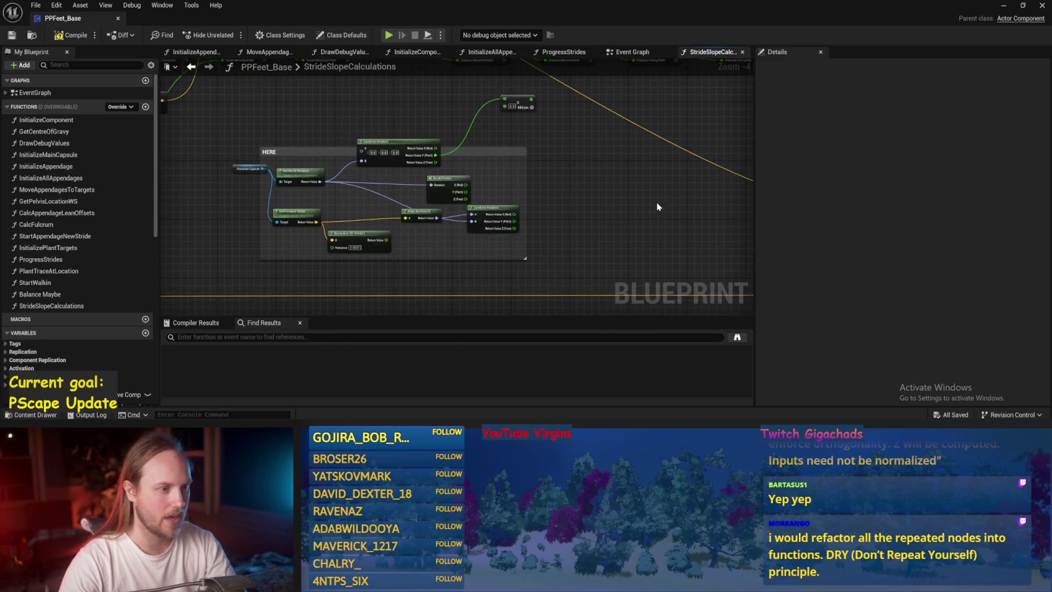
key("ctrl+s")
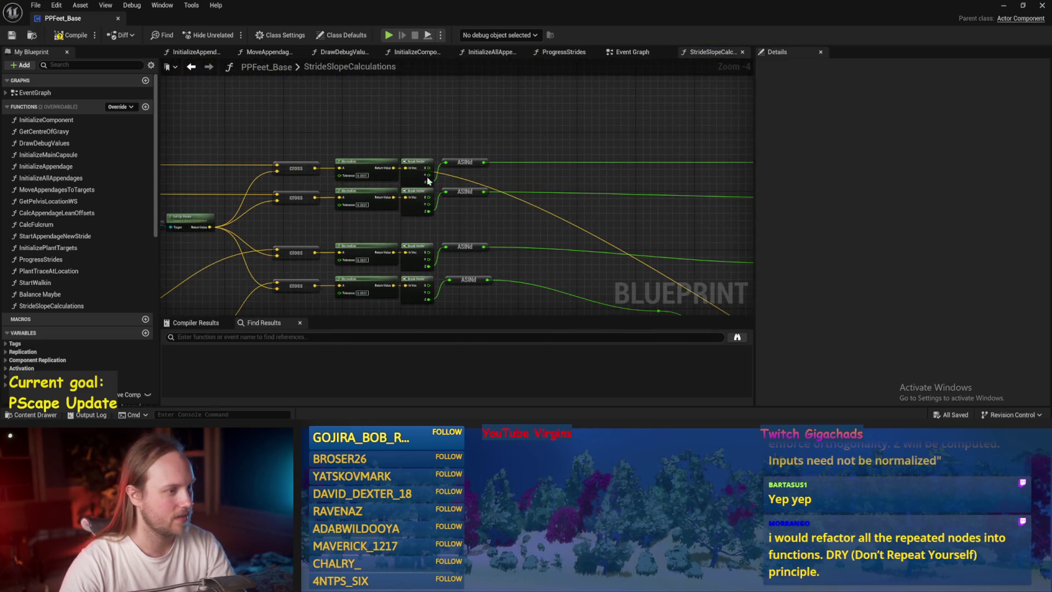
left_click_drag(540, 212, 521, 175)
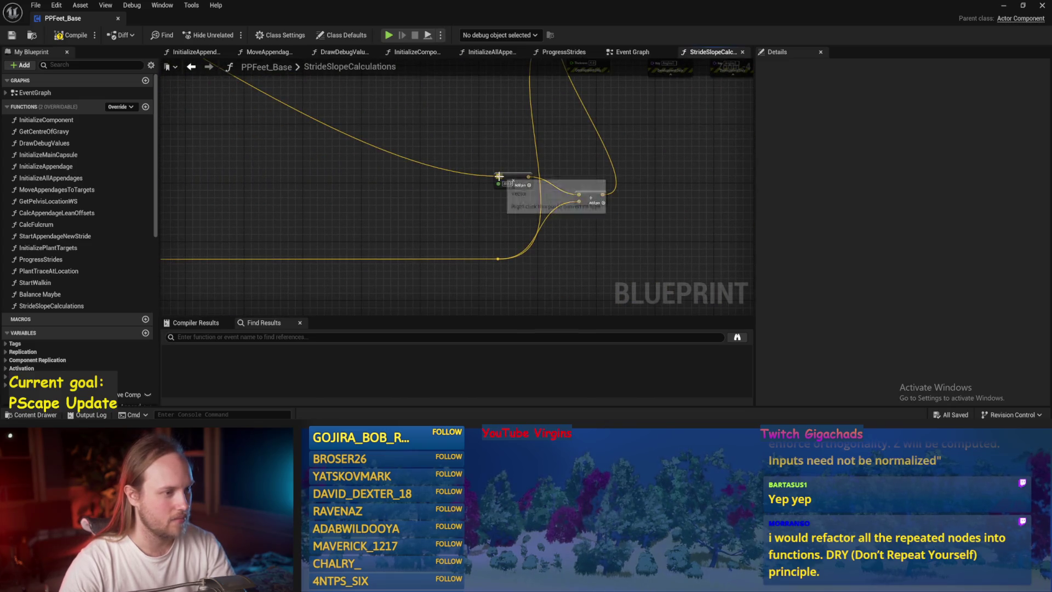
scroll(520, 174, "down", 3)
scroll(529, 143, "up", 3)
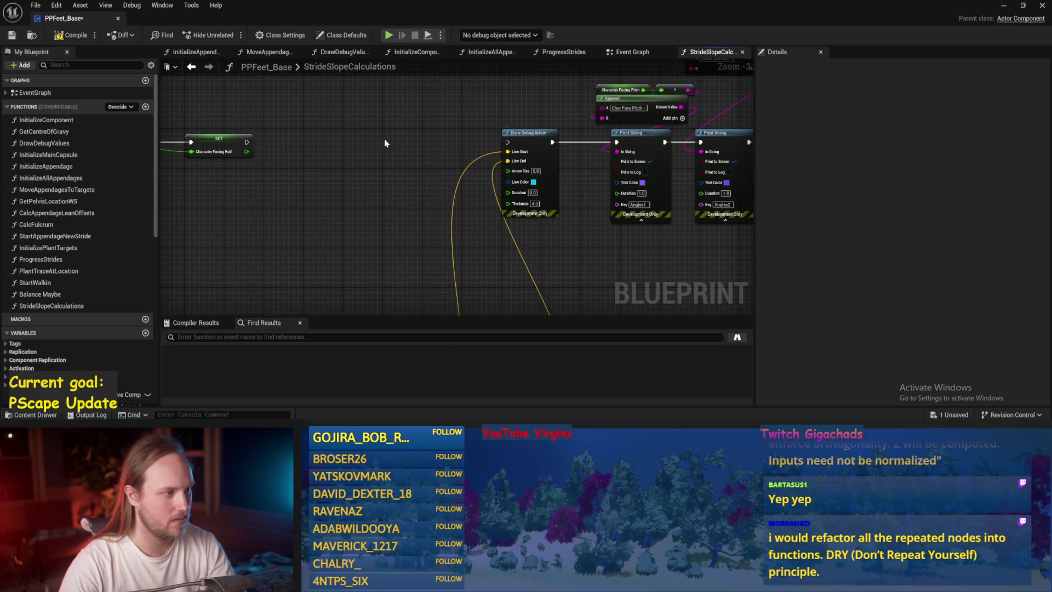
mouse_move(246, 142)
left_mouse_down()
mouse_move(526, 144)
mouse_move(508, 142)
mouse_move(505, 271)
left_mouse_up()
left_click_drag(701, 315, 715, 180)
mouse_move(544, 171)
left_mouse_down()
mouse_move(658, 231)
mouse_move(684, 273)
mouse_move(635, 298)
left_mouse_up()
scroll(631, 240, "down", 2)
key("ctrl+s")
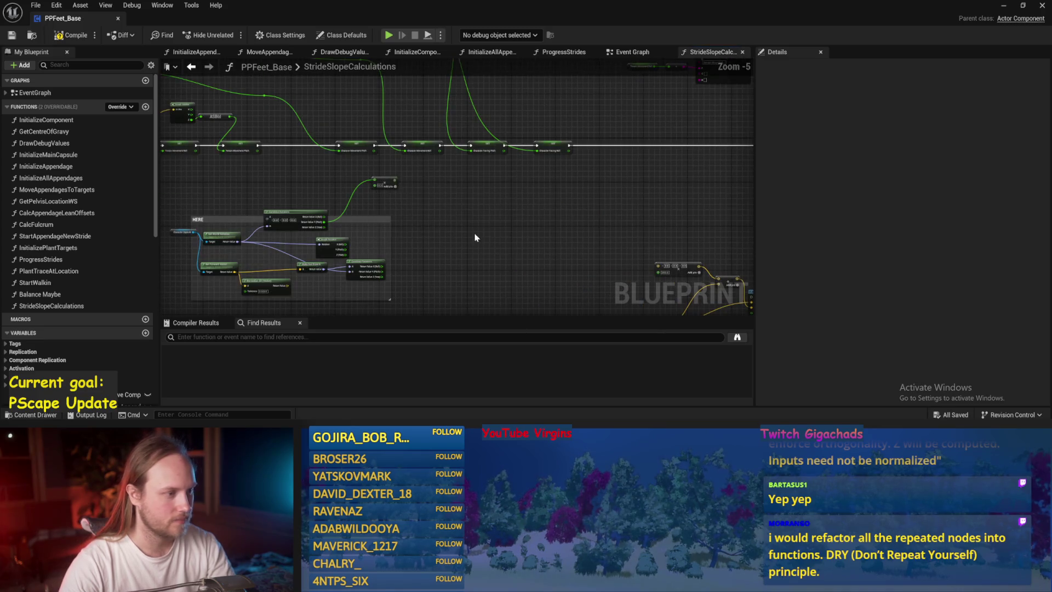
left_click_drag(474, 234, 608, 208)
left_click_drag(592, 158, 292, 269)
Delete the HERE group's nodes, nudge the cross node left, and save PPFeet_Base
key("f")
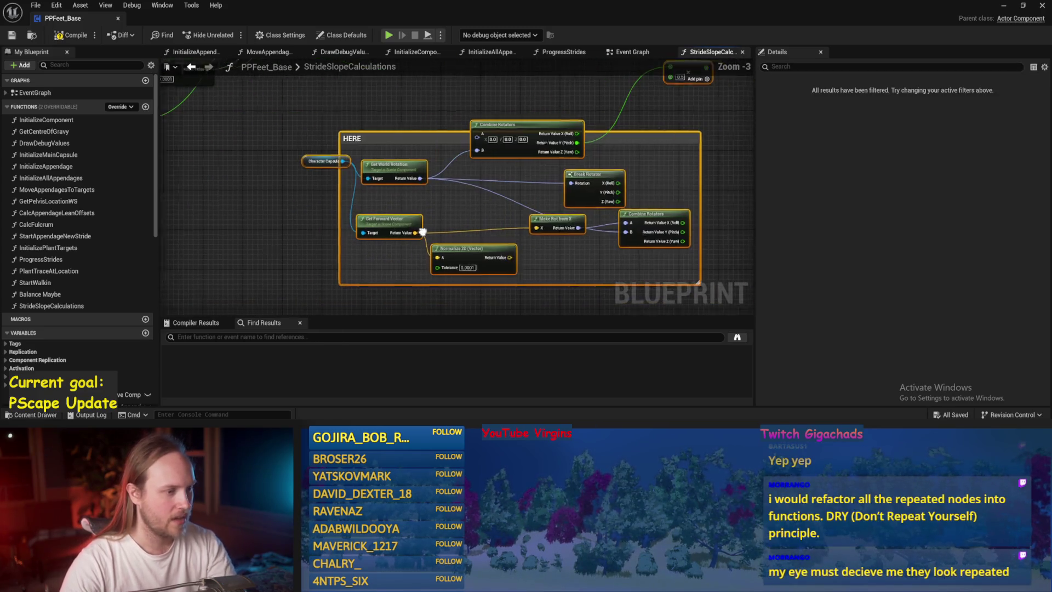
key("Delete")
scroll(438, 172, "down", 3)
mouse_move(429, 160)
left_mouse_down()
mouse_move(604, 169)
mouse_move(648, 210)
mouse_move(610, 223)
left_mouse_up()
scroll(505, 218, "up", 1)
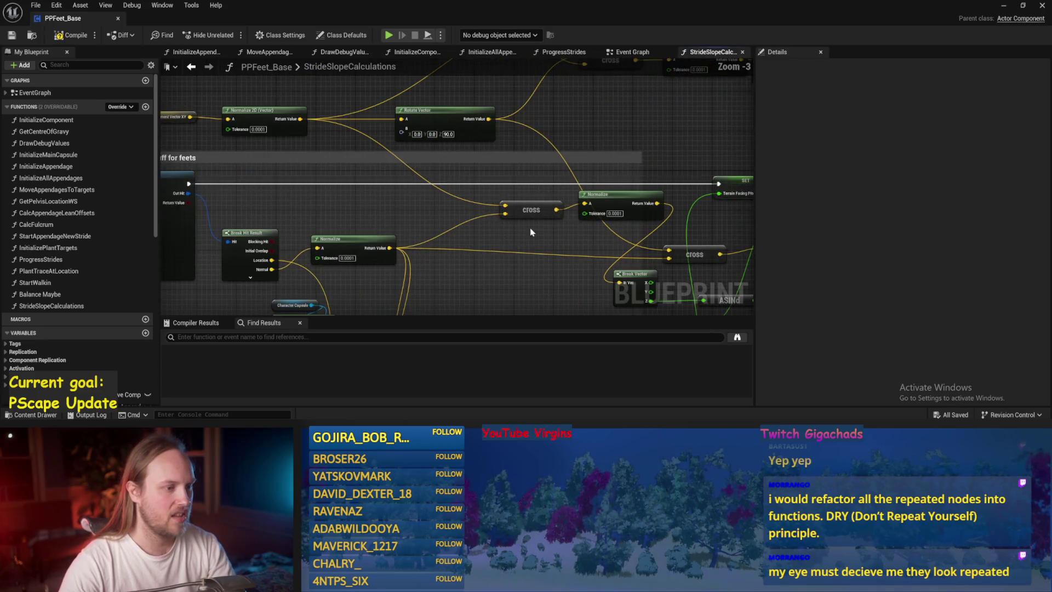
mouse_move(529, 211)
left_mouse_down()
mouse_move(488, 211)
mouse_move(510, 134)
left_mouse_up()
scroll(501, 216, "down", 1)
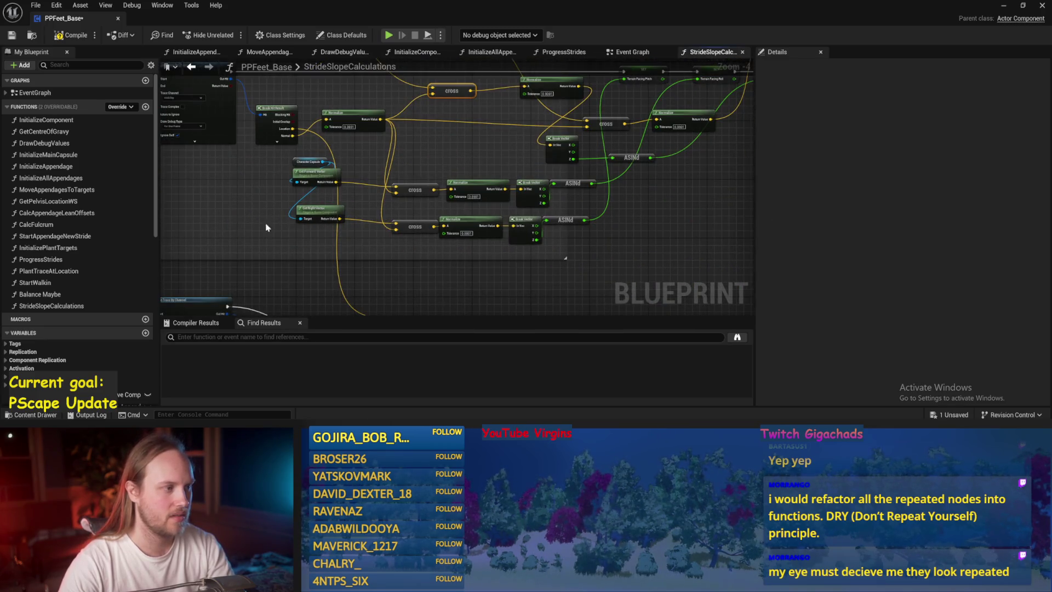
left_click_drag(266, 228, 393, 185)
left_click(346, 148)
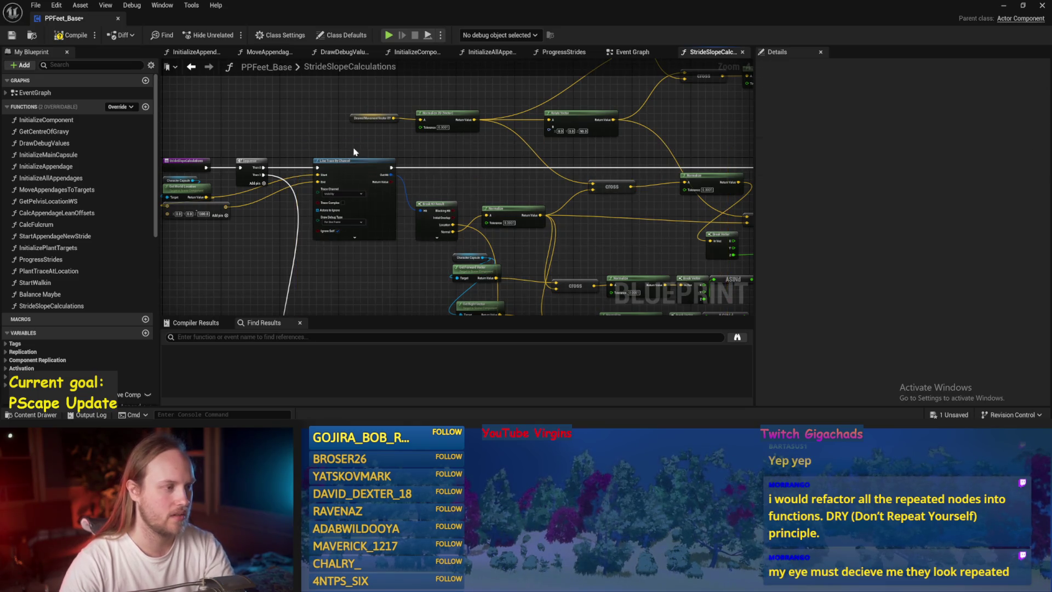
mouse_move(353, 152)
left_mouse_down()
mouse_move(470, 140)
mouse_move(477, 209)
left_mouse_up()
key("ctrl+s")
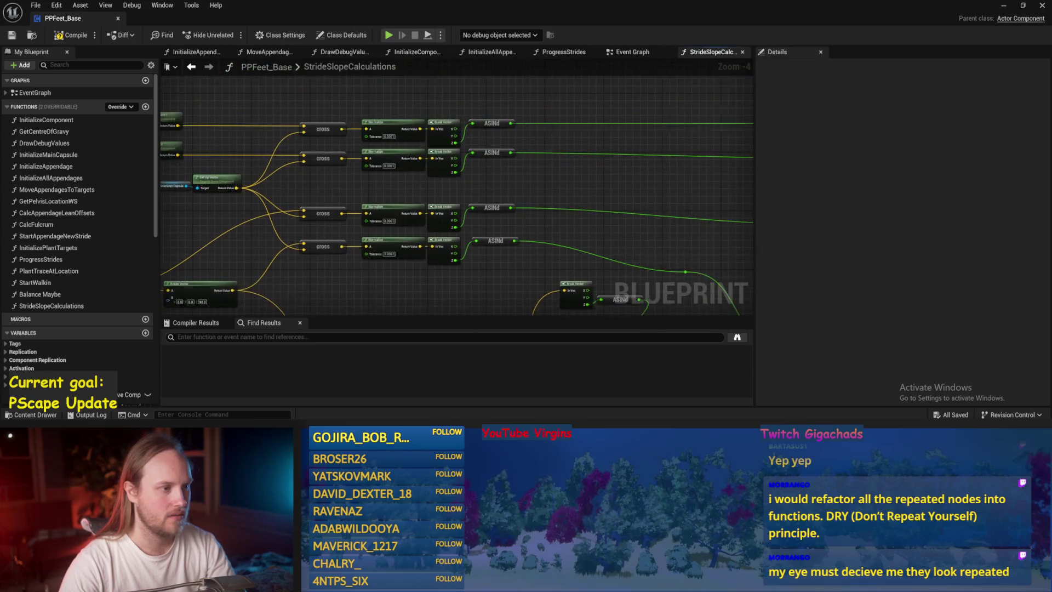
Move the cross-to-ASINd rows up and align the third Normalize–Break Vector–ASINd chain beneath them
left_click_drag(661, 97, 219, 258)
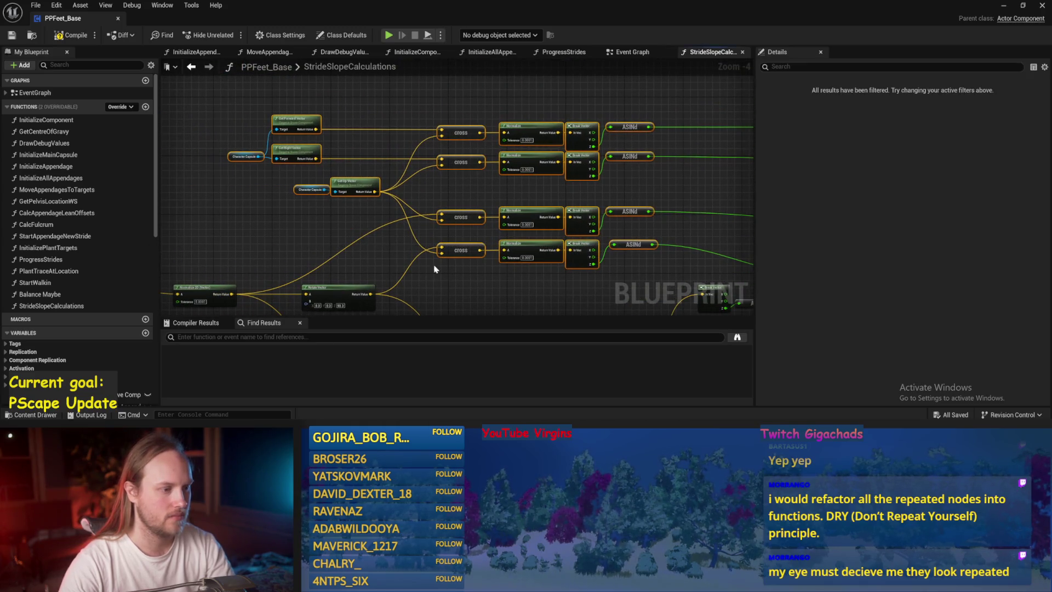
mouse_move(525, 245)
left_mouse_down()
mouse_move(530, 215)
mouse_move(525, 206)
mouse_move(505, 212)
mouse_move(504, 182)
mouse_move(637, 139)
left_mouse_up()
scroll(637, 140, "up", 1)
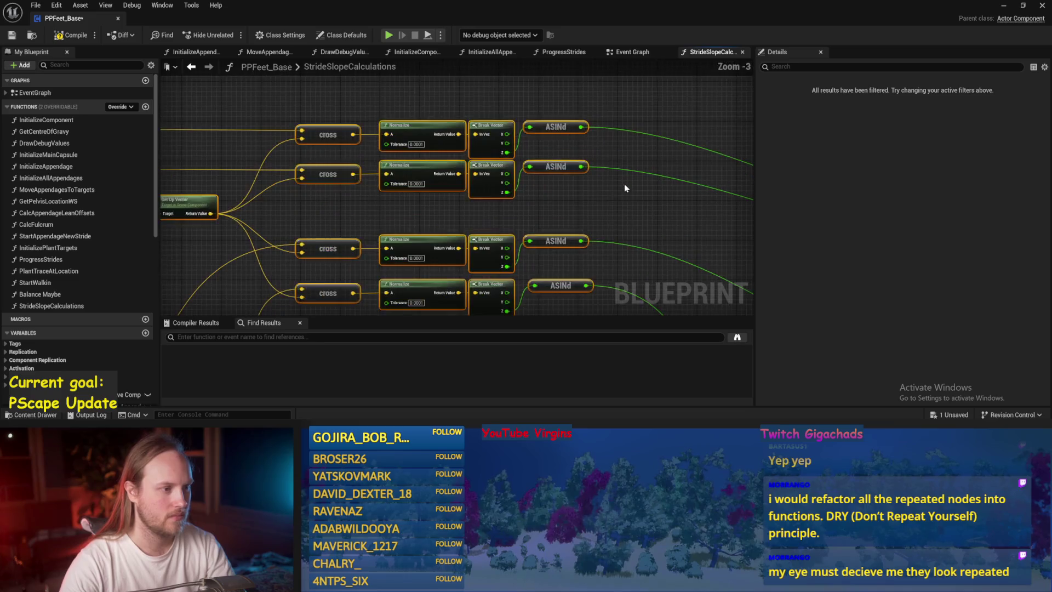
left_click(628, 199)
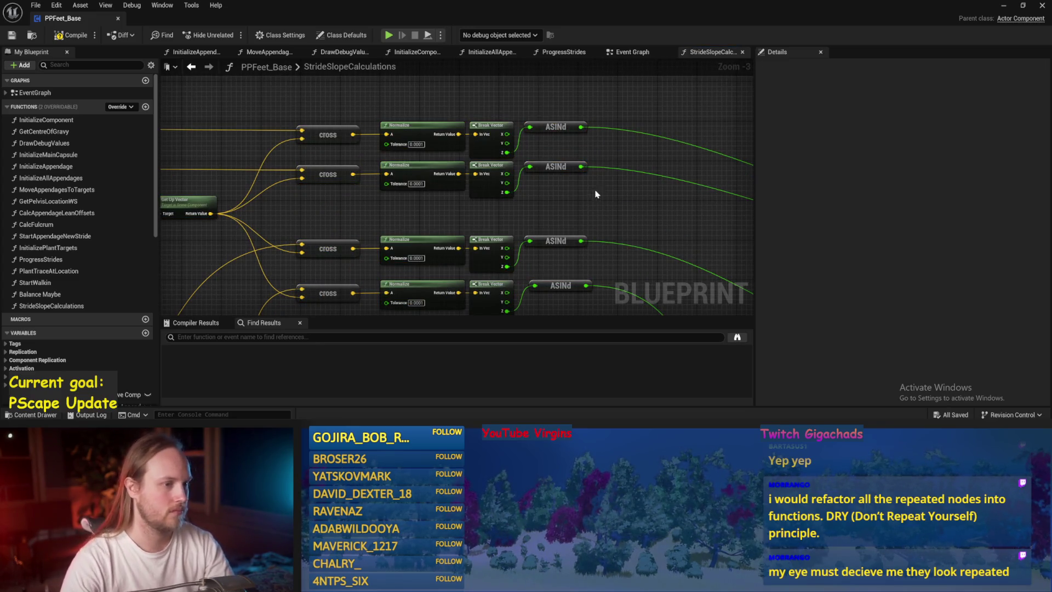
mouse_move(597, 195)
left_mouse_down()
mouse_move(589, 171)
mouse_move(618, 183)
mouse_move(618, 130)
mouse_move(618, 163)
mouse_move(358, 200)
mouse_move(392, 204)
left_mouse_up()
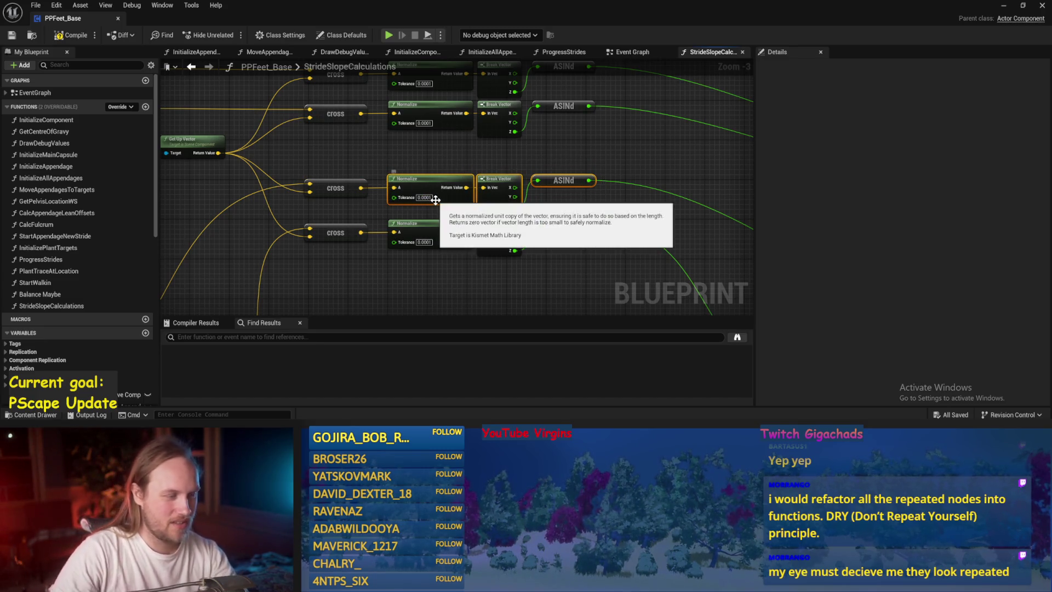
mouse_move(559, 213)
left_mouse_down()
mouse_move(589, 131)
mouse_move(552, 62)
left_mouse_up()
mouse_move(542, 135)
left_mouse_down()
mouse_move(534, 155)
mouse_move(542, 107)
mouse_move(463, 238)
left_mouse_up()
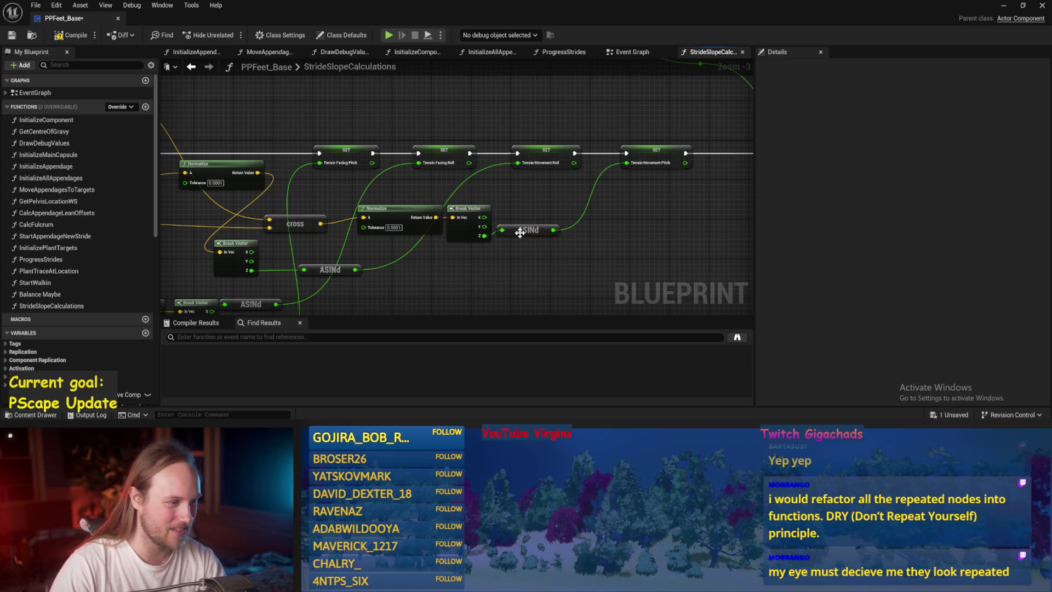
left_click_drag(476, 270, 526, 258)
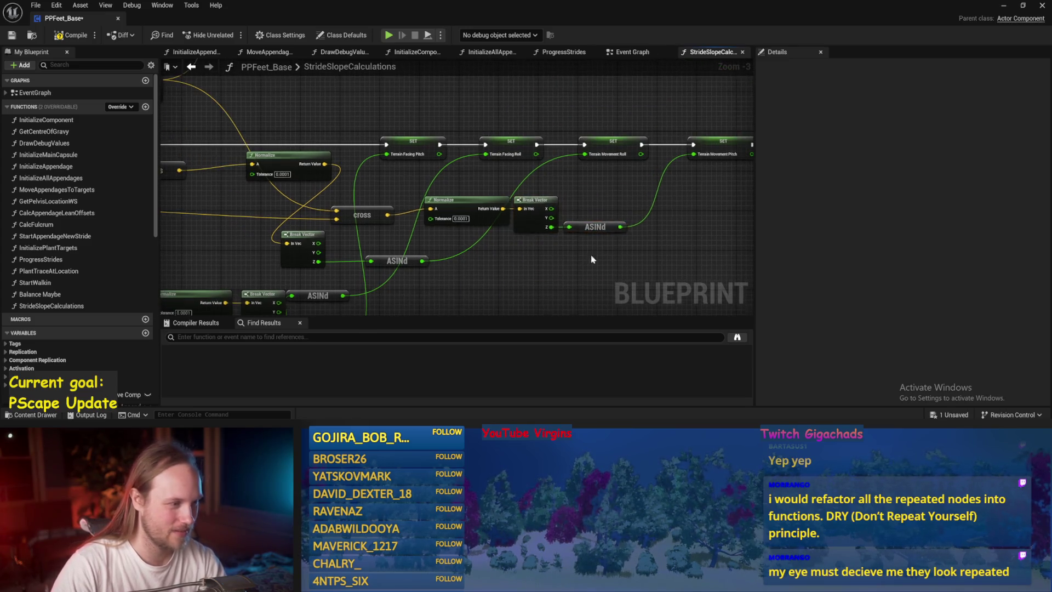
key("ctrl+s")
left_click_drag(600, 206, 645, 195)
mouse_move(647, 194)
left_mouse_down()
mouse_move(428, 244)
mouse_move(455, 241)
mouse_move(493, 181)
mouse_move(538, 285)
mouse_move(512, 207)
left_mouse_up()
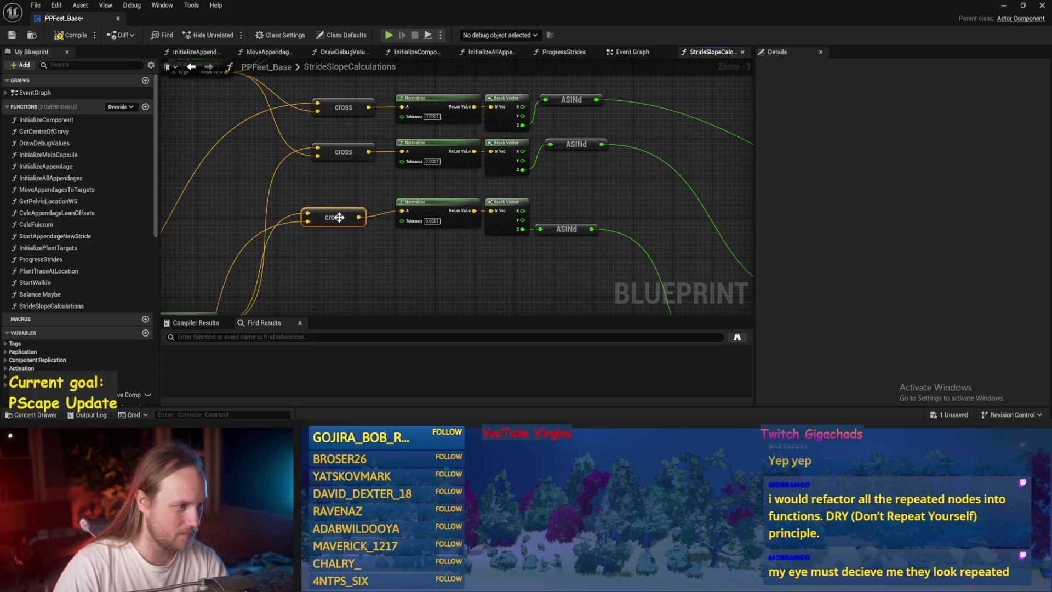
Line up the cross, Normalize and Break Vector nodes in a row and save
left_click_drag(339, 217, 362, 215)
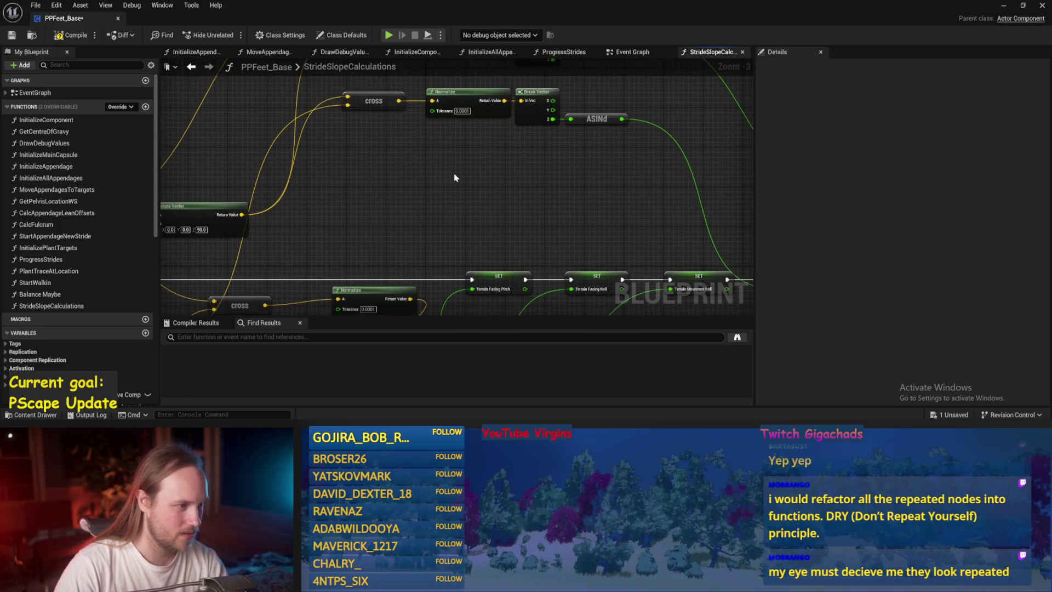
key("ctrl+s")
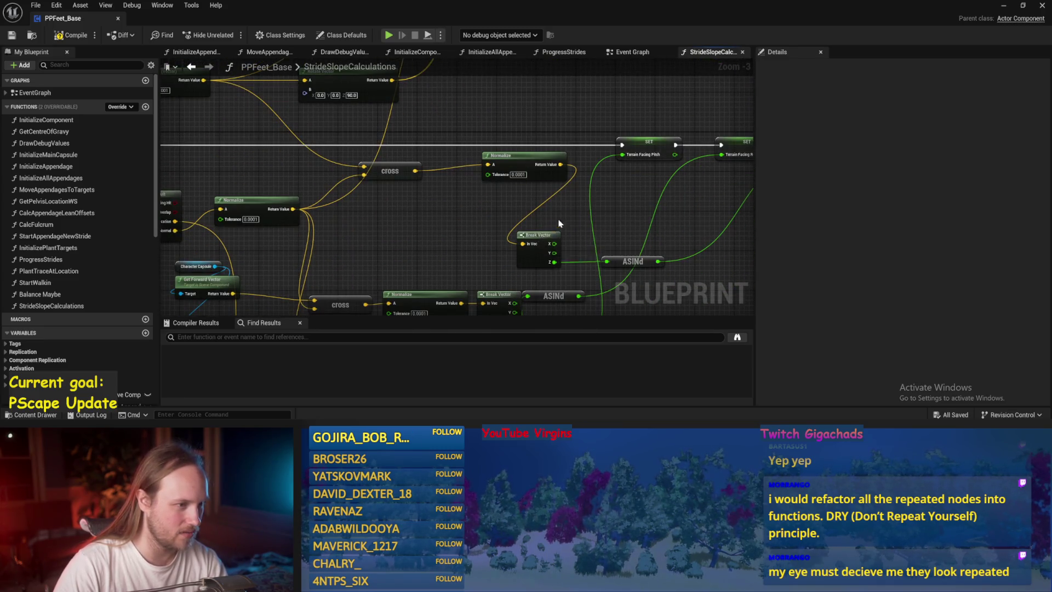
left_click_drag(547, 242, 602, 163)
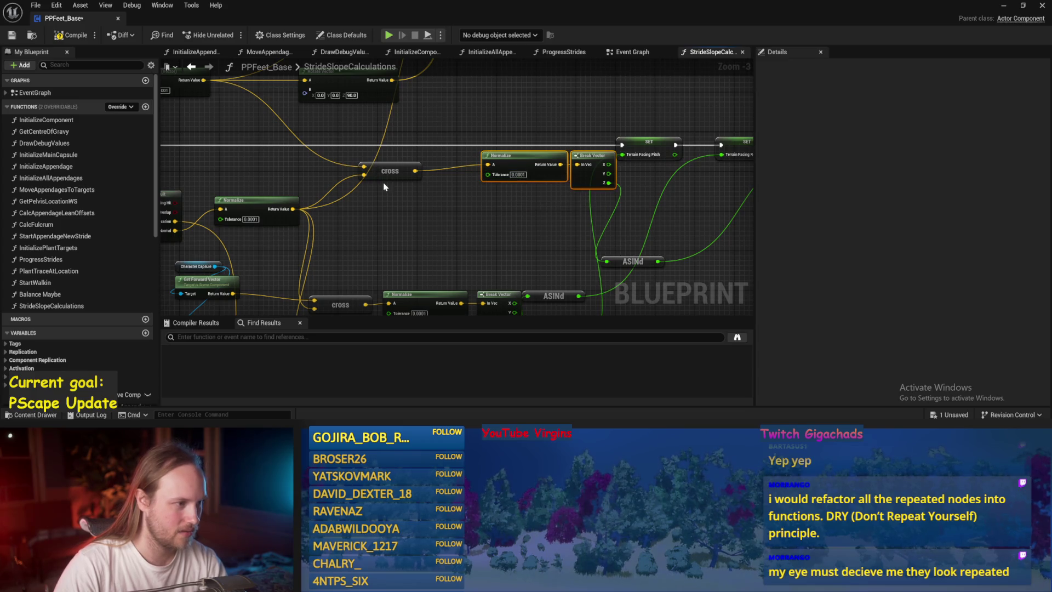
left_click_drag(381, 175, 432, 166)
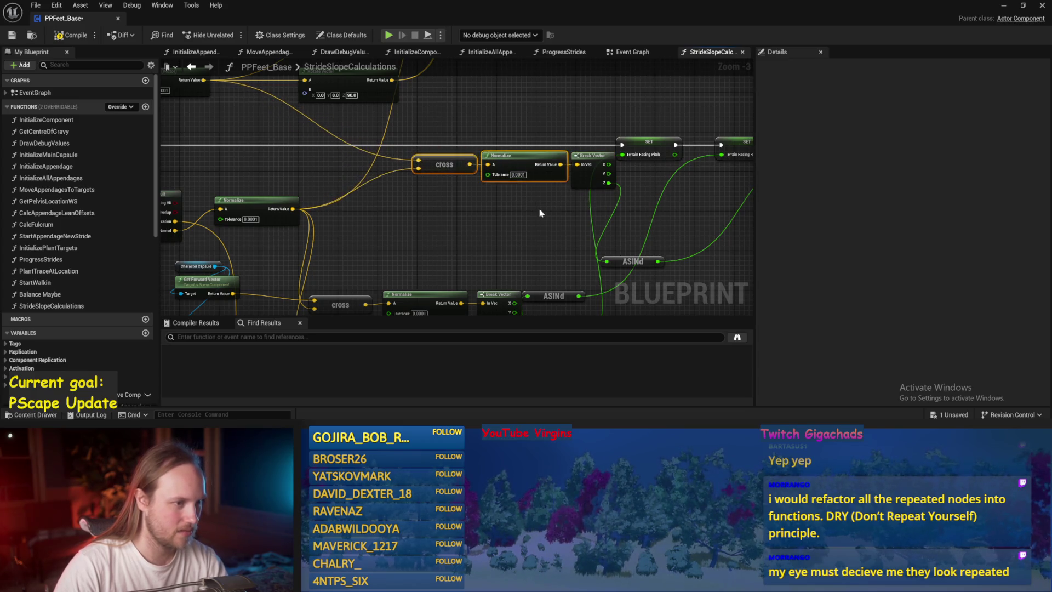
left_click_drag(583, 206, 453, 161)
mouse_move(550, 178)
left_mouse_down()
mouse_move(526, 159)
mouse_move(520, 255)
mouse_move(512, 186)
left_mouse_up()
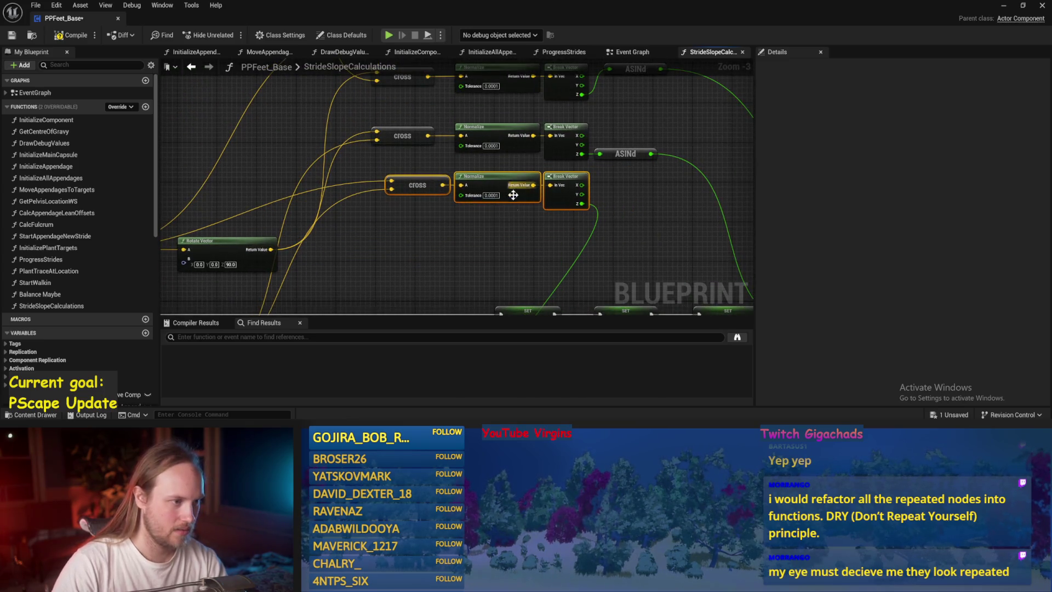
Place the ASINd node beside Break Vector, with the SET nodes in view, and save
left_click_drag(431, 229, 435, 191)
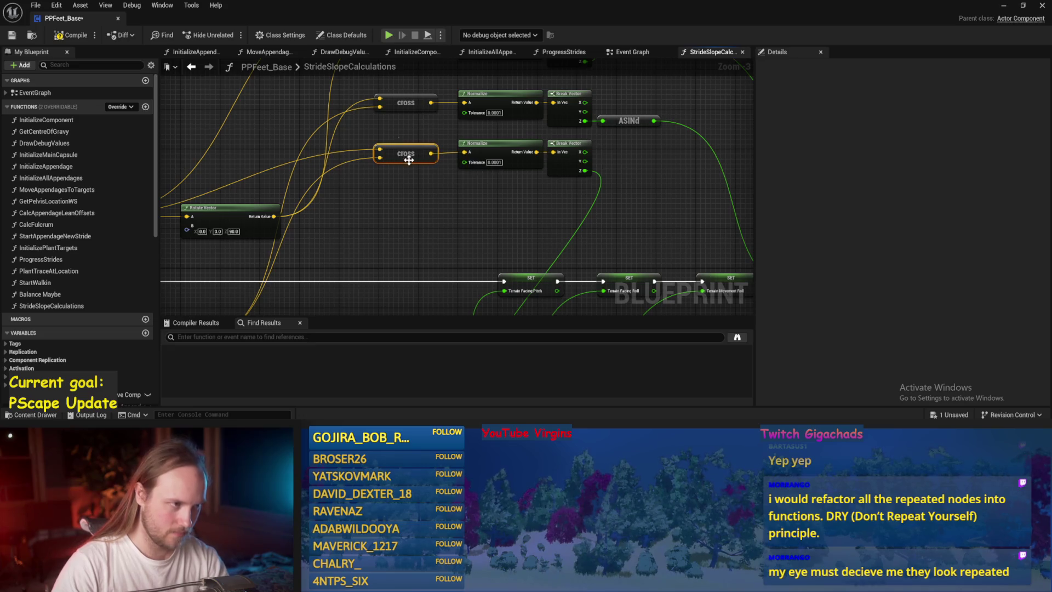
left_click_drag(476, 141, 474, 111)
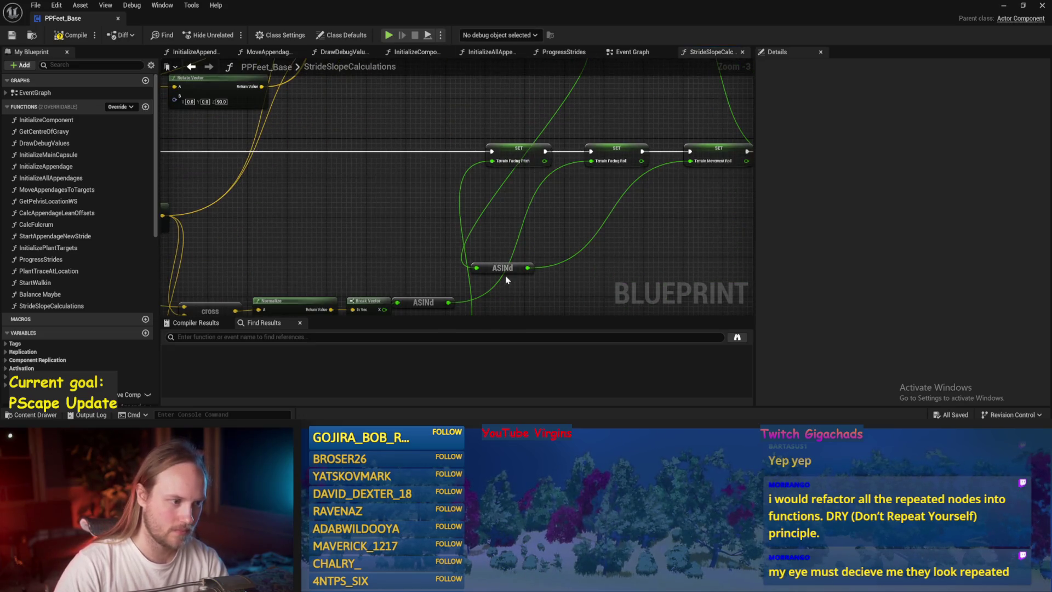
mouse_move(506, 279)
left_mouse_down()
mouse_move(513, 140)
mouse_move(568, 153)
mouse_move(617, 143)
left_mouse_up()
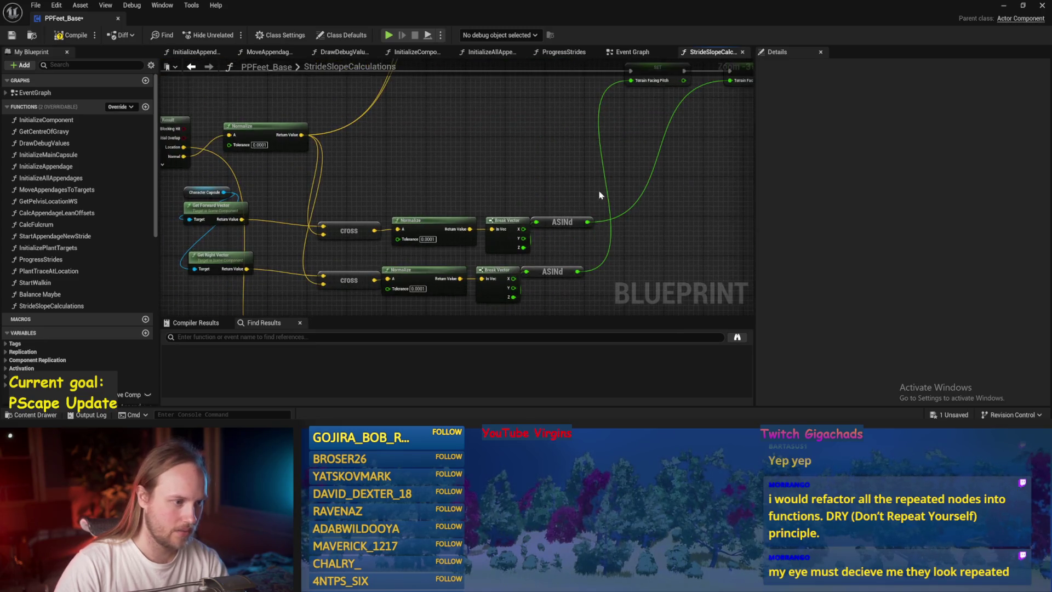
mouse_move(599, 195)
left_mouse_down()
mouse_move(359, 254)
mouse_move(481, 181)
mouse_move(469, 180)
mouse_move(377, 294)
mouse_move(424, 255)
mouse_move(473, 152)
mouse_move(535, 169)
left_mouse_up()
scroll(359, 248, "down", 1)
left_click(540, 159)
key("ctrl+s")
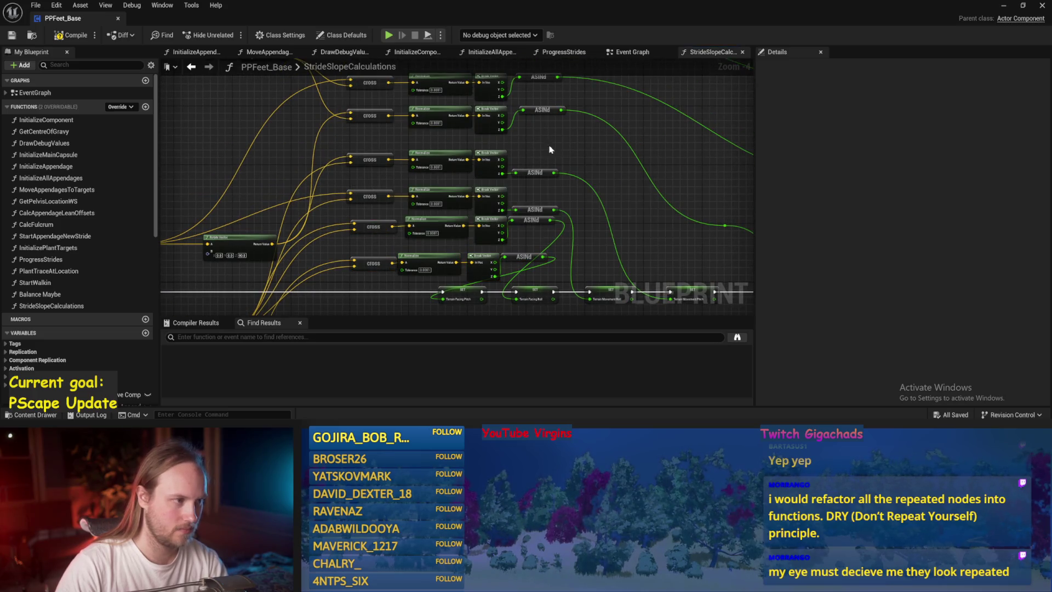
Shift the selected node column up slightly and save
scroll(551, 149, "down", 1)
mouse_move(575, 87)
left_mouse_down()
mouse_move(570, 295)
mouse_move(398, 277)
mouse_move(454, 253)
mouse_move(454, 239)
left_mouse_up()
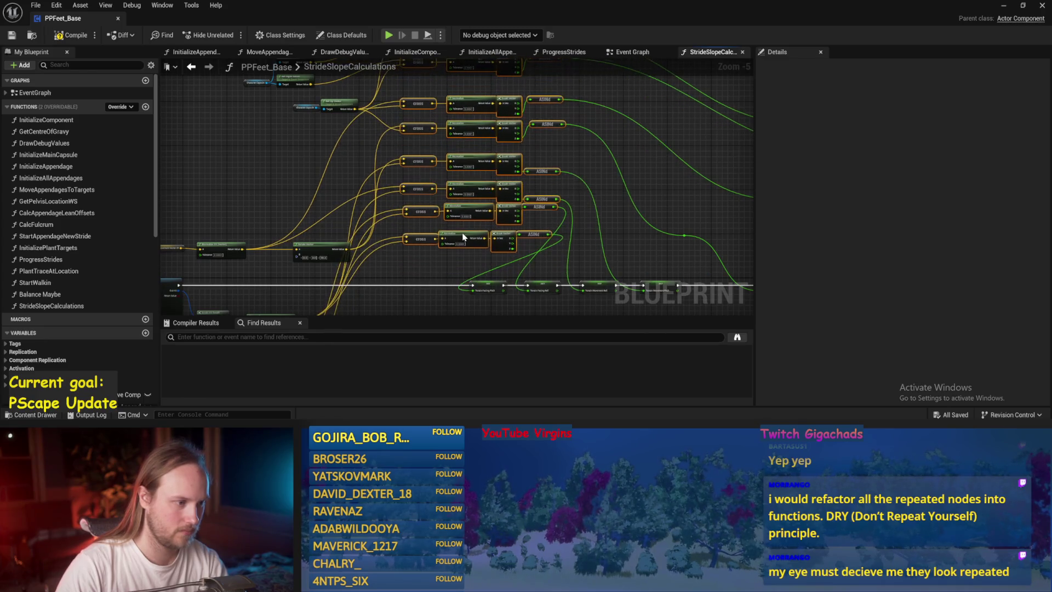
left_click(472, 272)
scroll(472, 272, "up", 2)
key("ctrl+s")
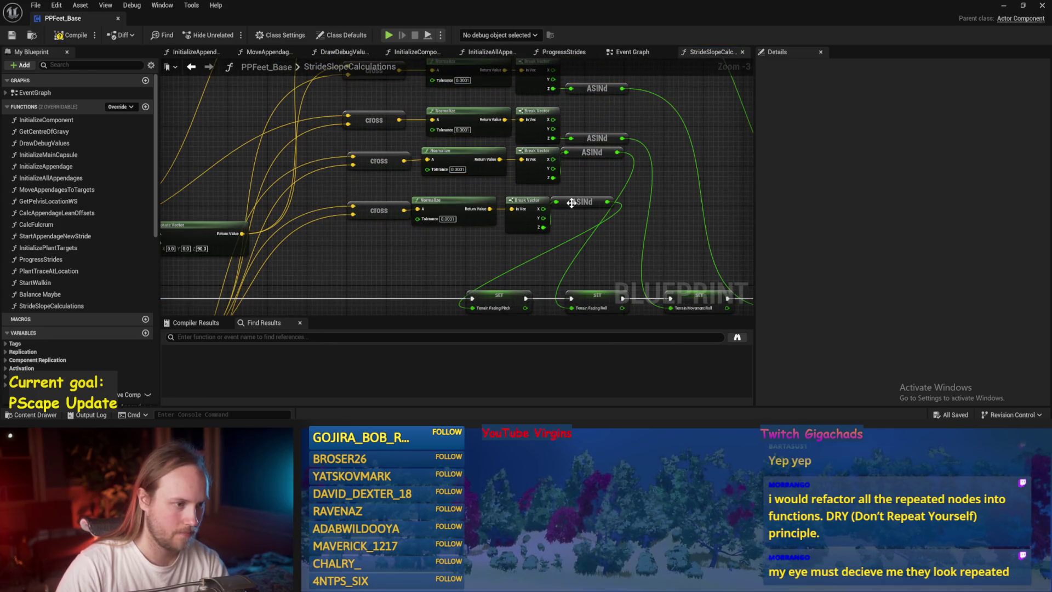
Nudge the ASINd nodes and shift the Break Vector and ASINd nodes right
left_click_drag(571, 203, 576, 226)
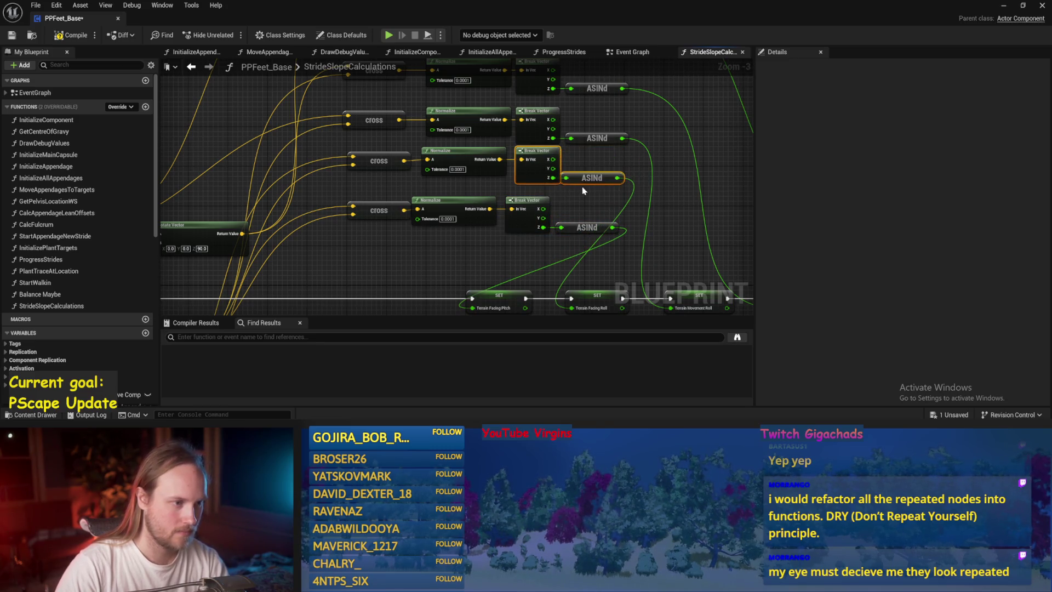
left_click_drag(582, 176, 587, 176)
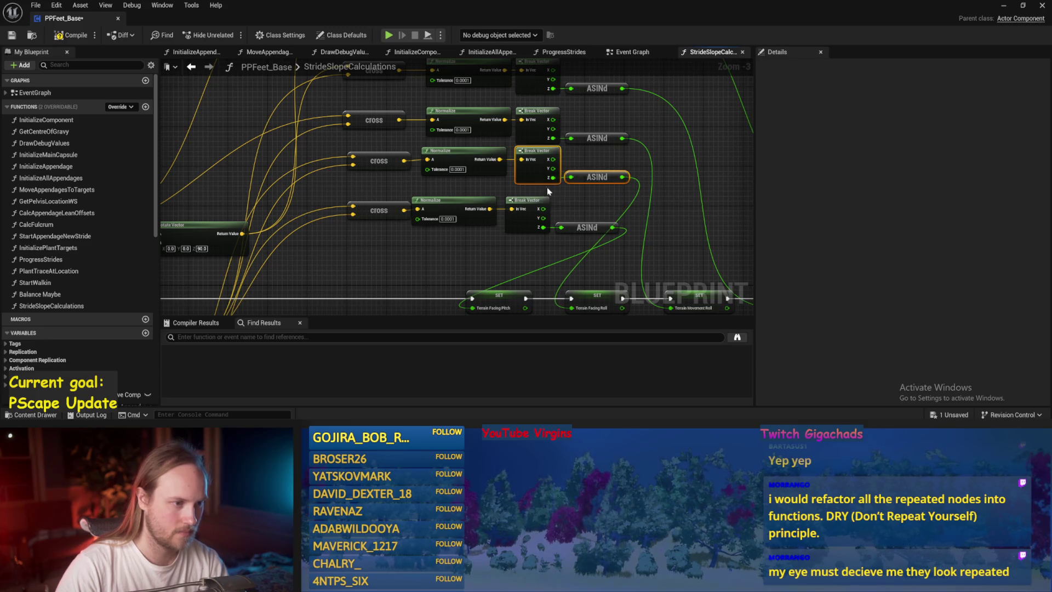
scroll(572, 216, "up", 1)
left_click(564, 180)
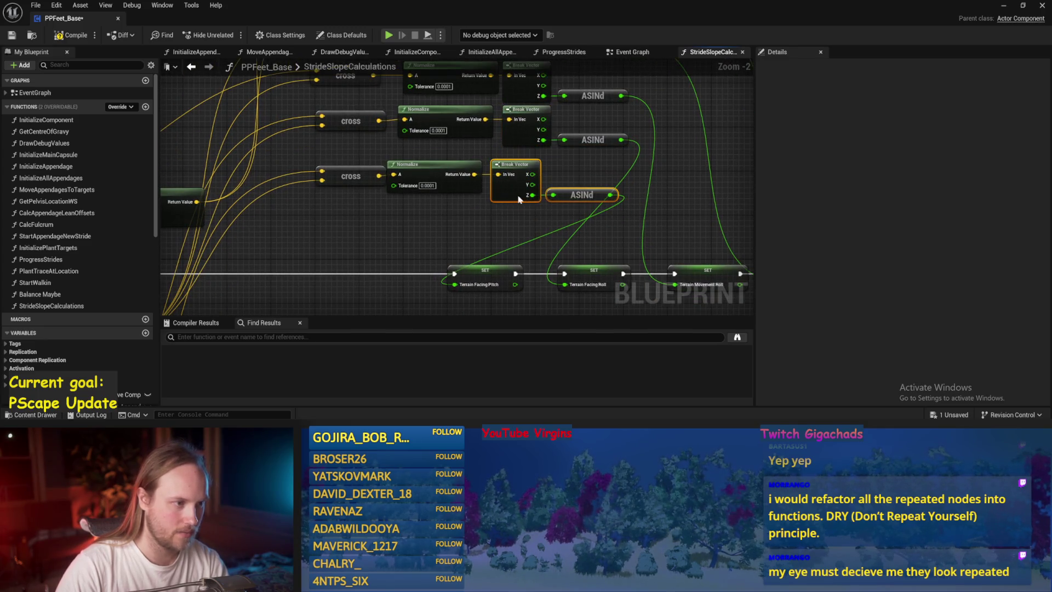
left_click_drag(519, 199, 530, 199)
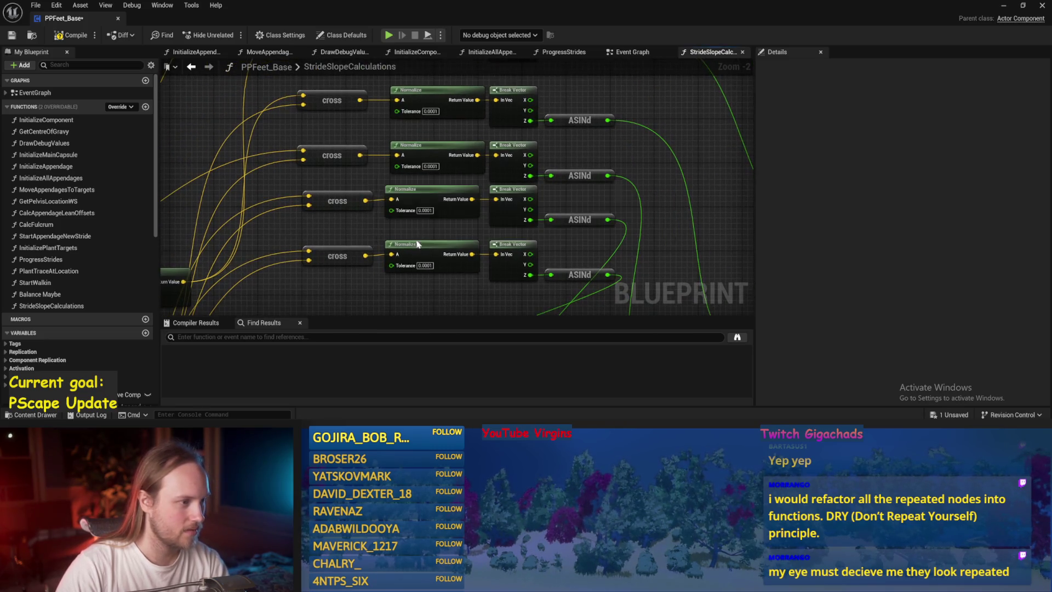
Undo the straightening and alignment of the cross and Normalize nodes
key("ctrl+z")
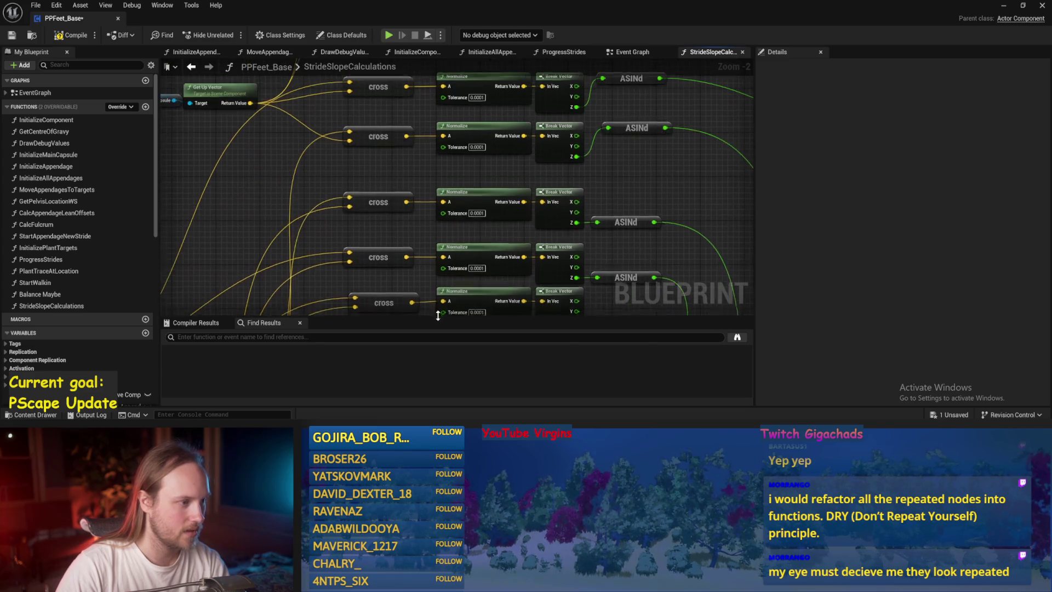
key("ctrl+z")
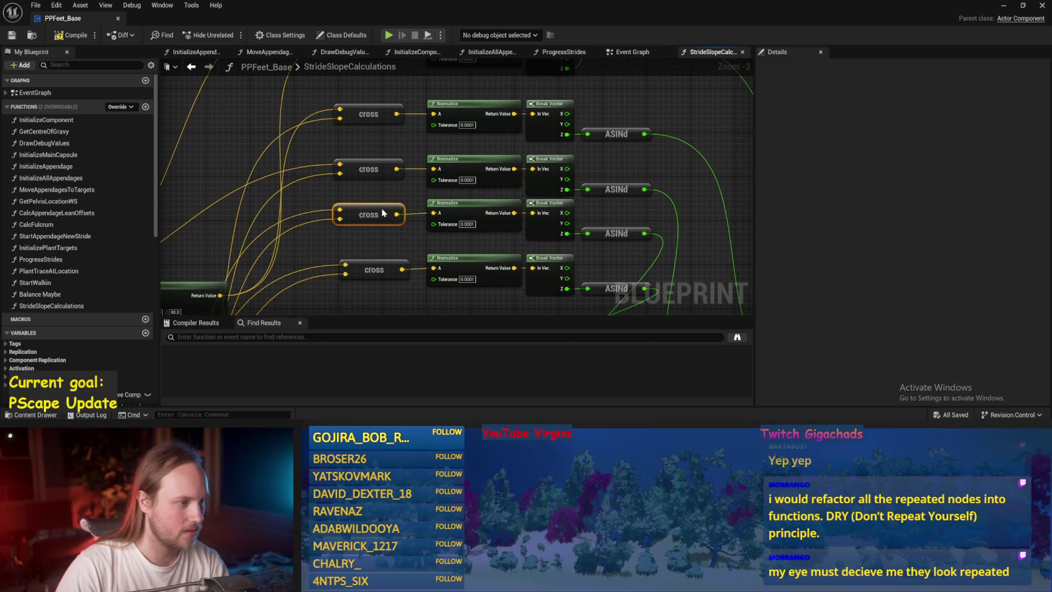
left_click(377, 164, "shift")
left_click(385, 121, "shift")
key("ctrl+z")
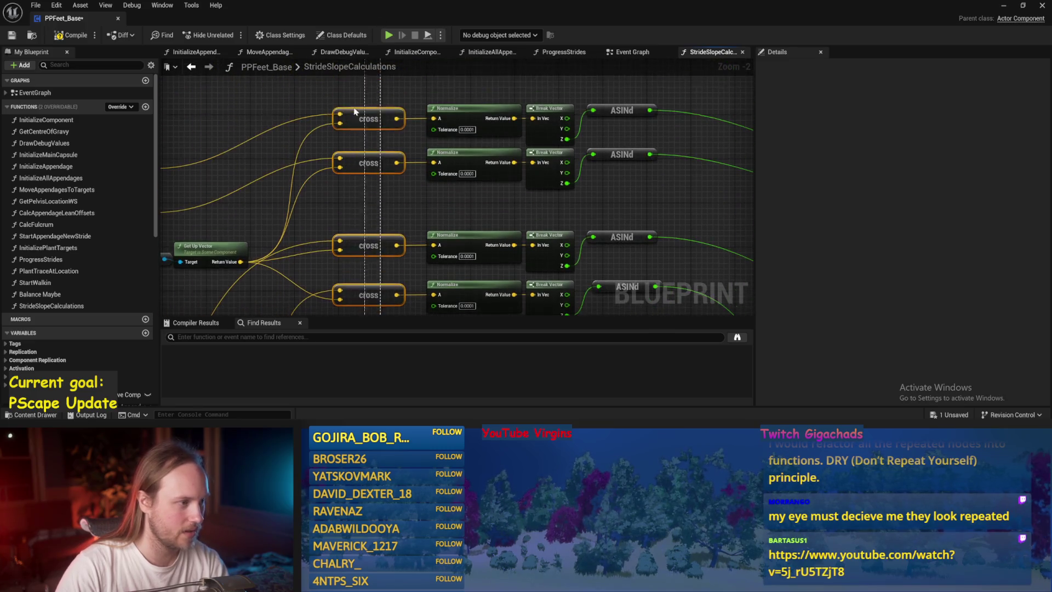
key("ctrl+z")
key("ctrl+z")
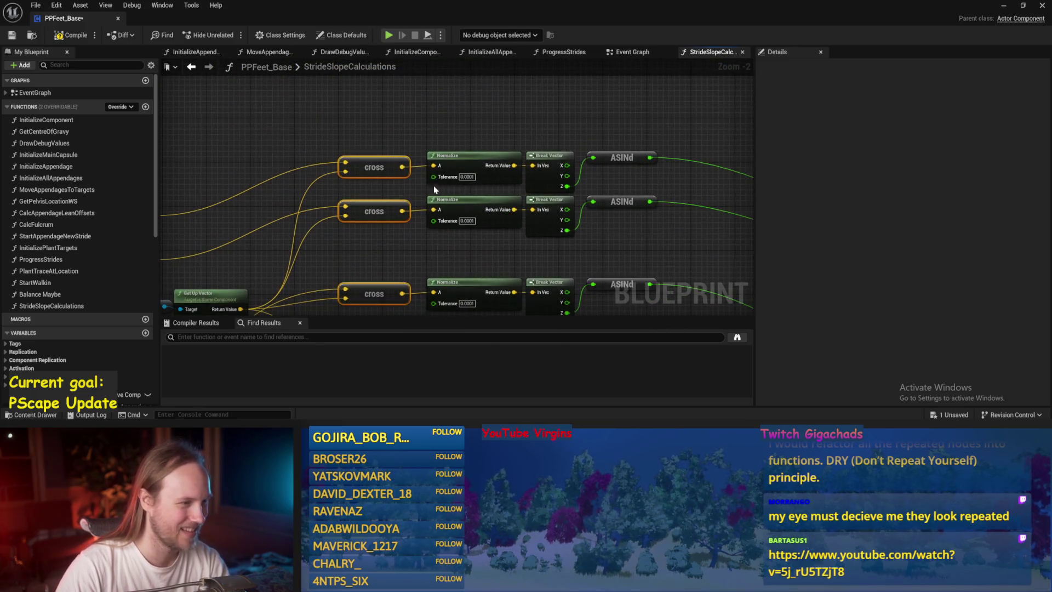
left_click(459, 154, "shift")
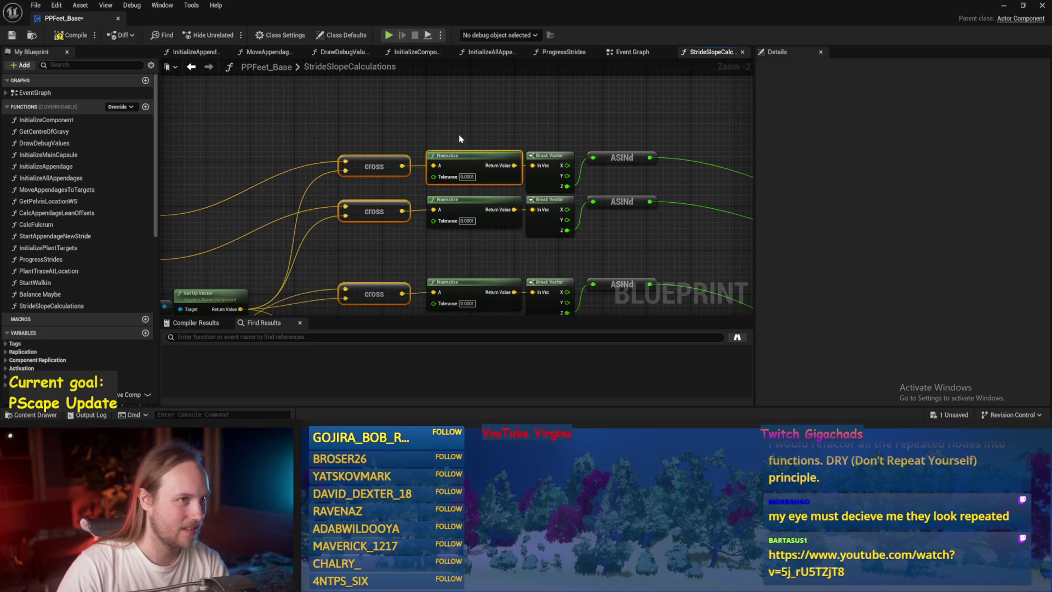
key("ctrl+z")
key("ctrl+z")
key("ctrl+z")
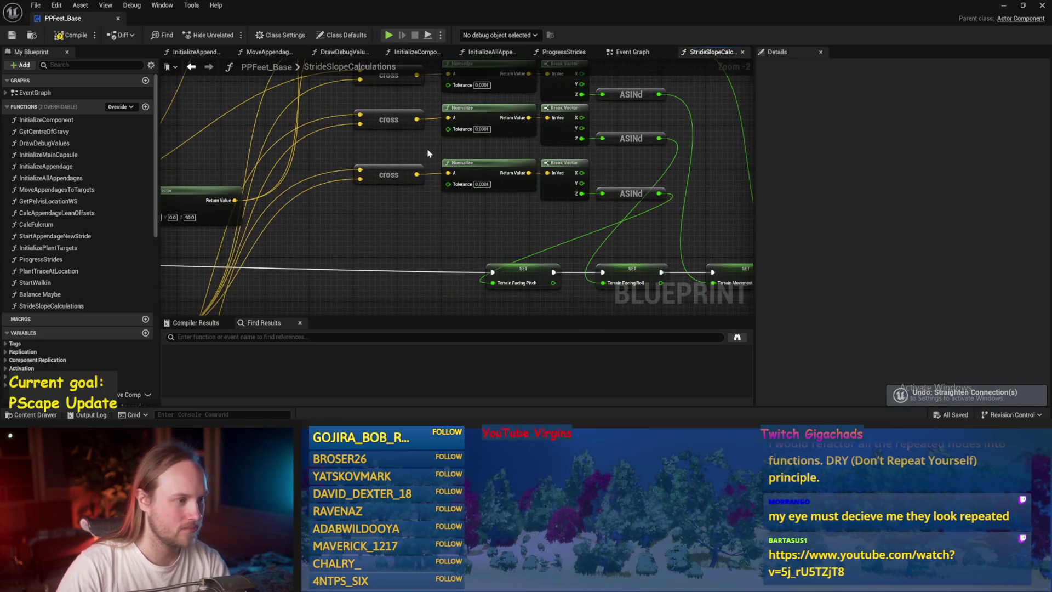
Nudge the four SET nodes right, undo it, and zoom out over all slope chains
scroll(454, 223, "down", 3)
scroll(630, 282, "up", 1)
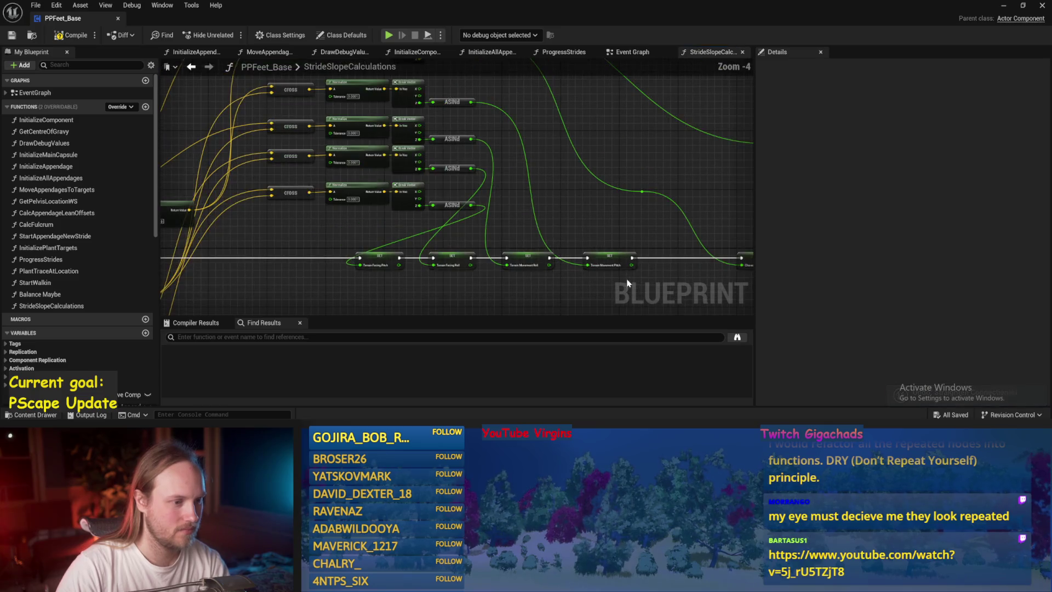
left_click_drag(620, 280, 354, 258)
left_click_drag(400, 261, 408, 261)
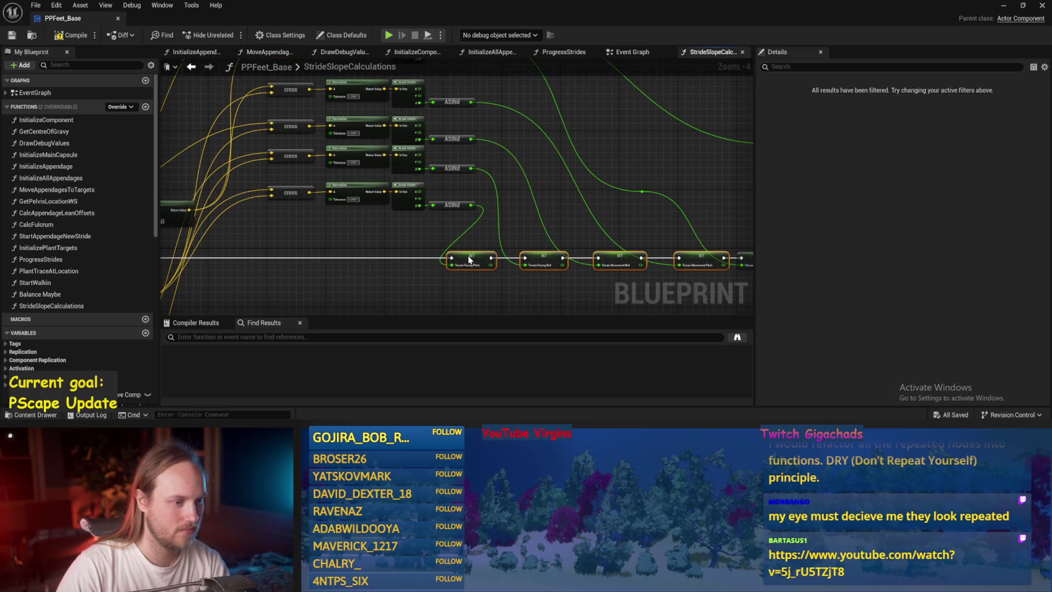
key("ctrl+z")
key("ctrl+z")
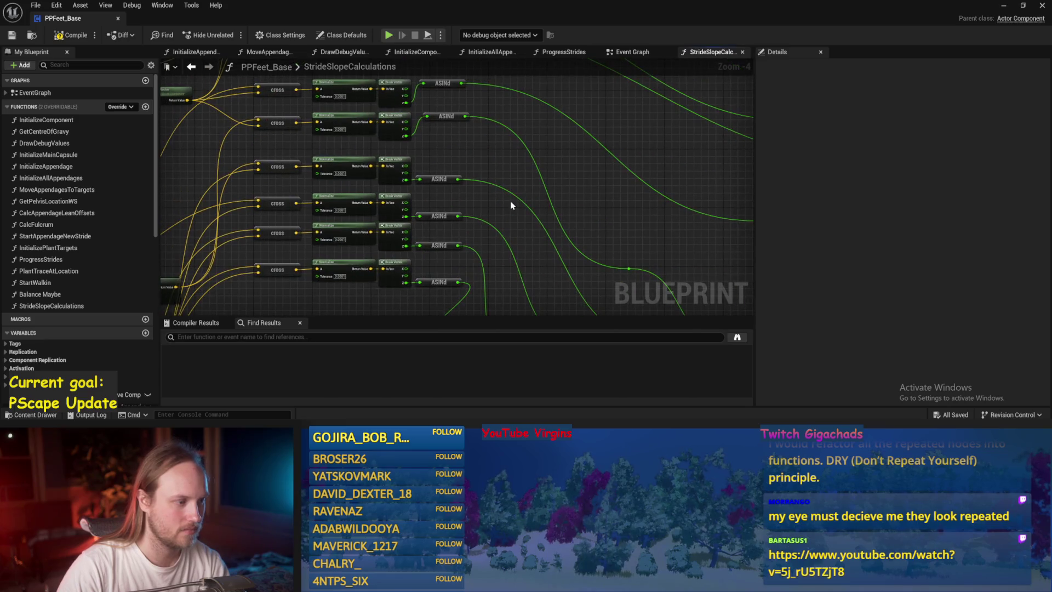
scroll(510, 204, "down", 1)
mouse_move(511, 205)
left_mouse_down()
mouse_move(622, 235)
mouse_move(544, 223)
mouse_move(550, 251)
mouse_move(486, 105)
mouse_move(424, 134)
left_mouse_up()
scroll(580, 269, "up", 1)
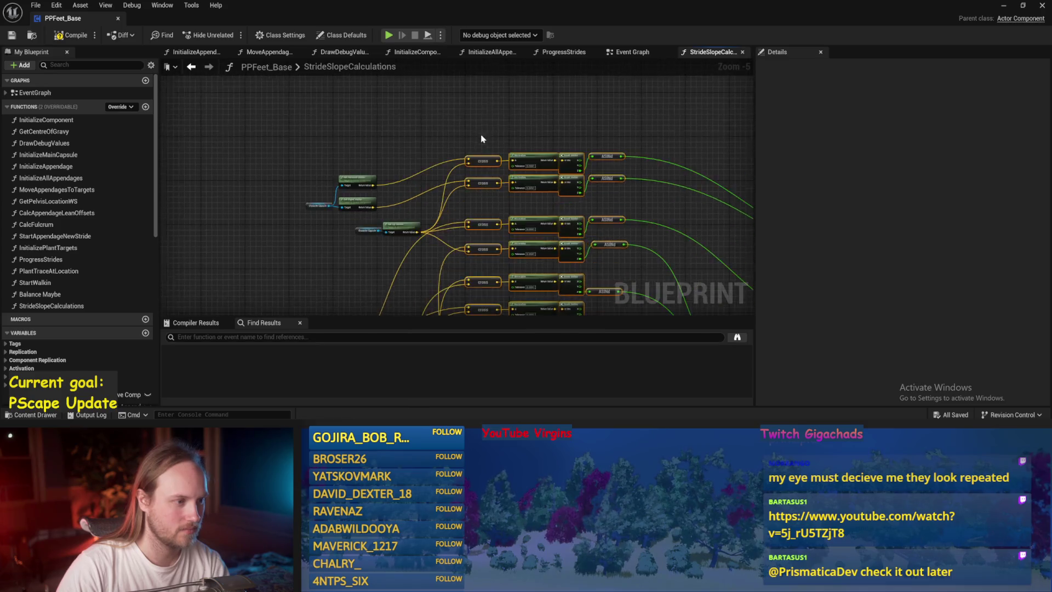
Move the cross-to-ASINd chain and the Get Up Vector and capsule nodes left, then save
scroll(480, 186, "up", 2)
left_click_drag(479, 186, 415, 187)
left_click(412, 147)
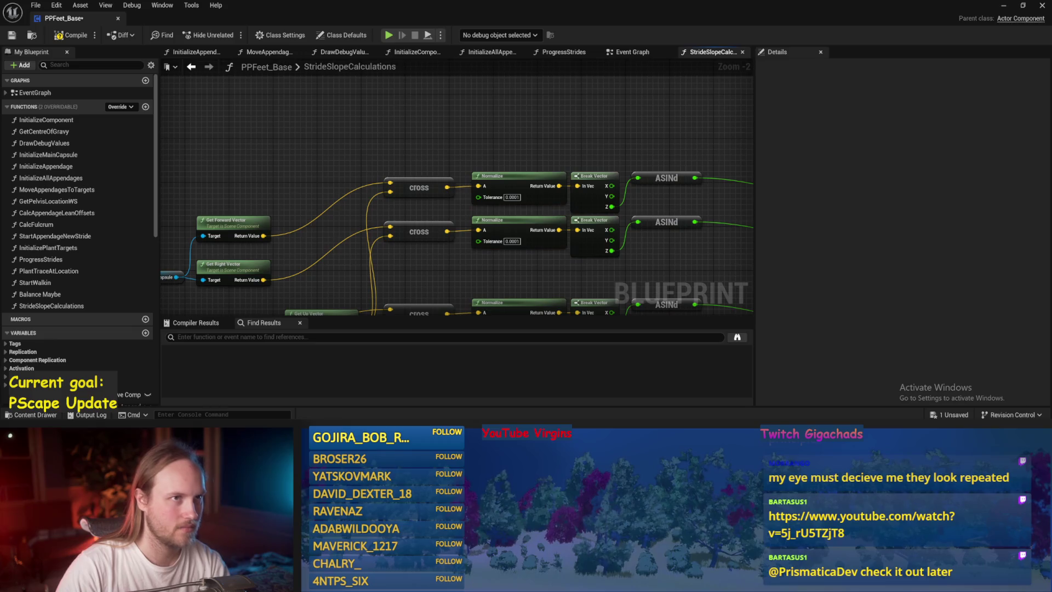
left_click_drag(450, 243, 367, 238)
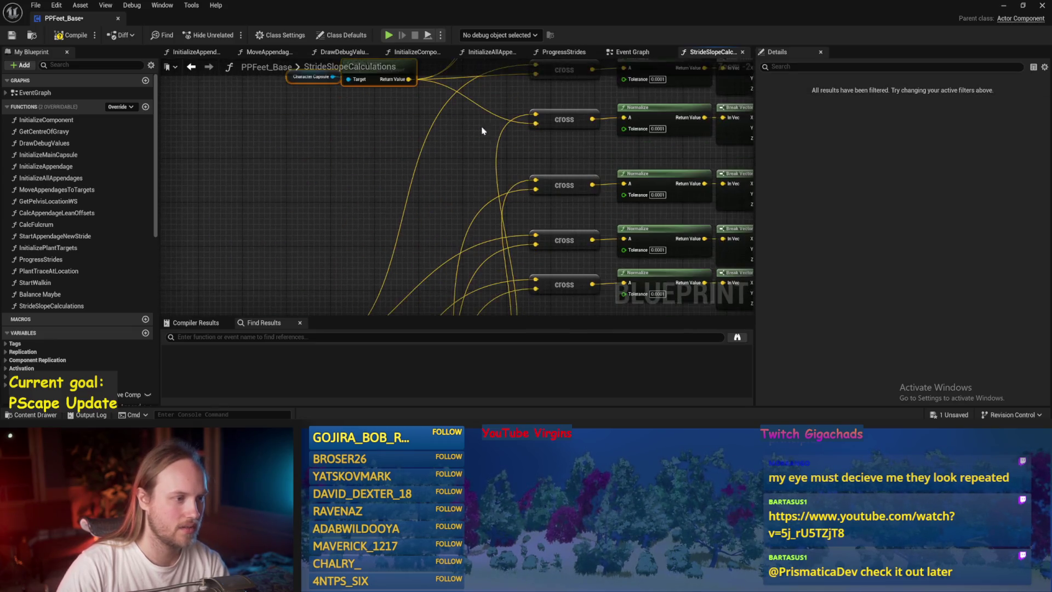
scroll(481, 129, "down", 1)
key("ctrl+s")
Place the Rotate Vector node above the chains and save
scroll(479, 212, "down", 1)
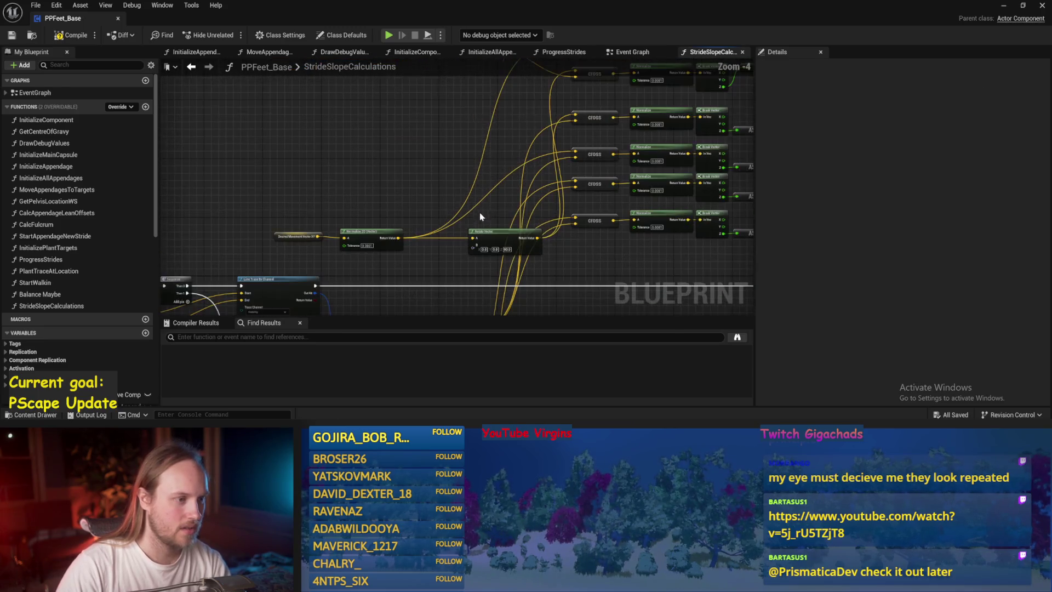
mouse_move(479, 212)
left_mouse_down()
mouse_move(367, 139)
mouse_move(383, 87)
left_mouse_up()
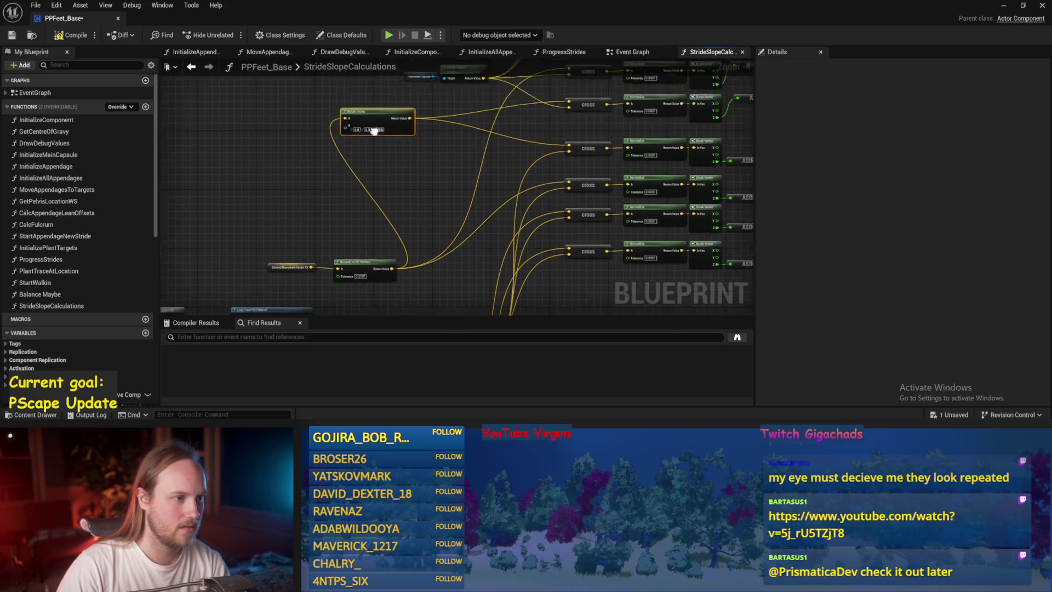
left_click_drag(375, 147, 443, 148)
key("ctrl+s")
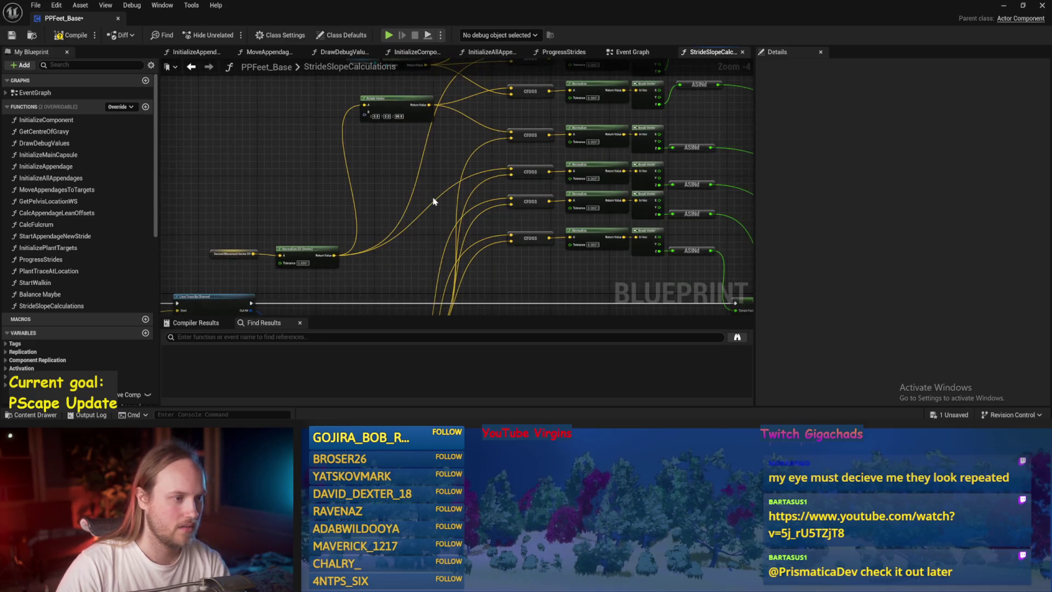
Reroute the yellow vector wire into a cross node and save
double_click(435, 199)
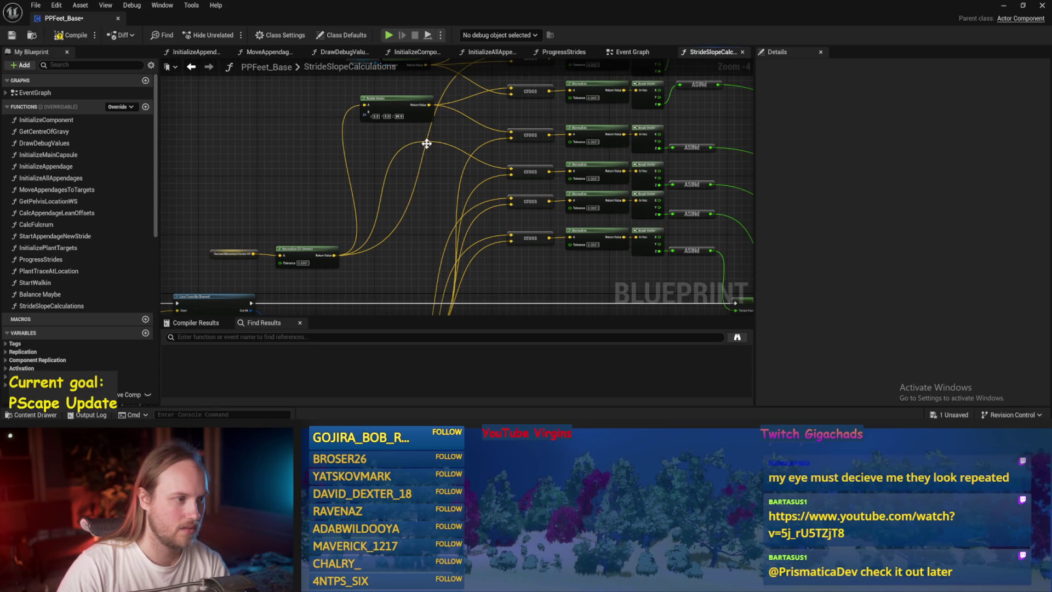
left_click_drag(427, 143, 481, 130)
left_click_drag(489, 173, 512, 125)
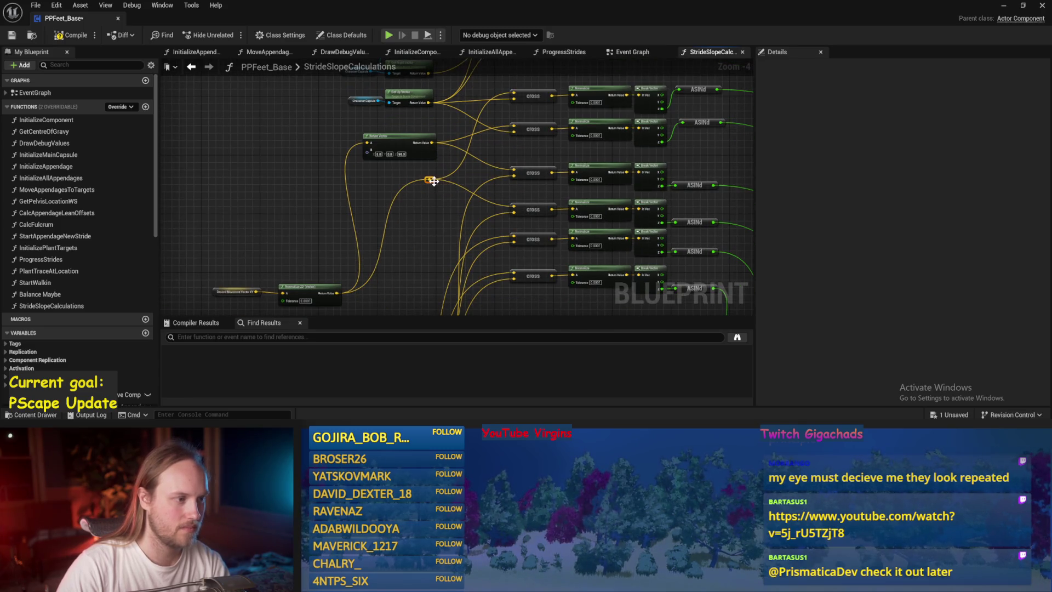
key("ctrl+s")
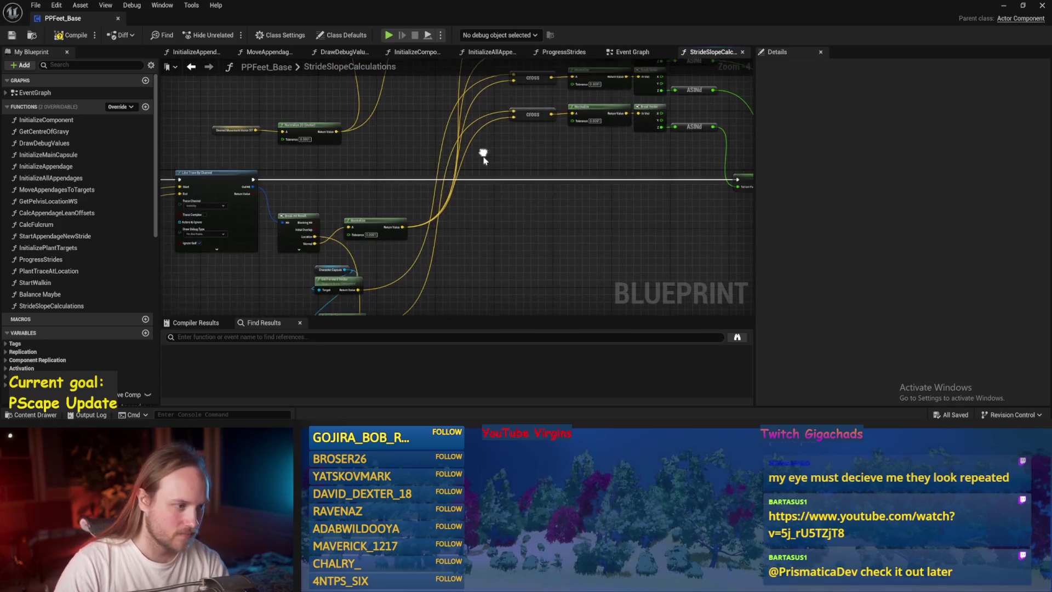
Move Desired Movement Vector and Normalize 2D up-left, check Desired Movement Vector XY, and save
left_click_drag(471, 246, 538, 239)
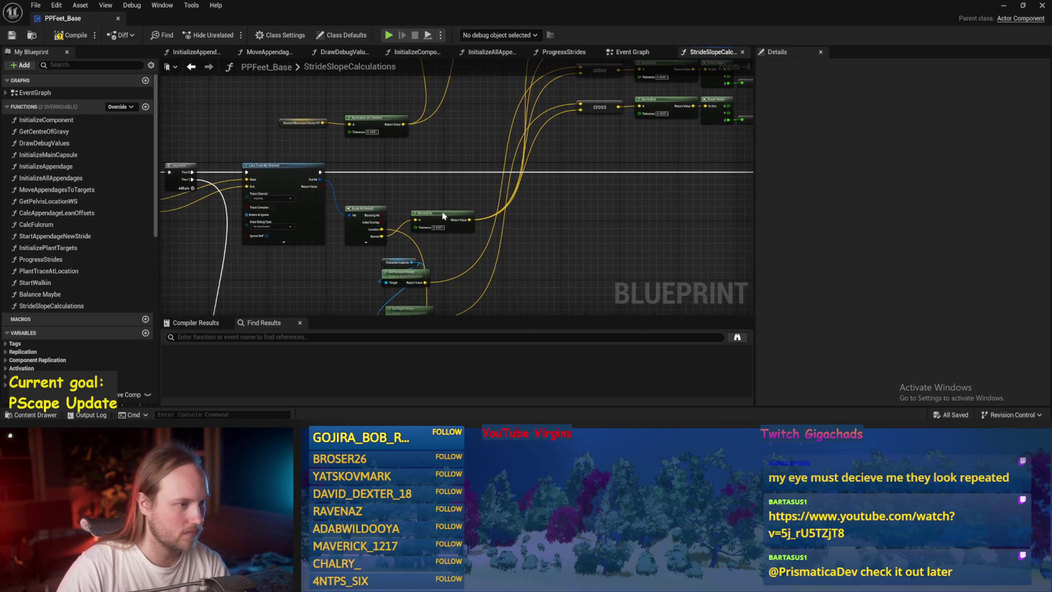
mouse_move(444, 215)
left_mouse_down()
mouse_move(446, 99)
mouse_move(462, 228)
left_mouse_up()
left_click(323, 190)
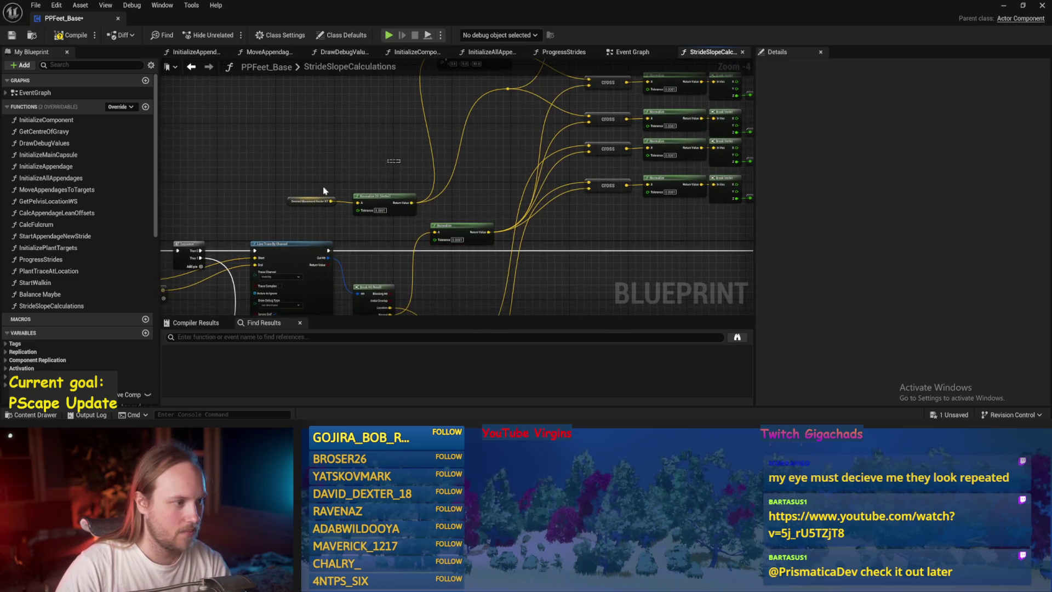
left_click_drag(379, 195, 359, 115)
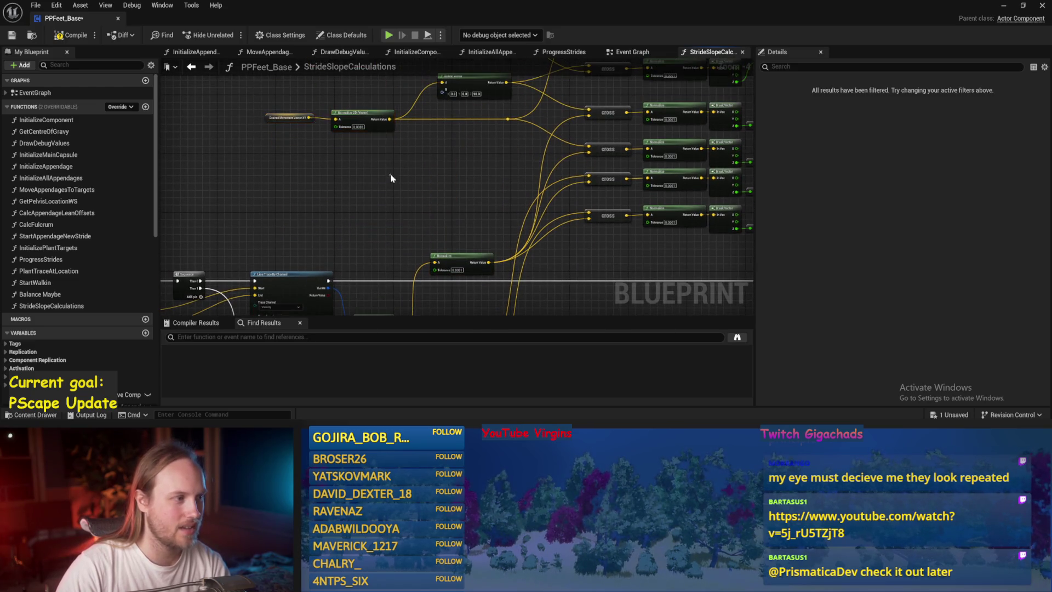
key("ctrl+s")
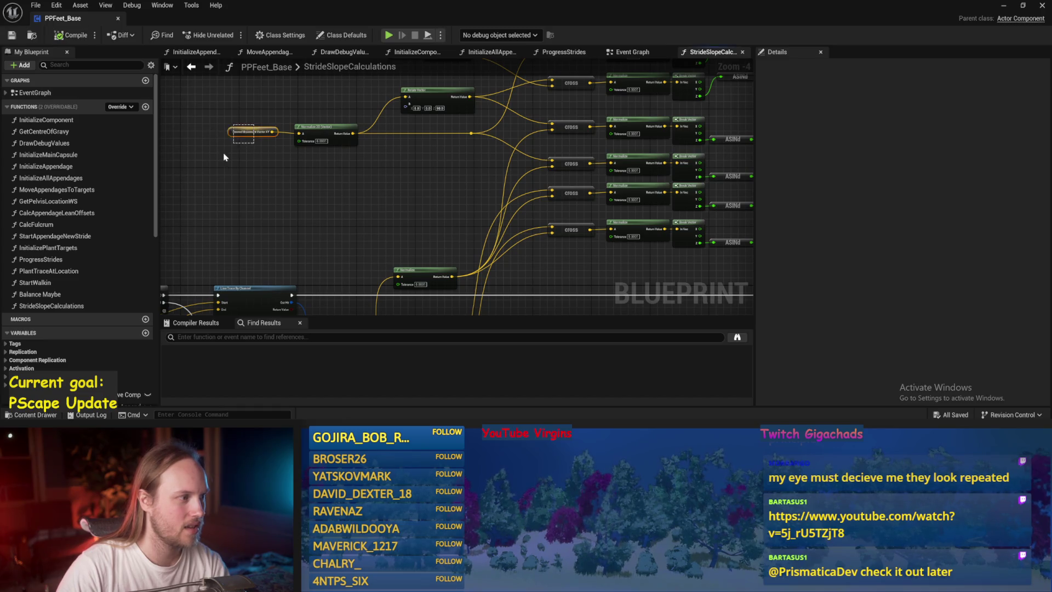
left_click(234, 135)
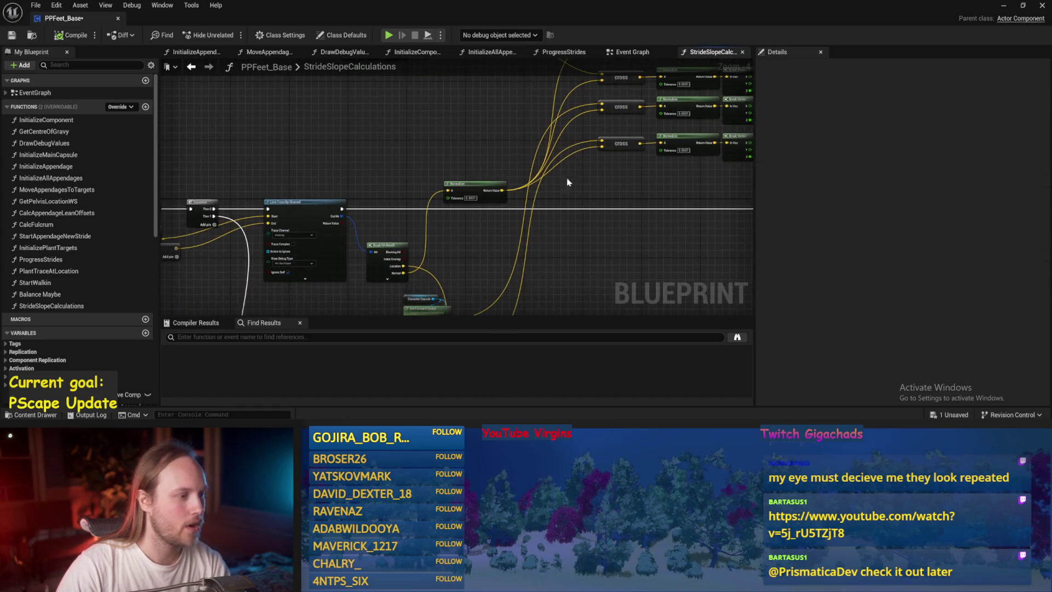
key("ctrl+s")
Move a Normalize node up near the cross nodes and save
mouse_move(454, 191)
left_mouse_down()
mouse_move(419, 277)
mouse_move(433, 247)
left_mouse_up()
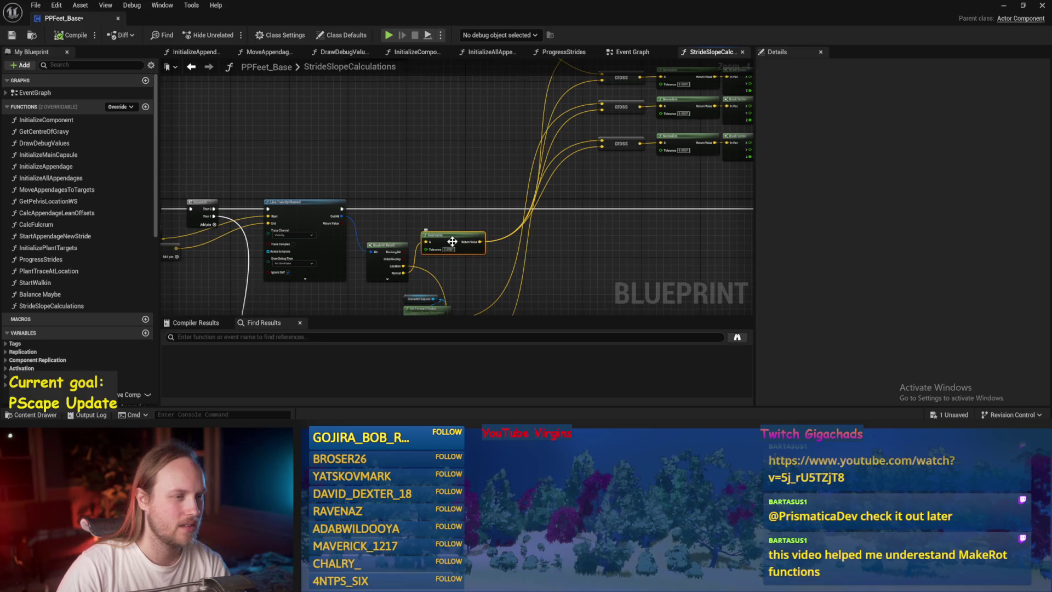
mouse_move(453, 242)
left_mouse_down()
mouse_move(424, 109)
mouse_move(438, 114)
left_mouse_up()
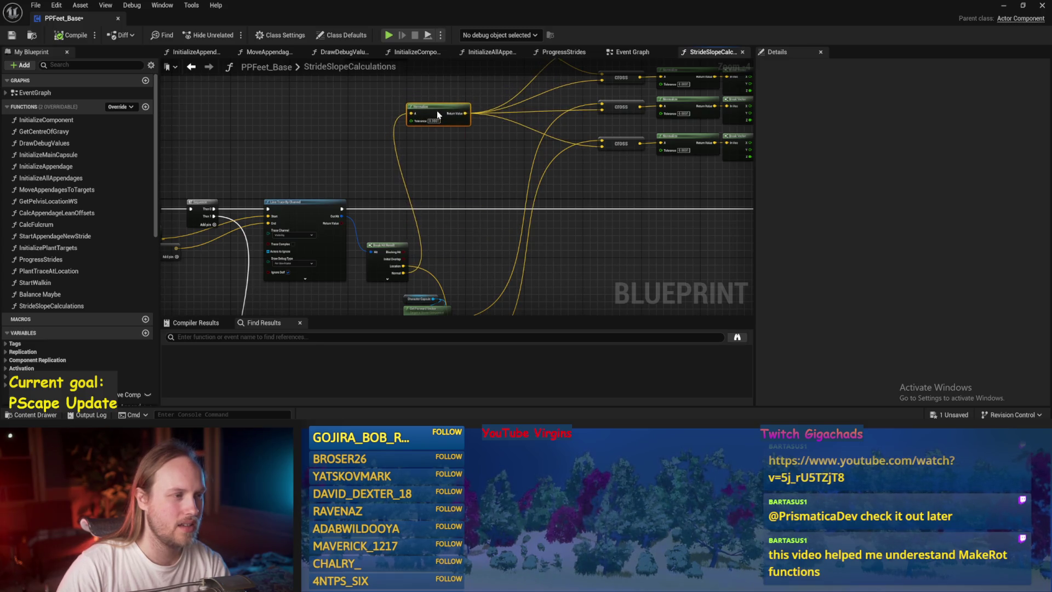
scroll(437, 111, "up", 2)
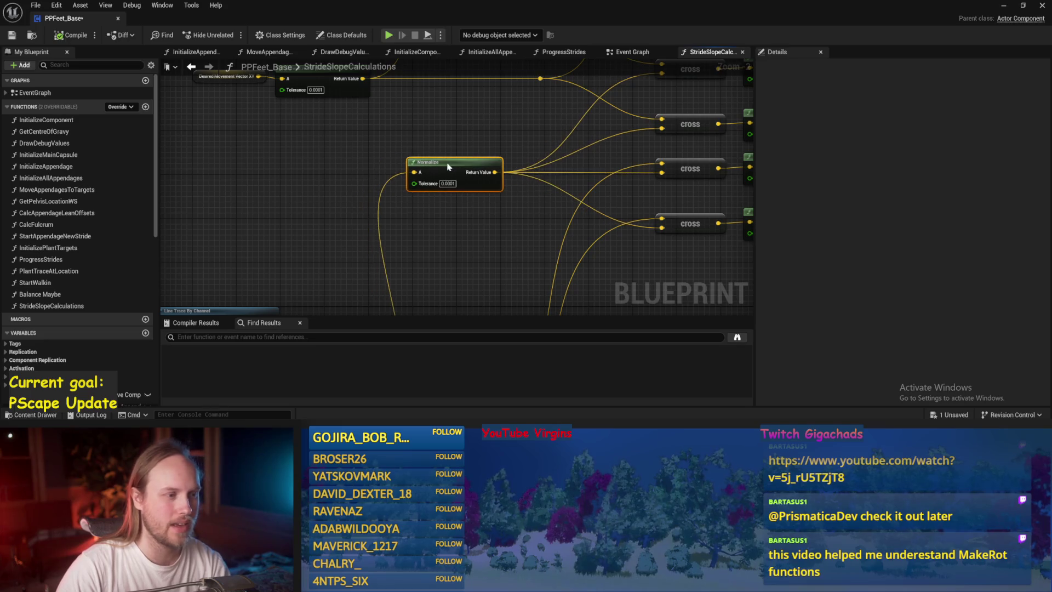
scroll(548, 172, "down", 3)
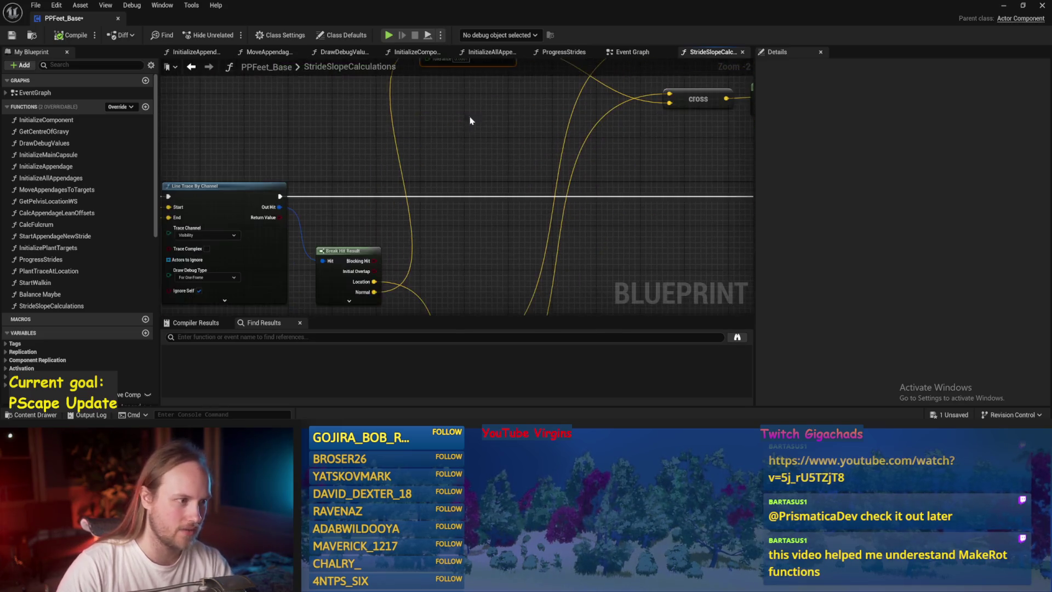
key("ctrl+s")
scroll(540, 207, "down", 2)
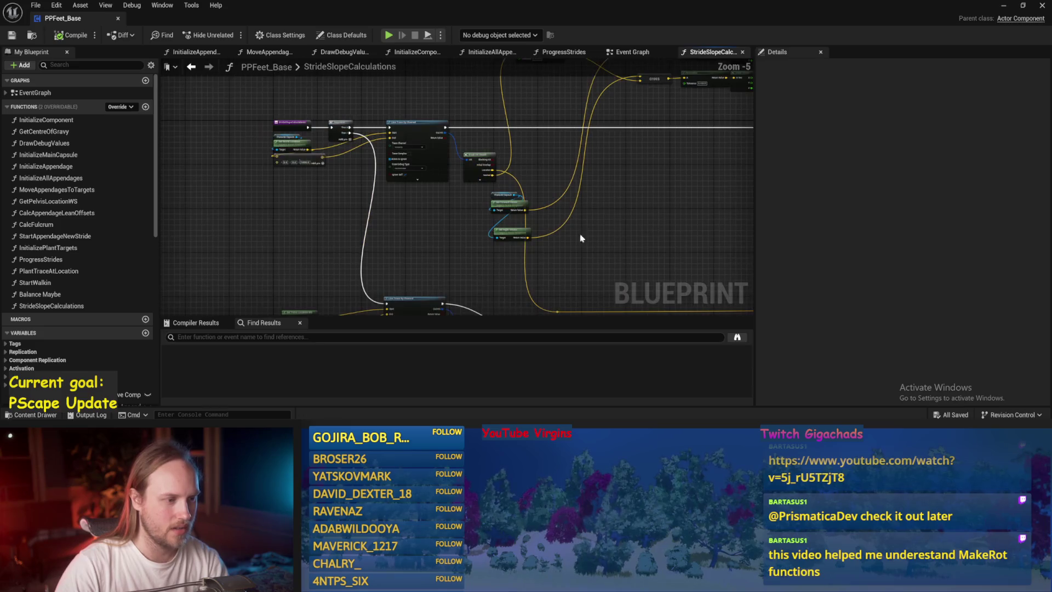
Place the capsule and its direction vector nodes below Normalize
mouse_move(425, 238)
left_mouse_down()
mouse_move(443, 290)
mouse_move(491, 201)
mouse_move(476, 164)
left_mouse_up()
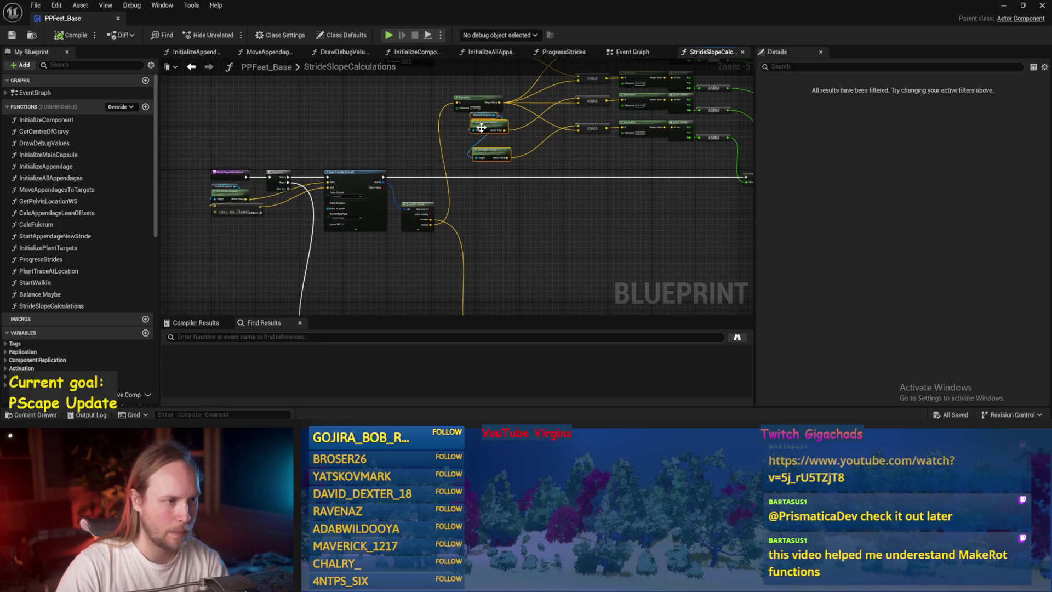
scroll(493, 208, "up", 3)
left_click_drag(438, 211, 449, 232)
scroll(448, 186, "down", 2)
left_click_drag(448, 186, 419, 311)
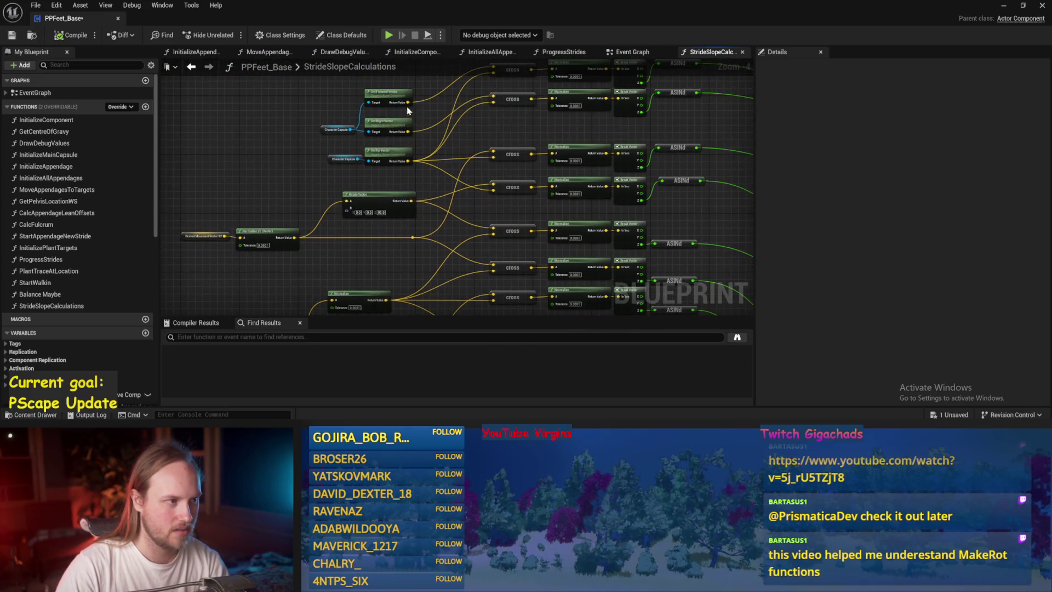
Wire Get Forward Vector and Get Right Vector into the cross nodes and save
mouse_move(408, 103)
left_mouse_down()
mouse_move(458, 152)
mouse_move(493, 235)
mouse_move(517, 238)
mouse_move(494, 190)
left_mouse_up()
left_click_drag(433, 244, 427, 156)
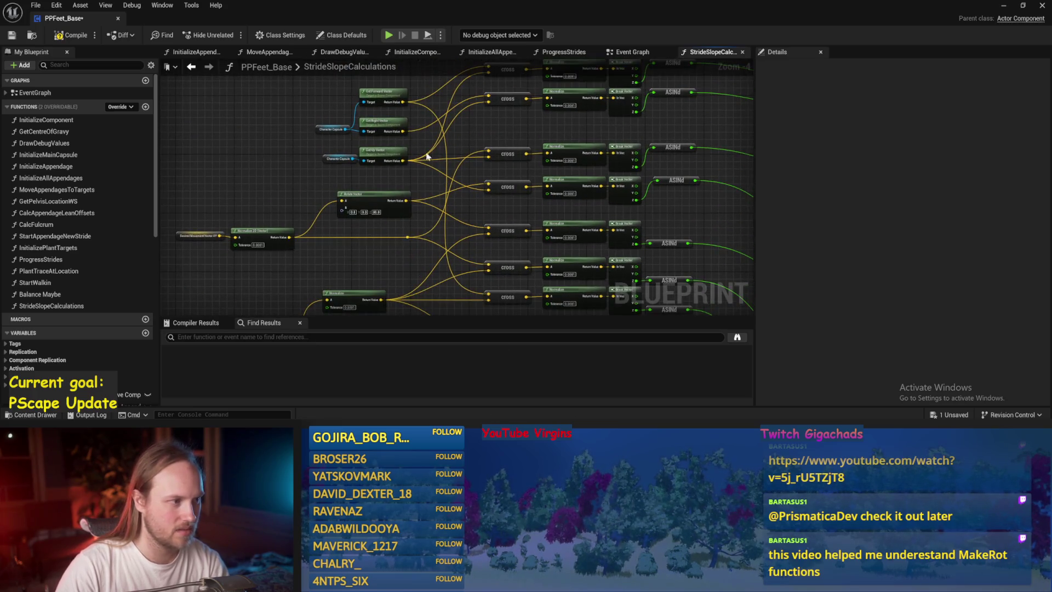
mouse_move(386, 128)
left_mouse_down()
mouse_move(488, 157)
mouse_move(470, 203)
mouse_move(490, 184)
left_mouse_up()
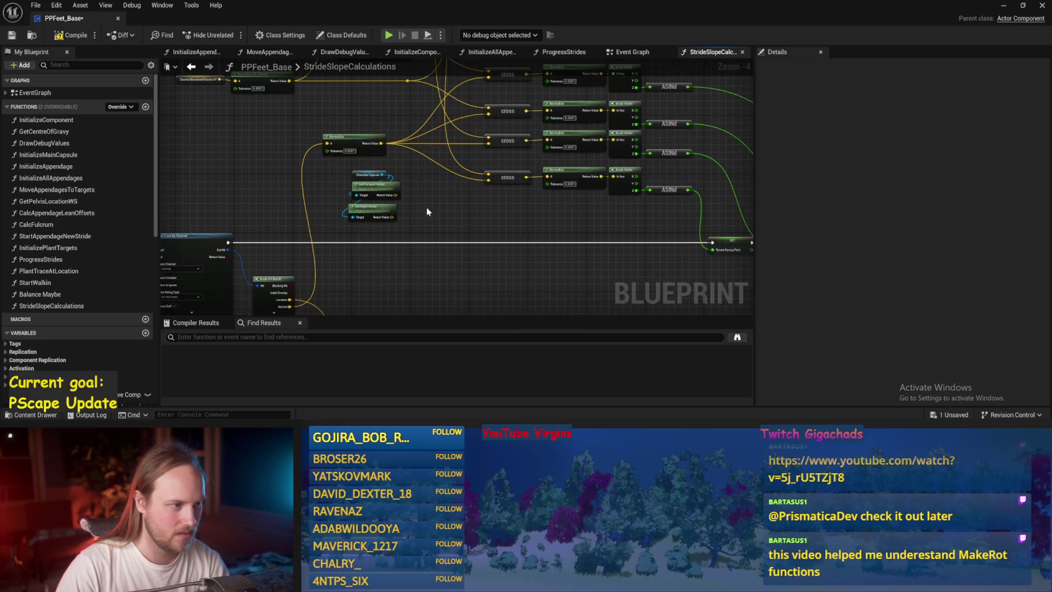
scroll(411, 173, "down", 1)
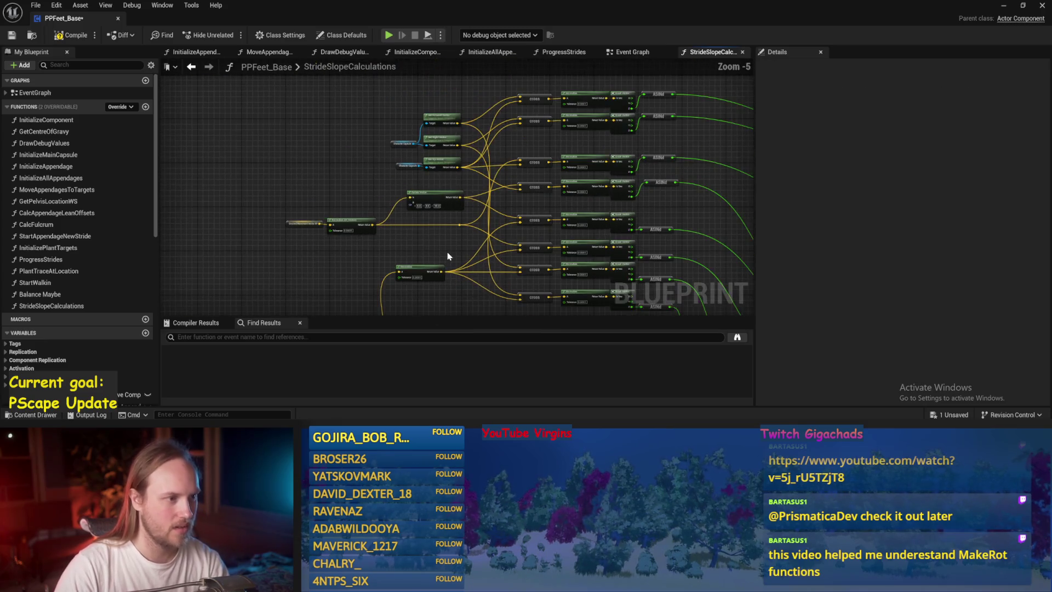
key("ctrl+s")
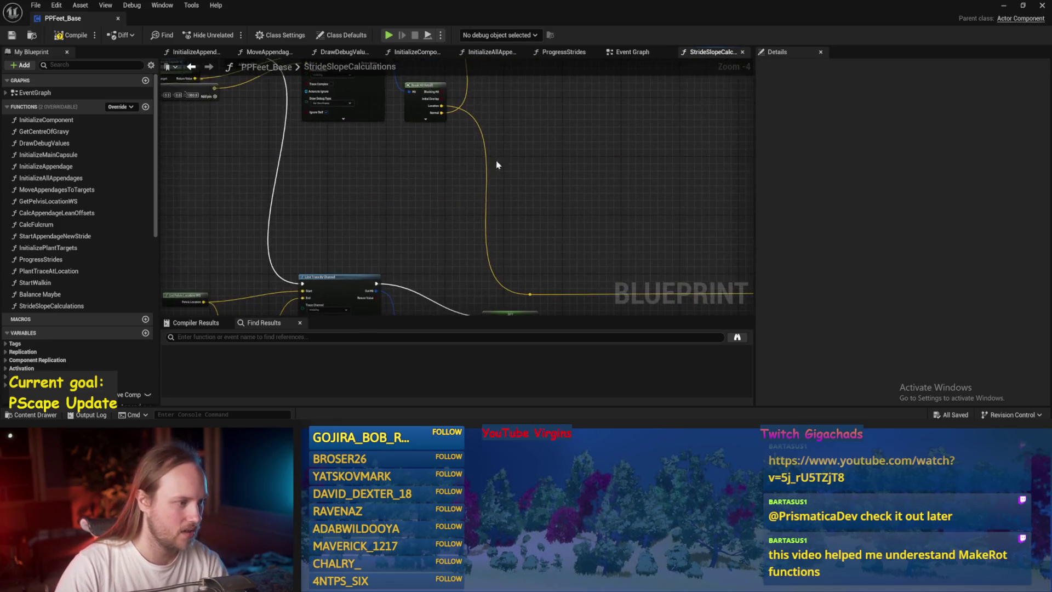
Move the SET node up beside the Line Trace, near the Draw Debug Arrow nodes
scroll(278, 187, "up", 1)
key("Home")
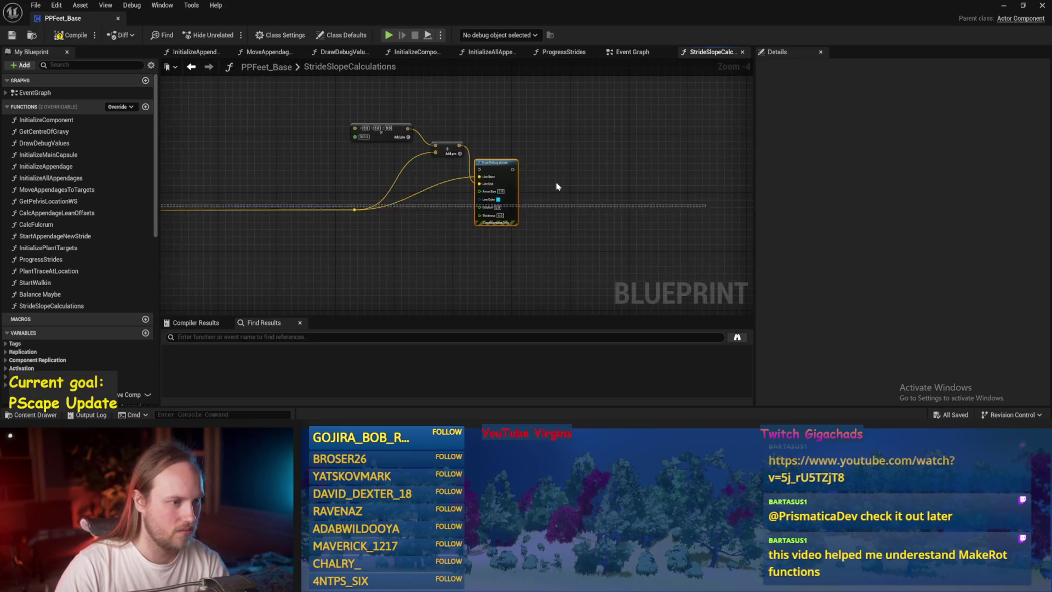
scroll(363, 184, "down", 3)
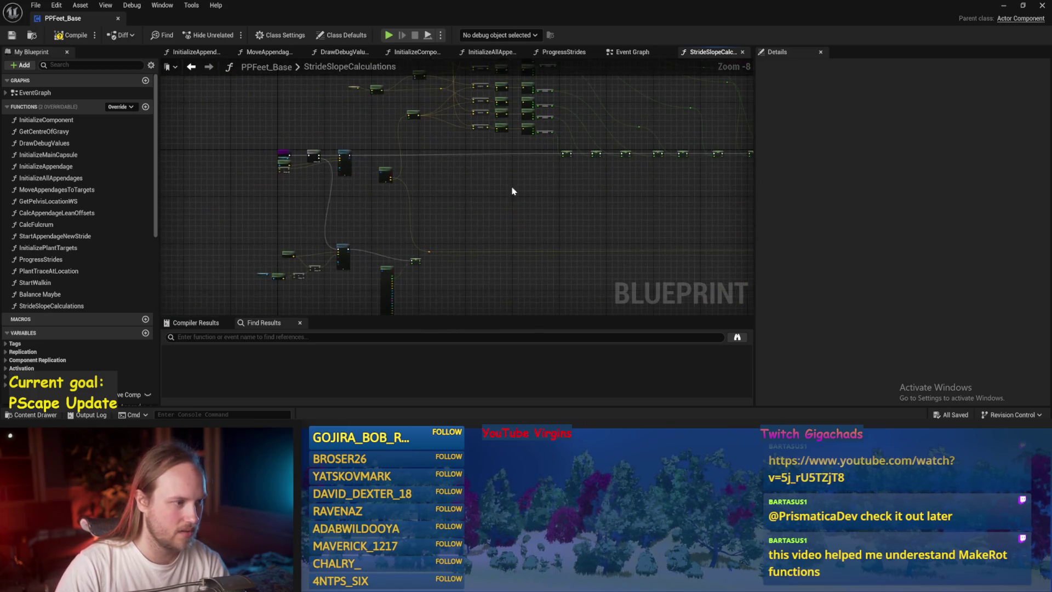
scroll(484, 224, "up", 4)
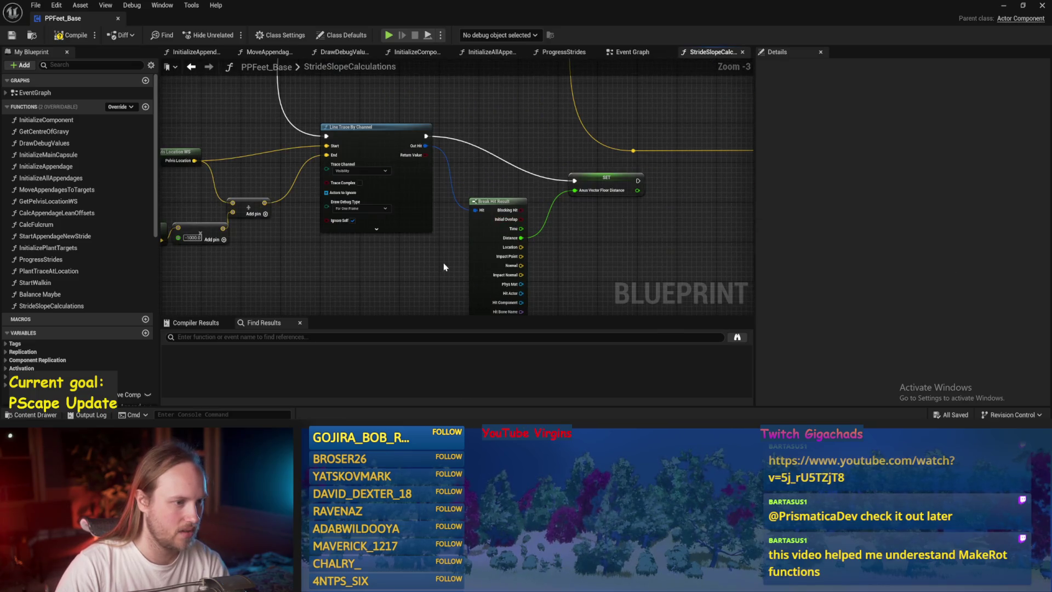
left_click_drag(602, 203, 586, 157)
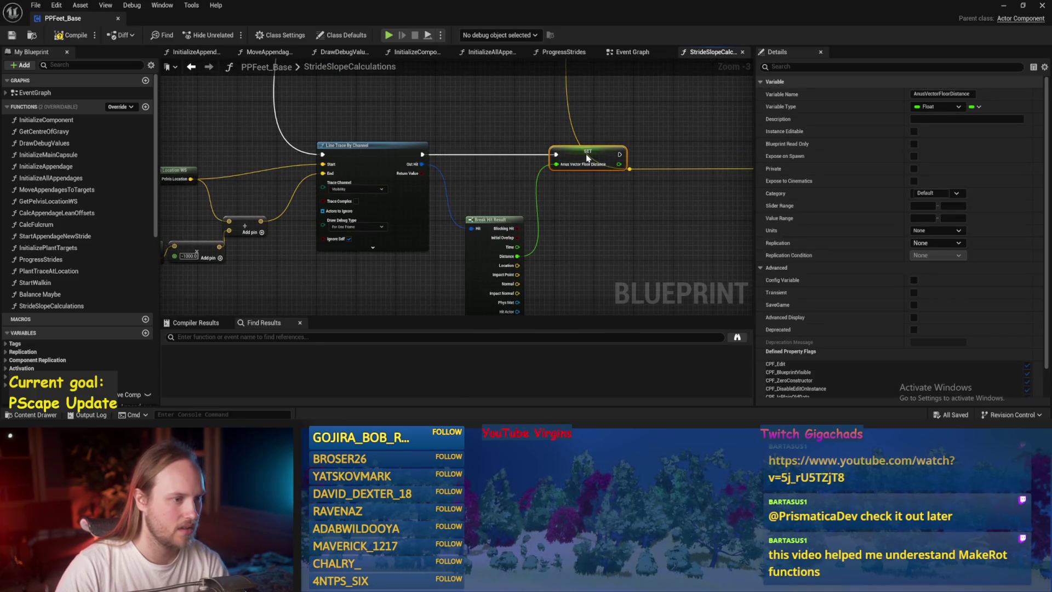
Pull the line-trace node group and SET node closer together and save
left_click_drag(479, 171, 164, 257)
scroll(285, 299, "down", 3)
scroll(323, 258, "up", 3)
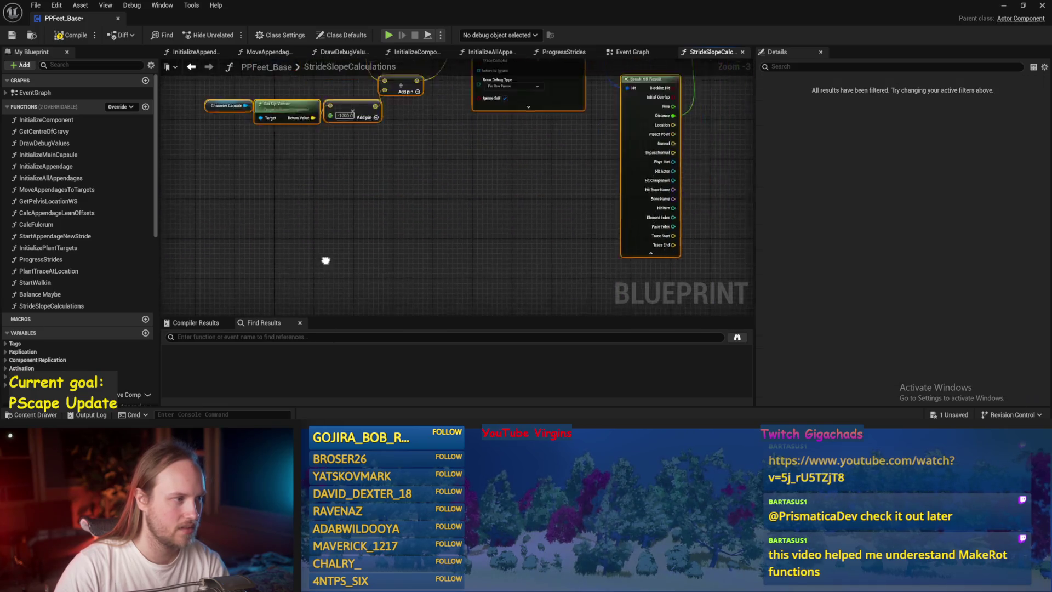
left_click_drag(486, 132, 393, 134)
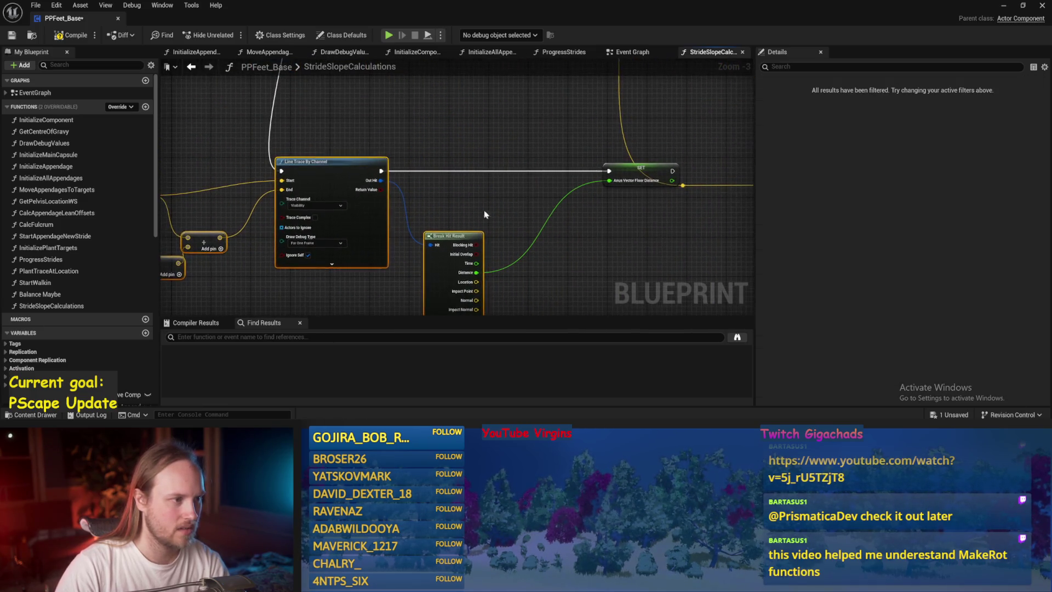
left_click_drag(627, 176, 524, 176)
key("ctrl+s")
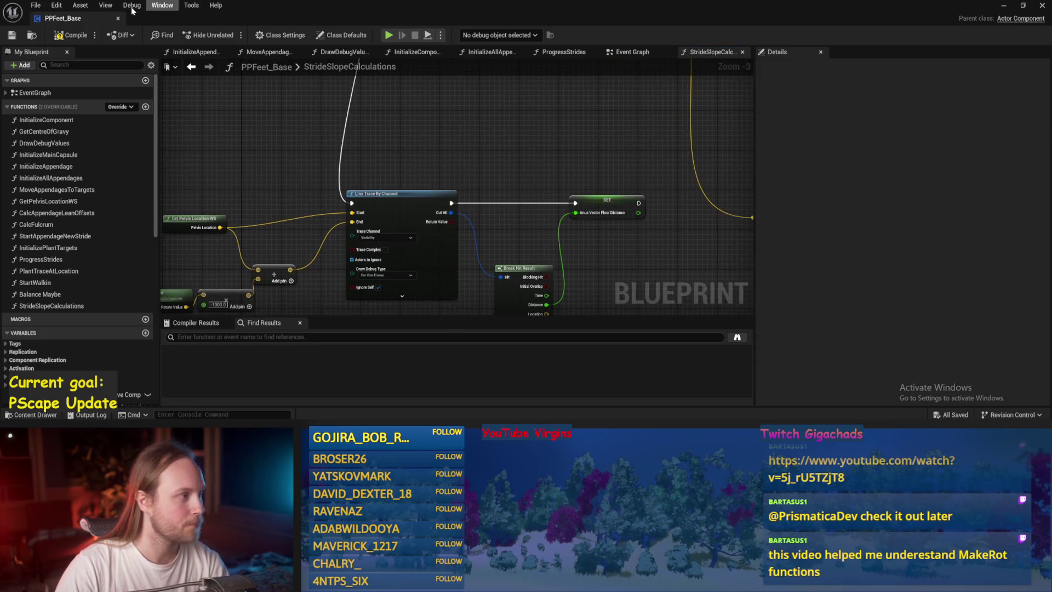
Compile PPFeet_Base, check the floor-distance variable, and review the whole line-trace chain
left_click(59, 37)
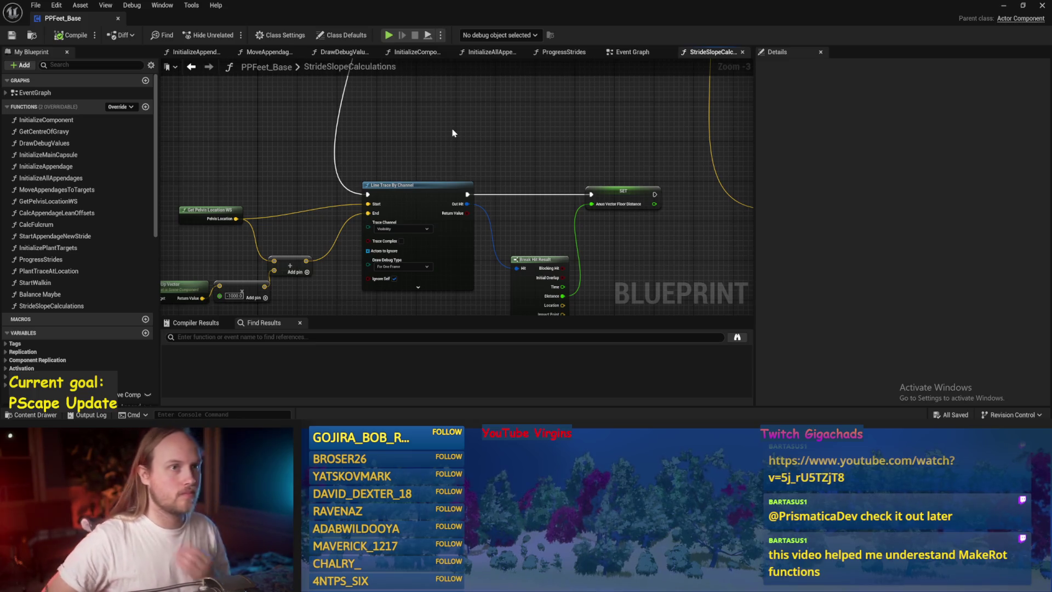
left_click(621, 189)
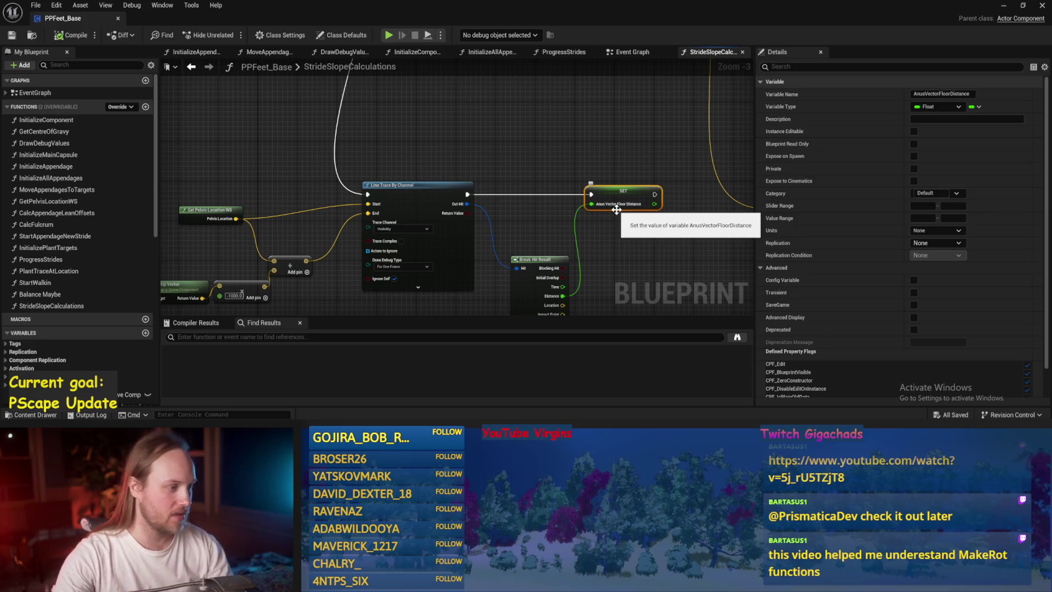
left_click(498, 117)
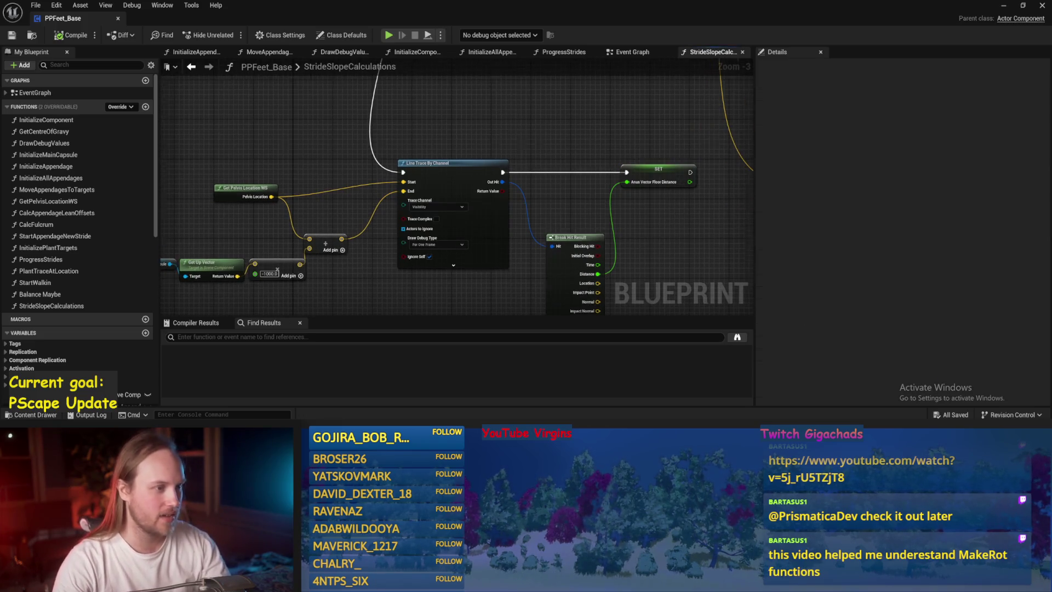
left_click_drag(517, 143, 591, 99)
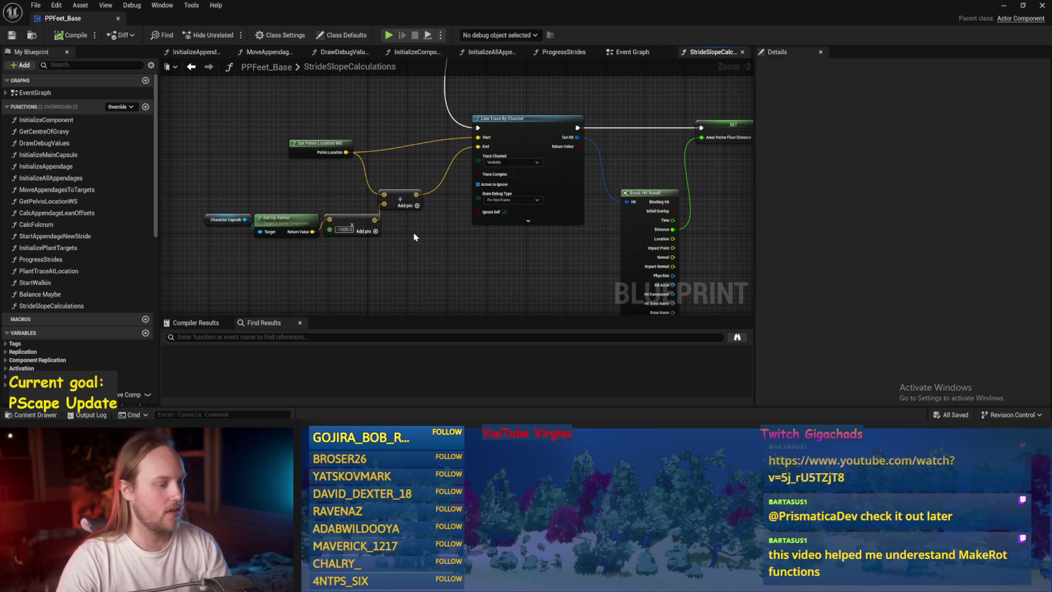
left_click_drag(414, 236, 404, 256)
left_click_drag(572, 120, 523, 220)
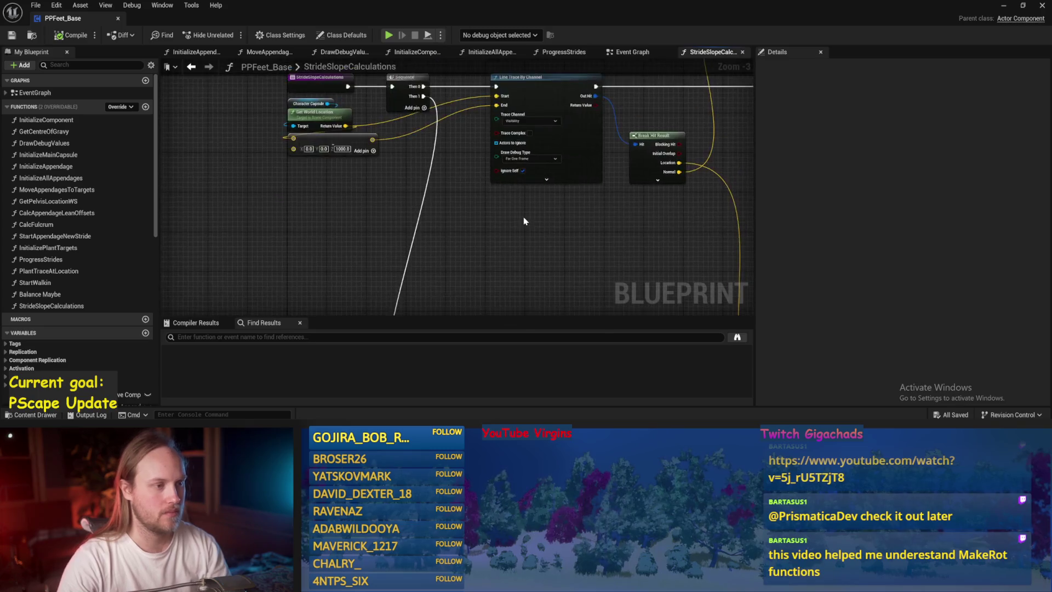
scroll(427, 266, "down", 1)
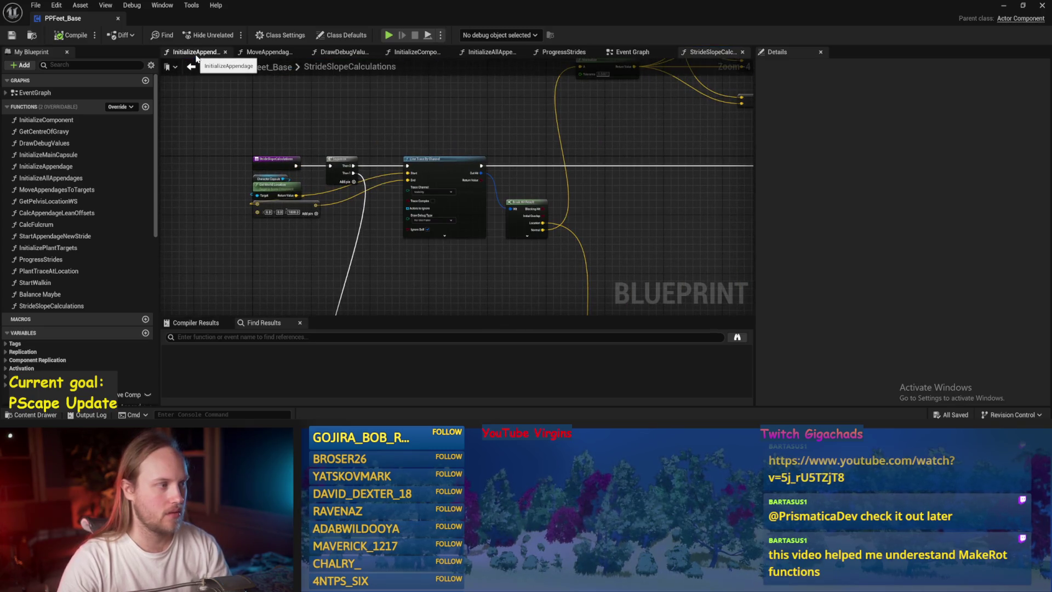
left_click(627, 52)
Play PPFeet_TestLevel with Alt+P, then reopen PPFeet_Base and lower the Normalize 2D node
left_click(1004, 5)
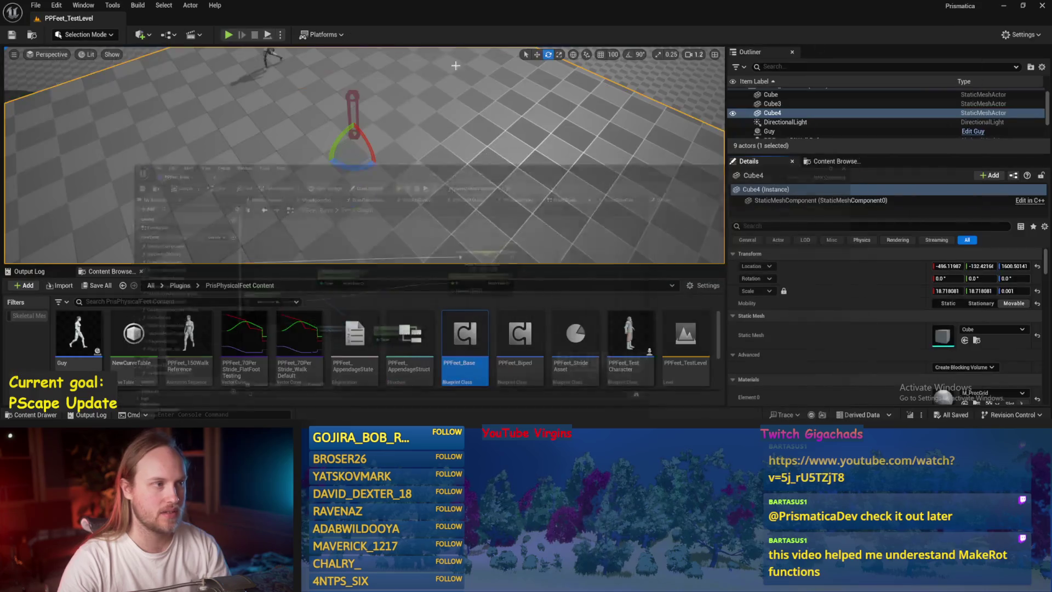
key("alt+p")
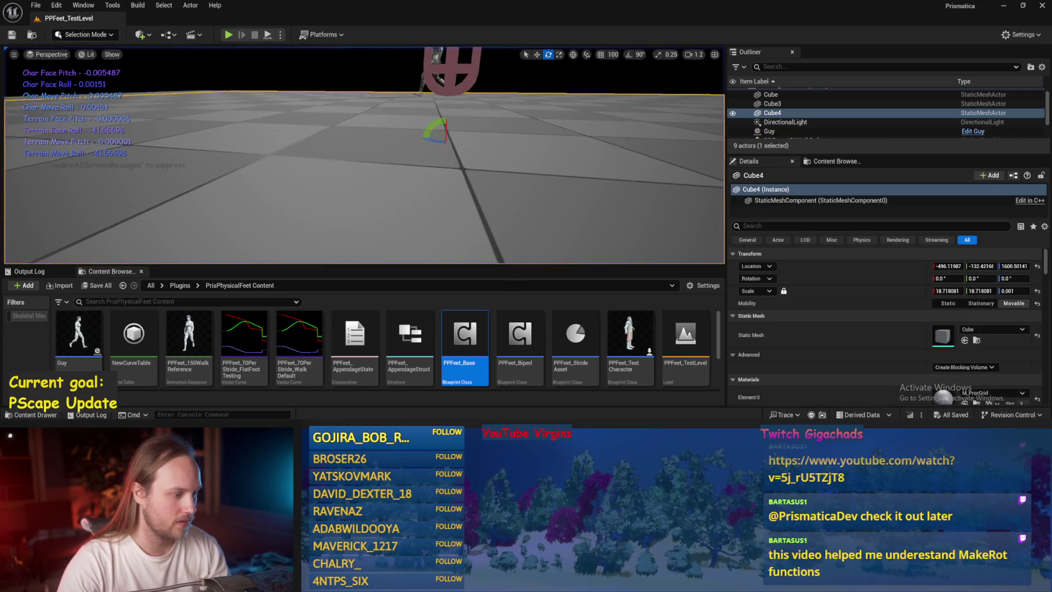
double_click(464, 334)
left_click_drag(602, 195, 614, 228)
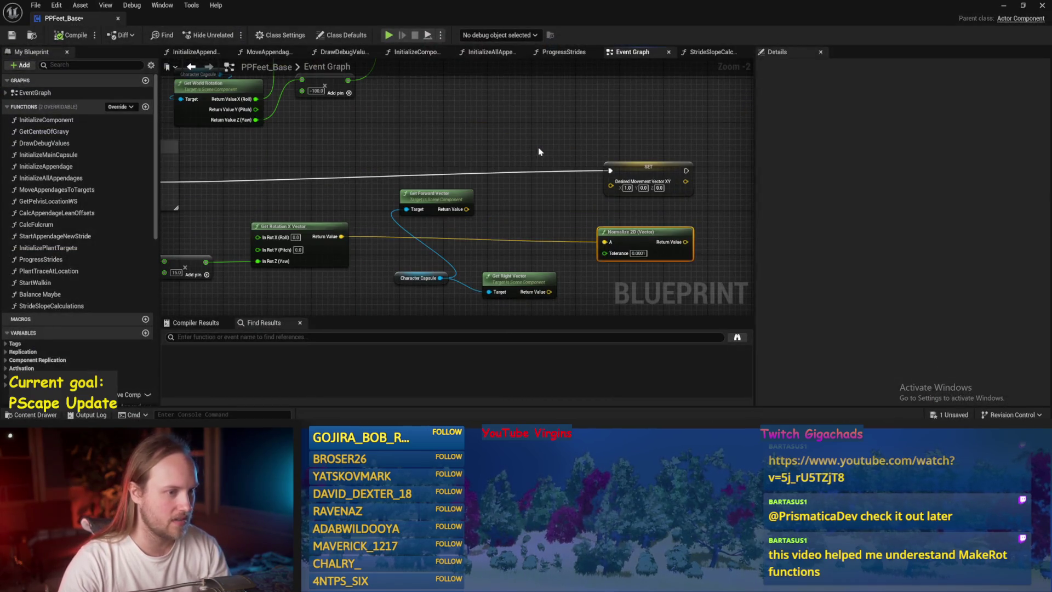
Reposition Normalize 2D beside the movement comment nodes and save the Blueprint
mouse_move(680, 235)
left_mouse_down()
mouse_move(613, 222)
mouse_move(491, 167)
left_mouse_up()
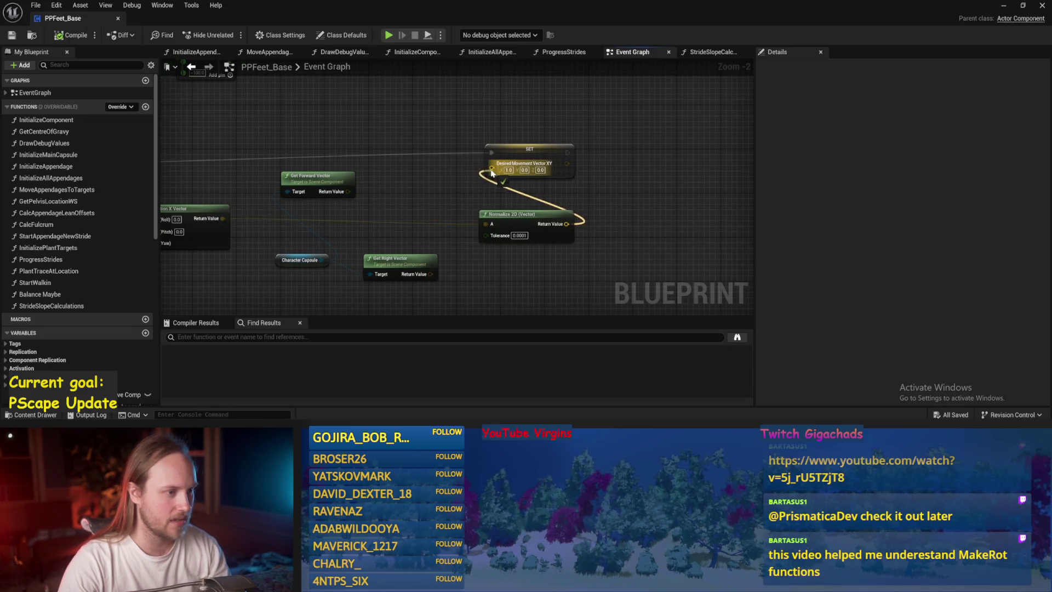
left_click_drag(236, 225, 299, 222)
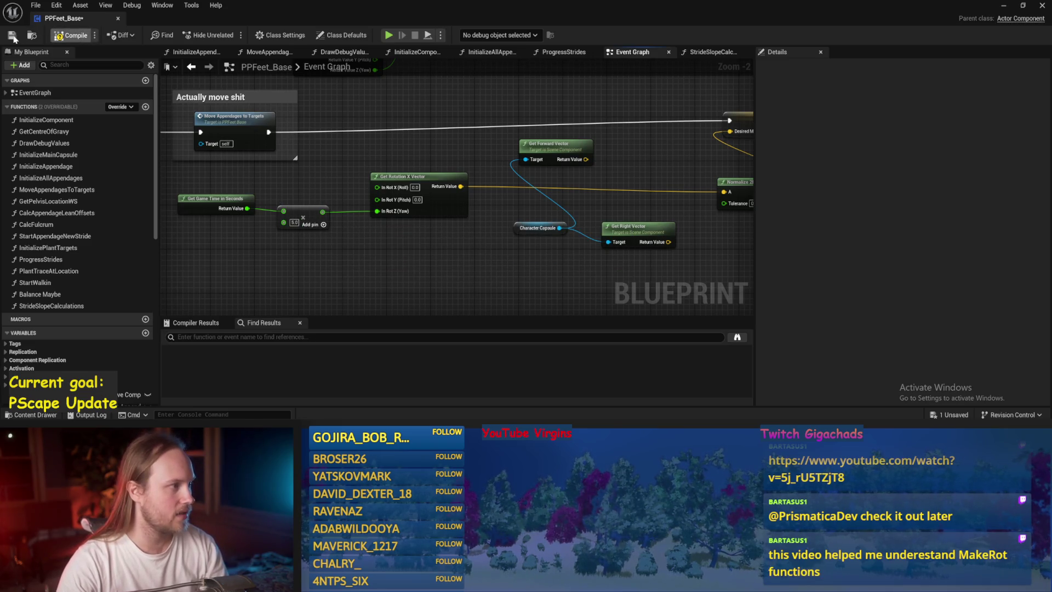
left_click(13, 38)
Change Current Step Length's default in ProgressStrides, save, and minimize the Blueprint editor
left_click(559, 55)
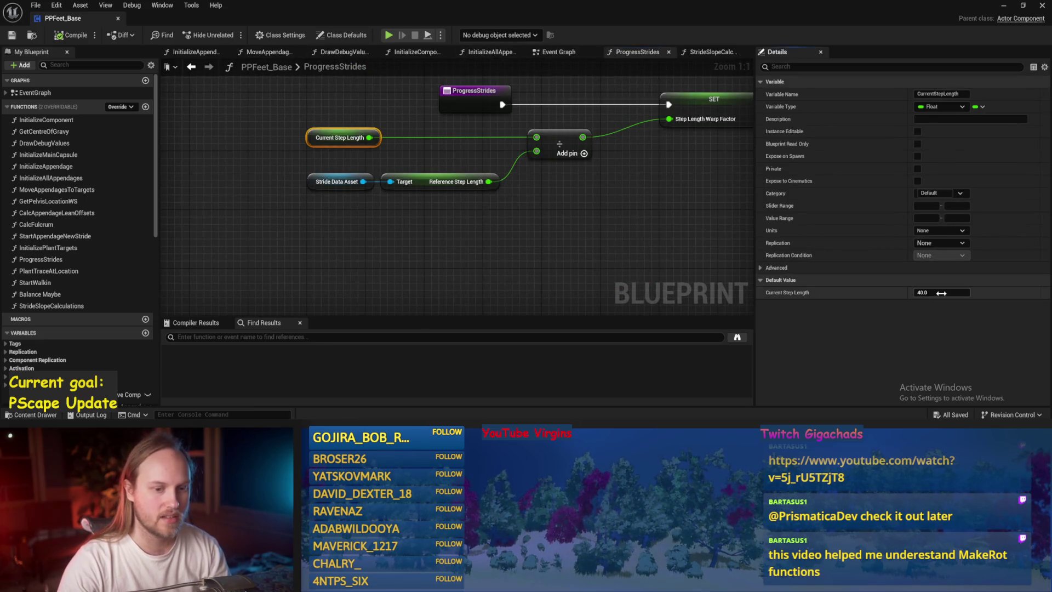
left_click(491, 192)
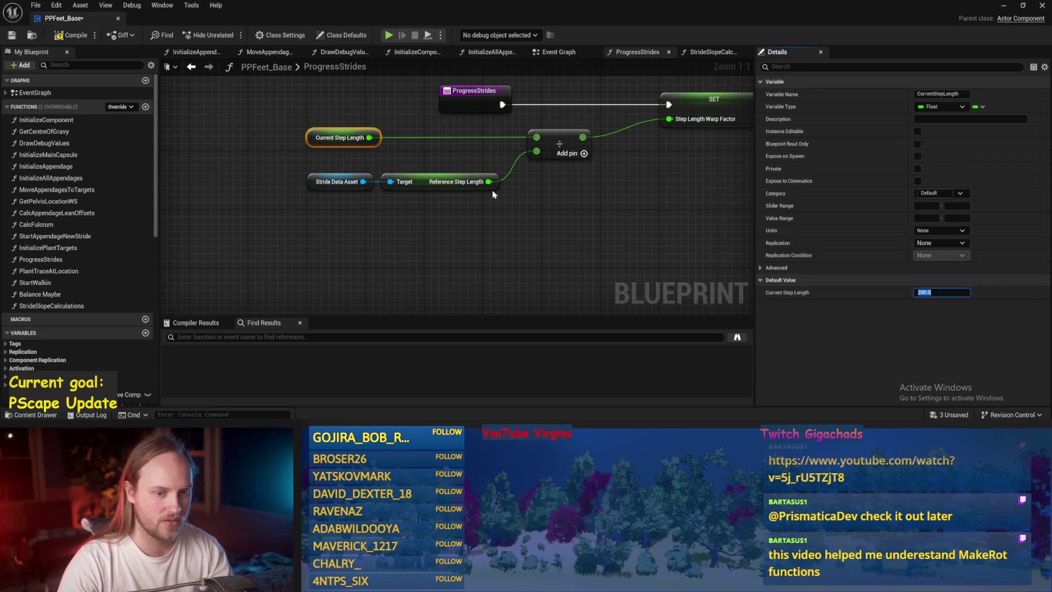
left_click(11, 36)
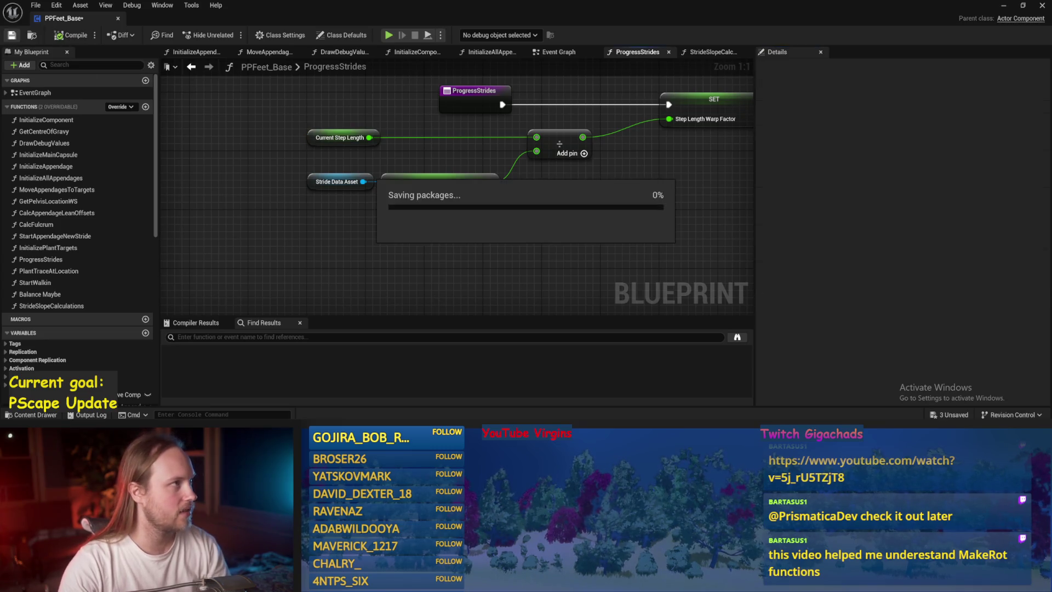
left_click(1021, 5)
left_click(788, 8)
Play the level, tilt Cube4 to about -31/28.8/-16.2, and select the test player
left_click(1004, 5)
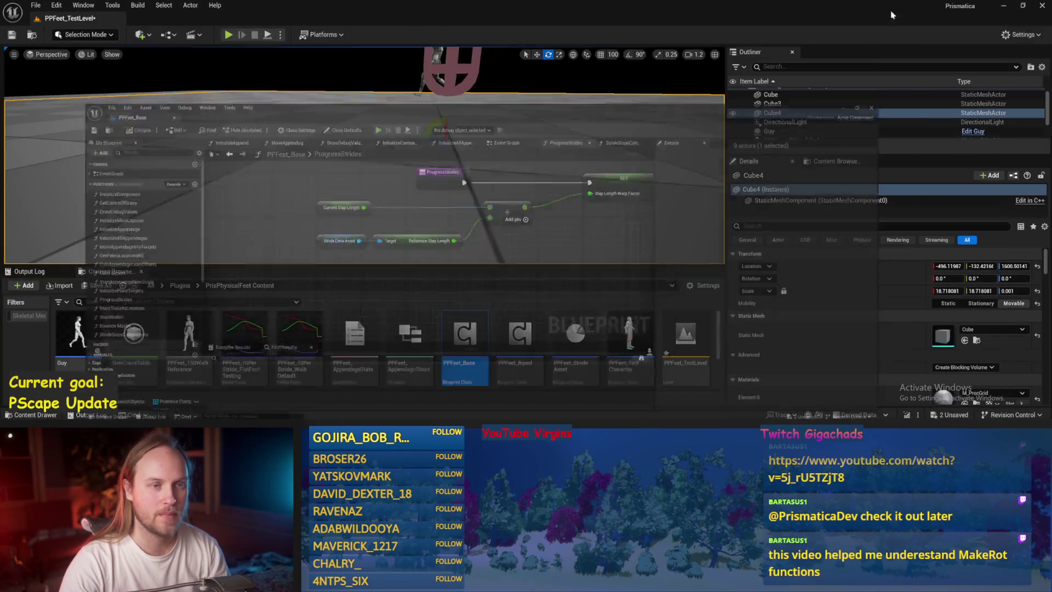
key("alt+p")
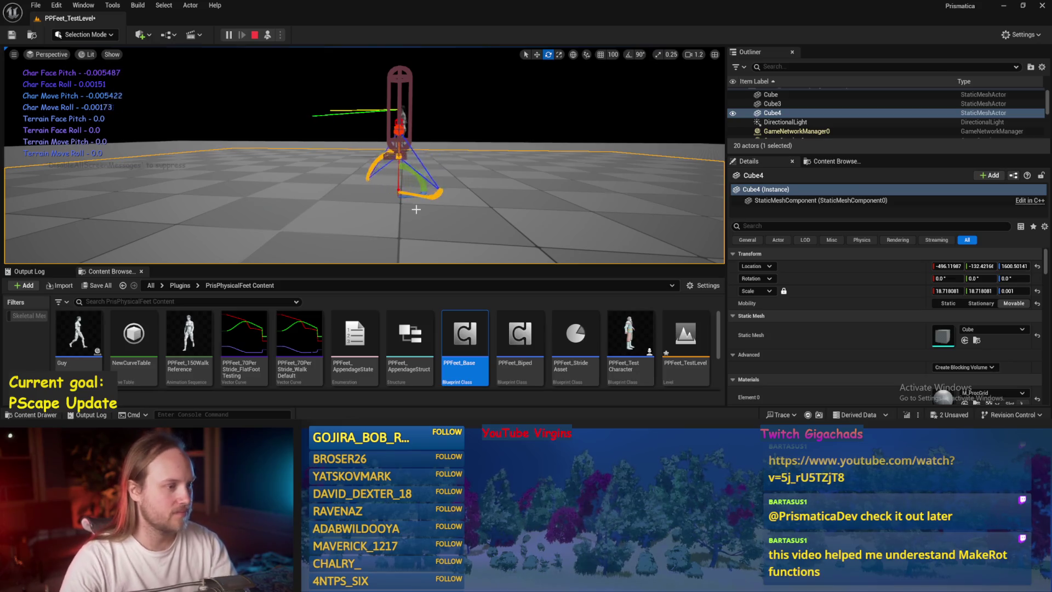
mouse_move(422, 181)
left_mouse_down()
mouse_move(372, 175)
mouse_move(397, 176)
left_mouse_up()
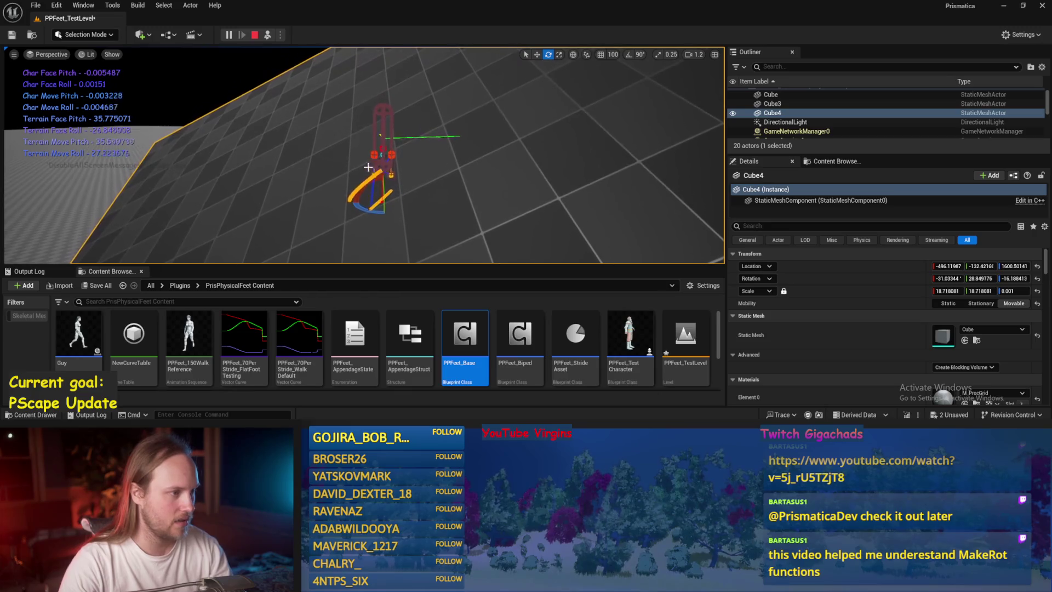
left_click(375, 165)
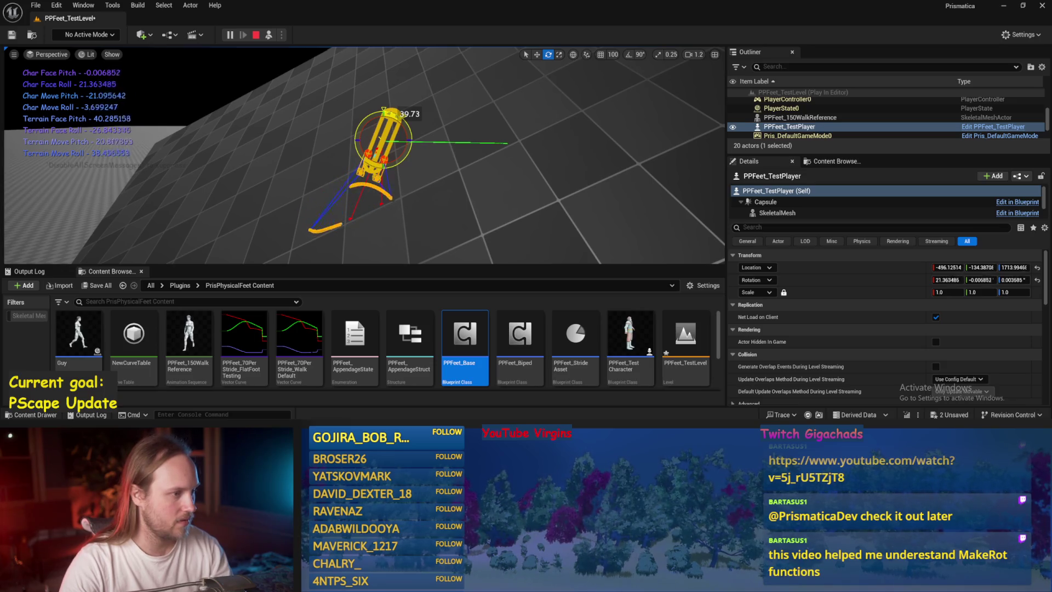
Rotate the character back nearly upright, then move Cube4 down and sideways with the Translate gizmo
left_click_drag(385, 131, 385, 131)
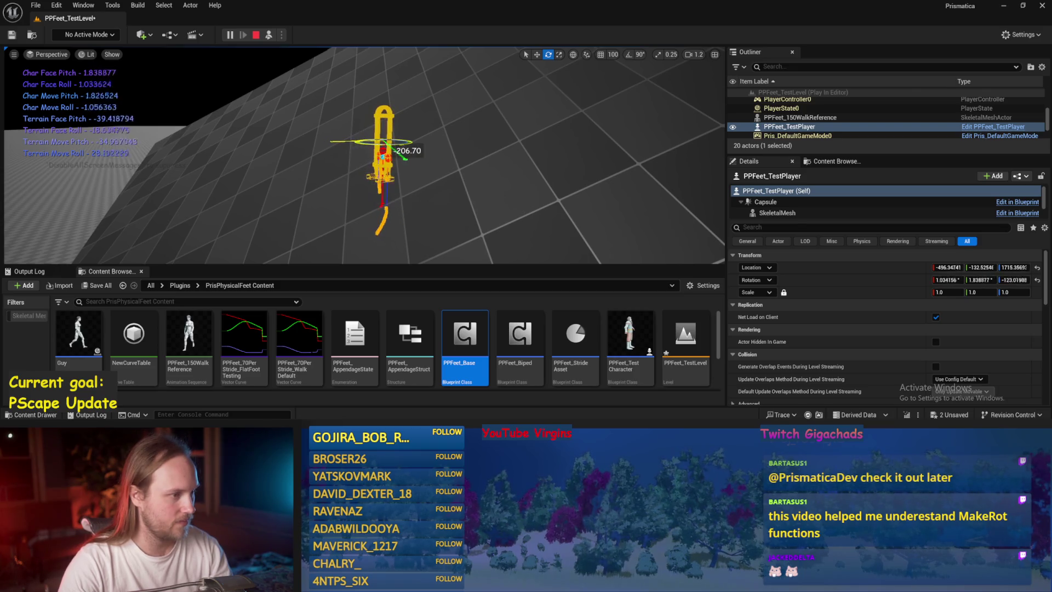
left_click(493, 192)
key("f")
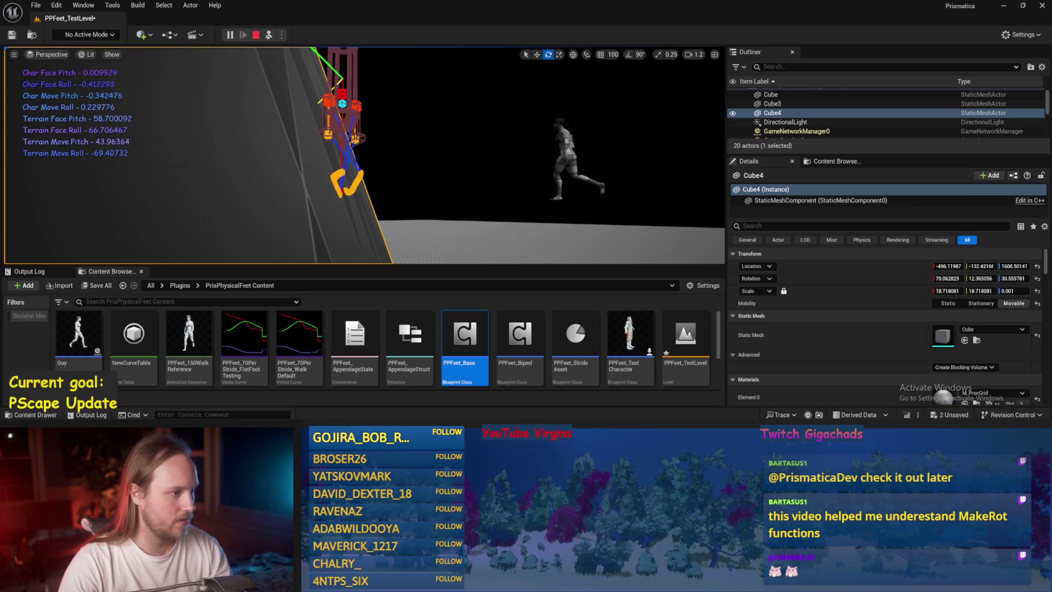
key("w")
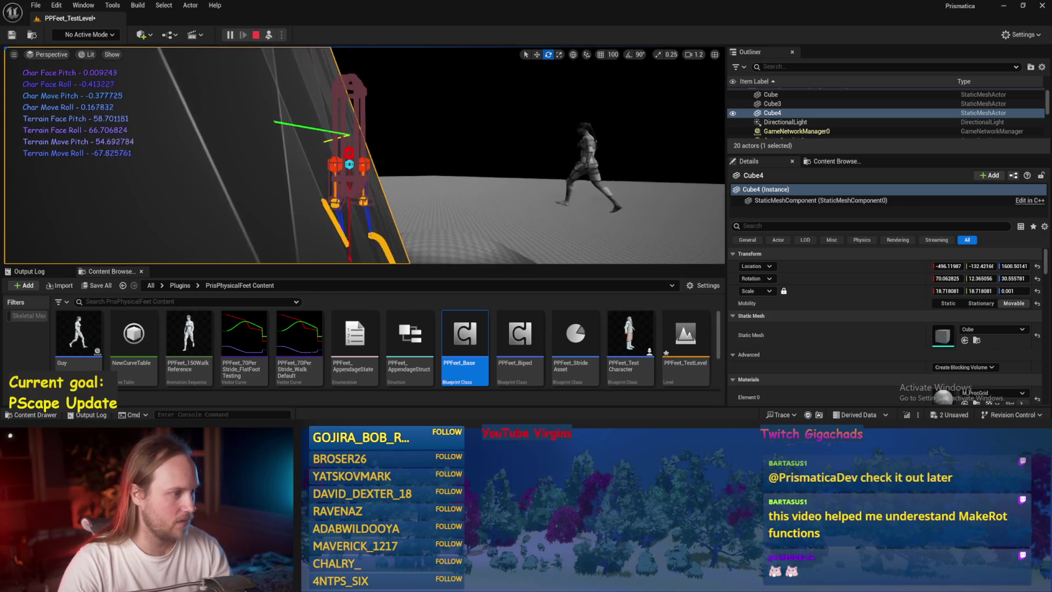
mouse_move(330, 161)
left_mouse_down()
mouse_move(311, 187)
mouse_move(342, 144)
left_mouse_up()
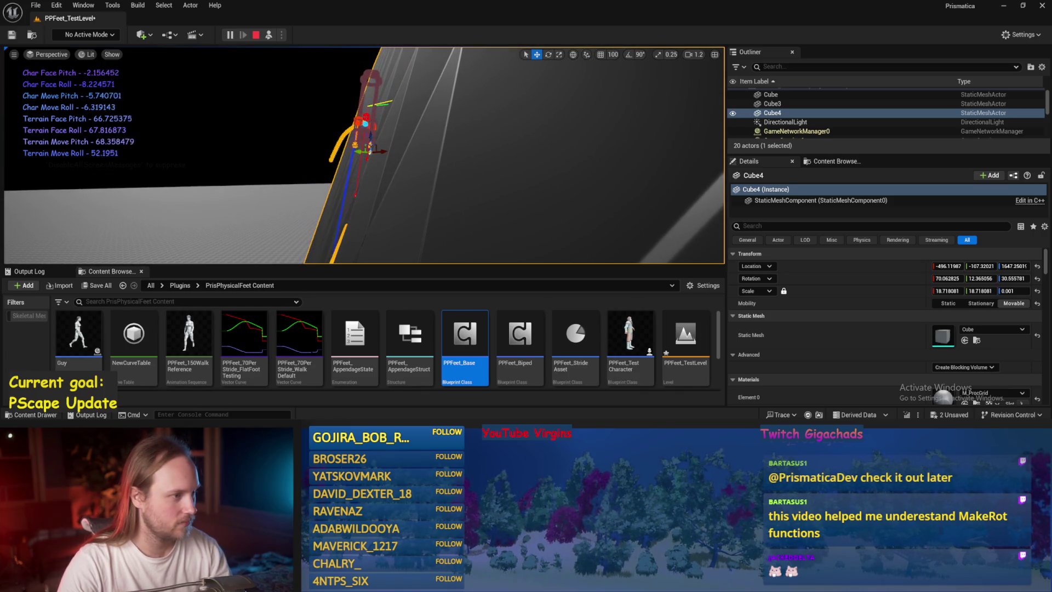
Stop the play test and reopen the PPFeet_Base Blueprint
key("Escape")
key("ctrl+s")
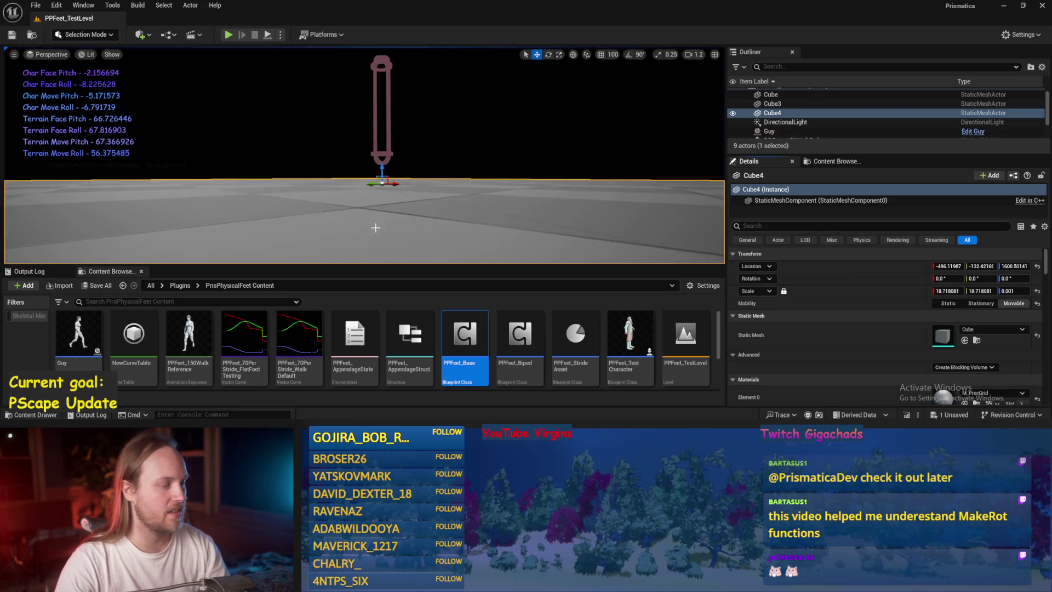
double_click(464, 337)
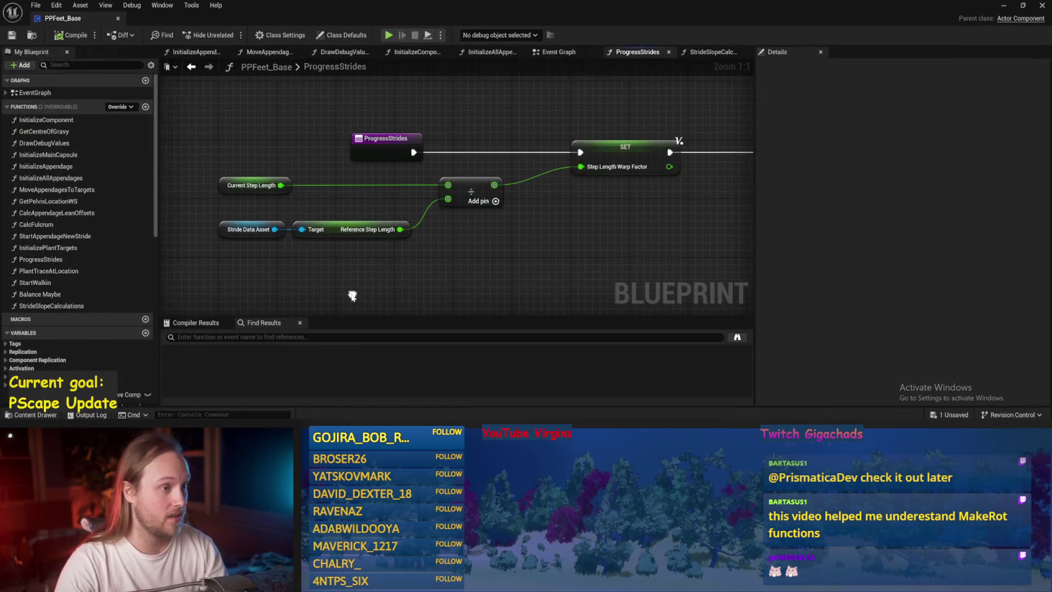
Compile in the StrideSlopeCalculations graph, remove the four wire reroute points, and save
left_click(709, 51)
left_click(71, 35)
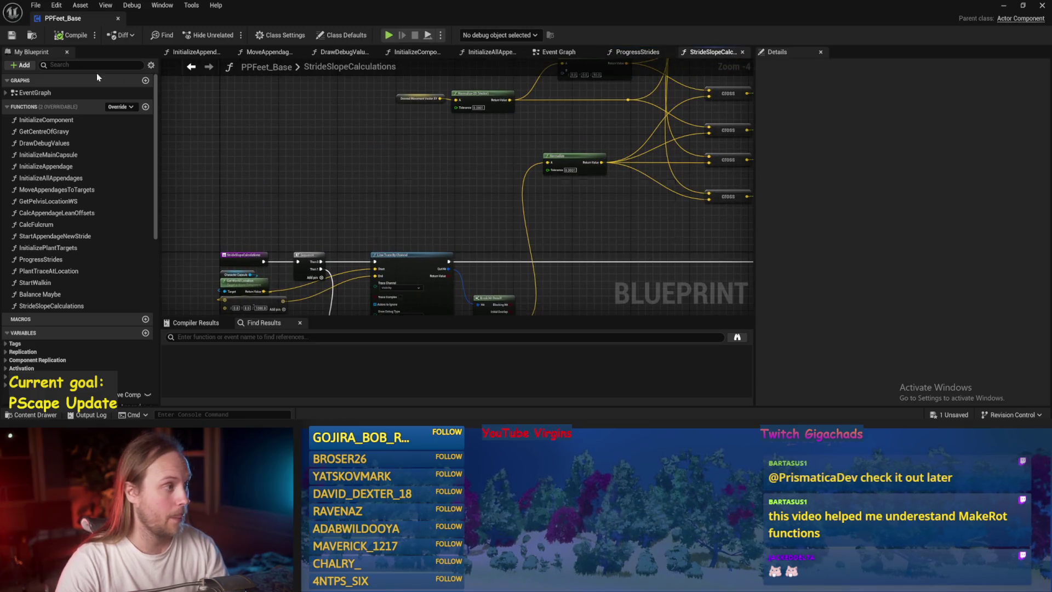
scroll(343, 164, "down", 1)
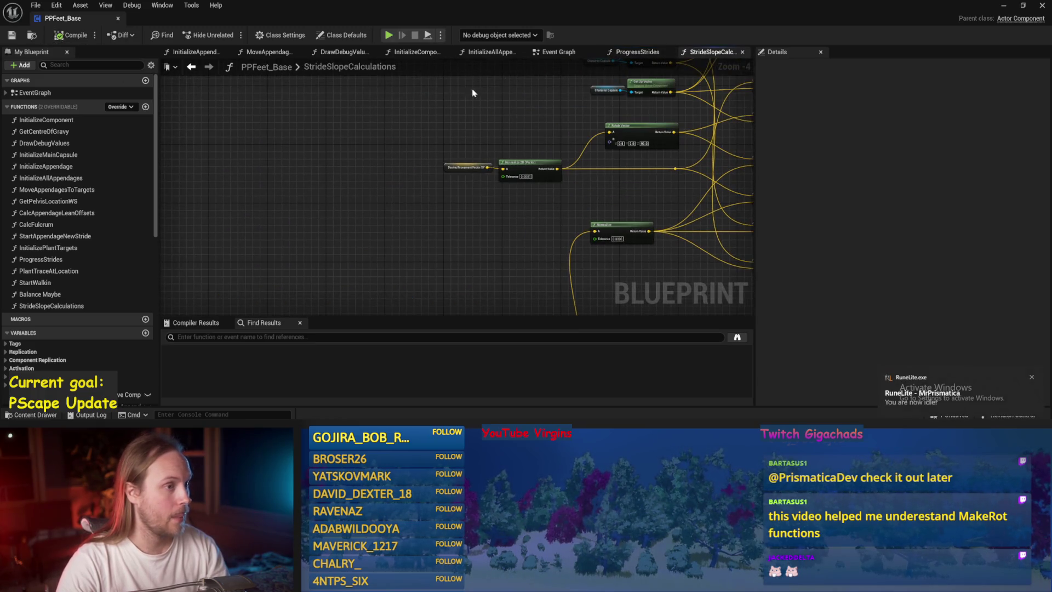
scroll(410, 160, "down", 1)
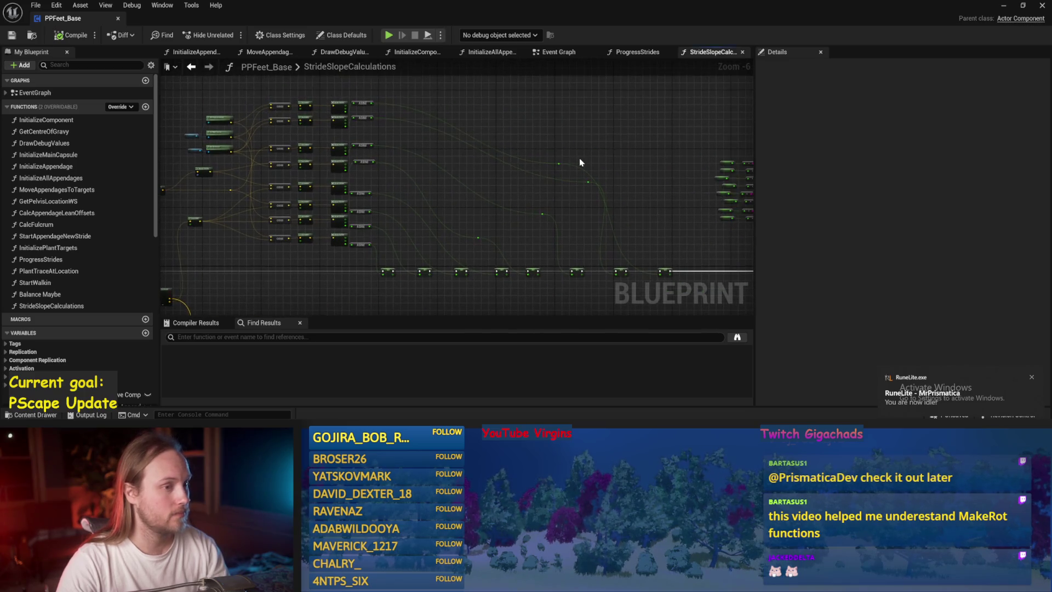
left_click_drag(609, 141, 470, 246)
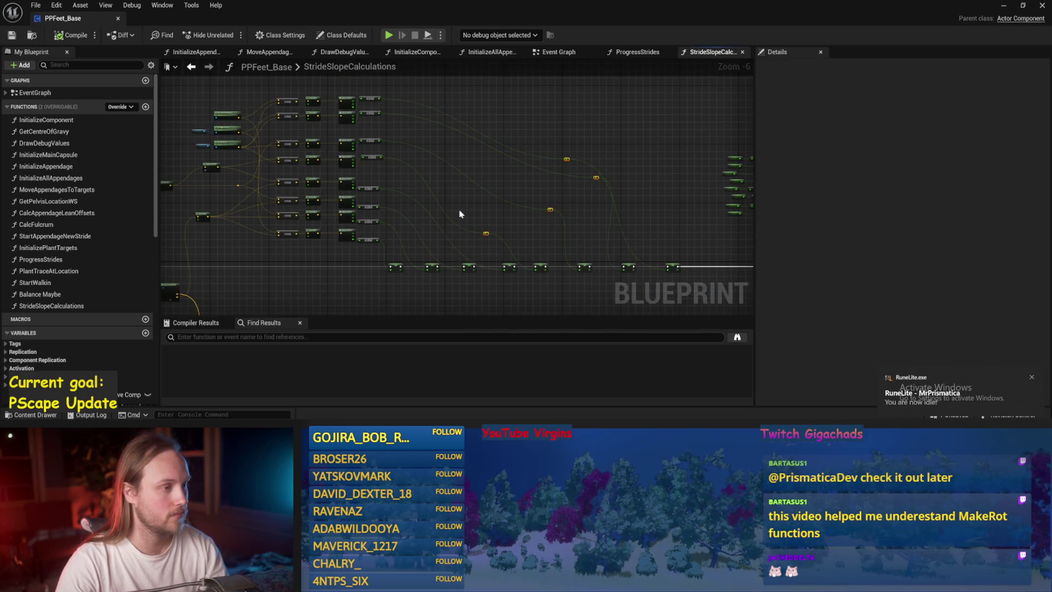
left_click(569, 155)
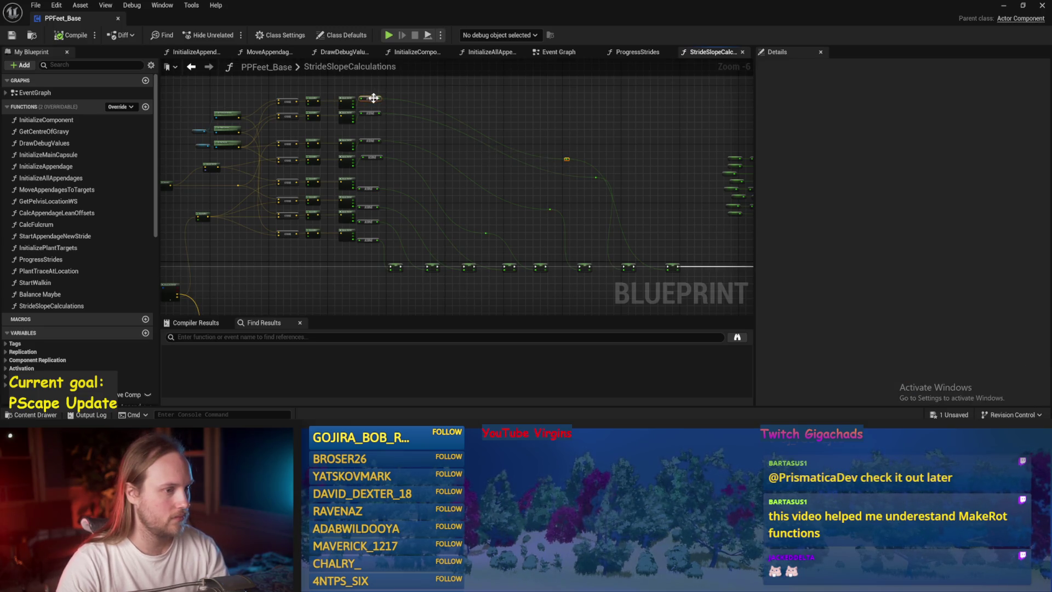
key("ctrl+s")
Clear the remaining reroute points, including the one on the ASINd wire
left_click_drag(613, 162, 579, 185)
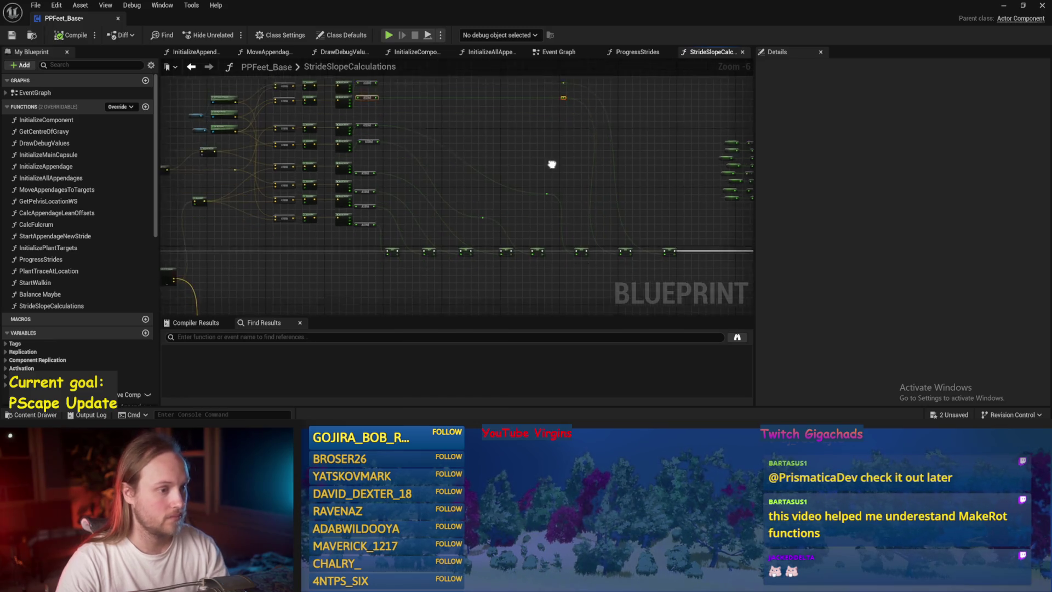
key("ctrl+s")
mouse_move(549, 149)
left_mouse_down()
mouse_move(524, 192)
mouse_move(540, 215)
left_mouse_up()
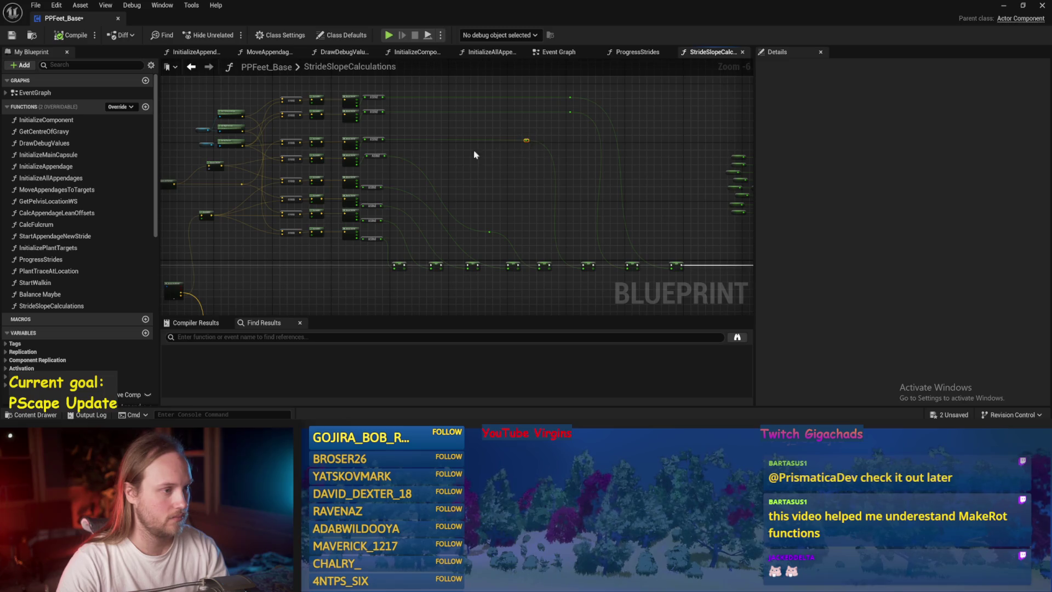
left_click(371, 140)
scroll(365, 145, "up", 3)
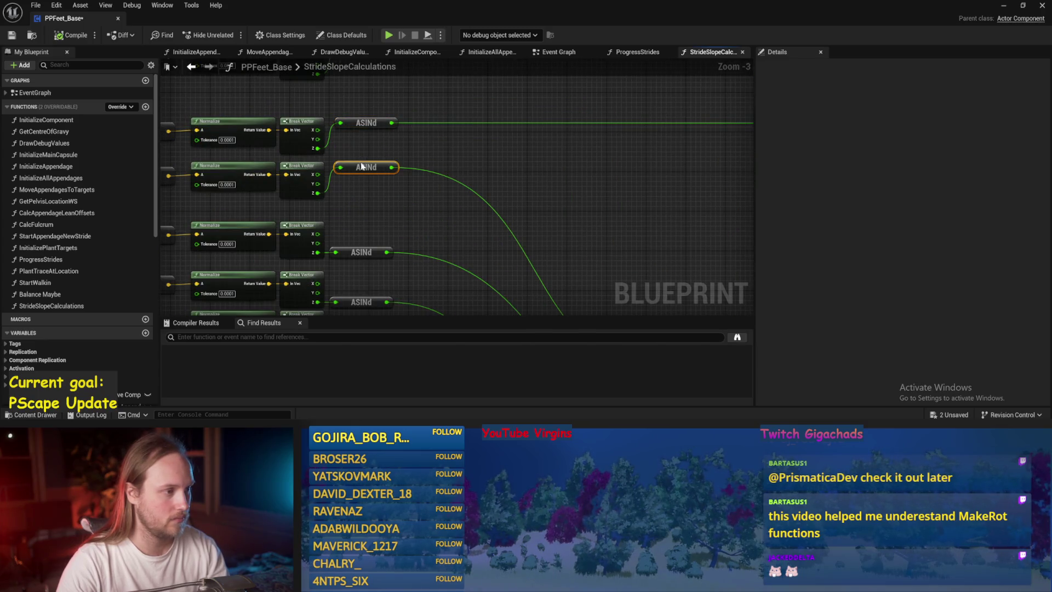
Add reroute points on the ASINd output wires, aligning them with the ASINd node
scroll(489, 172, "down", 2)
key("ctrl+s")
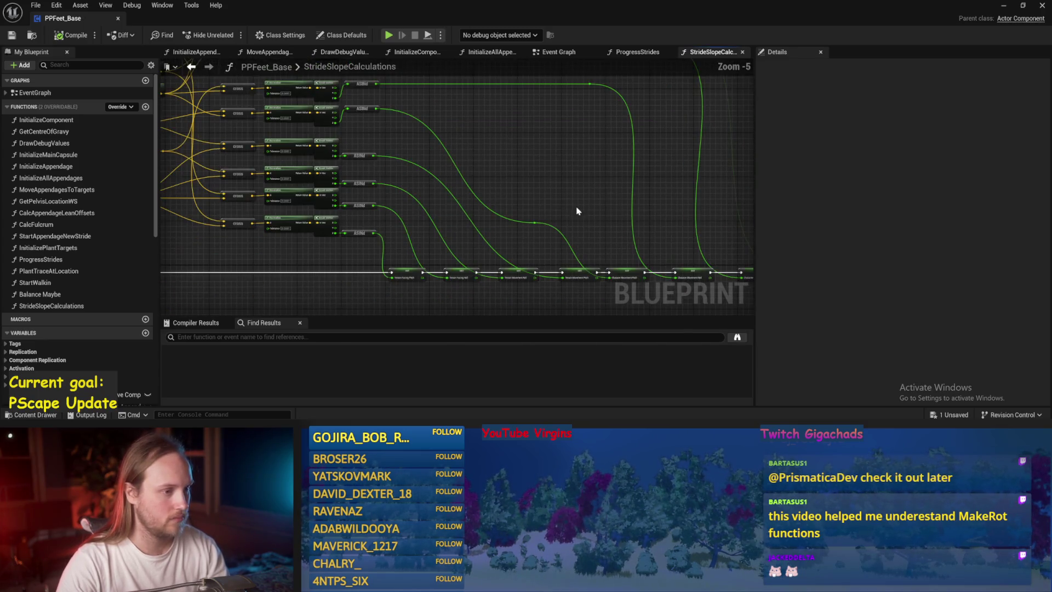
left_click(358, 108, "shift")
key("q")
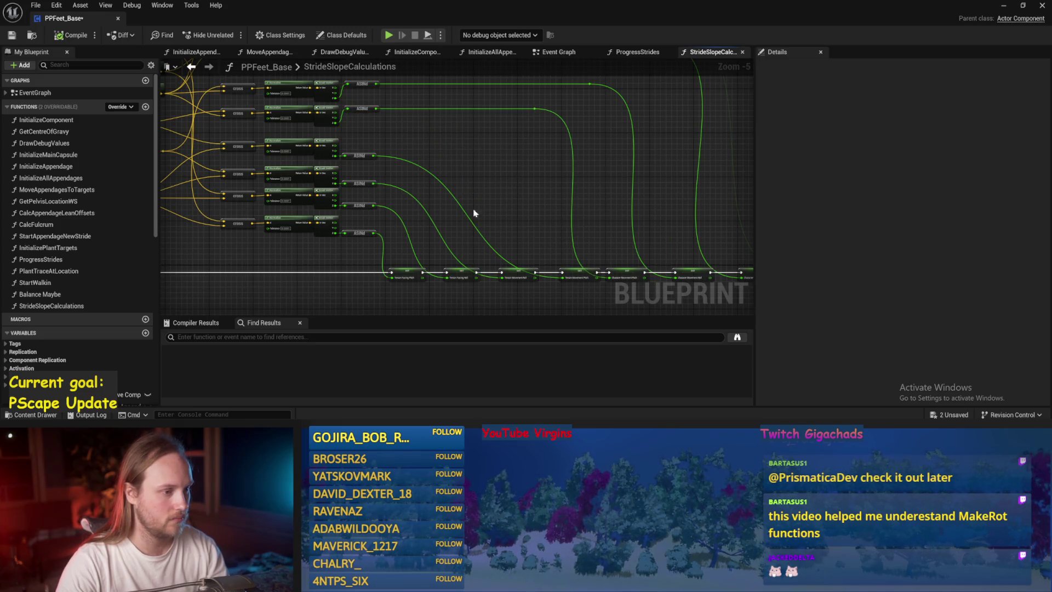
double_click(439, 182)
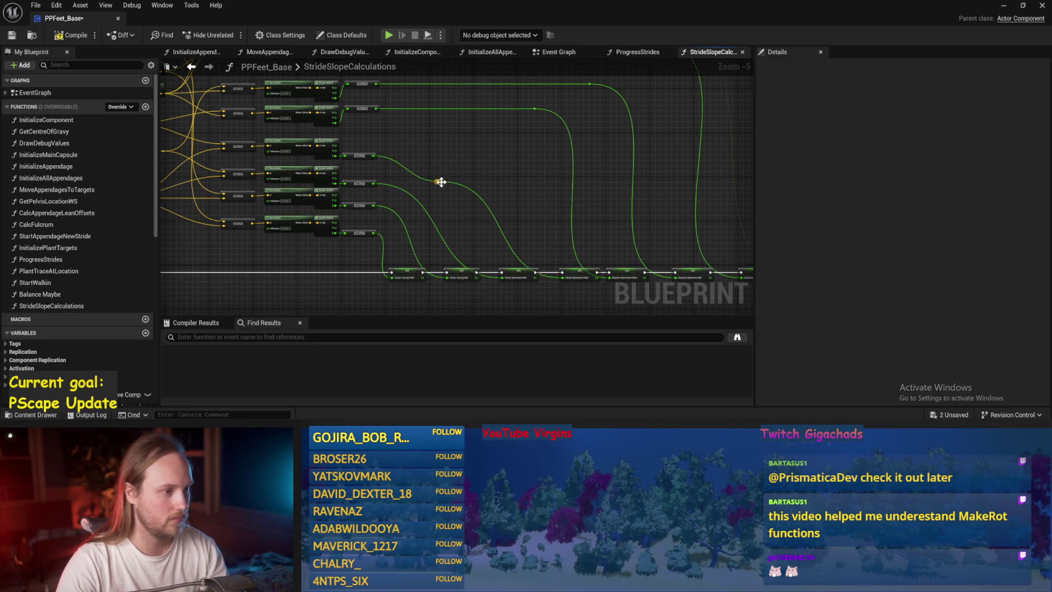
mouse_move(439, 182)
left_mouse_down()
mouse_move(490, 165)
mouse_move(443, 179)
mouse_move(476, 156)
left_mouse_up()
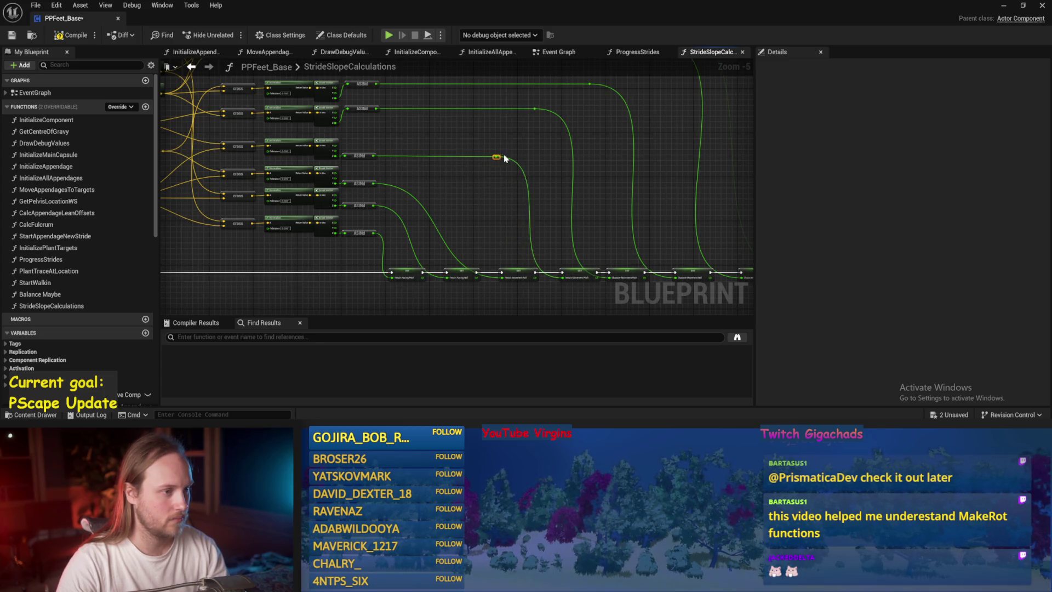
double_click(415, 197)
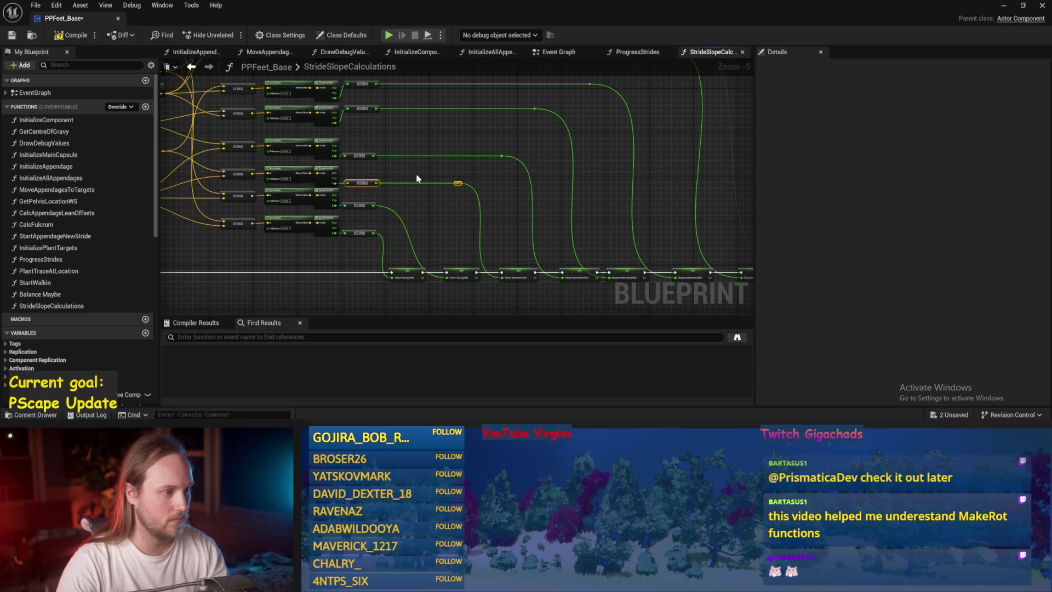
key("ctrl+s")
Shift both reroute points left into place, then save and compile PPFeet_Base
scroll(537, 152, "up", 1)
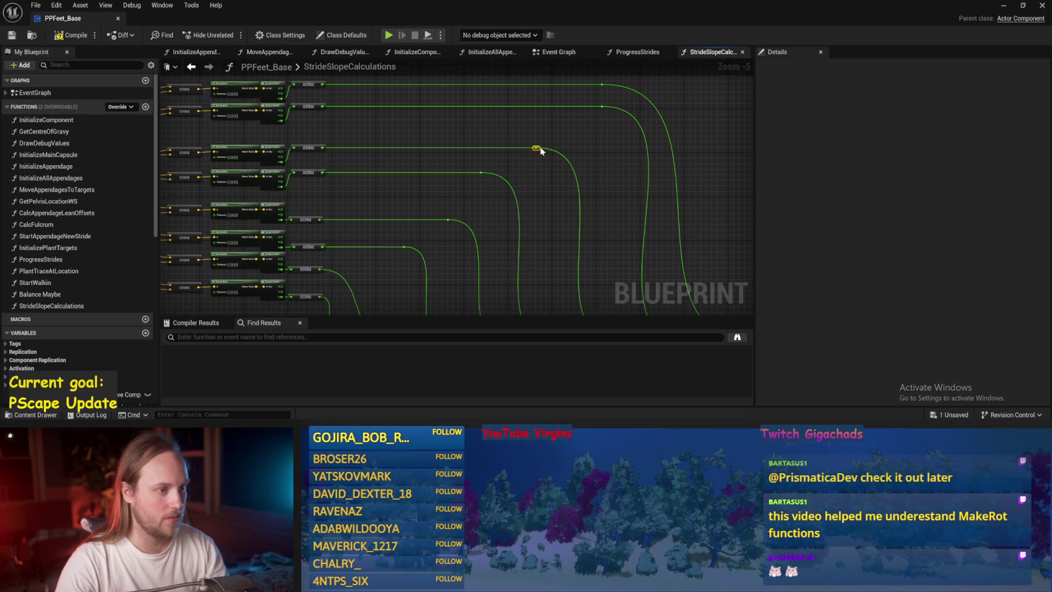
left_click_drag(539, 151, 527, 151)
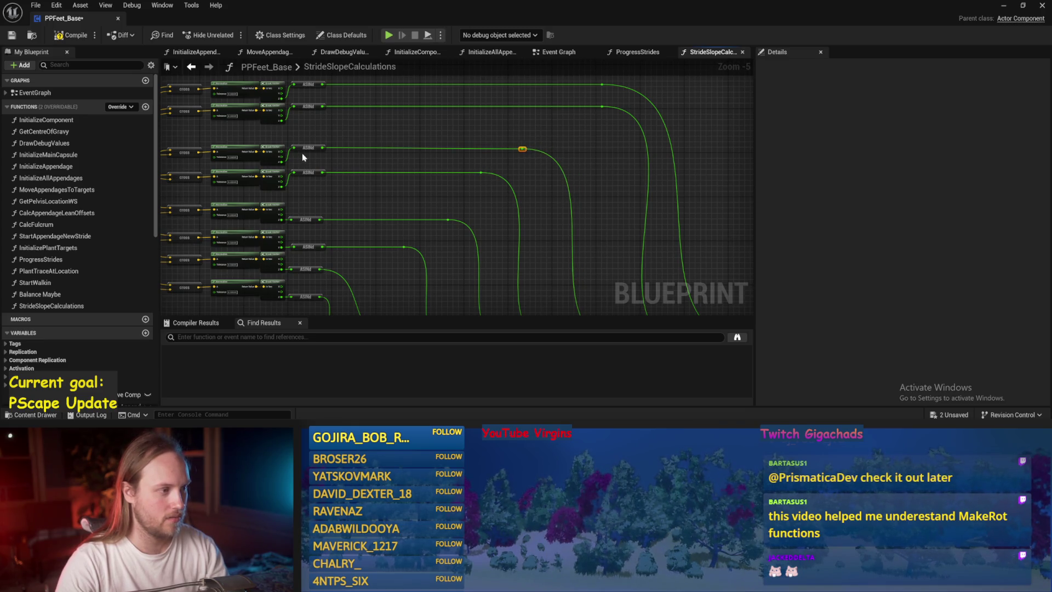
key("ctrl+s")
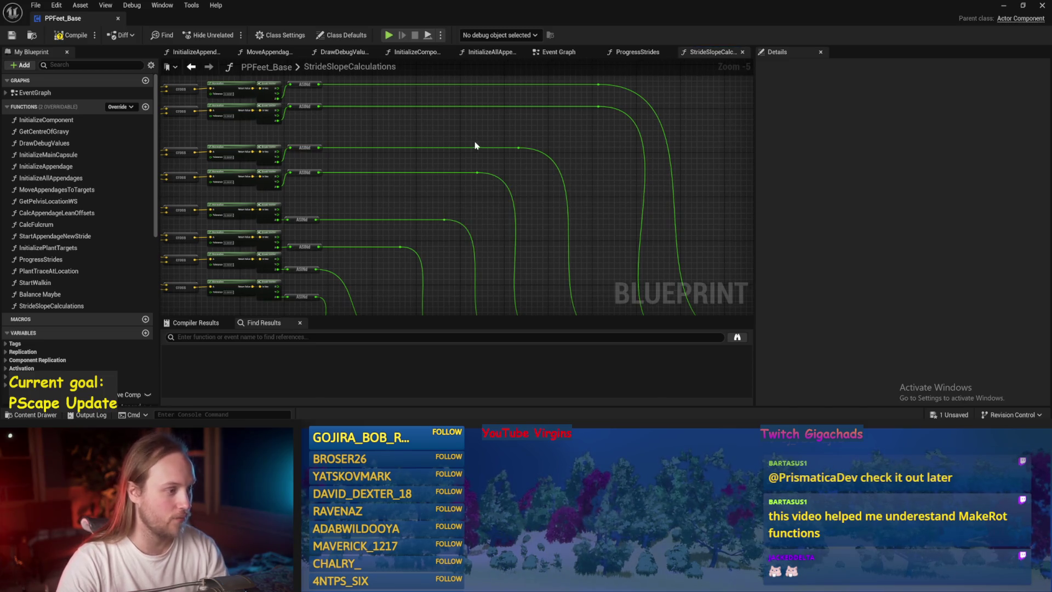
left_click_drag(554, 136, 509, 139)
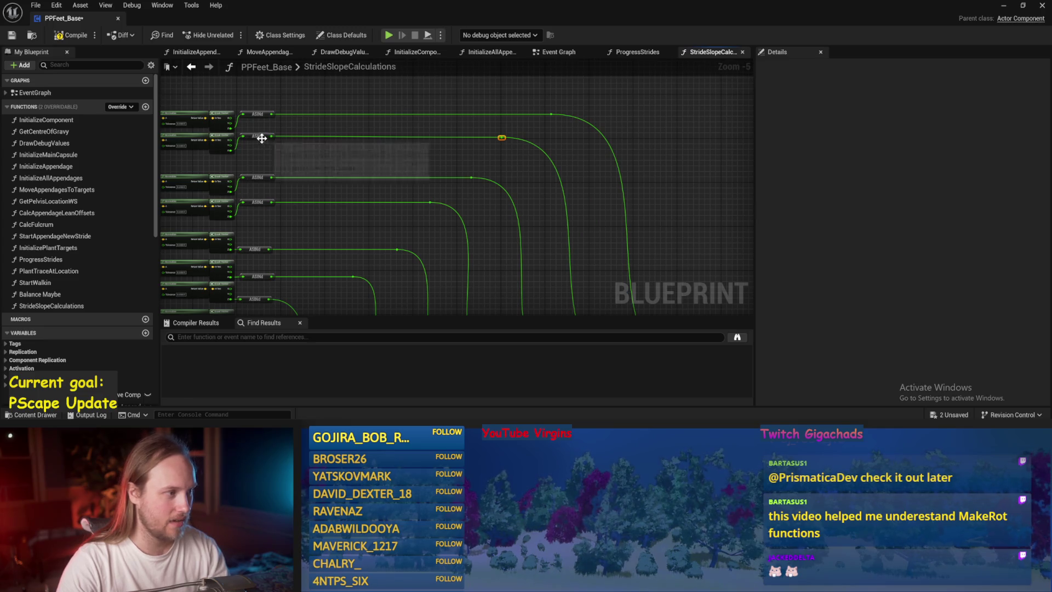
scroll(540, 165, "down", 2)
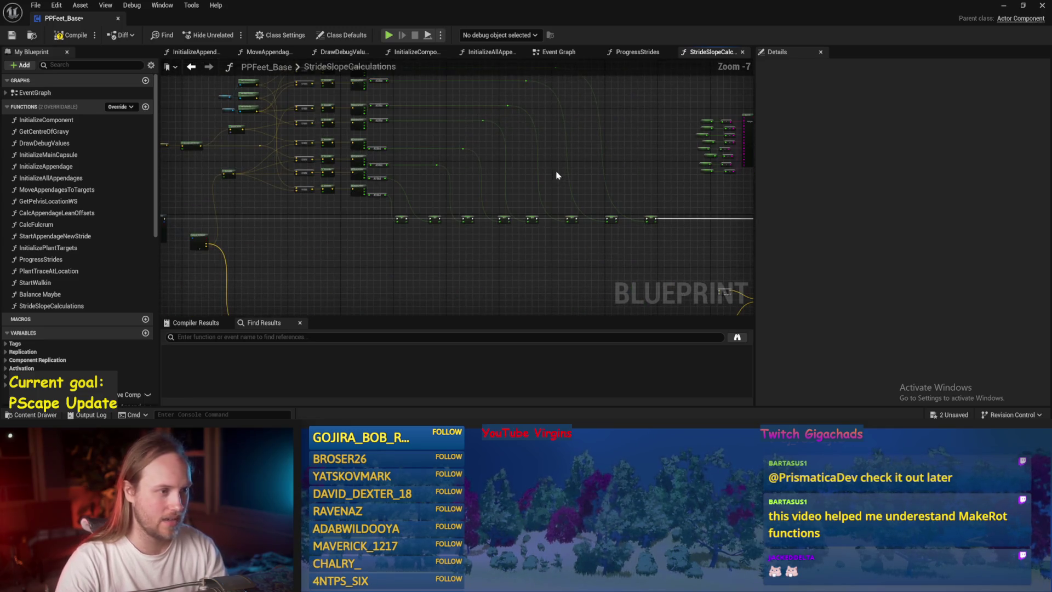
scroll(518, 185, "up", 3)
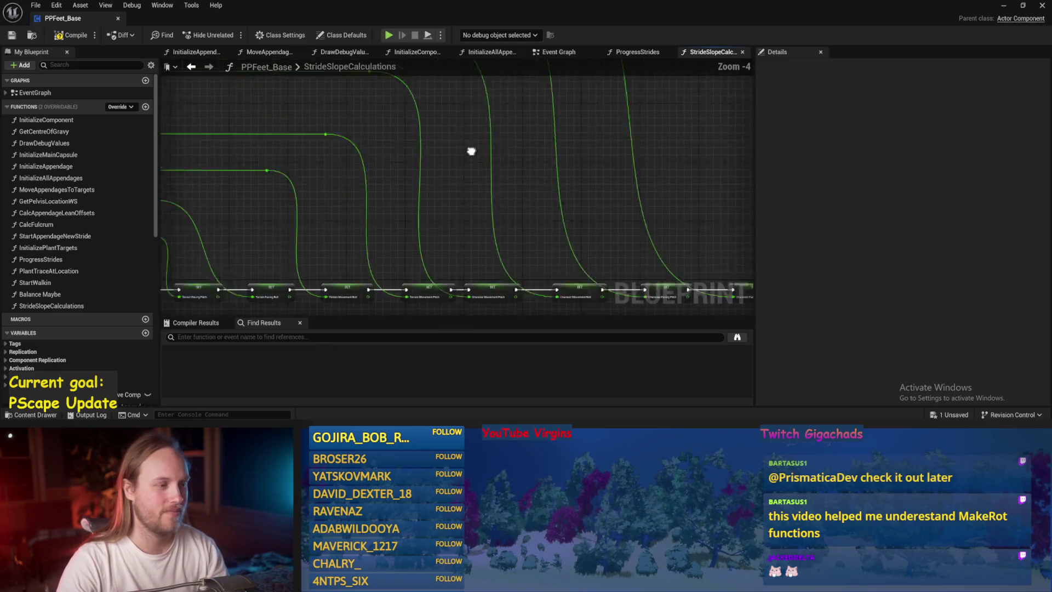
key("ctrl+s")
left_click(12, 35)
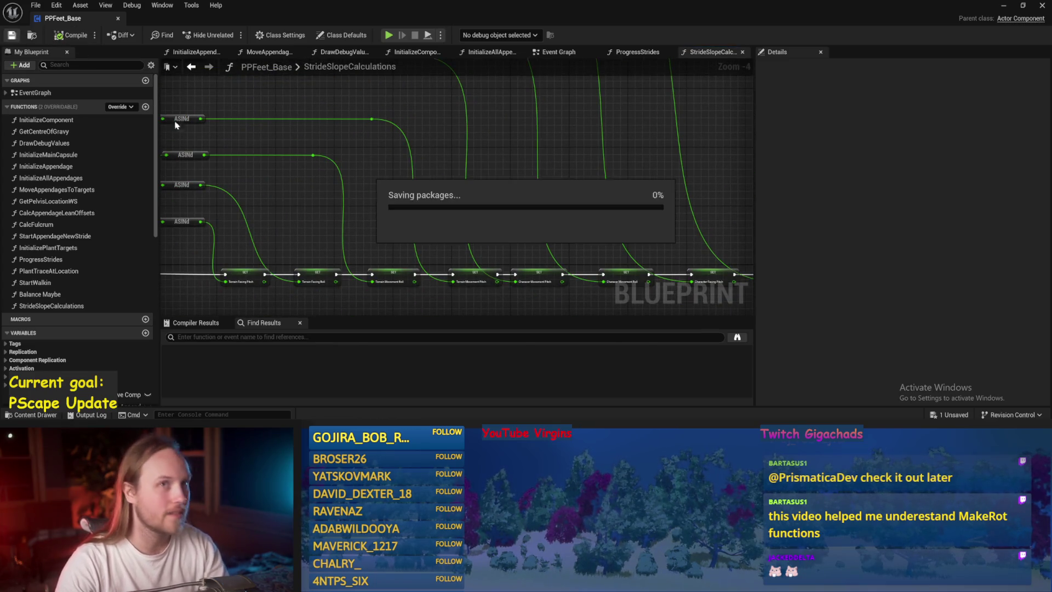
Rearrange the open graph tabs and bring up the InitializeAppendage tab's options
mouse_move(327, 154)
left_mouse_down()
mouse_move(589, 187)
mouse_move(453, 164)
mouse_move(484, 150)
mouse_move(490, 239)
left_mouse_up()
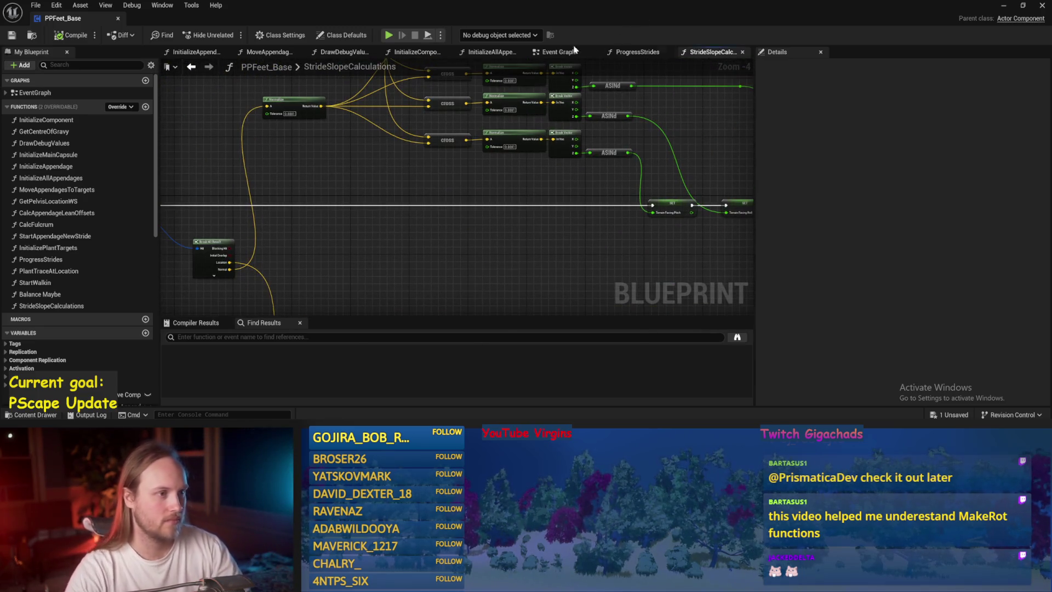
left_click_drag(561, 52, 630, 51)
right_click(193, 53)
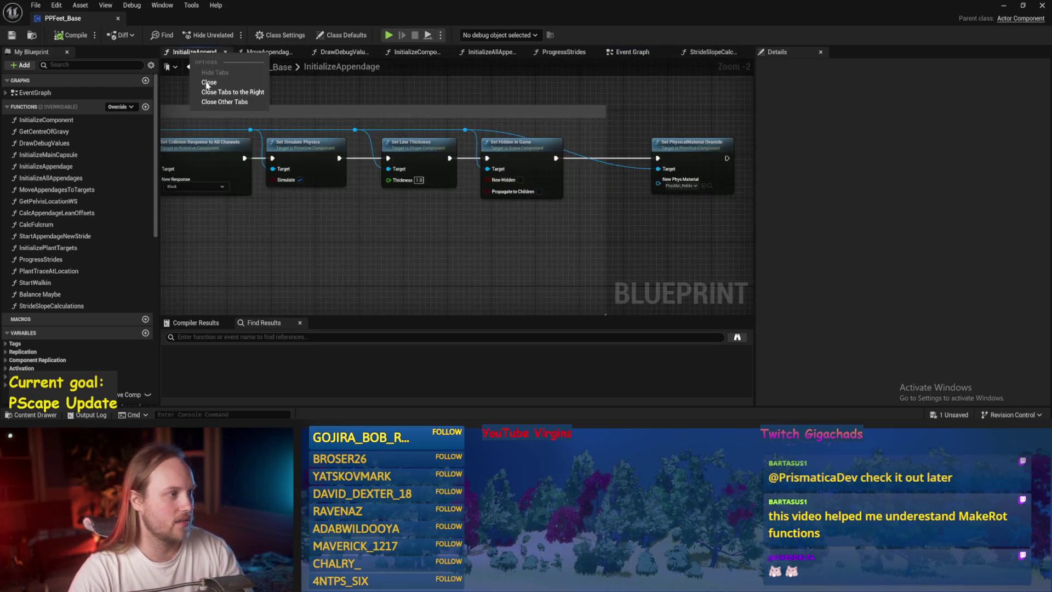
Close the extra graph tabs and open the MoveAppendagesToTargets function graph
left_click(213, 92)
left_click(225, 51)
double_click(32, 93)
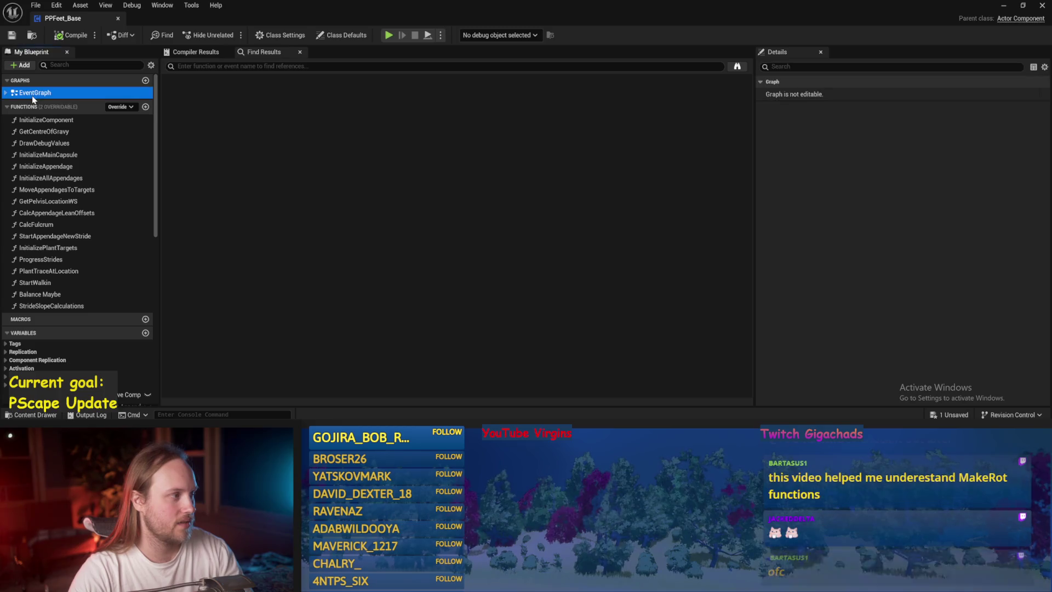
scroll(374, 199, "up", 9)
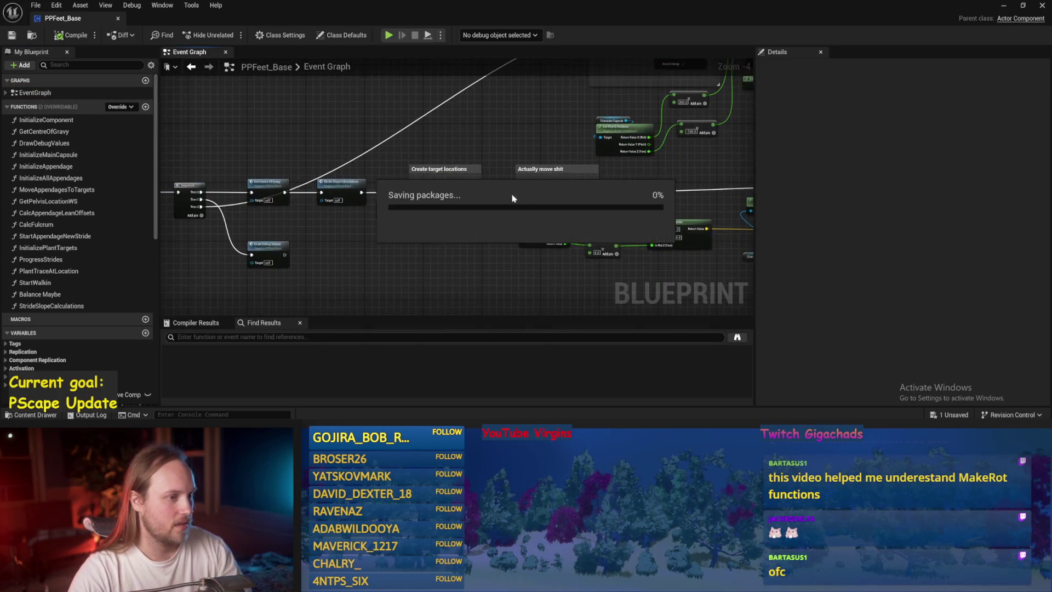
double_click(581, 188)
Move the Get Up Vector and dot nodes clear of the Sequence and Normalize area
scroll(570, 214, "up", 7)
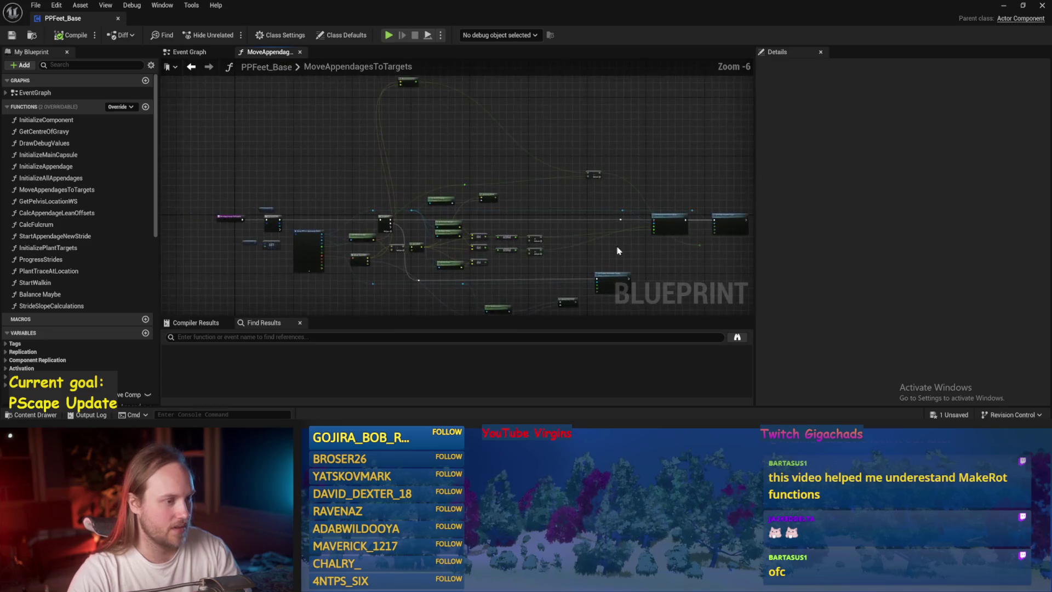
left_click_drag(649, 193, 726, 213)
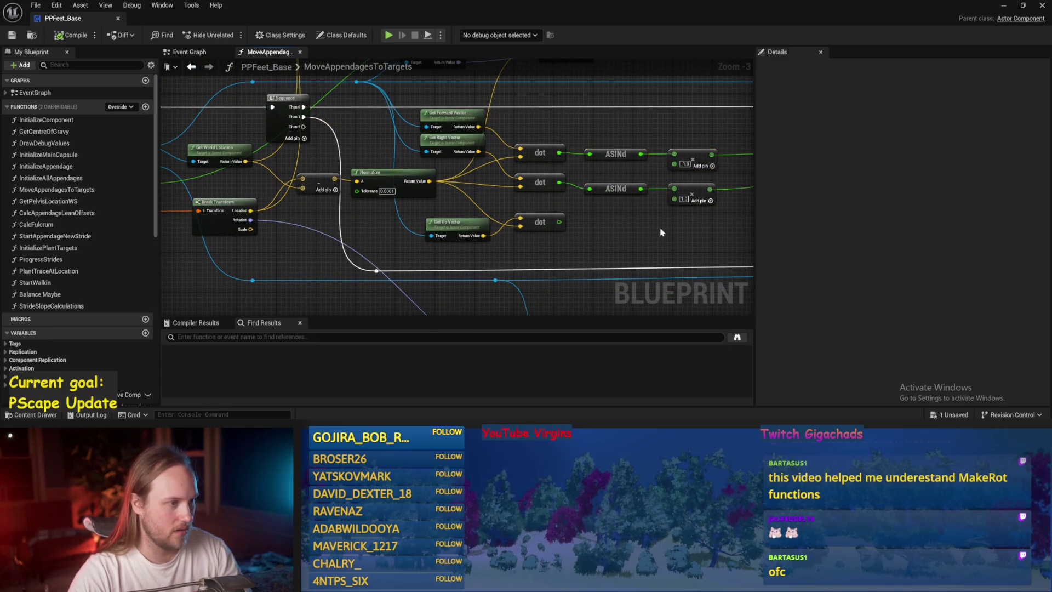
left_click_drag(665, 225, 592, 244)
left_click_drag(526, 230, 334, 268)
left_click_drag(496, 248, 450, 237)
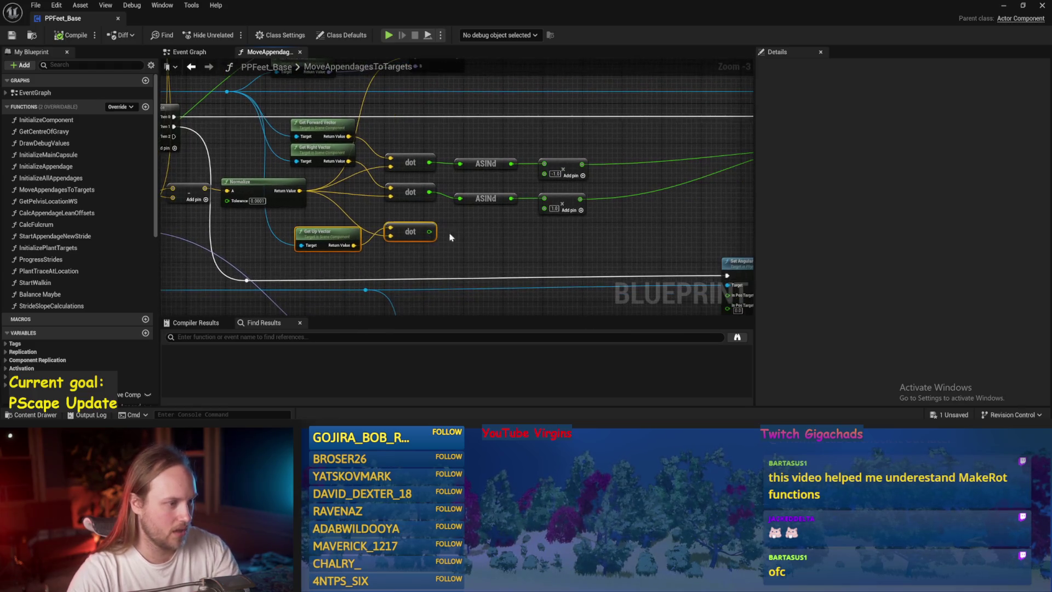
left_click(278, 259)
scroll(511, 181, "down", 2)
scroll(504, 244, "up", 3)
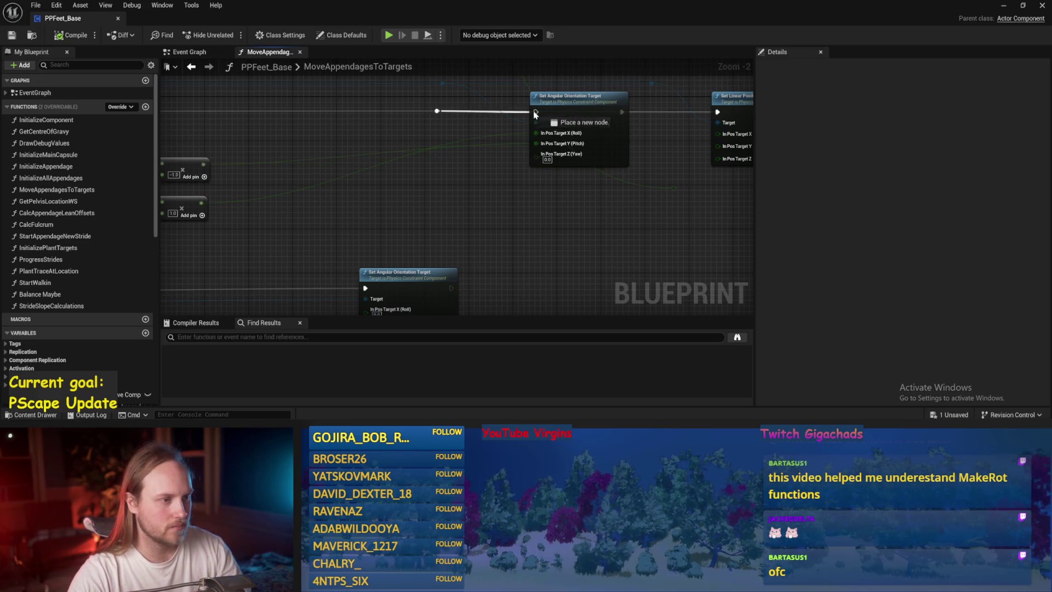
Wire the reroute knot into Set Linear Position Target's In Pos Target Z and save
left_click(490, 125)
left_click_drag(490, 125, 448, 143)
left_click_drag(587, 213, 635, 185)
key("ctrl+s")
scroll(527, 215, "down", 1)
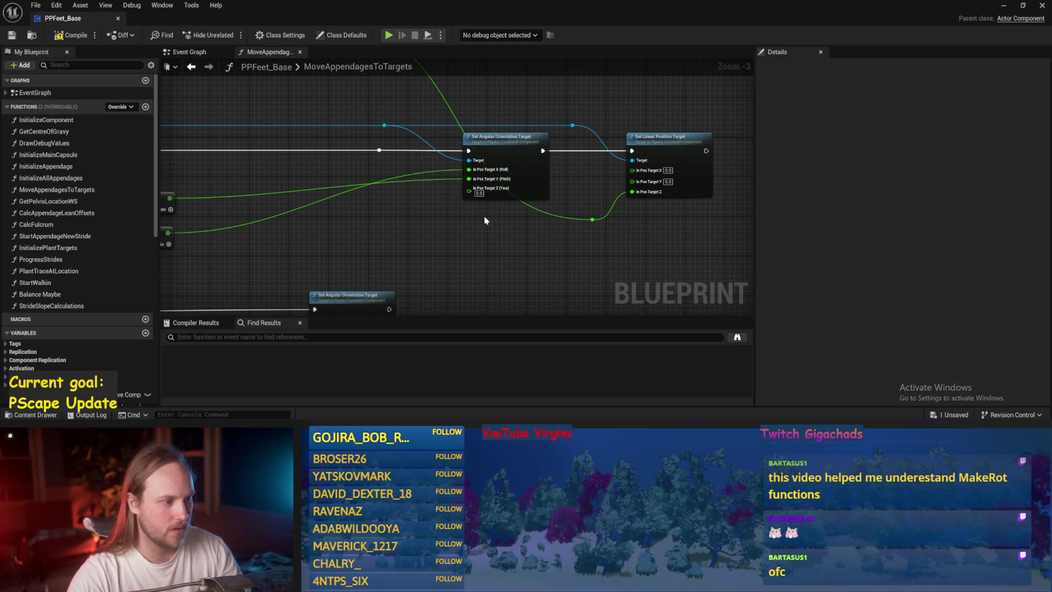
key("ctrl+s")
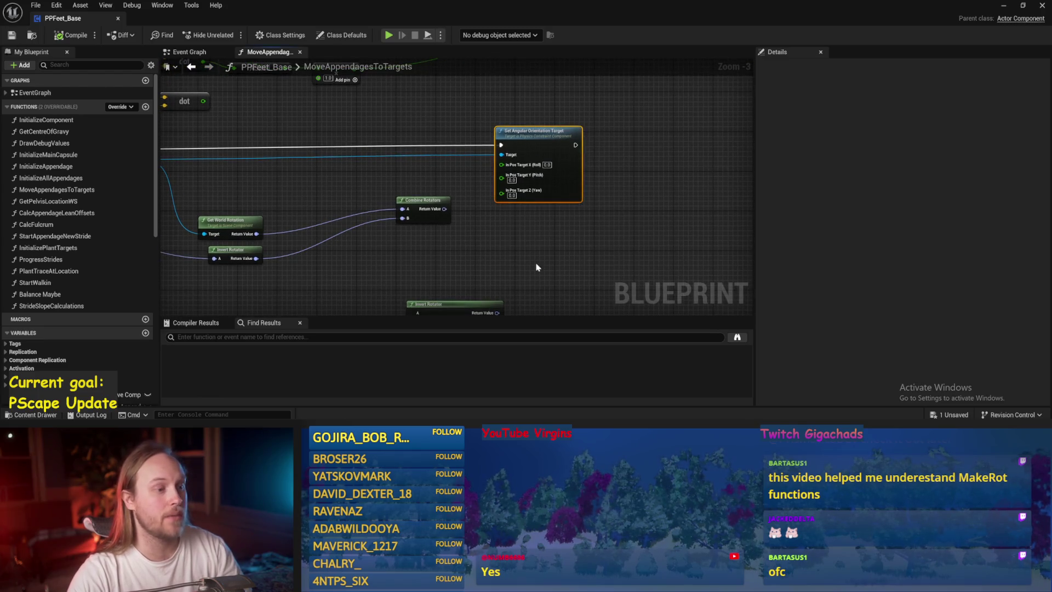
left_click(1005, 7)
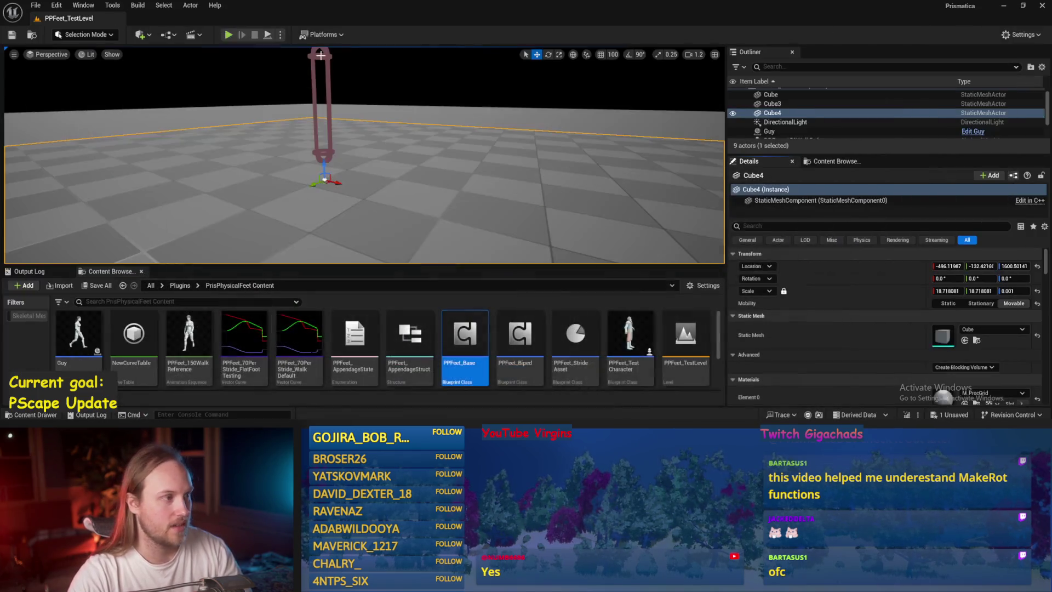
Play the test level to watch the walking rig, then stop and Save All
left_click(268, 35)
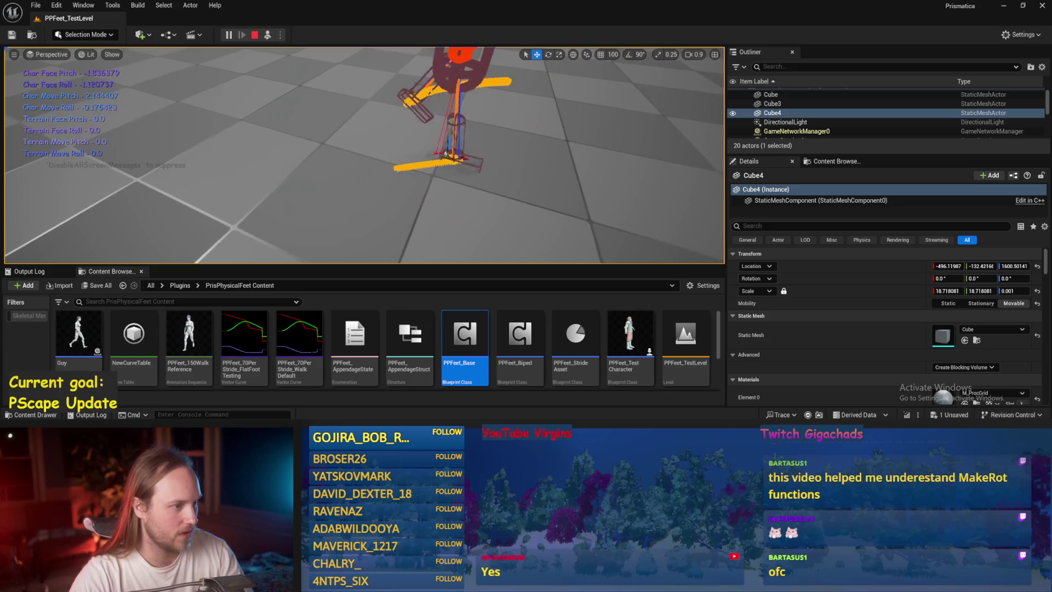
key("Escape")
left_click(36, 4)
left_click(56, 136)
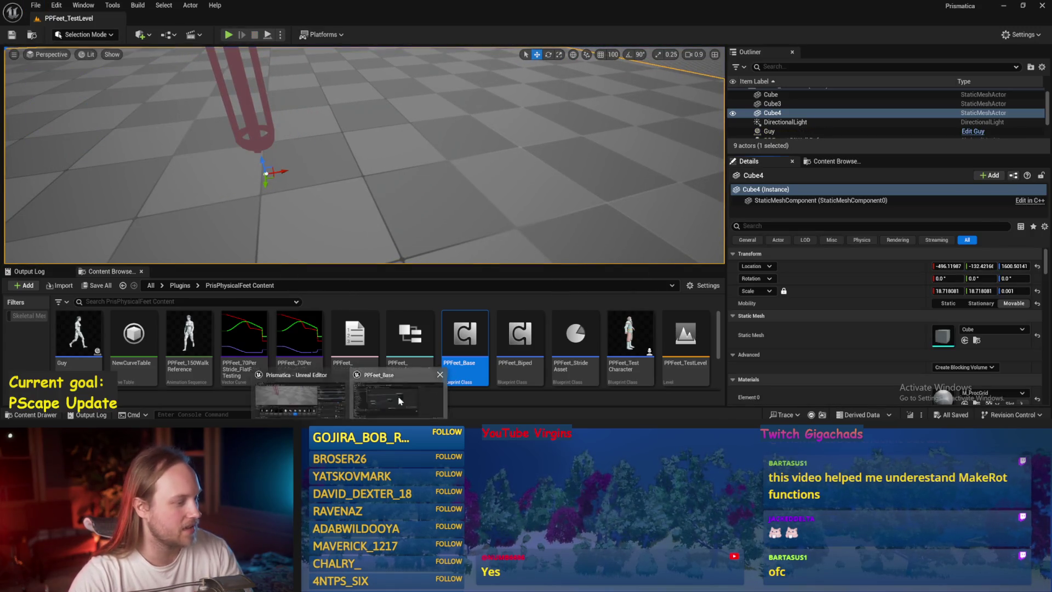
Reopen PPFeet_Base and save MoveAppendagesToTargets with Combine Rotators in place
double_click(465, 336)
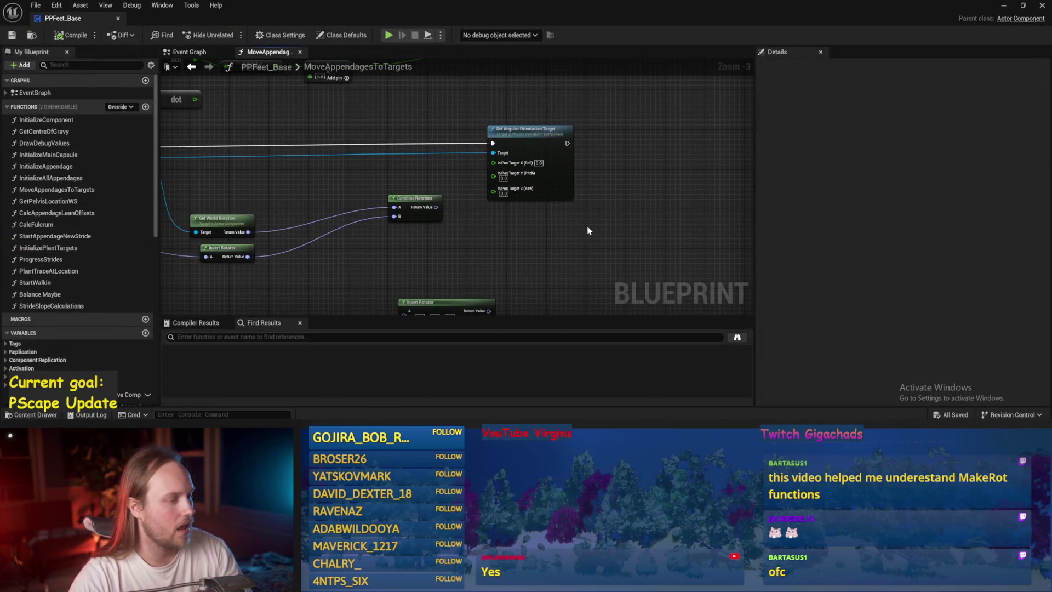
mouse_move(438, 183)
left_mouse_down()
mouse_move(565, 149)
mouse_move(502, 238)
mouse_move(416, 235)
mouse_move(630, 242)
mouse_move(711, 265)
mouse_move(504, 215)
mouse_move(624, 237)
mouse_move(761, 285)
mouse_move(623, 257)
left_mouse_up()
left_click(507, 219)
key("ctrl+s")
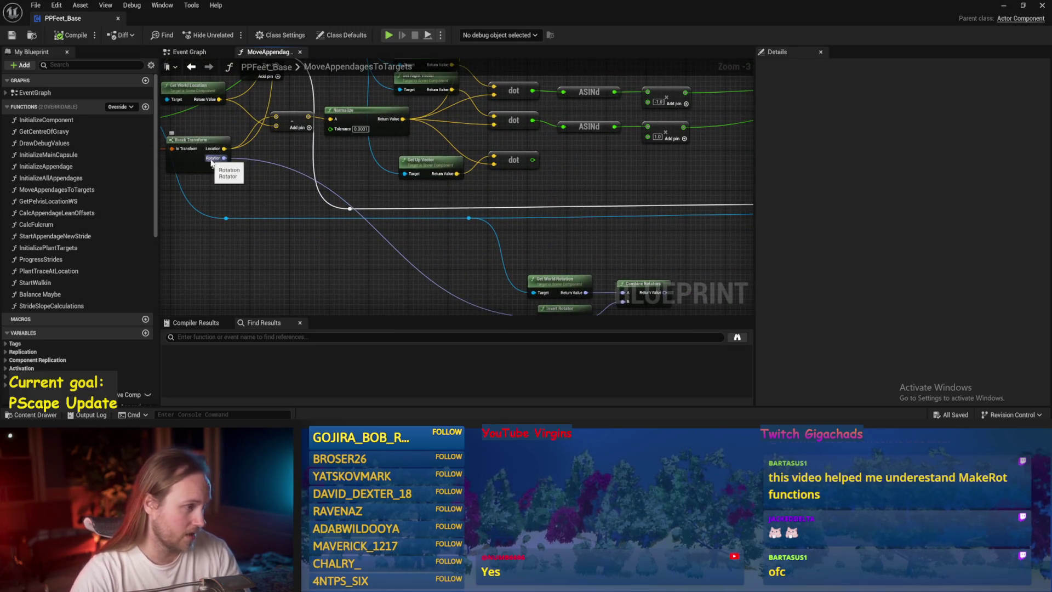
left_click_drag(588, 218, 432, 178)
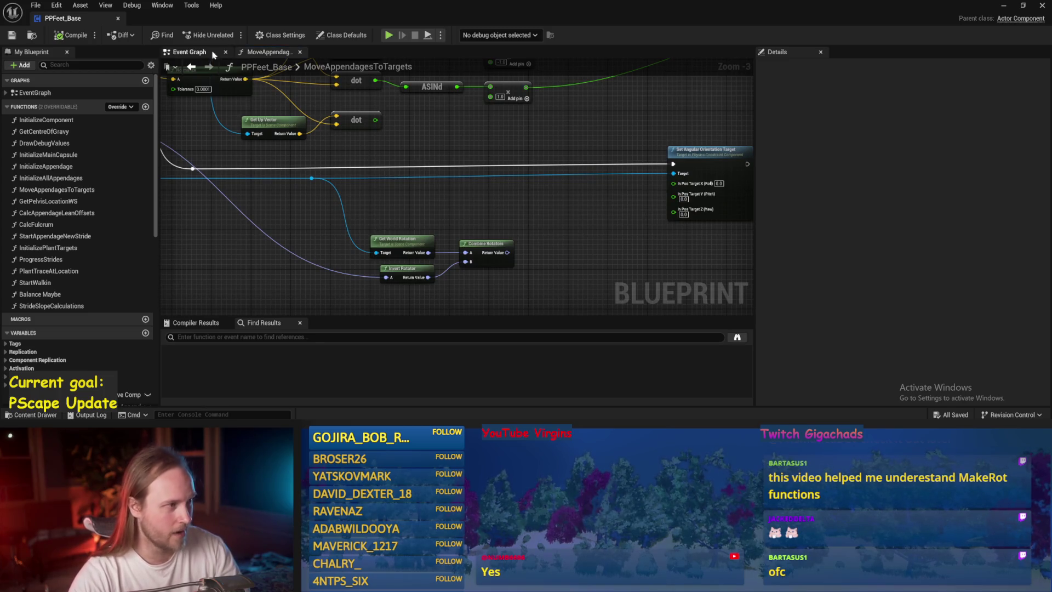
Open the ProgressStrides function from its call node in the Event Graph
left_click(189, 52)
left_click_drag(524, 142, 398, 150)
scroll(398, 150, "down", 1)
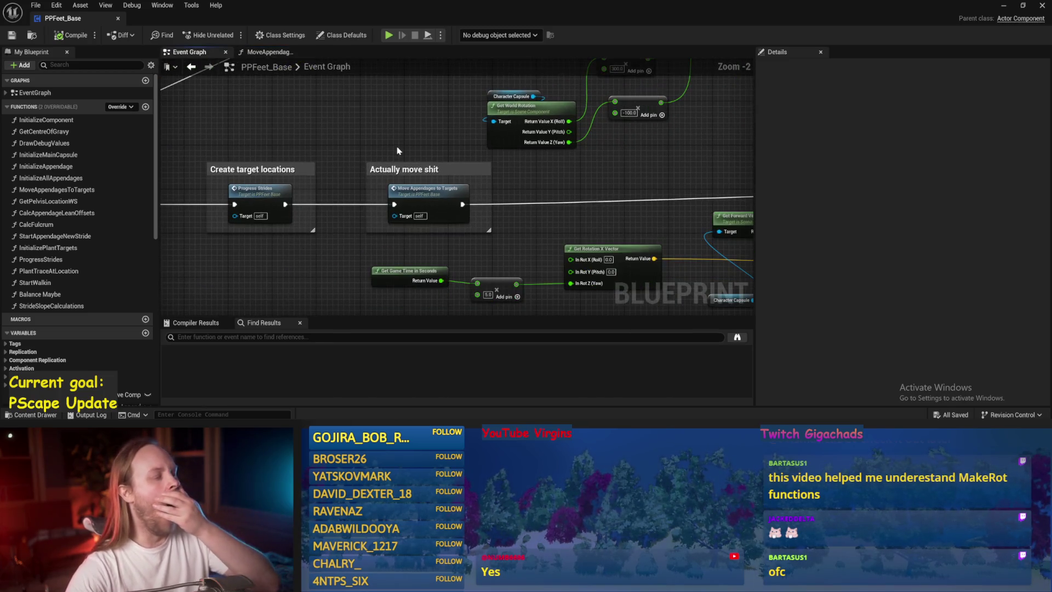
double_click(248, 215)
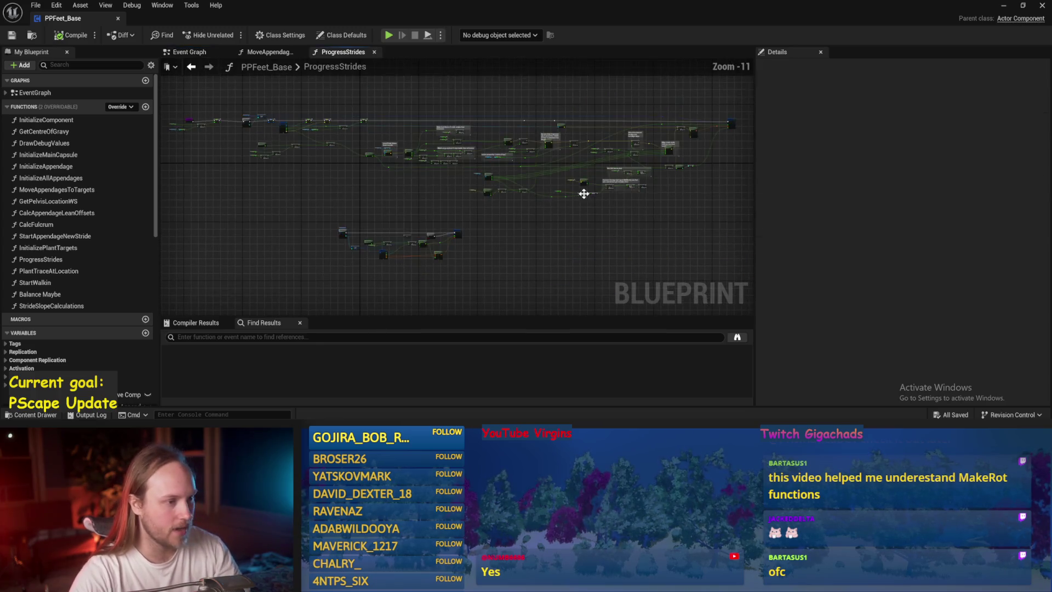
Move Character Capsule's Get World Rotation beside Rotate Vector and wire its X/Y/Z into B
scroll(514, 182, "up", 5)
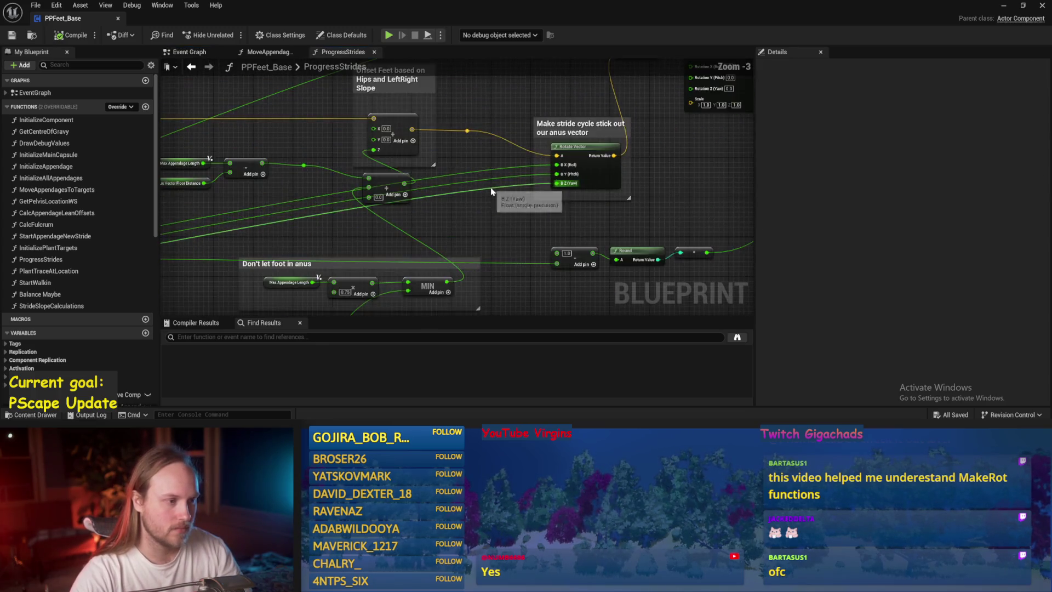
mouse_move(505, 192)
left_mouse_down()
mouse_move(664, 133)
mouse_move(404, 158)
mouse_move(420, 169)
left_mouse_up()
scroll(420, 168, "down", 1)
mouse_move(504, 160)
left_mouse_down()
mouse_move(469, 195)
mouse_move(517, 195)
mouse_move(383, 174)
mouse_move(292, 205)
left_mouse_up()
mouse_move(502, 188)
left_mouse_down()
mouse_move(479, 194)
mouse_move(558, 168)
mouse_move(539, 149)
mouse_move(564, 140)
mouse_move(544, 125)
left_mouse_up()
scroll(474, 226, "up", 3)
left_click_drag(590, 179, 544, 102)
left_click_drag(536, 158, 566, 144)
left_click(447, 151)
left_click_drag(447, 151, 482, 156)
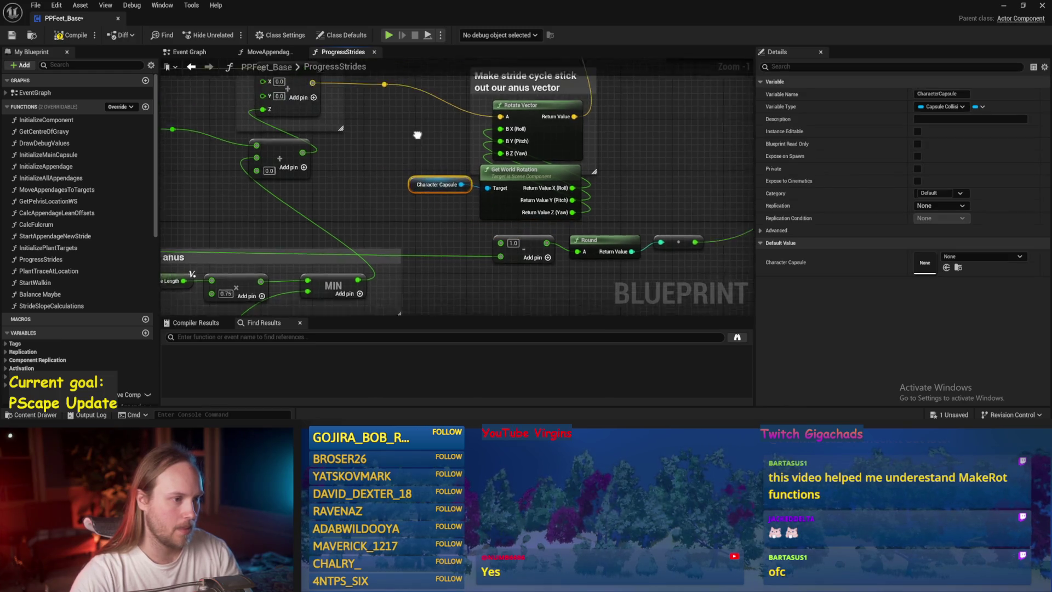
scroll(627, 181, "down", 2)
key("ctrl+s")
Add a reroute point on the long green wire, then save and compile
left_click_drag(562, 278, 431, 268)
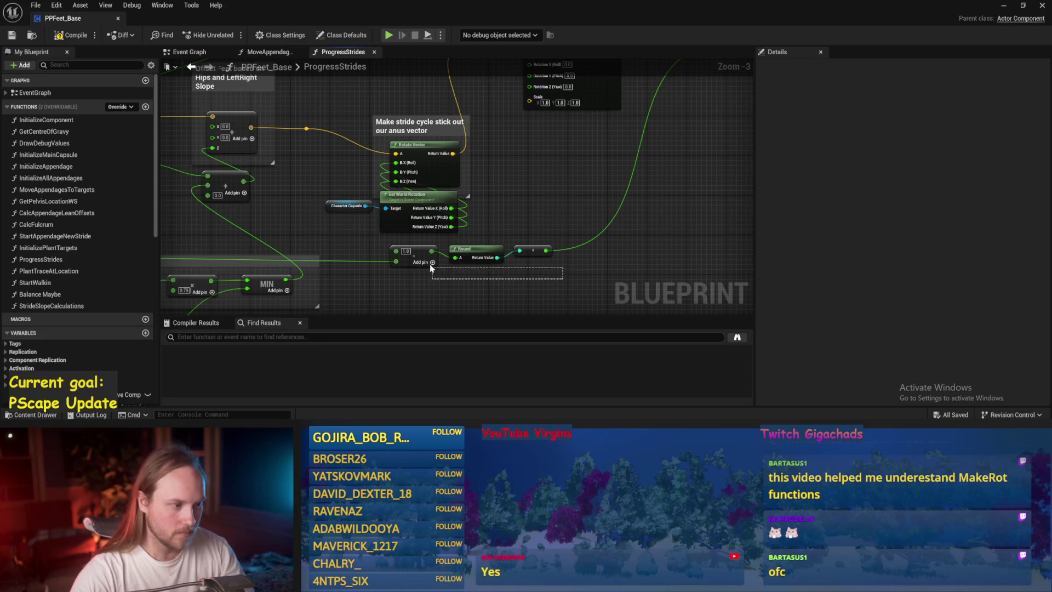
scroll(602, 198, "down", 2)
mouse_move(606, 188)
left_mouse_down()
mouse_move(623, 174)
mouse_move(356, 195)
left_mouse_up()
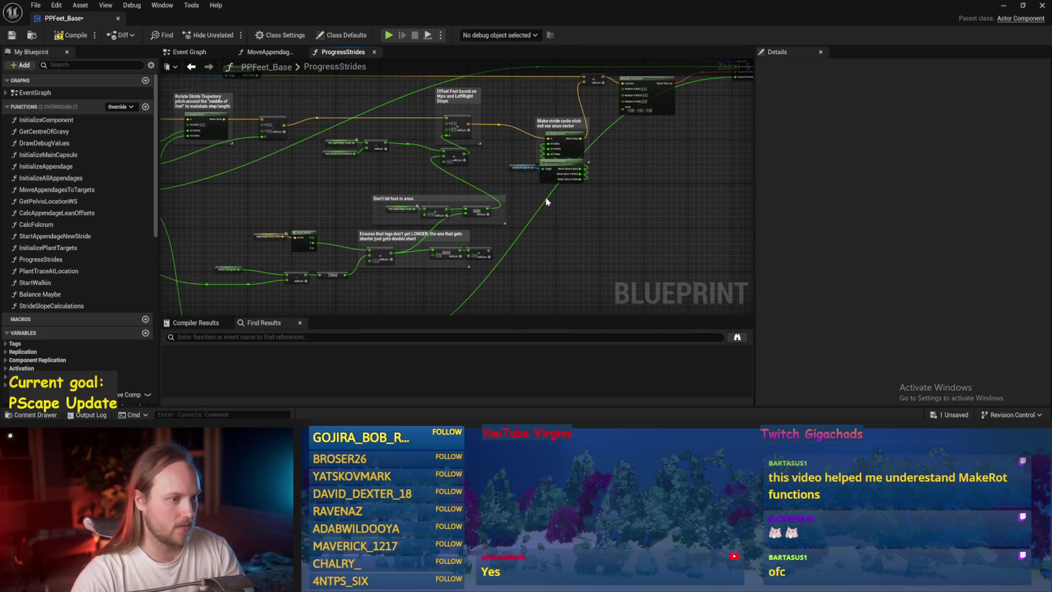
double_click(545, 197)
mouse_move(547, 203)
left_mouse_down()
mouse_move(648, 234)
mouse_move(657, 328)
mouse_move(722, 258)
mouse_move(693, 260)
left_mouse_up()
key("ctrl+s")
scroll(610, 160, "up", 4)
left_click(11, 35)
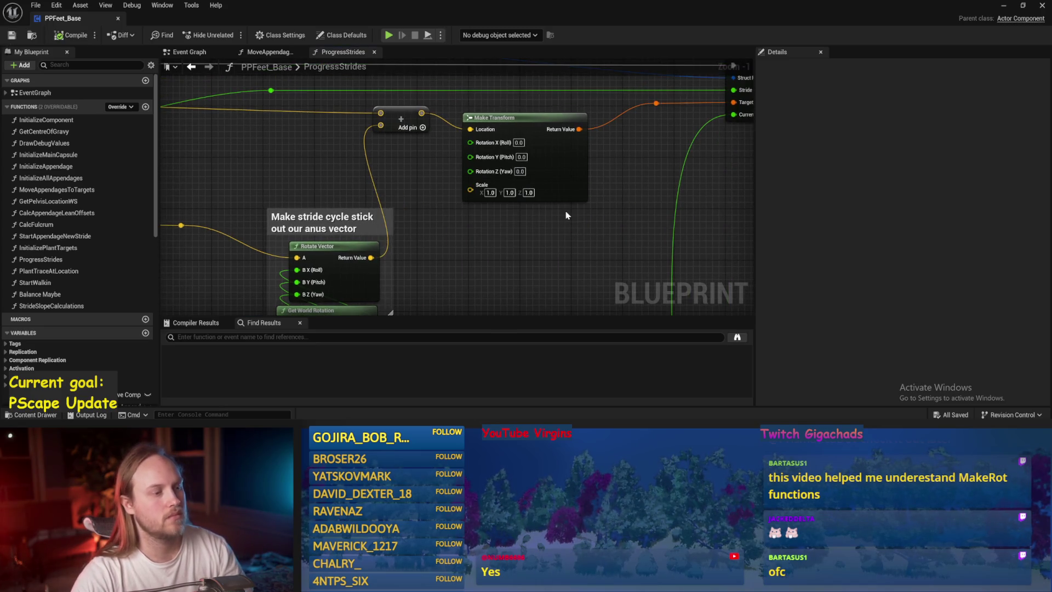
Connect the capsule yaw output to Make Transform's Rotation Z (Yaw) and return to the level
left_click_drag(566, 216, 637, 260)
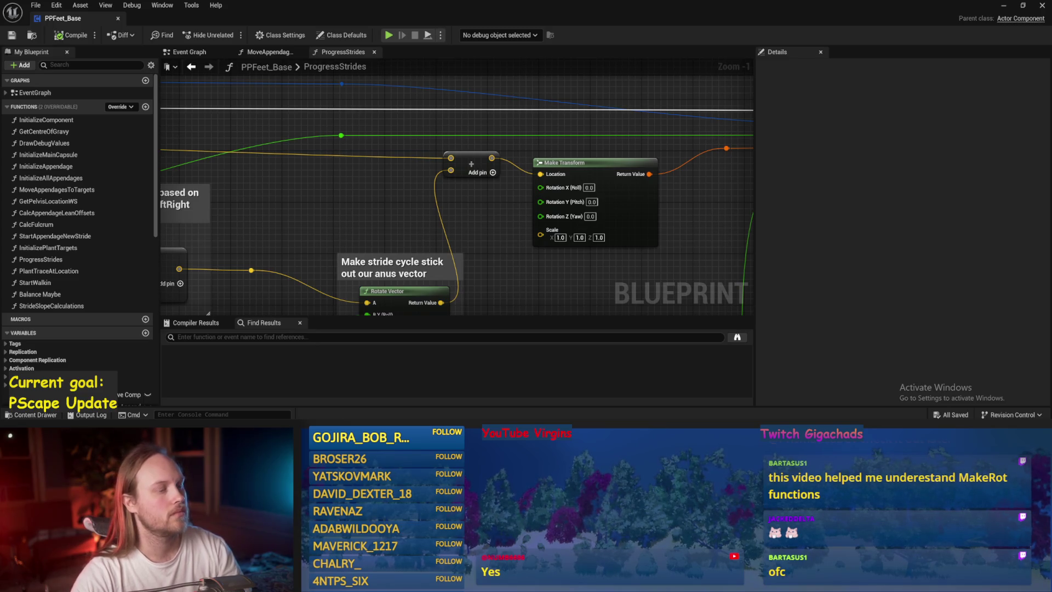
scroll(506, 207, "down", 2)
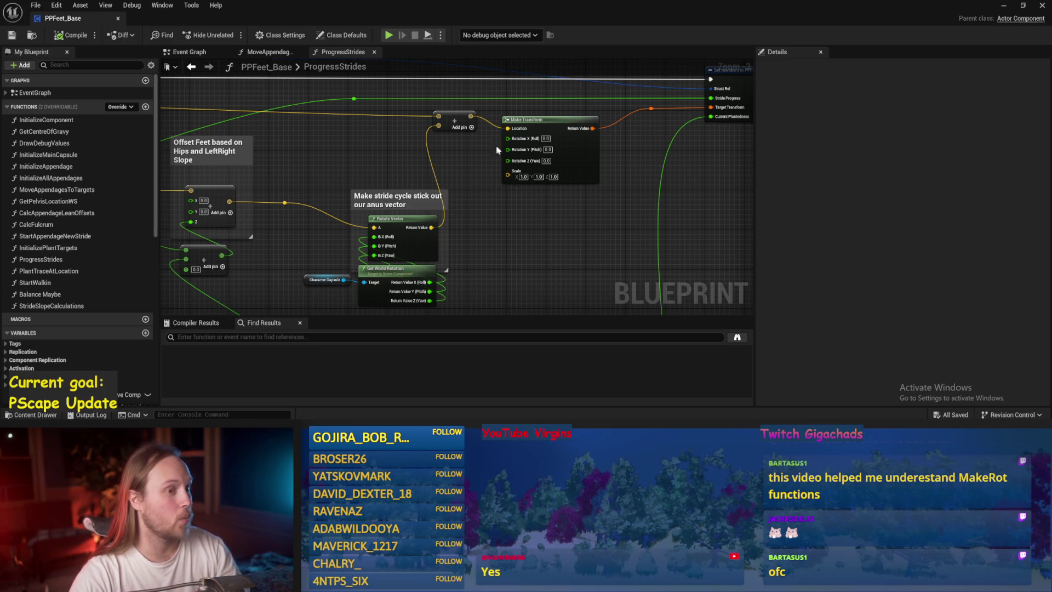
scroll(548, 158, "up", 1)
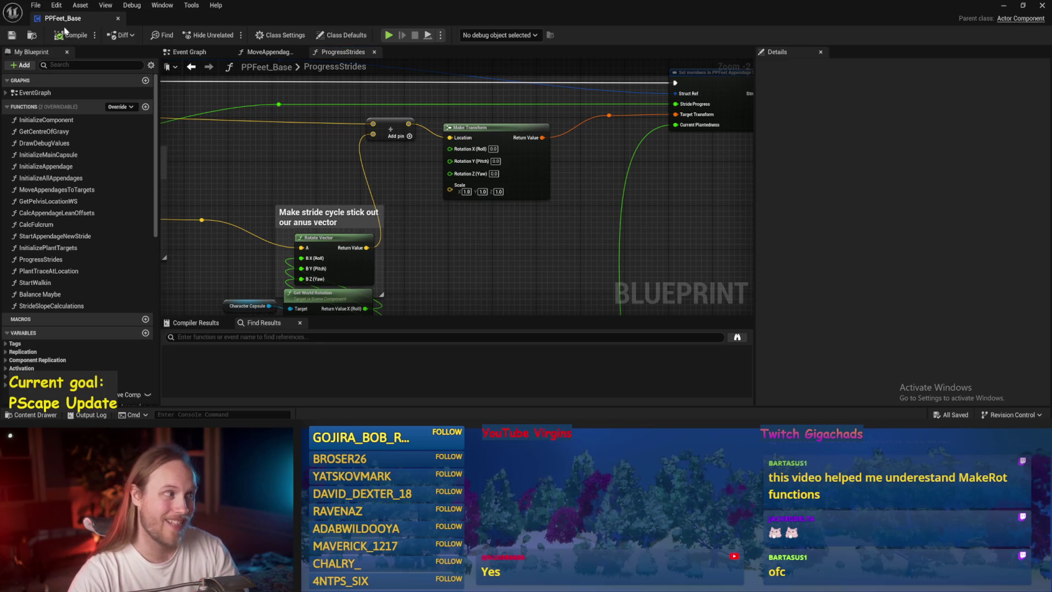
left_click(7, 35)
scroll(528, 208, "down", 1)
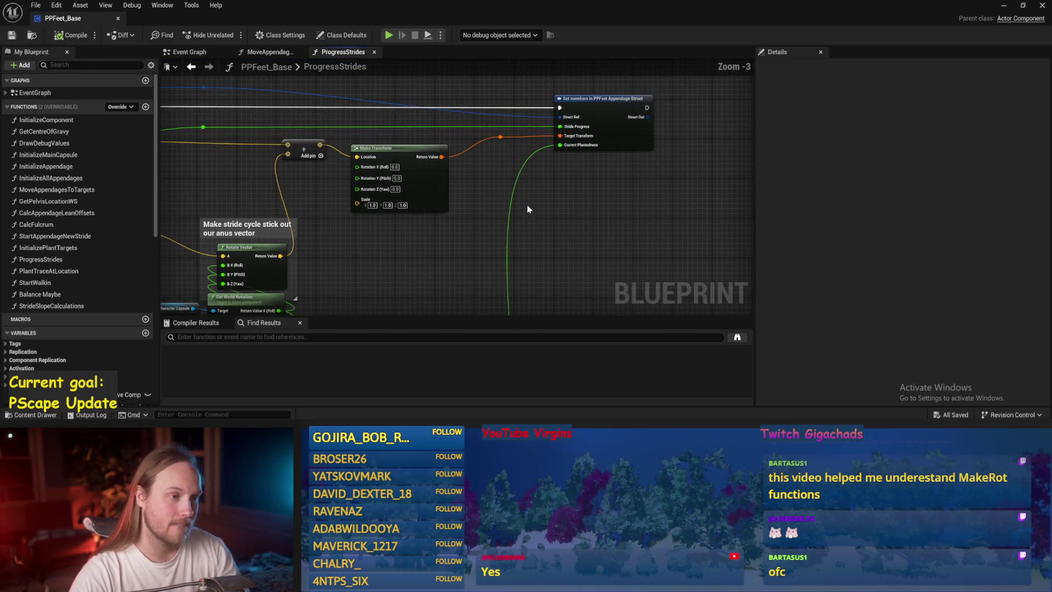
scroll(378, 286, "up", 3)
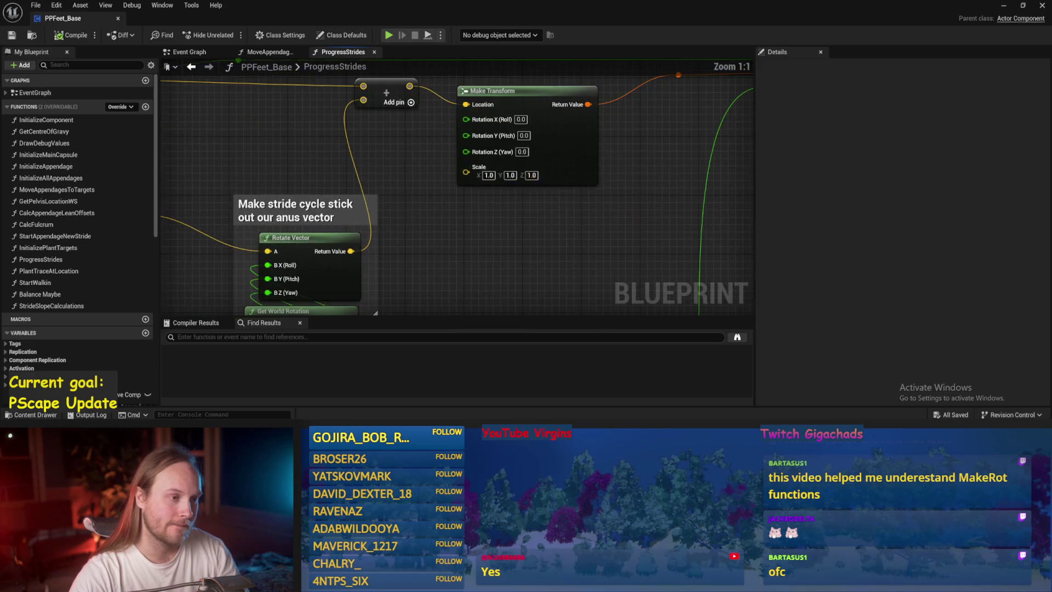
scroll(342, 172, "down", 3)
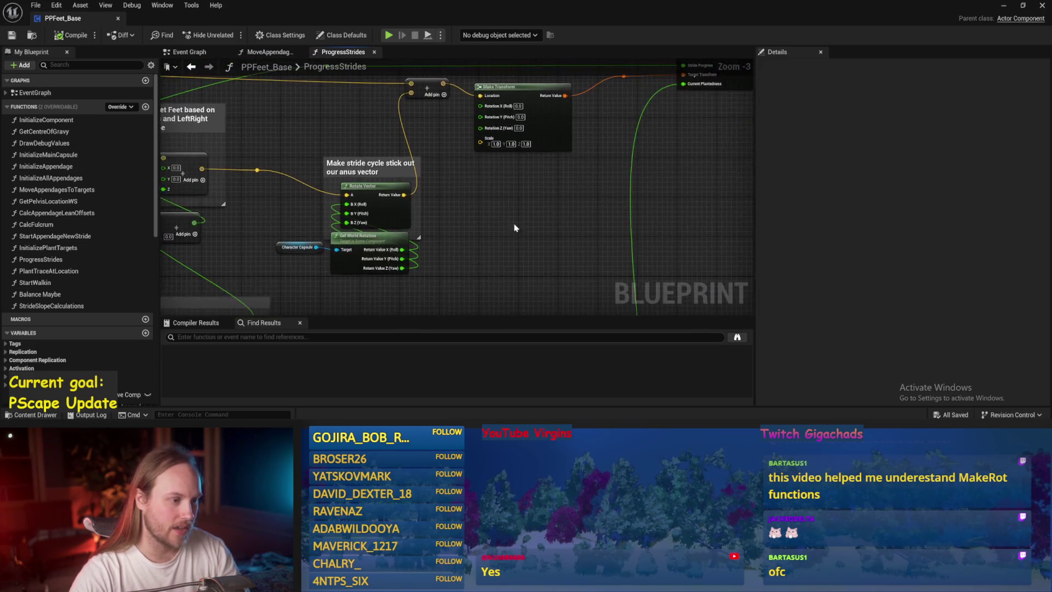
scroll(352, 305, "up", 1)
mouse_move(392, 272)
left_mouse_down()
mouse_move(422, 284)
mouse_move(478, 117)
left_mouse_up()
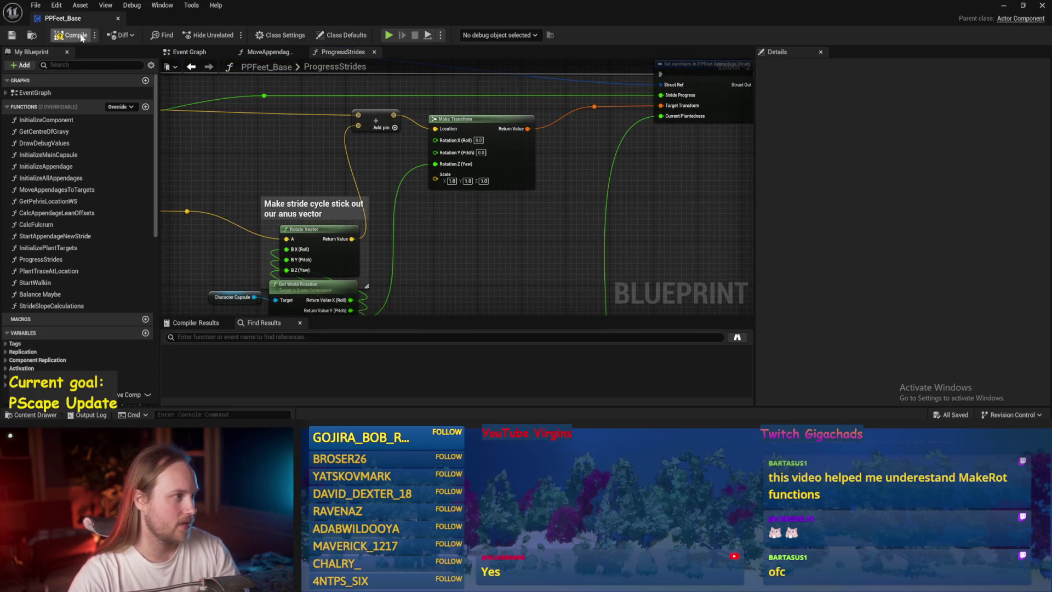
left_click(1003, 6)
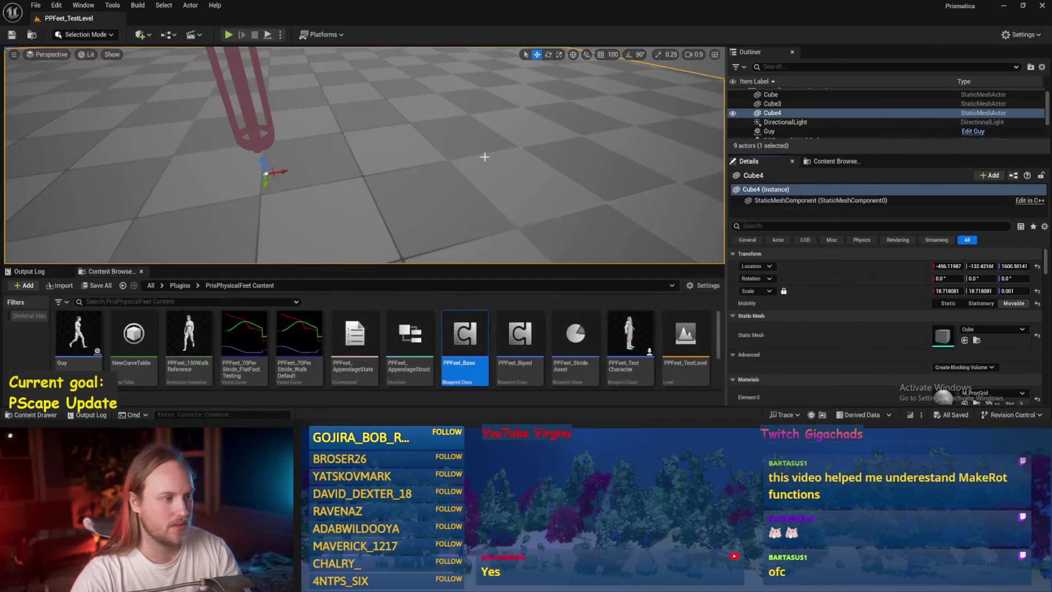
Play the test level with the test player selected, then stop and reopen PPFeet_Base
key("alt+p")
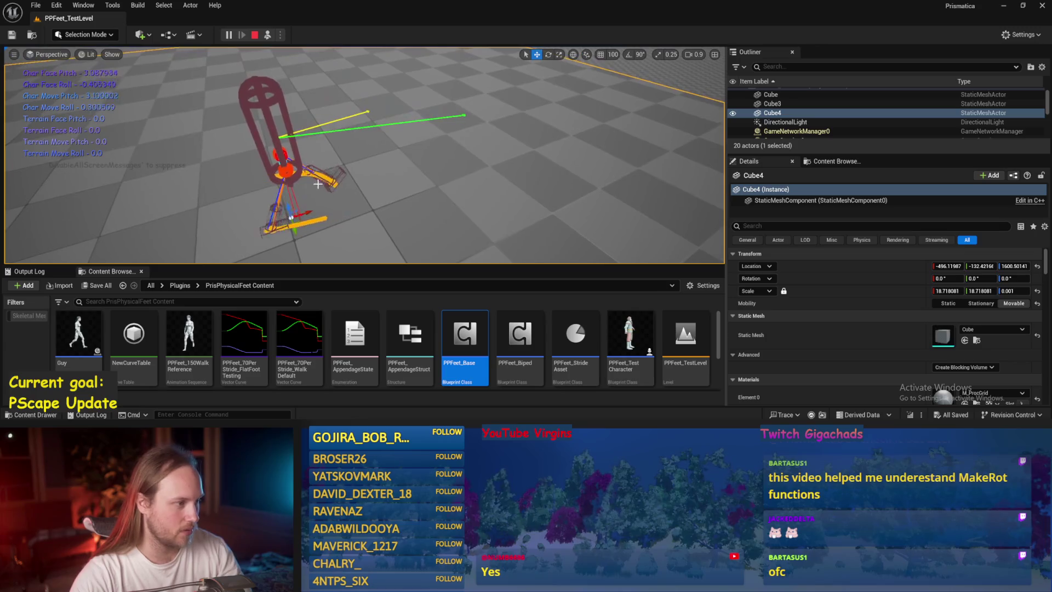
left_click(290, 167)
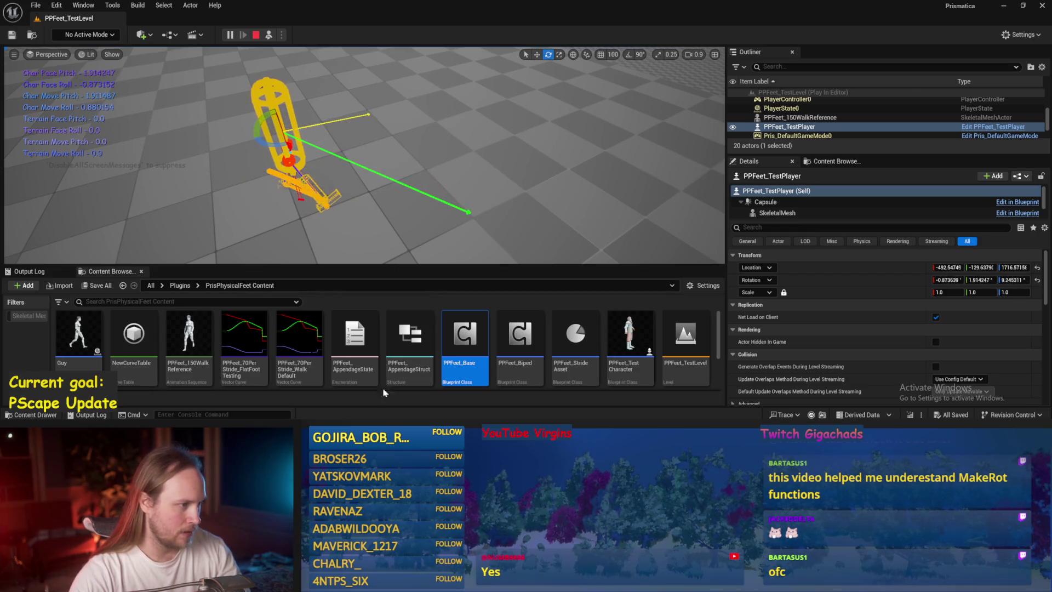
key("Escape")
double_click(464, 337)
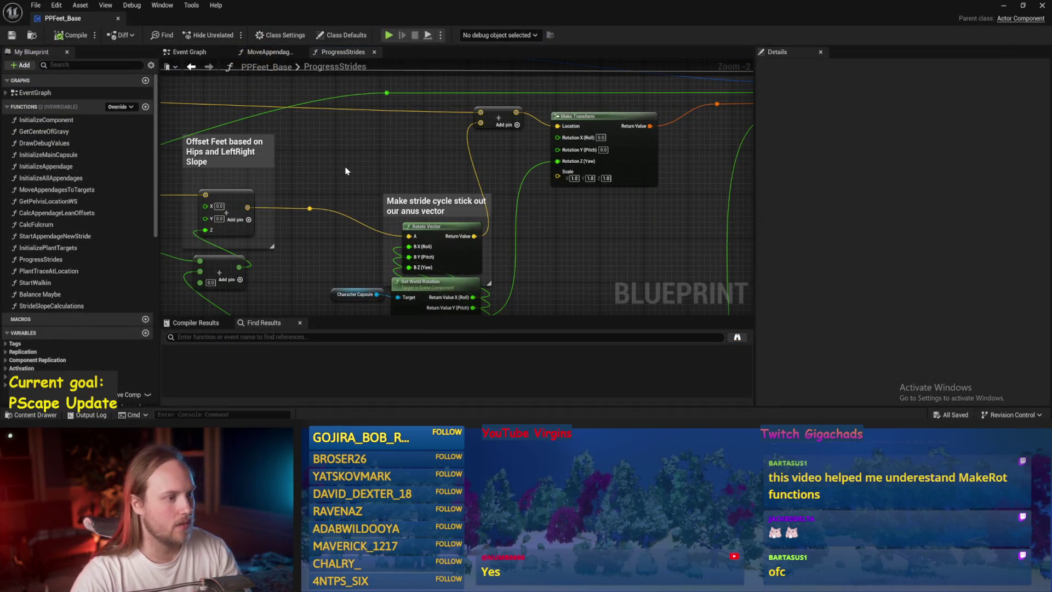
Pan through ProgressStrides to review Make Transform and the capsule rotation nodes
mouse_move(564, 149)
left_mouse_down()
mouse_move(367, 140)
mouse_move(353, 152)
left_mouse_up()
scroll(546, 176, "up", 2)
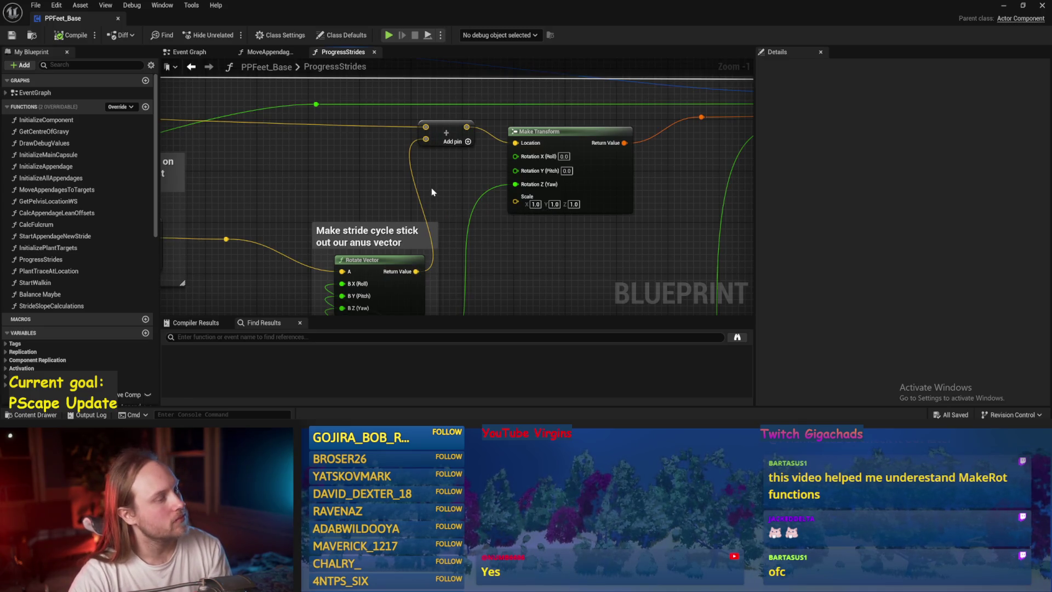
scroll(432, 191, "down", 2)
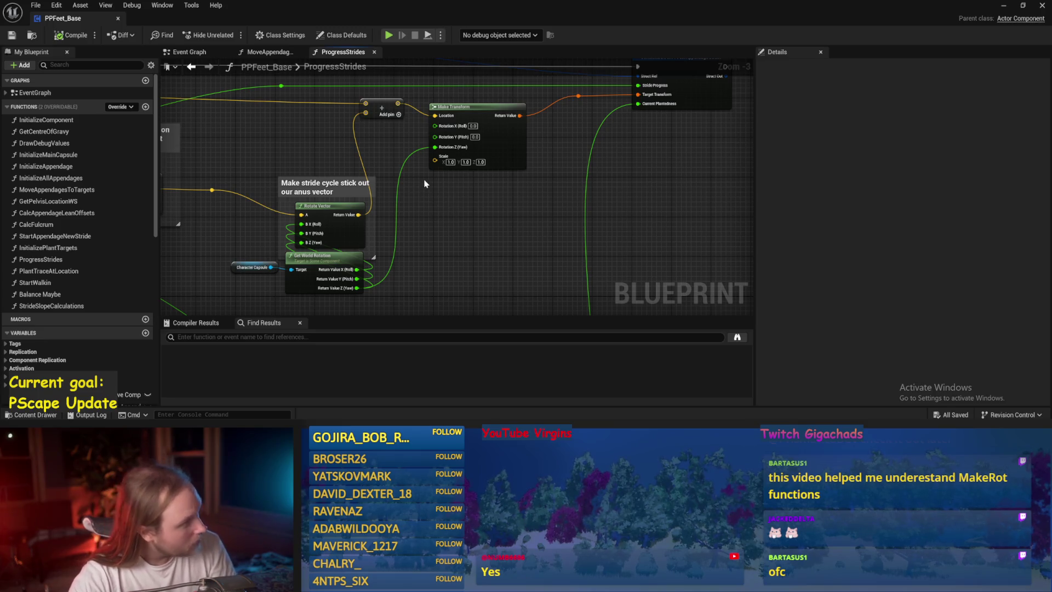
left_click_drag(425, 184, 564, 240)
left_click_drag(677, 230, 464, 211)
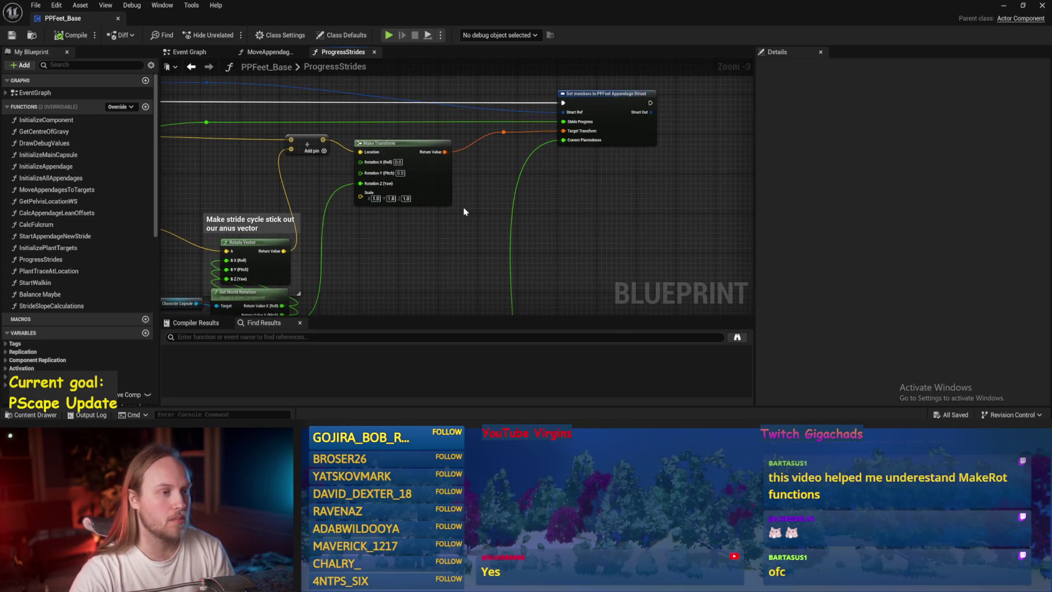
left_click_drag(391, 279, 657, 215)
left_click_drag(435, 135, 588, 160)
scroll(589, 161, "down", 1)
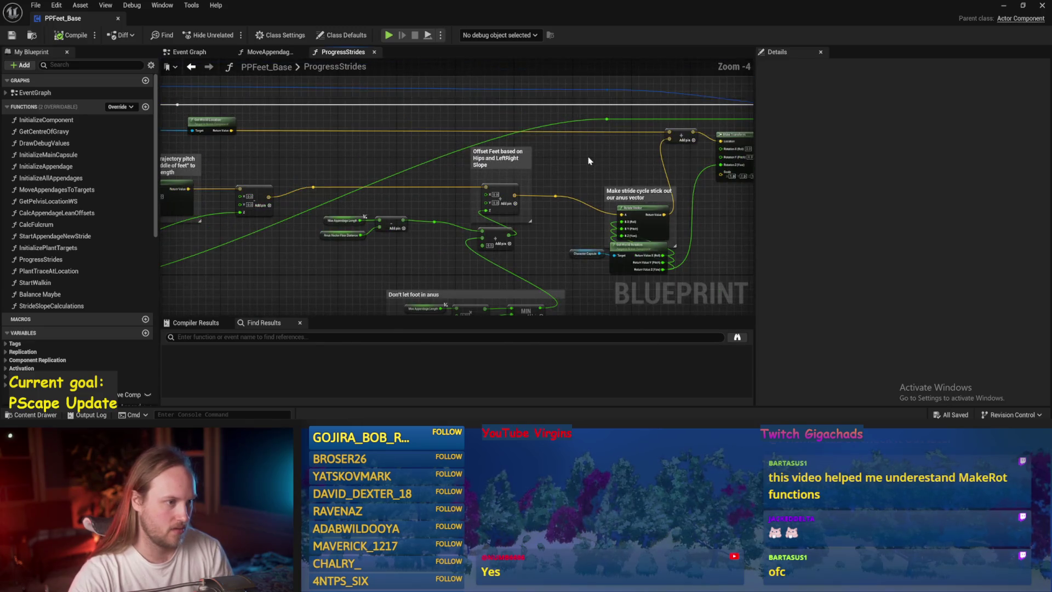
Wire the multiply node's output into Make Transform's pitch rotation and compile
left_click_drag(339, 167, 629, 159)
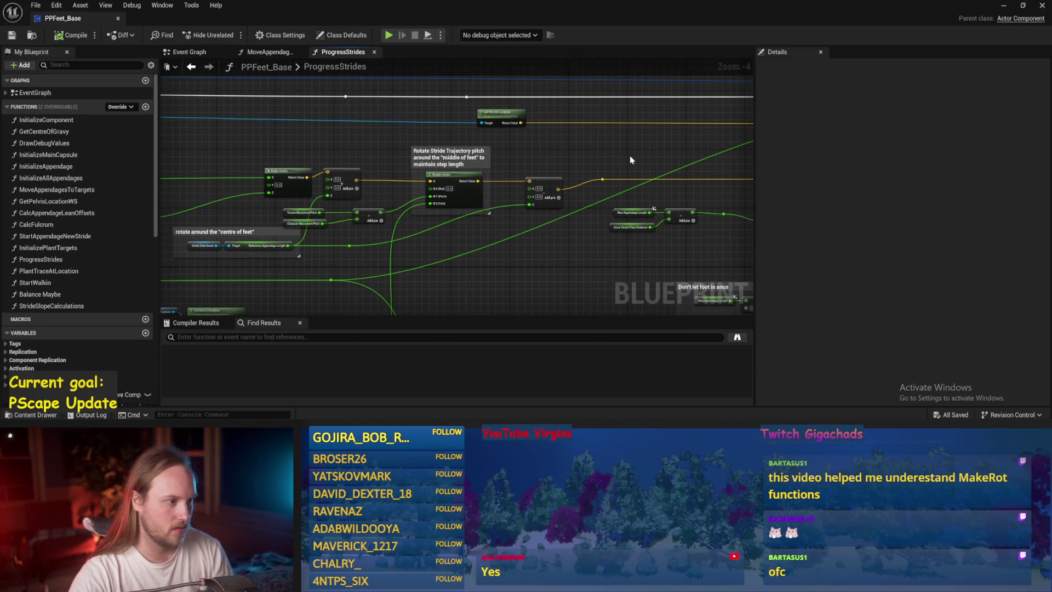
left_click_drag(329, 164, 493, 167)
left_click_drag(383, 158, 502, 160)
mouse_move(422, 156)
left_mouse_down()
mouse_move(518, 158)
mouse_move(489, 214)
left_mouse_up()
scroll(550, 186, "up", 1)
left_click_drag(291, 151, 628, 128)
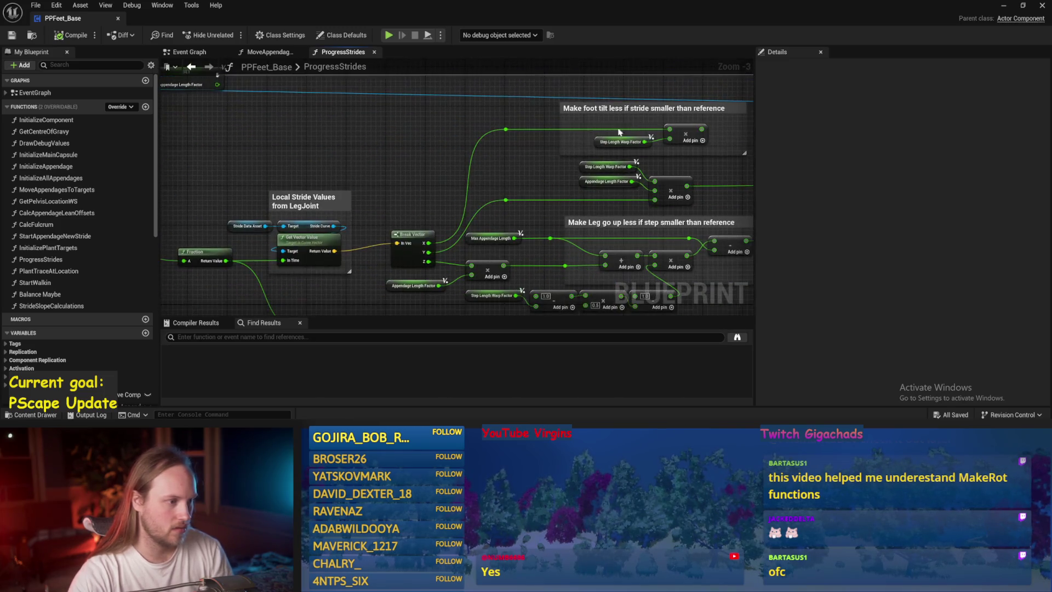
left_click_drag(362, 205, 109, 221)
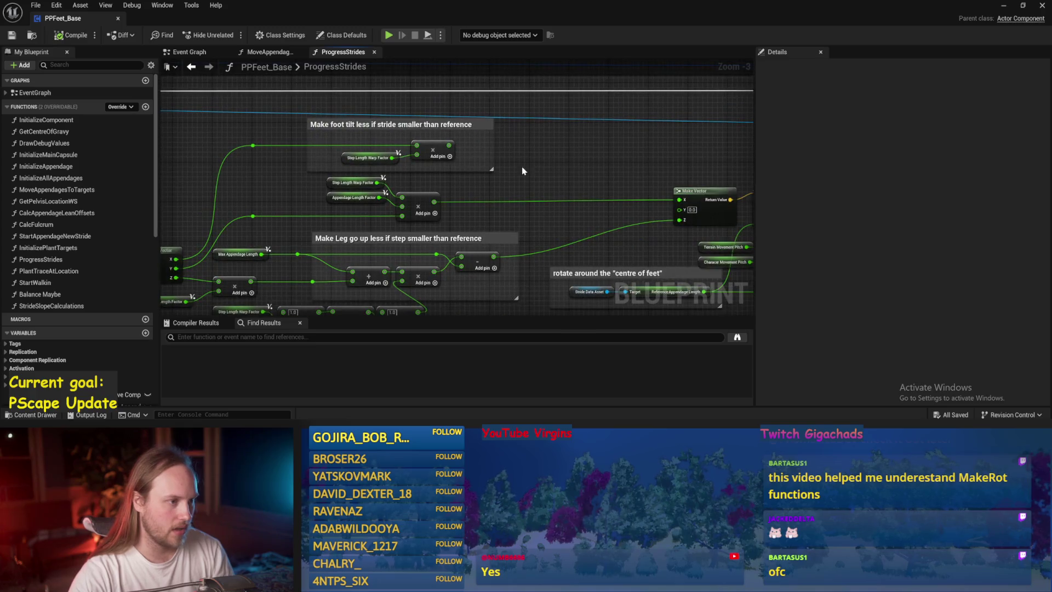
mouse_move(443, 144)
left_mouse_down()
mouse_move(468, 146)
mouse_move(472, 115)
mouse_move(890, 173)
mouse_move(612, 141)
mouse_move(650, 164)
left_mouse_up()
left_click(72, 36)
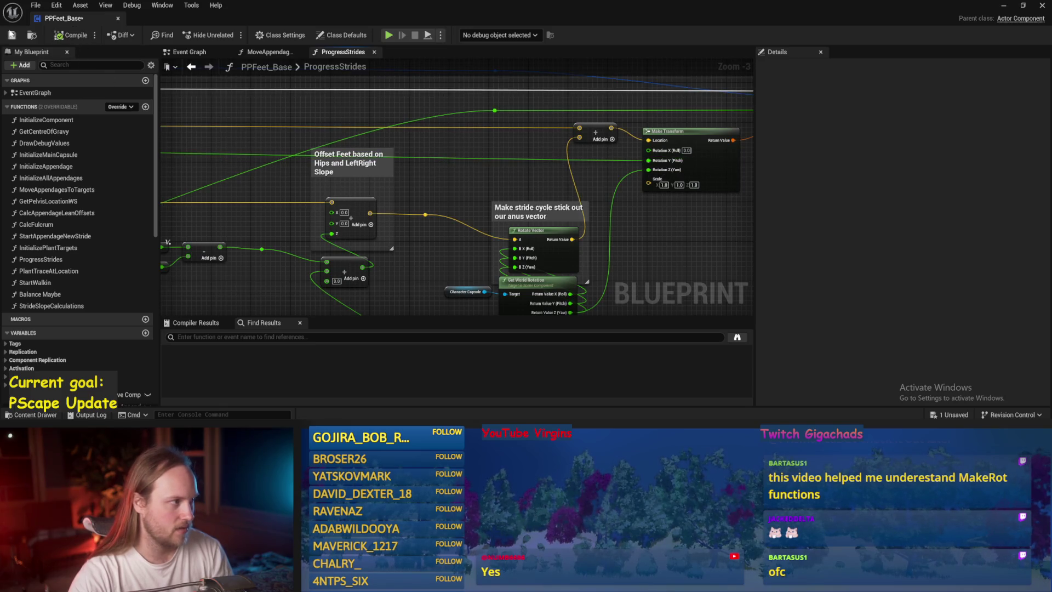
left_click(1003, 6)
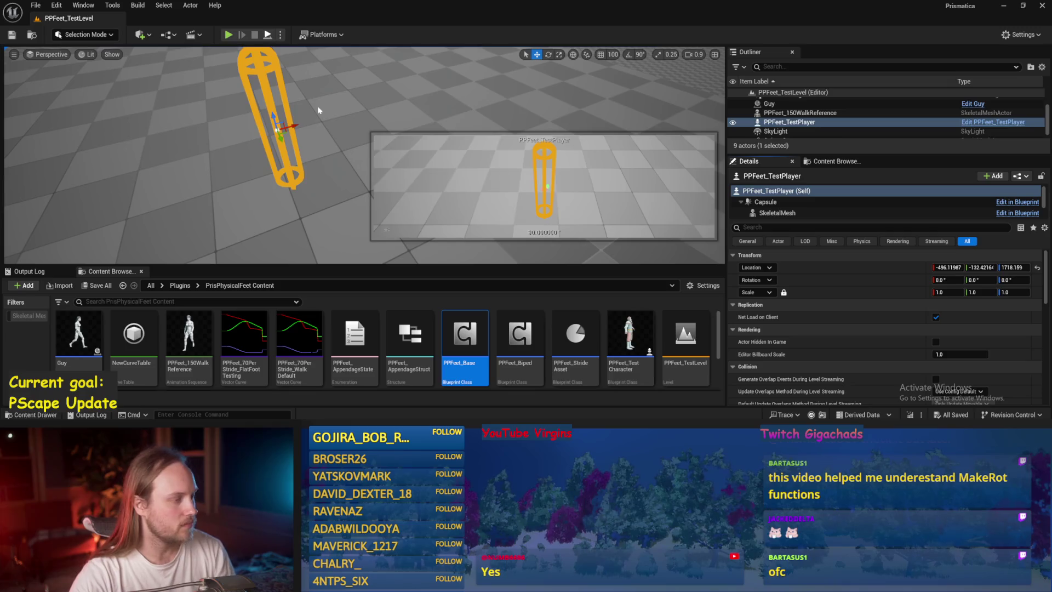
Play the test level while rotating the test player with the E gizmo, then reopen PPFeet_Base
key("alt+p")
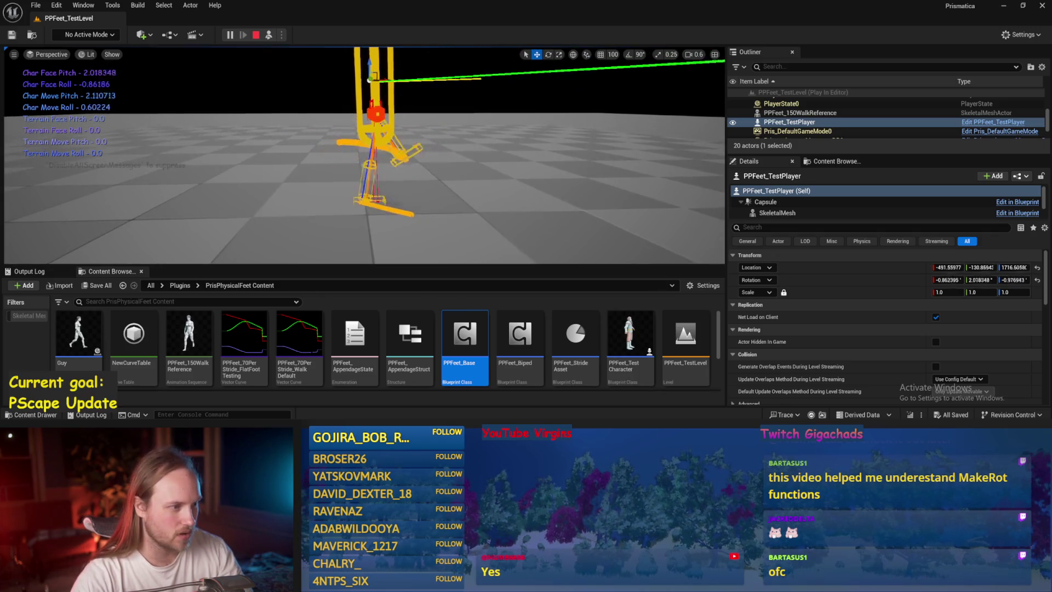
key("e")
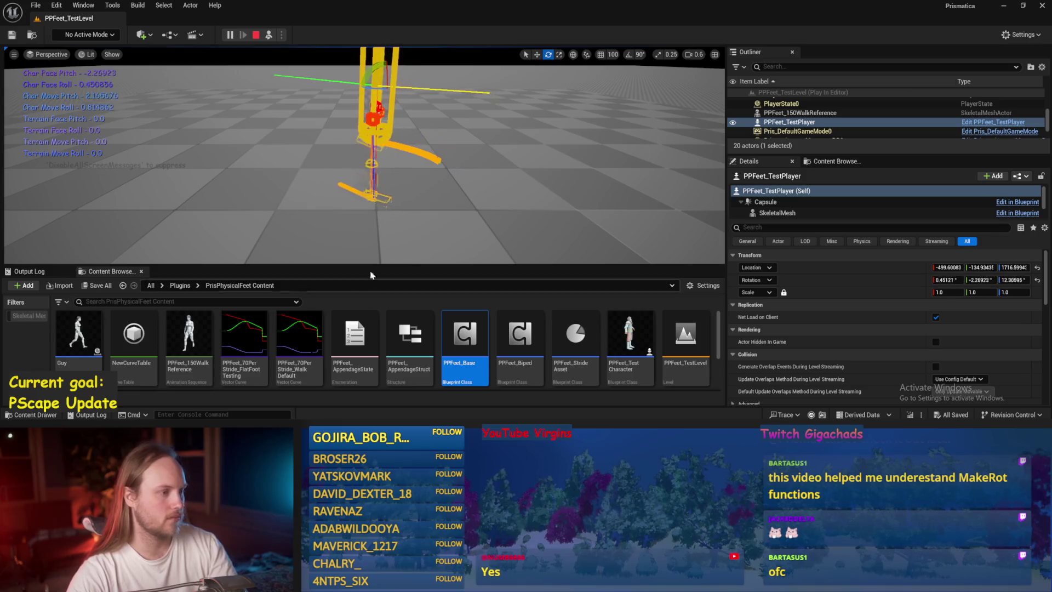
double_click(464, 334)
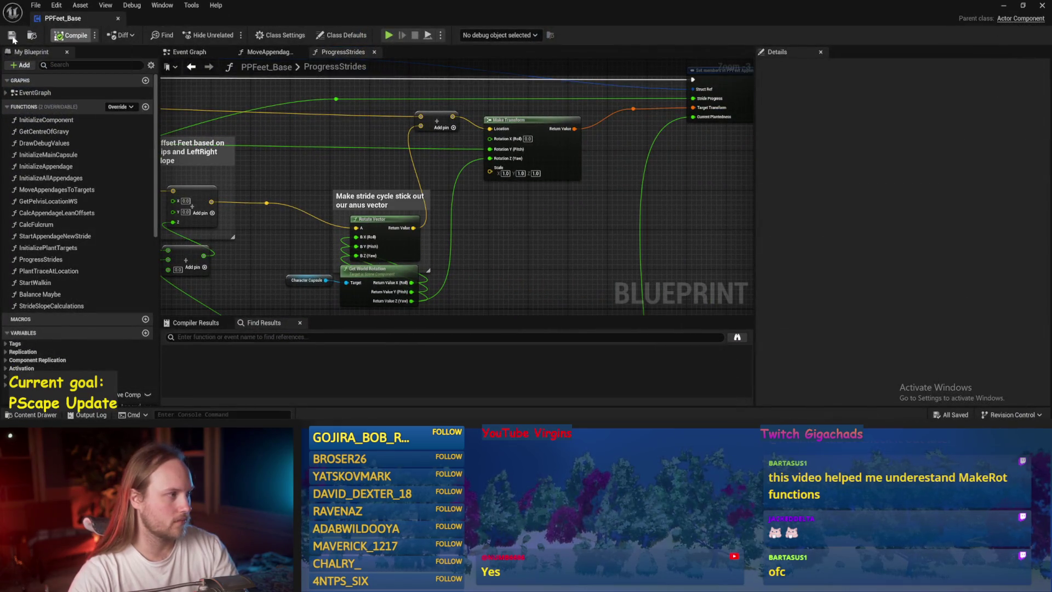
Add a reroute point on the blue wire near Make Transform and save PPFeet_Base
mouse_move(543, 243)
left_mouse_down()
mouse_move(511, 225)
mouse_move(580, 219)
mouse_move(537, 172)
mouse_move(408, 246)
left_mouse_up()
right_click(422, 248)
left_click(399, 251)
mouse_move(497, 181)
left_mouse_down()
mouse_move(352, 244)
mouse_move(534, 230)
left_mouse_up()
left_click(541, 111)
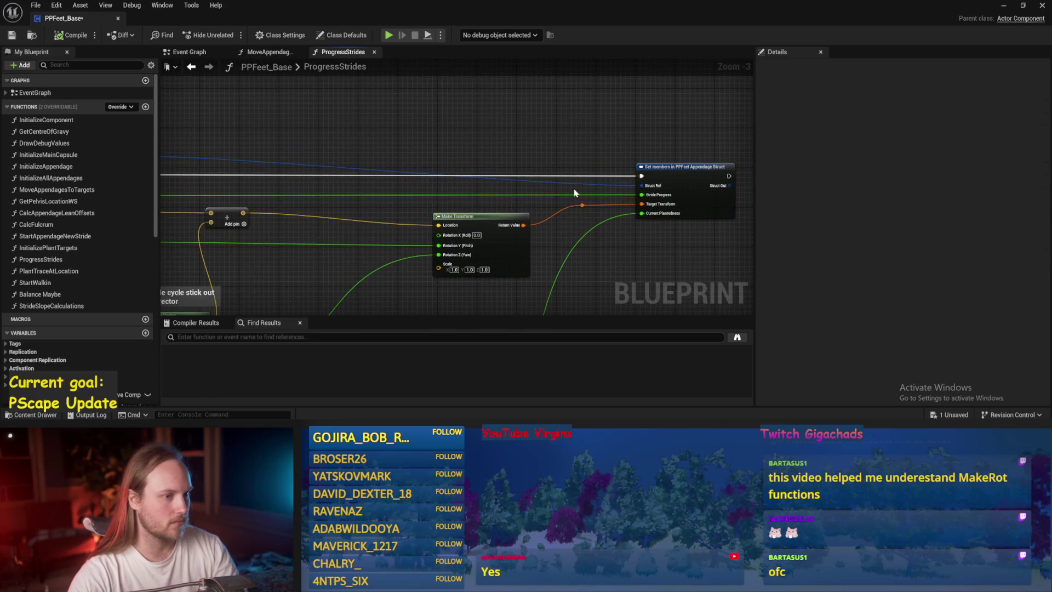
double_click(576, 183)
mouse_move(575, 177)
left_mouse_down()
mouse_move(573, 142)
mouse_move(787, 158)
mouse_move(1011, 159)
left_mouse_up()
left_click_drag(637, 129, 298, 109)
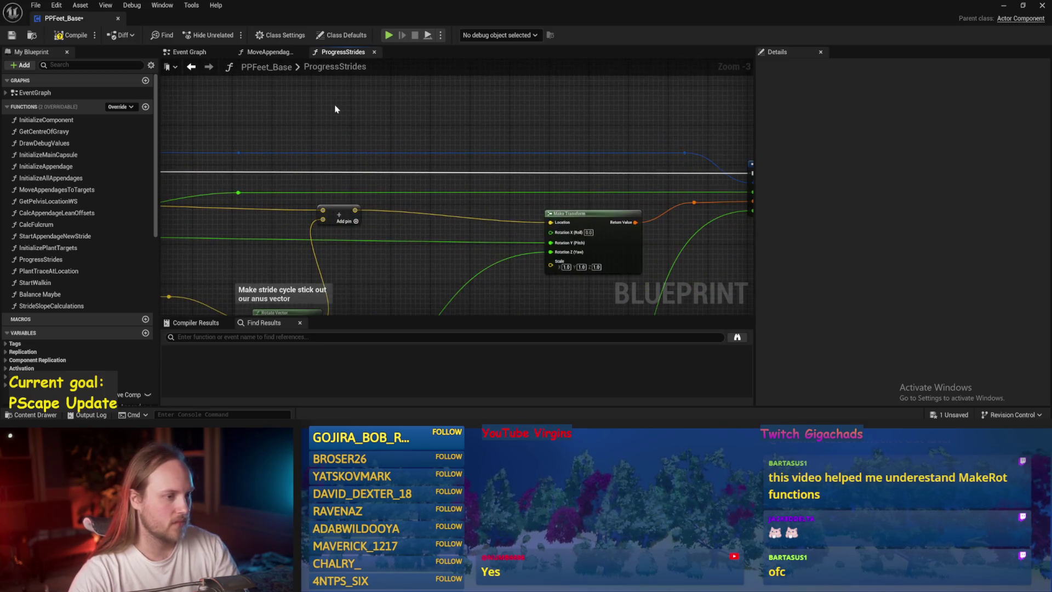
left_click(12, 36)
In MoveAppendagesToTargets, locate Set Angular Orientation Target and the Combine Rotators nodes
left_click_drag(498, 171, 344, 179)
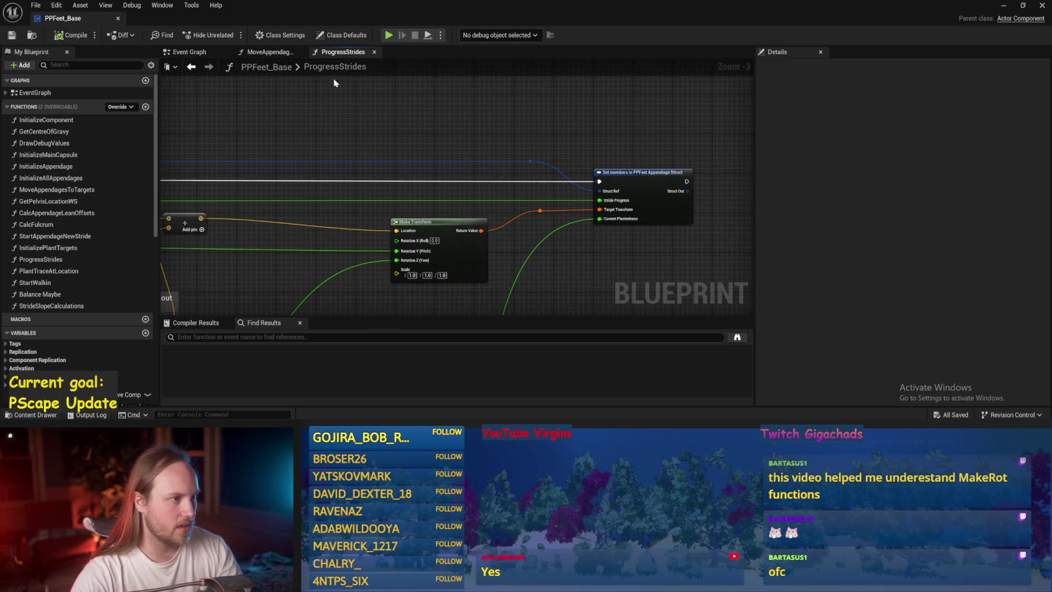
left_click(262, 53)
mouse_move(411, 235)
left_mouse_down()
mouse_move(413, 166)
mouse_move(343, 177)
left_mouse_up()
mouse_move(483, 183)
left_mouse_down()
mouse_move(706, 195)
mouse_move(471, 115)
mouse_move(498, 66)
mouse_move(563, 263)
mouse_move(583, 211)
mouse_move(573, 287)
left_mouse_up()
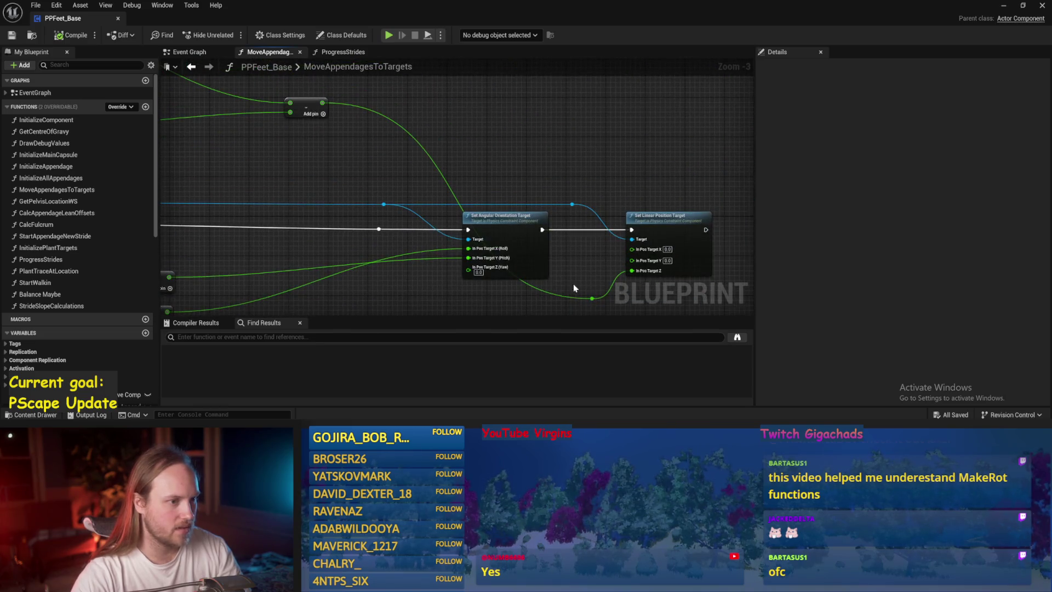
mouse_move(437, 209)
left_mouse_down()
mouse_move(563, 145)
mouse_move(526, 216)
mouse_move(628, 119)
mouse_move(680, 143)
mouse_move(602, 219)
mouse_move(617, 251)
mouse_move(594, 259)
mouse_move(630, 261)
mouse_move(412, 189)
left_mouse_up()
scroll(628, 118, "down", 1)
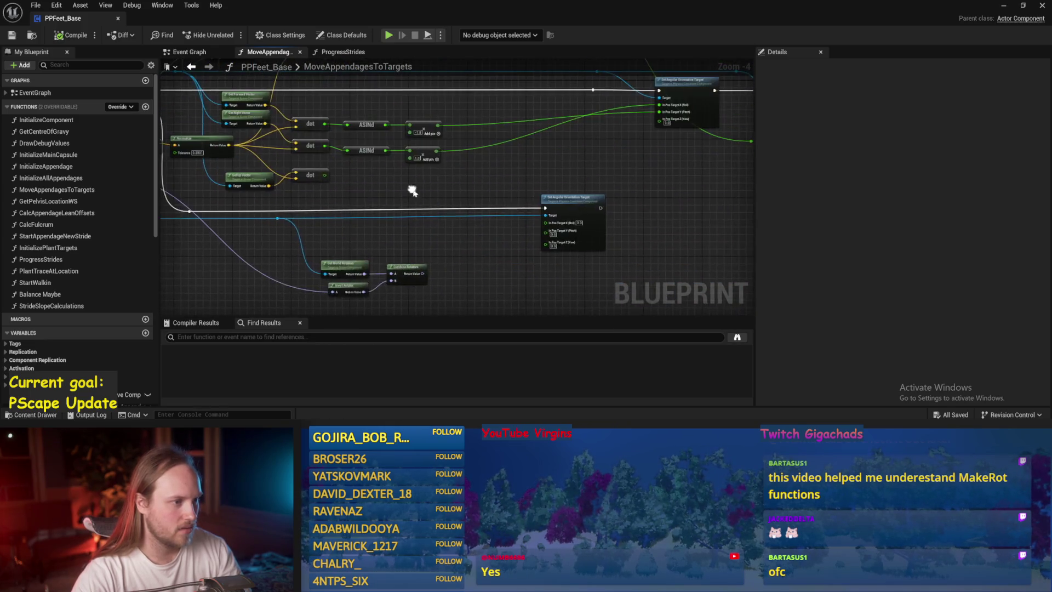
scroll(460, 250, "up", 1)
mouse_move(431, 285)
left_mouse_down()
mouse_move(438, 218)
mouse_move(467, 225)
left_mouse_up()
scroll(449, 219, "up", 1)
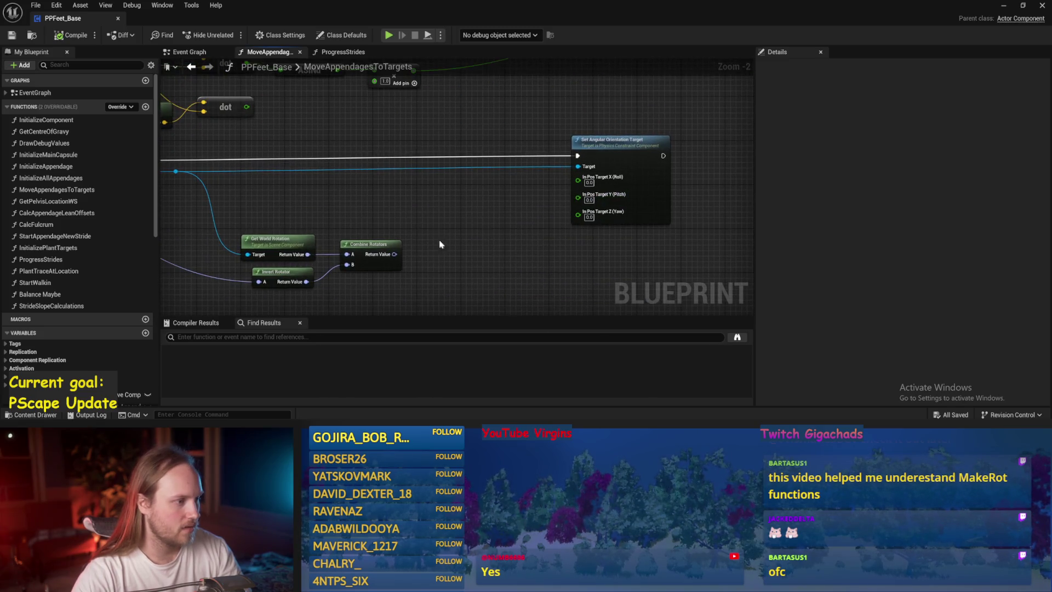
left_click_drag(325, 230, 637, 241)
left_click_drag(413, 153, 118, 138)
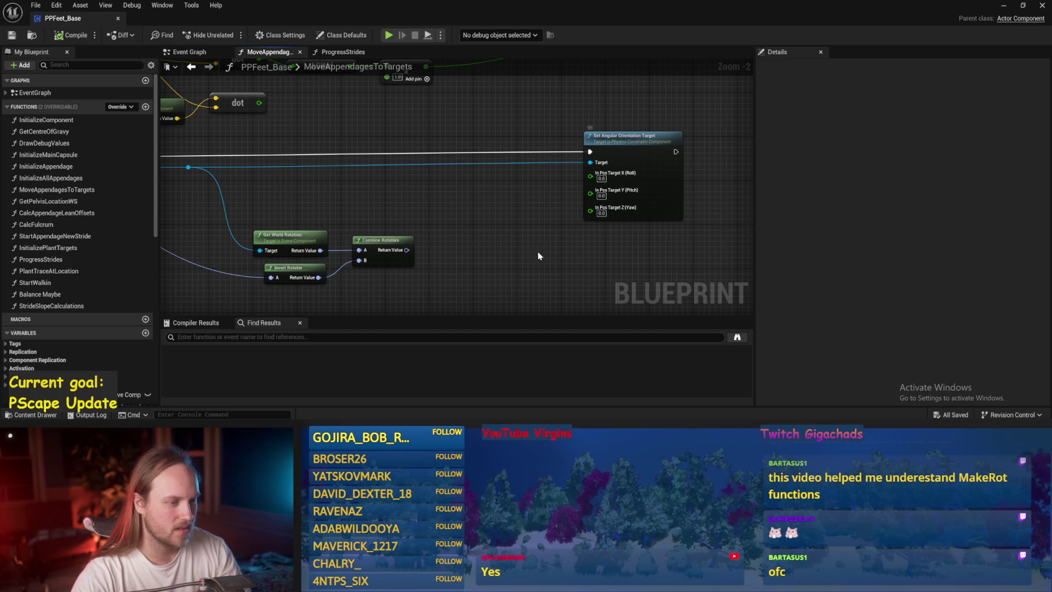
scroll(557, 174, "up", 2)
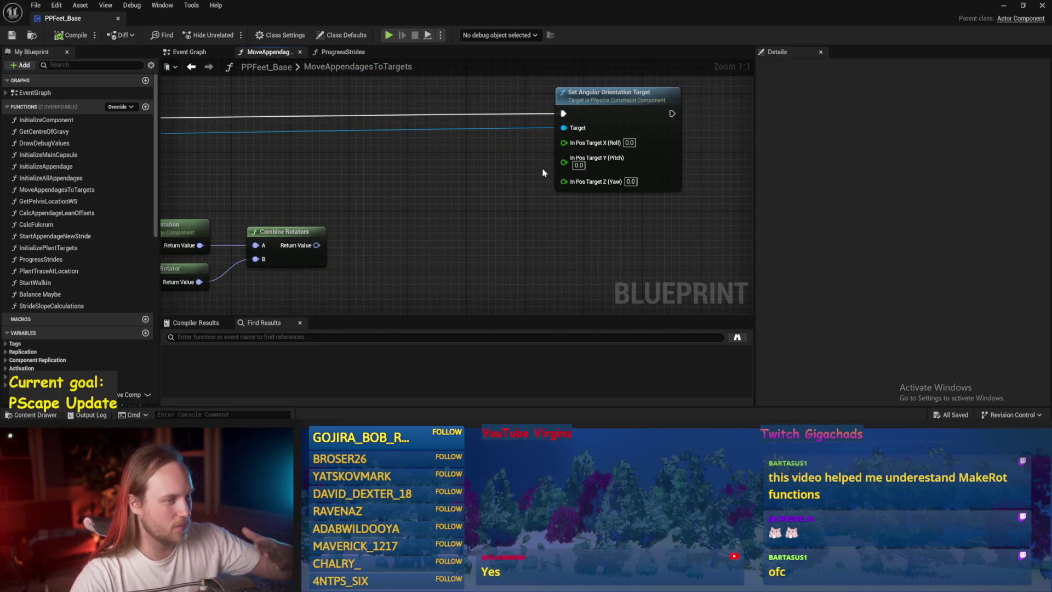
scroll(472, 195, "down", 1)
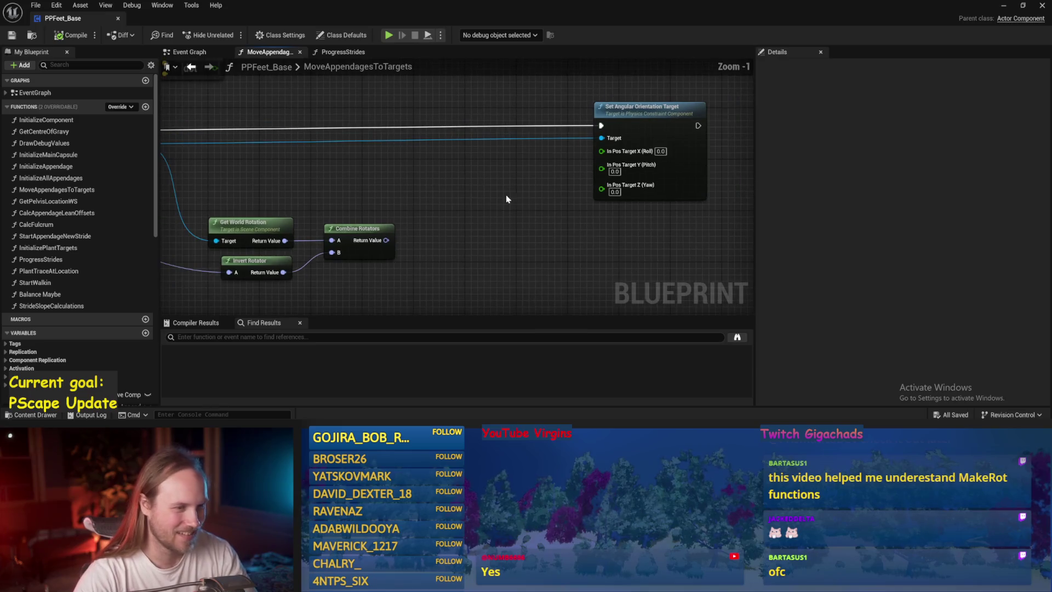
Recombine In Pos Target's X, Y, Z pins and wire Combine Rotators' Return Value into it
mouse_move(362, 250)
left_mouse_down()
mouse_move(373, 267)
mouse_move(600, 207)
mouse_move(624, 218)
mouse_move(616, 211)
left_mouse_up()
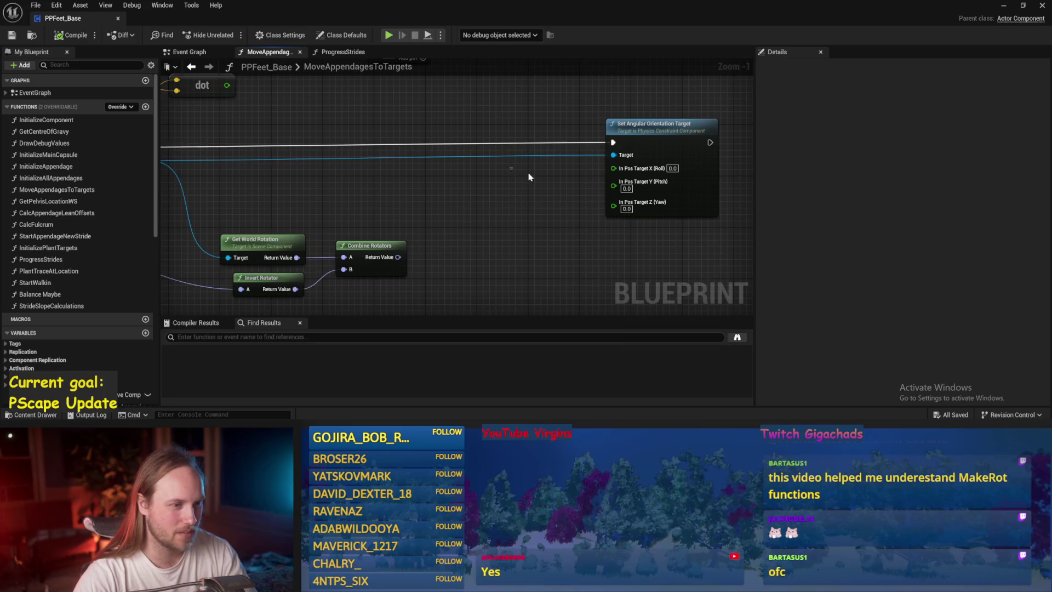
right_click(612, 186)
left_click(629, 234)
left_click_drag(397, 257, 614, 167)
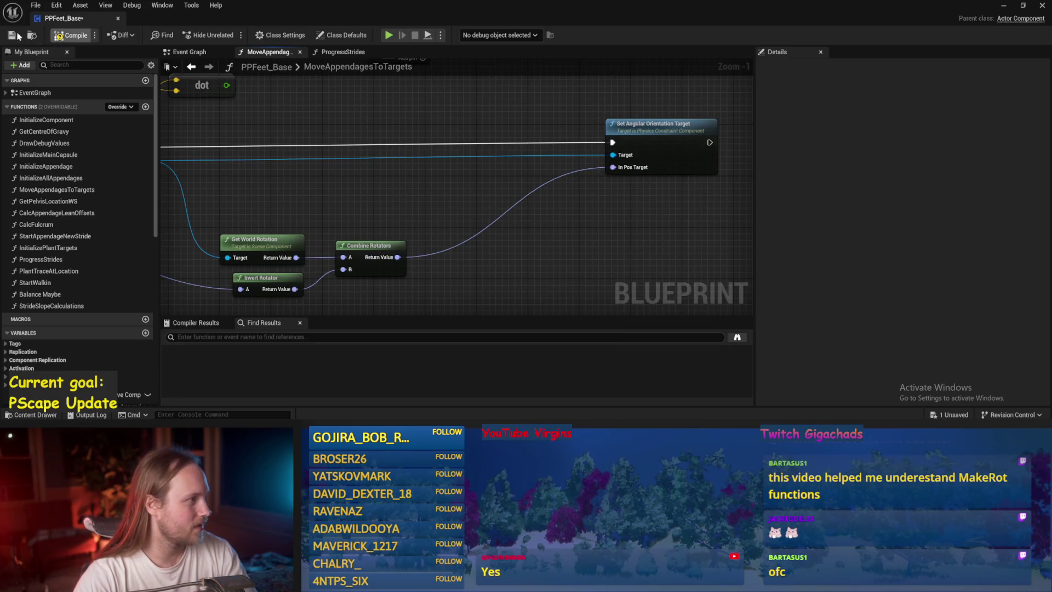
left_click(1003, 7)
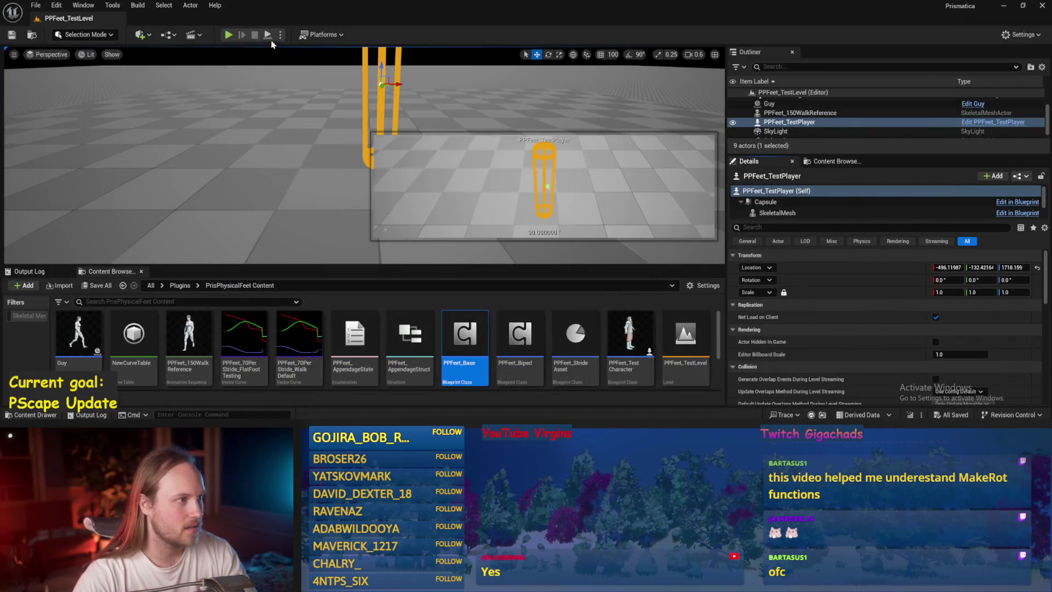
Bring the running level into view and frame the camera on the walking character
left_click(268, 34)
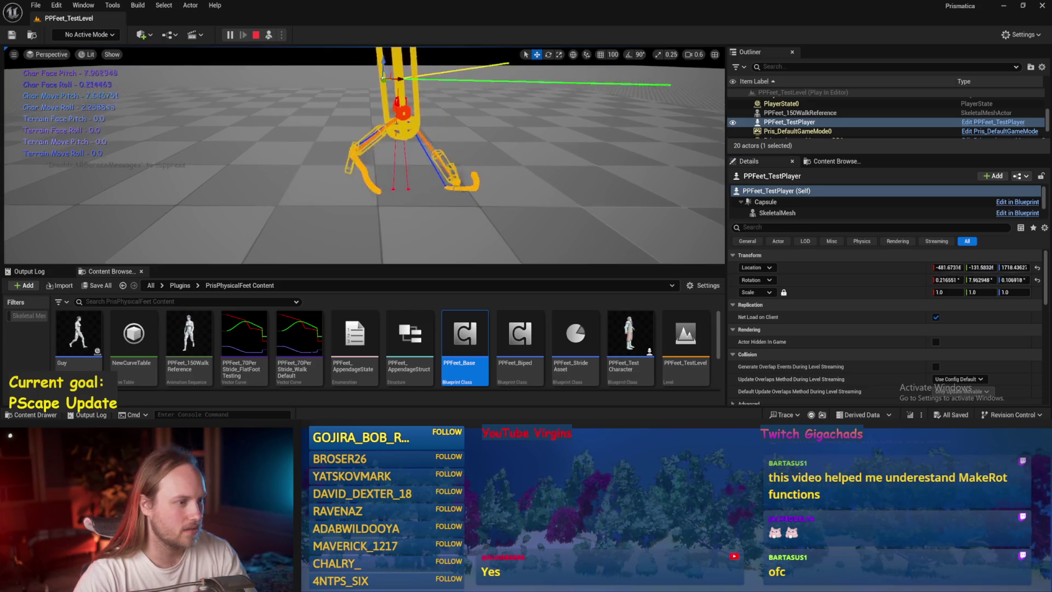
left_click(505, 183)
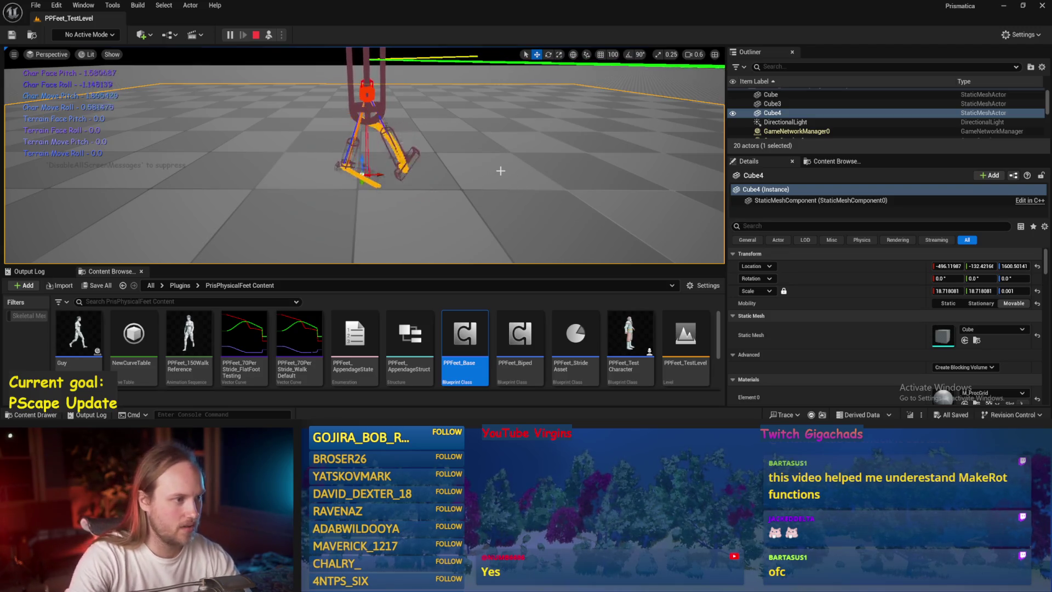
left_click_drag(485, 192, 466, 193)
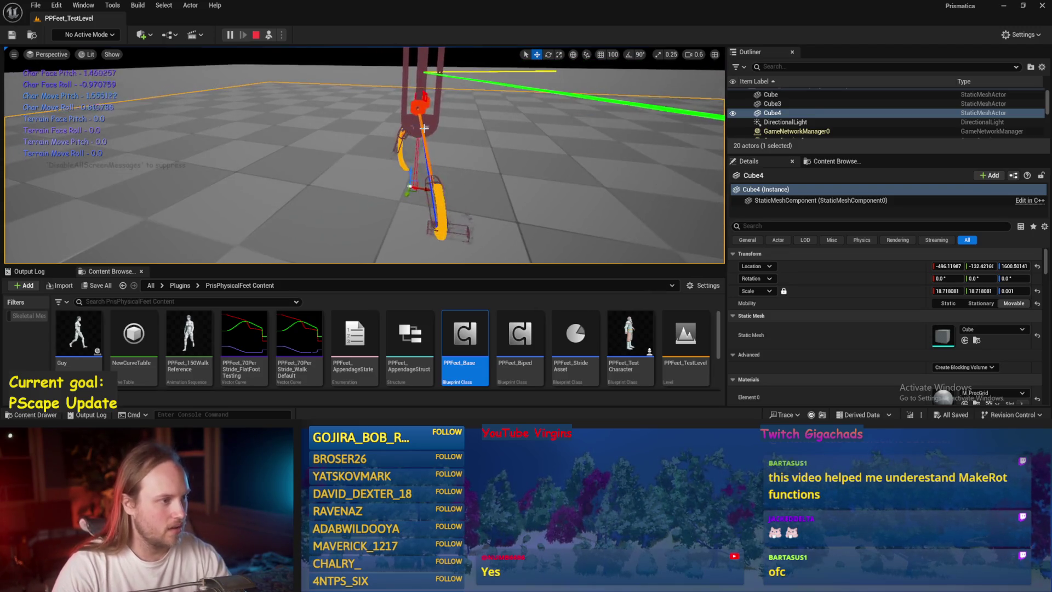
Rotate PPFeet_TestPlayer about 150 degrees to test its feet, then stop playing
left_click(417, 137)
key("e")
left_click_drag(378, 100, 306, 101)
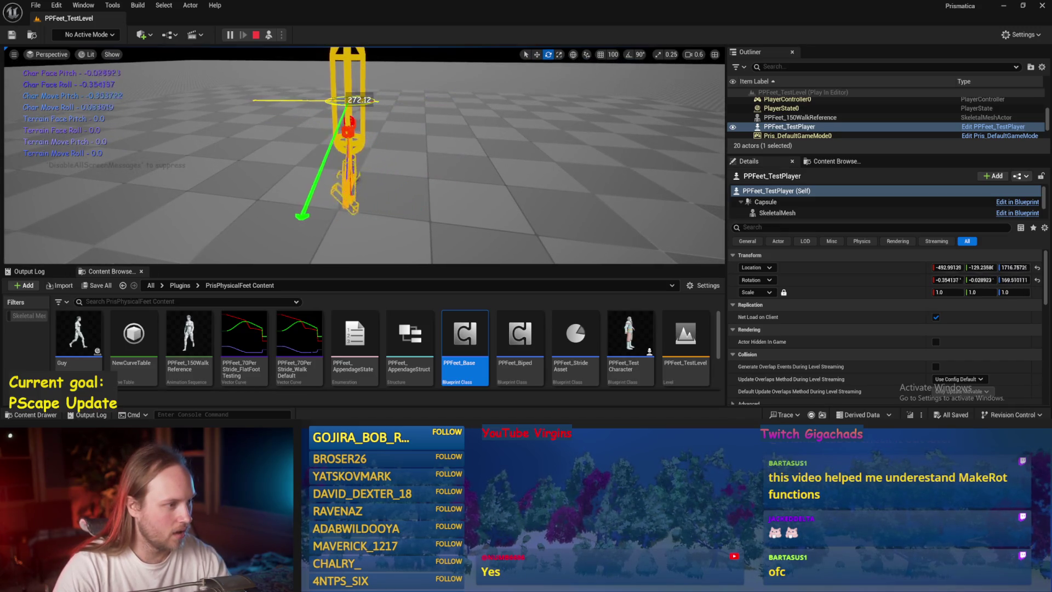
key("Escape")
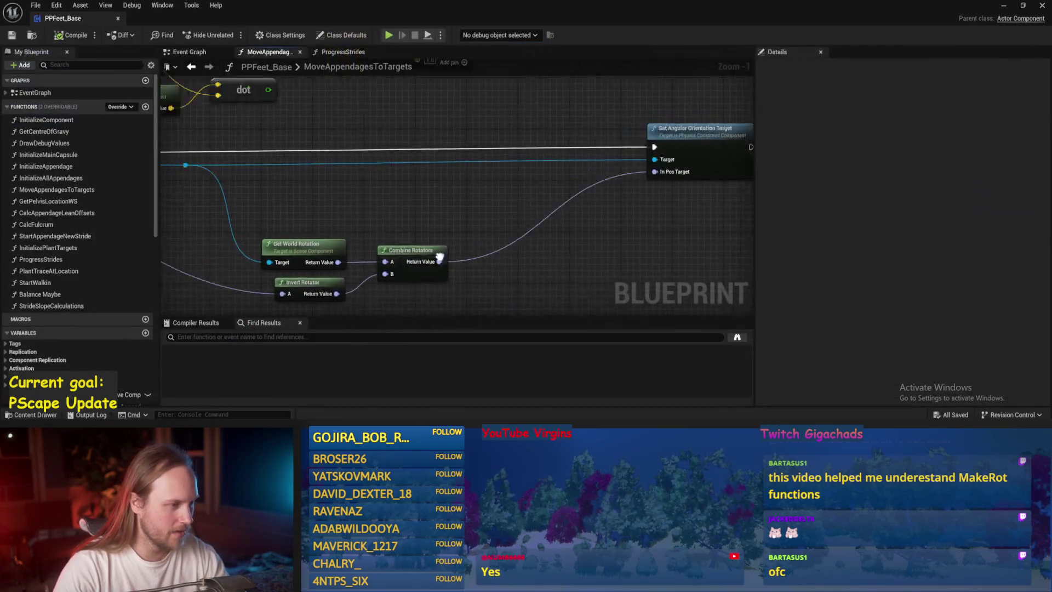
Disconnect Make Transform's Rotation Y input, save PPFeet_Base, and start playing the test level
scroll(384, 201, "up", 2)
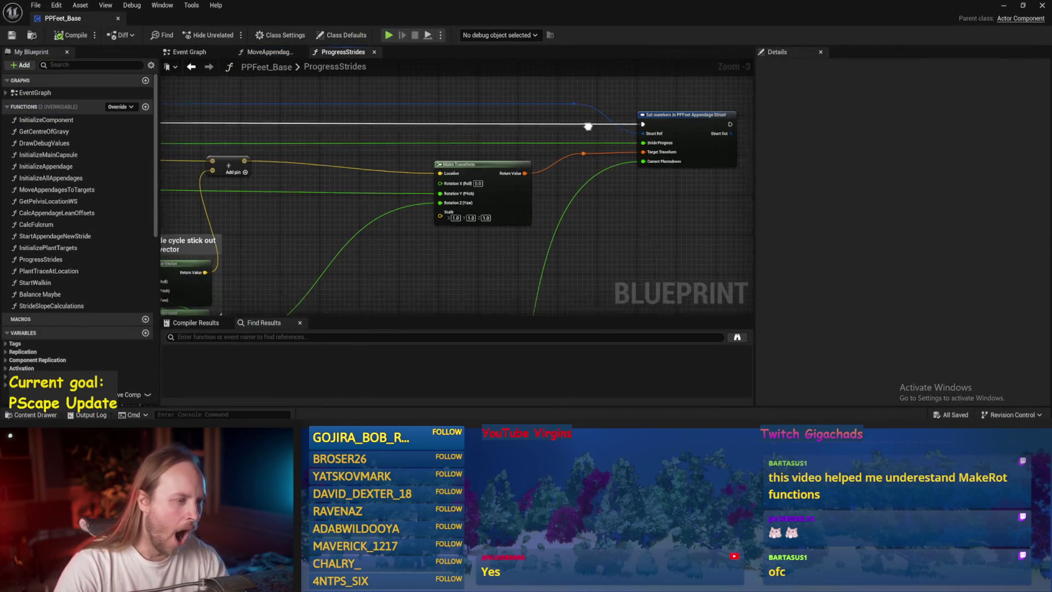
double_click(487, 170)
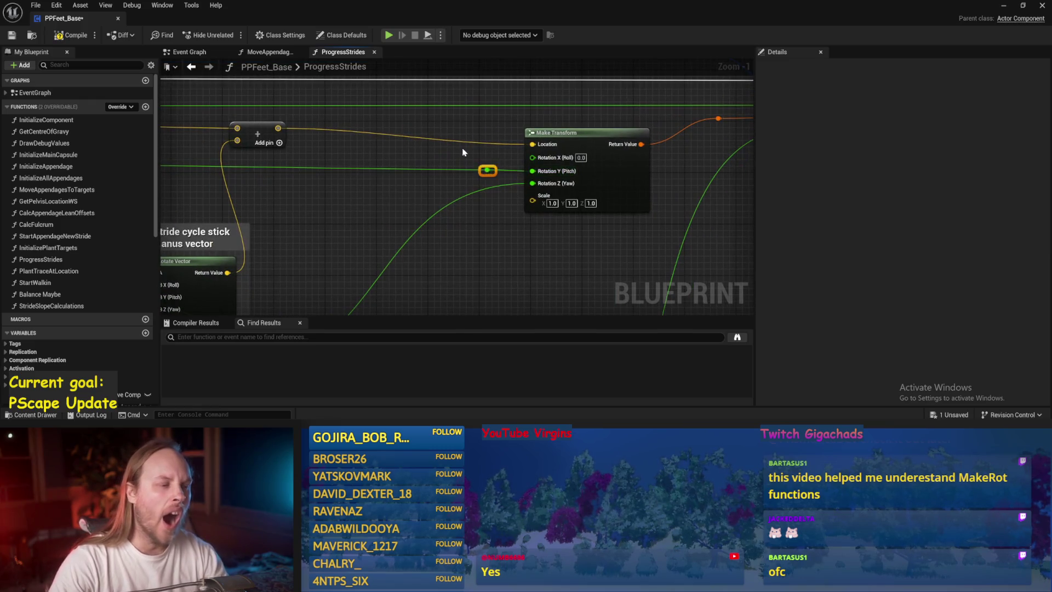
left_click(531, 171, "alt")
scroll(529, 174, "down", 2)
key("ctrl+s")
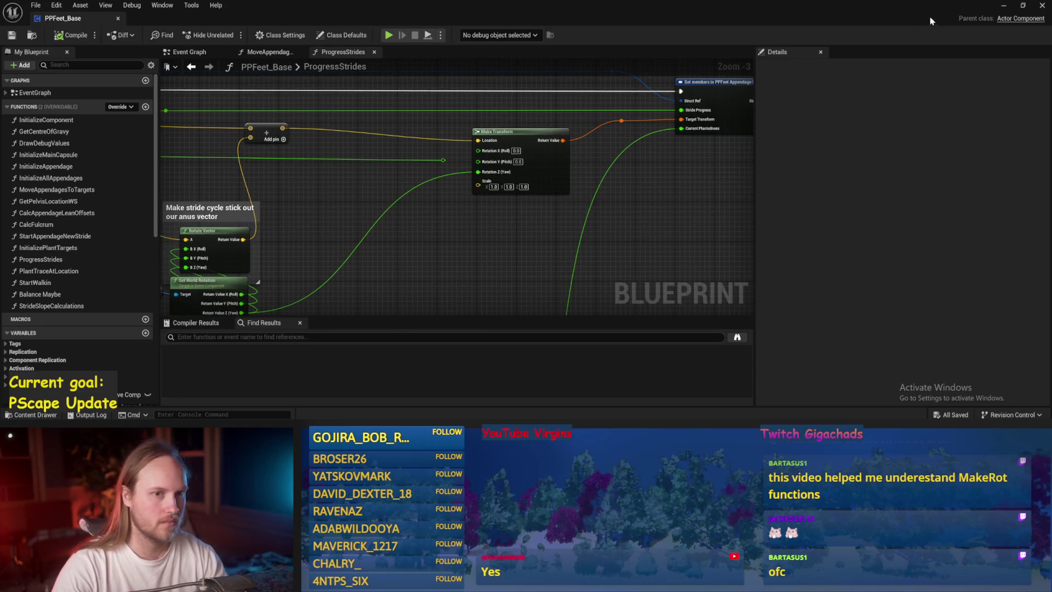
left_click(1003, 7)
key("alt+p")
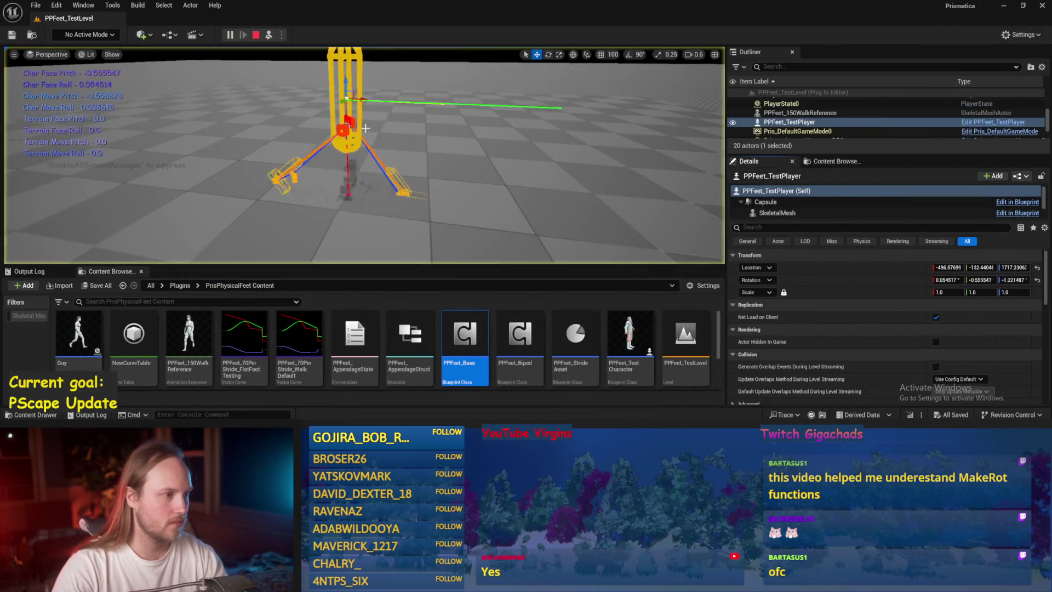
Spin the test player around its yaw and back to roughly zero, then reopen PPFeet_Base
key("e")
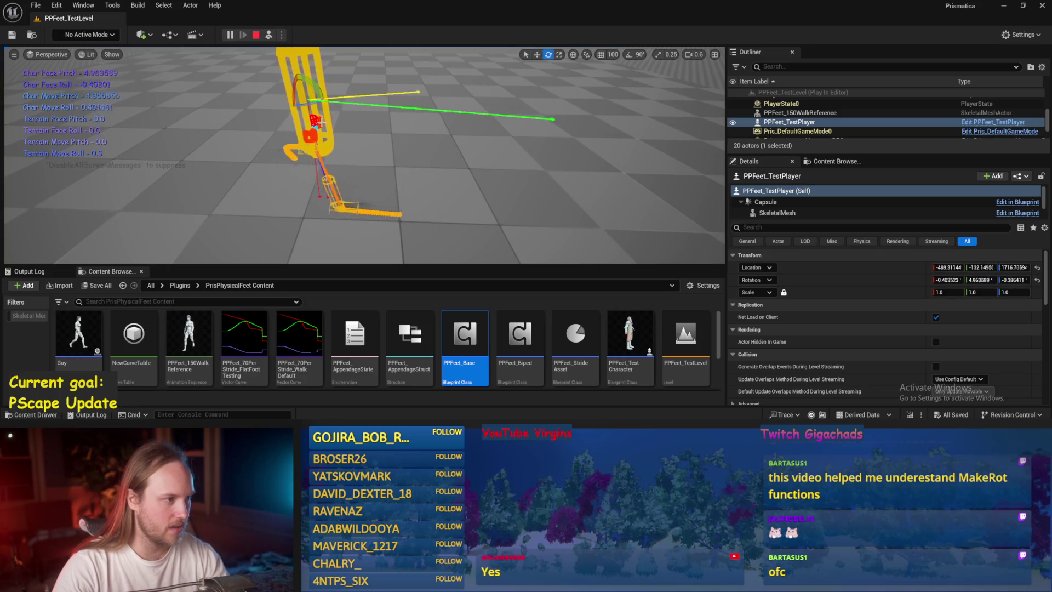
left_click_drag(323, 100, 406, 100)
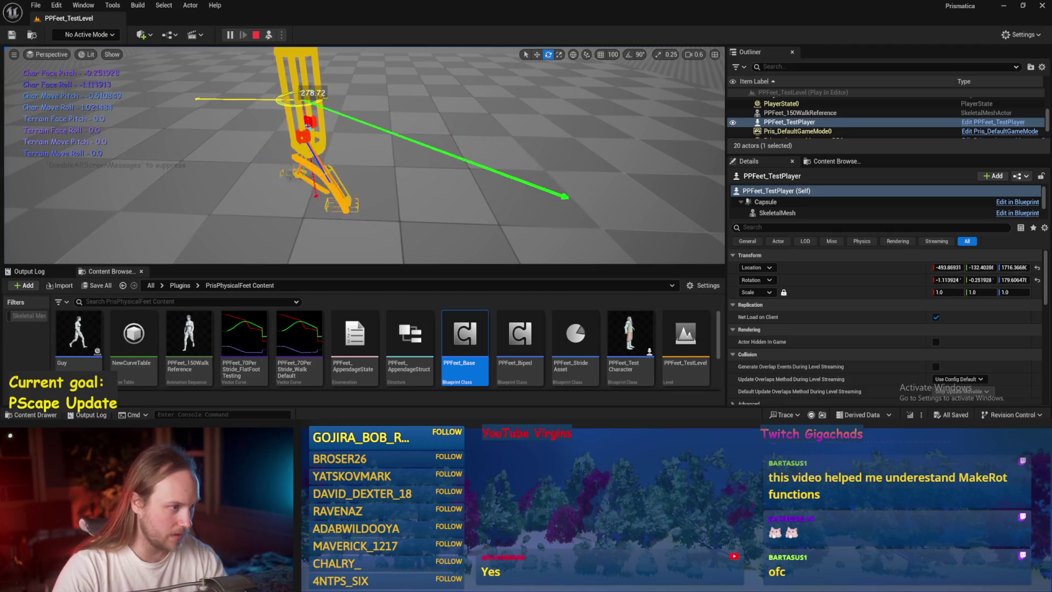
mouse_move(195, 98)
left_mouse_down()
mouse_move(412, 99)
mouse_move(307, 109)
mouse_move(228, 137)
mouse_move(232, 152)
left_mouse_up()
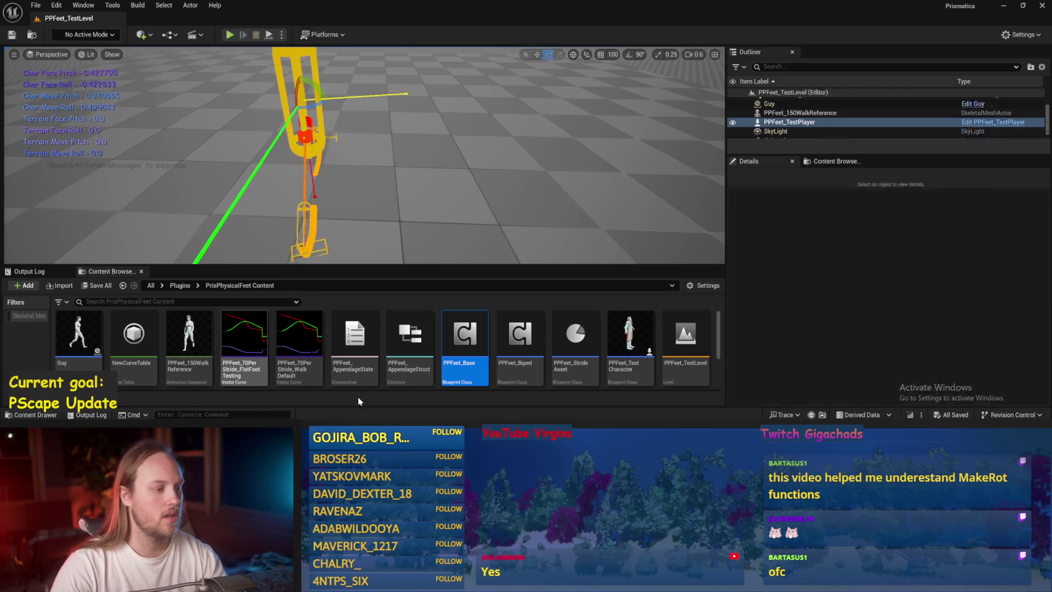
double_click(465, 334)
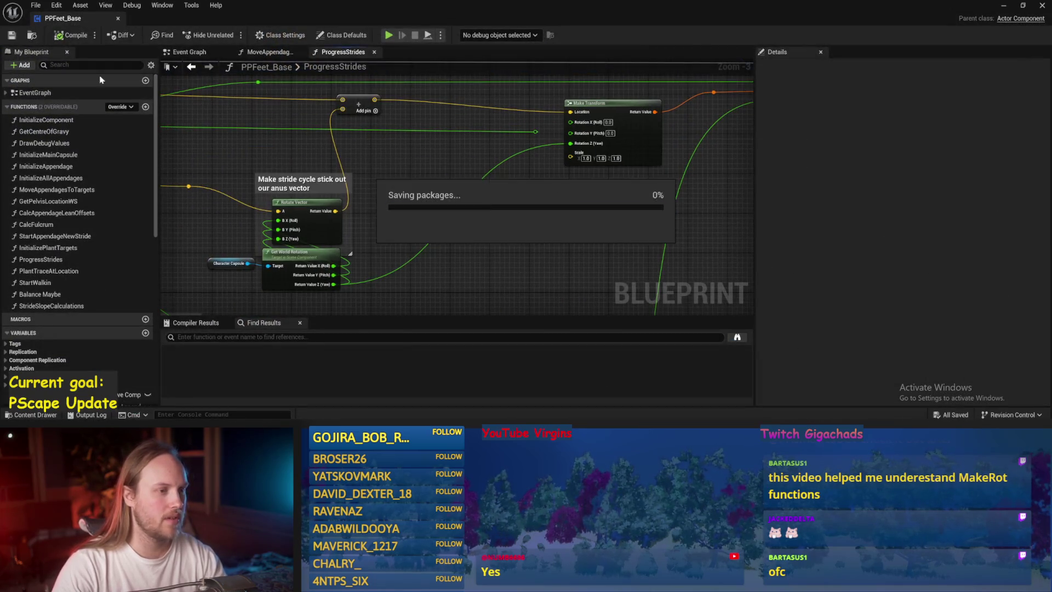
scroll(564, 159, "down", 1)
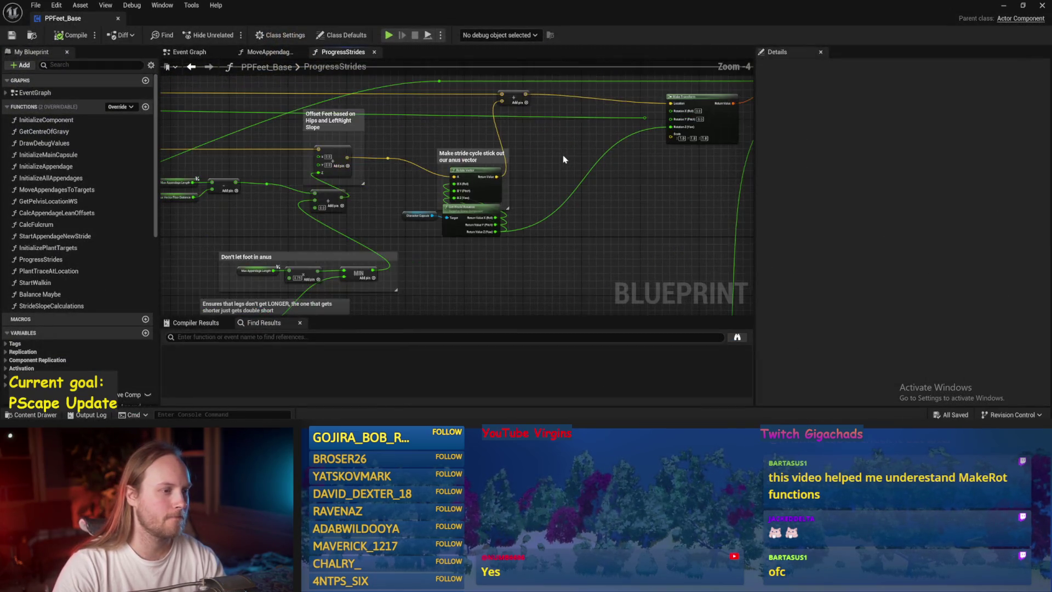
left_click_drag(564, 160, 541, 183)
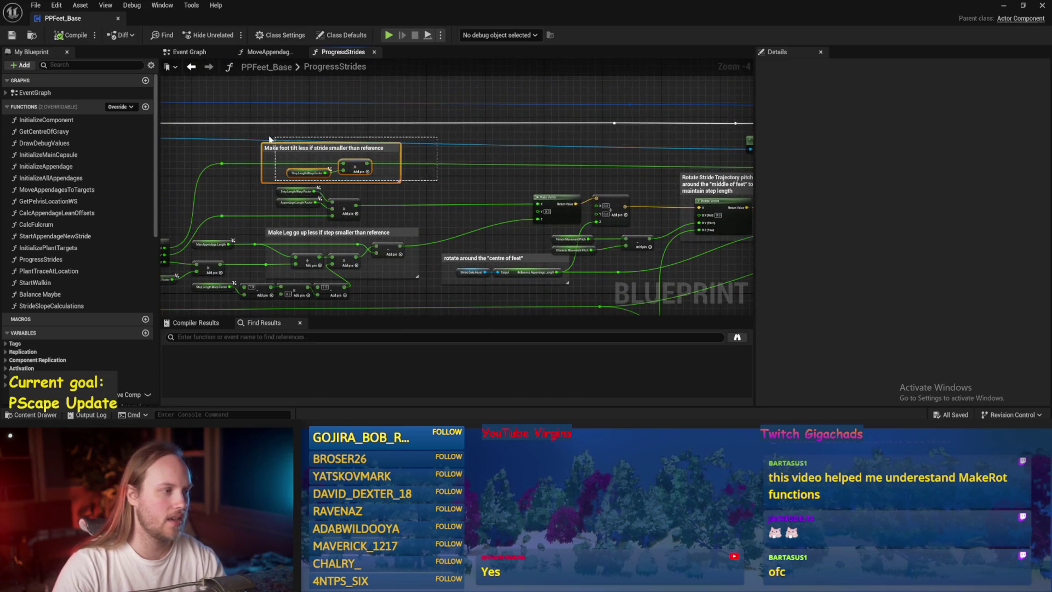
mouse_move(509, 173)
left_mouse_down()
mouse_move(581, 237)
mouse_move(545, 206)
left_mouse_up()
scroll(521, 171, "up", 2)
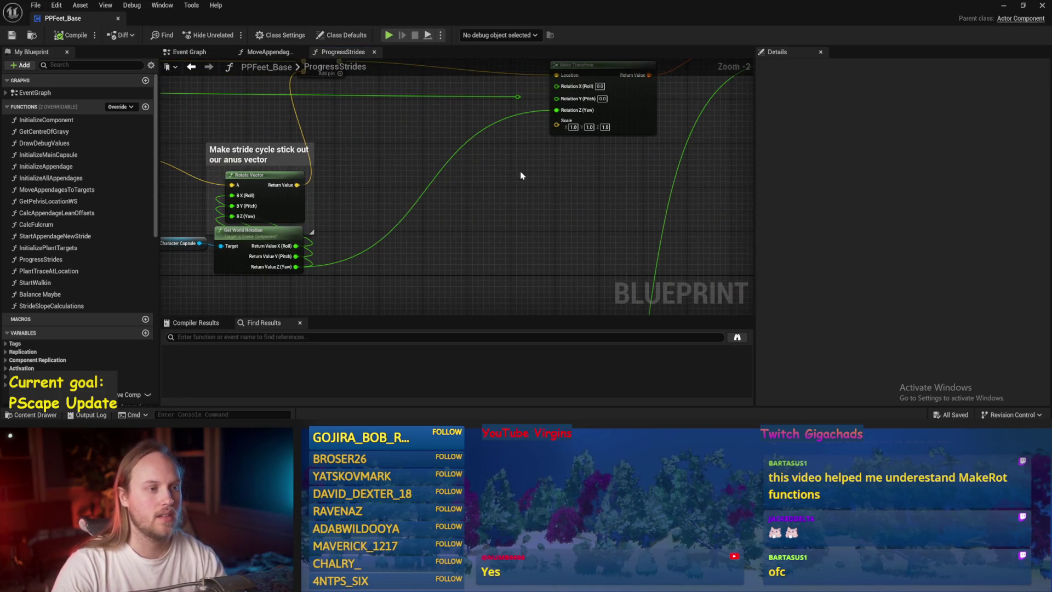
left_click_drag(521, 171, 460, 232)
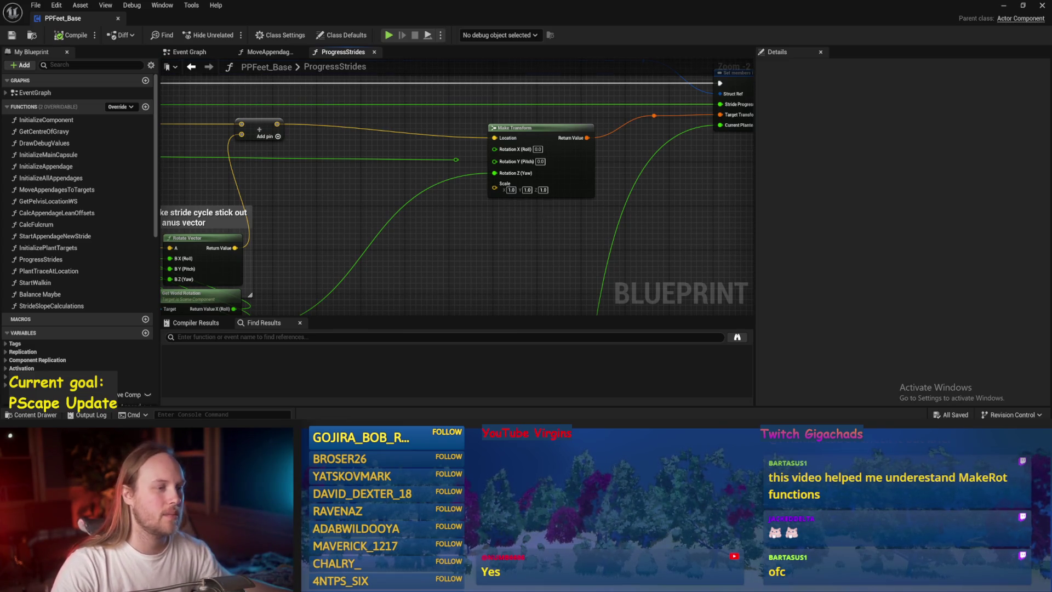
left_click_drag(540, 218, 488, 247)
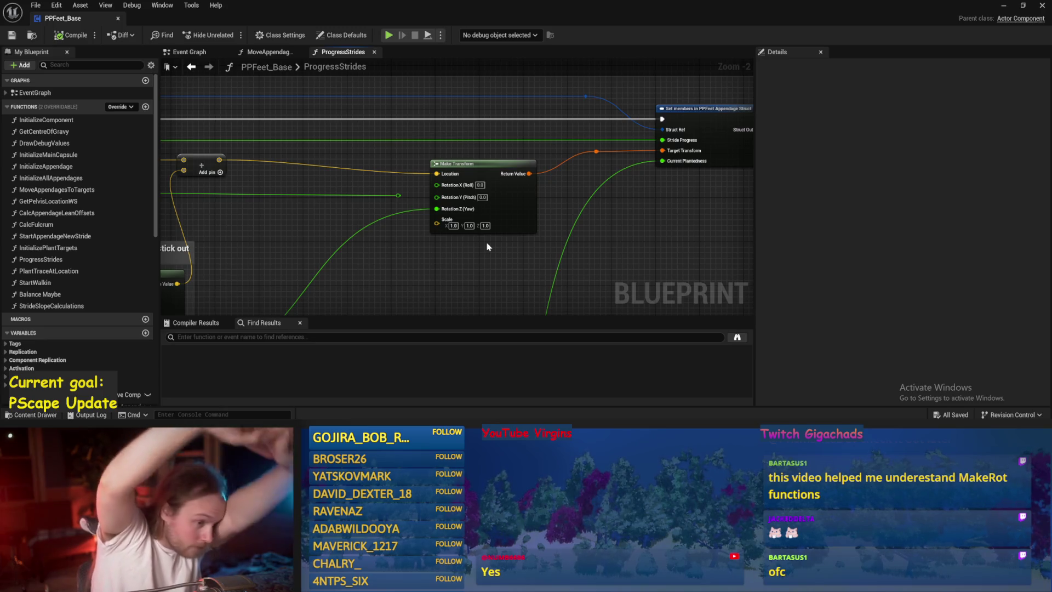
left_click_drag(488, 247, 585, 164)
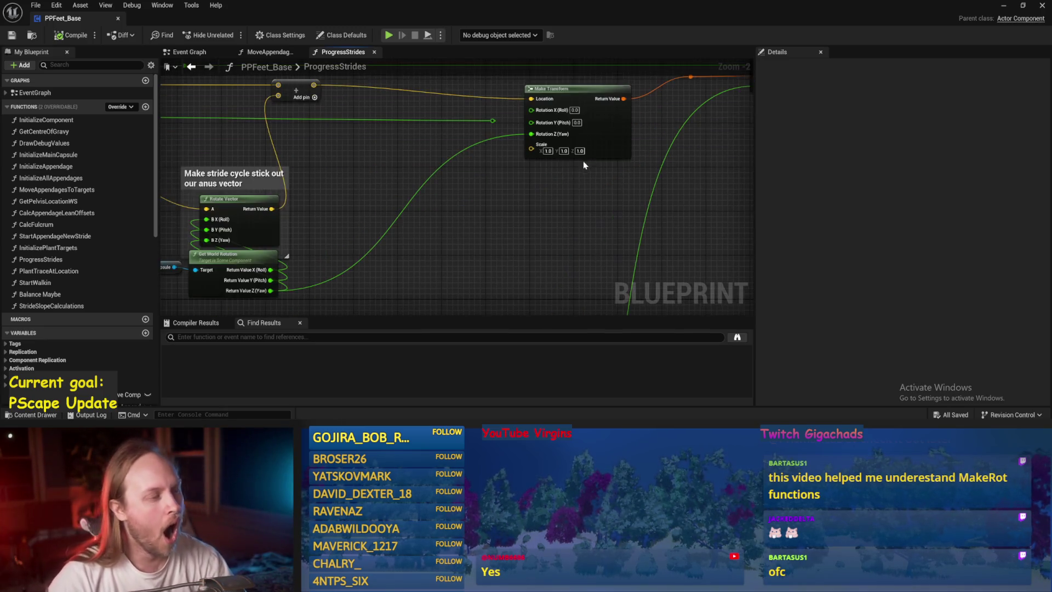
mouse_move(518, 228)
left_mouse_down()
mouse_move(475, 228)
mouse_move(482, 214)
mouse_move(410, 170)
left_mouse_up()
right_click(480, 216)
left_click_drag(535, 225, 503, 263)
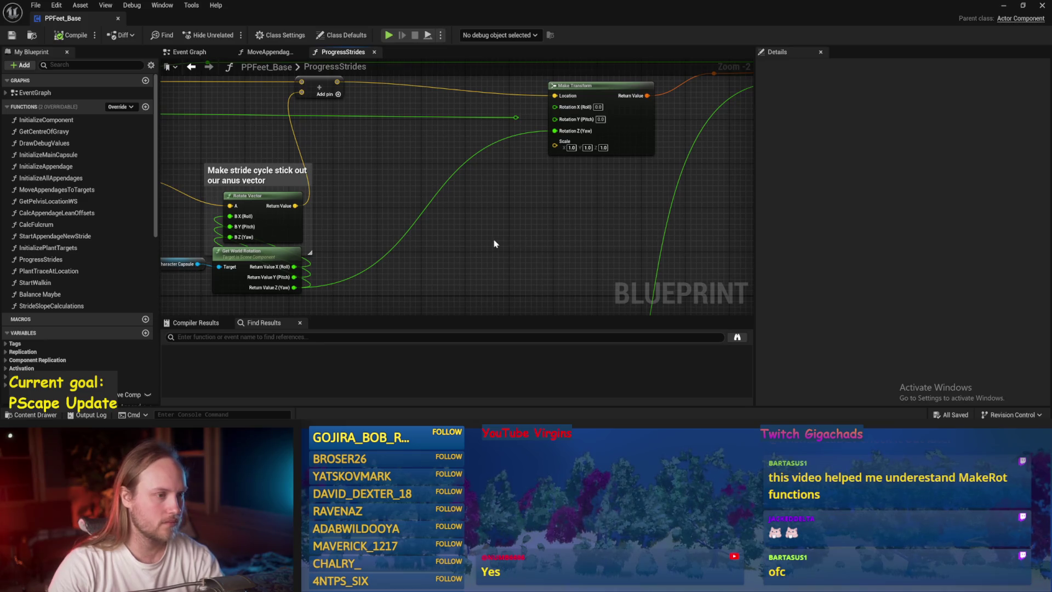
Add a Combine Rotators node with the capsule's world yaw into A Z, and into Make Transform's Rotation Z
right_click(495, 244)
type("rotate")
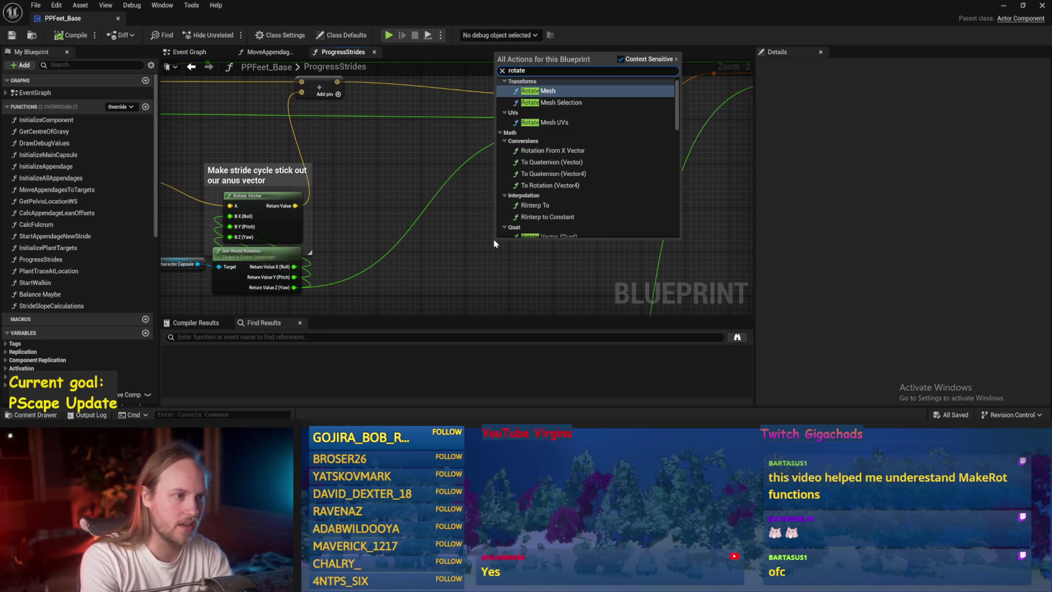
type(" rotat")
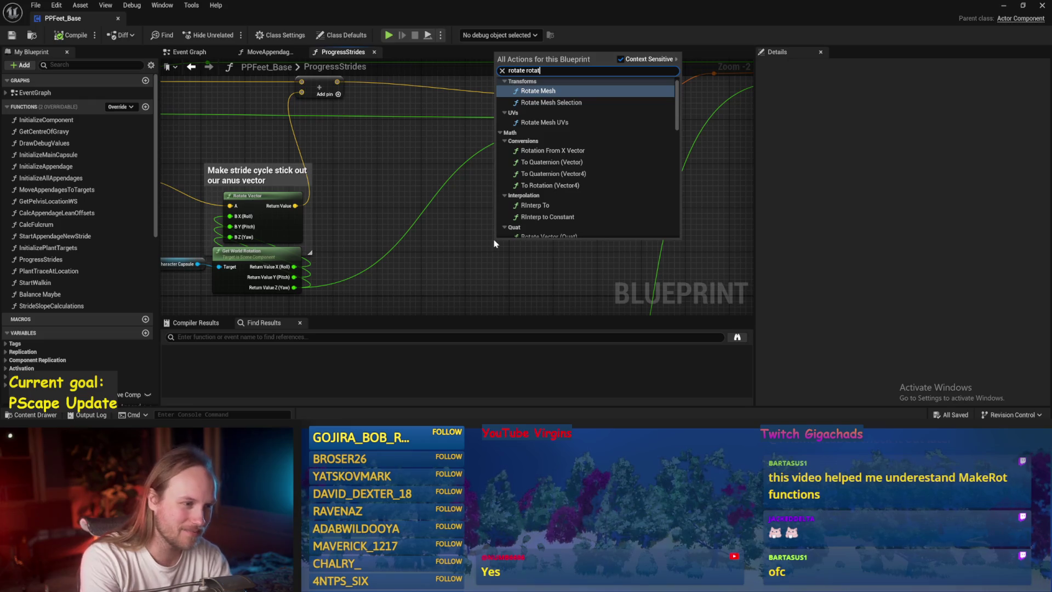
scroll(630, 186, "down", 5)
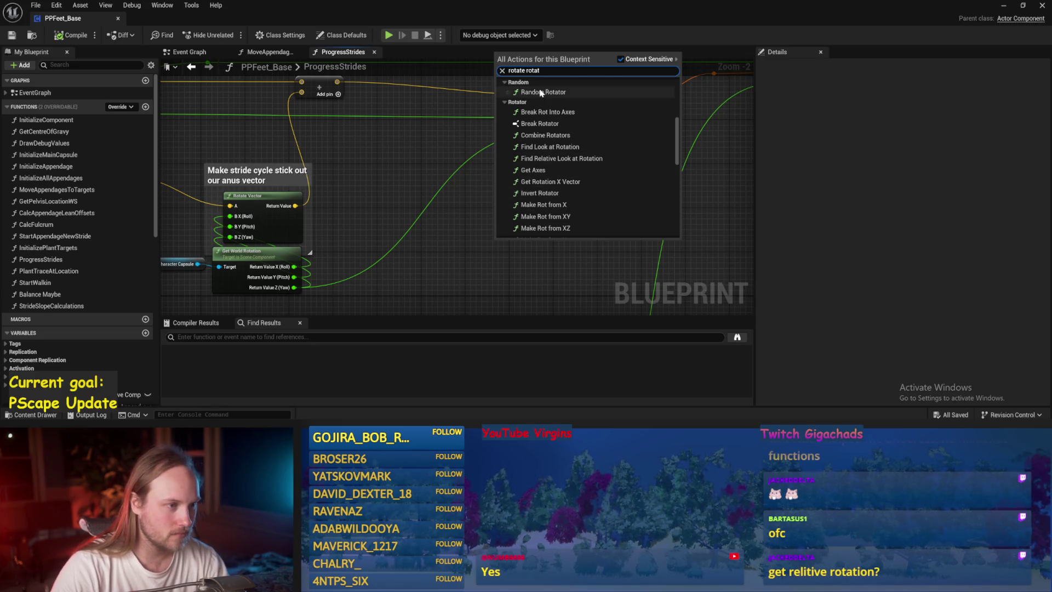
left_click(539, 134)
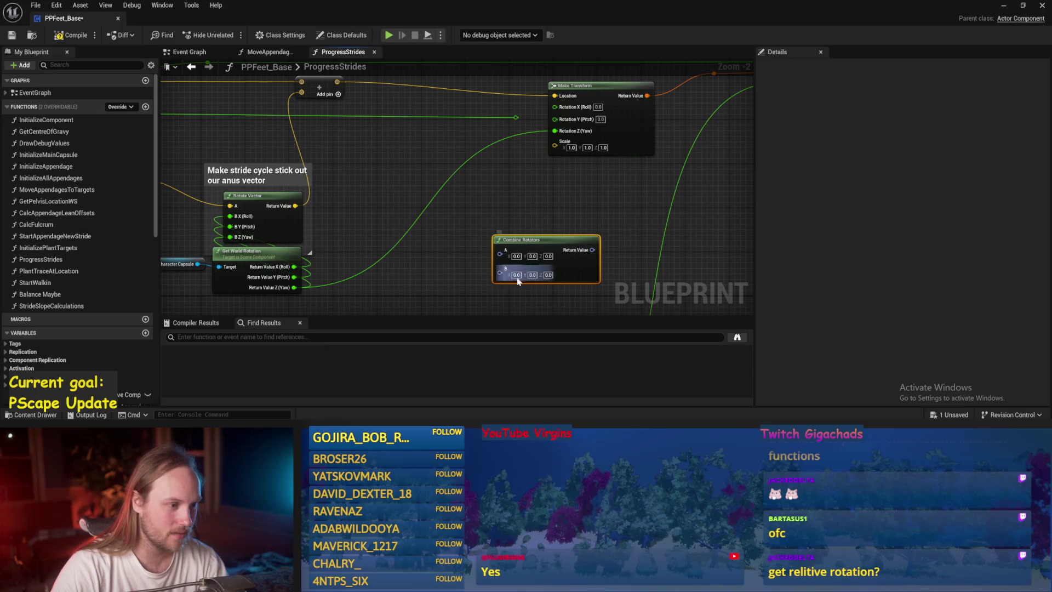
left_click_drag(535, 243, 518, 221)
right_click(483, 232)
left_click(501, 285)
mouse_move(295, 287)
left_mouse_down()
mouse_move(482, 253)
mouse_move(520, 267)
mouse_move(627, 211)
mouse_move(564, 247)
left_mouse_up()
left_click_drag(554, 133, 548, 137)
mouse_move(284, 308)
left_mouse_down()
mouse_move(623, 137)
mouse_move(548, 144)
left_mouse_up()
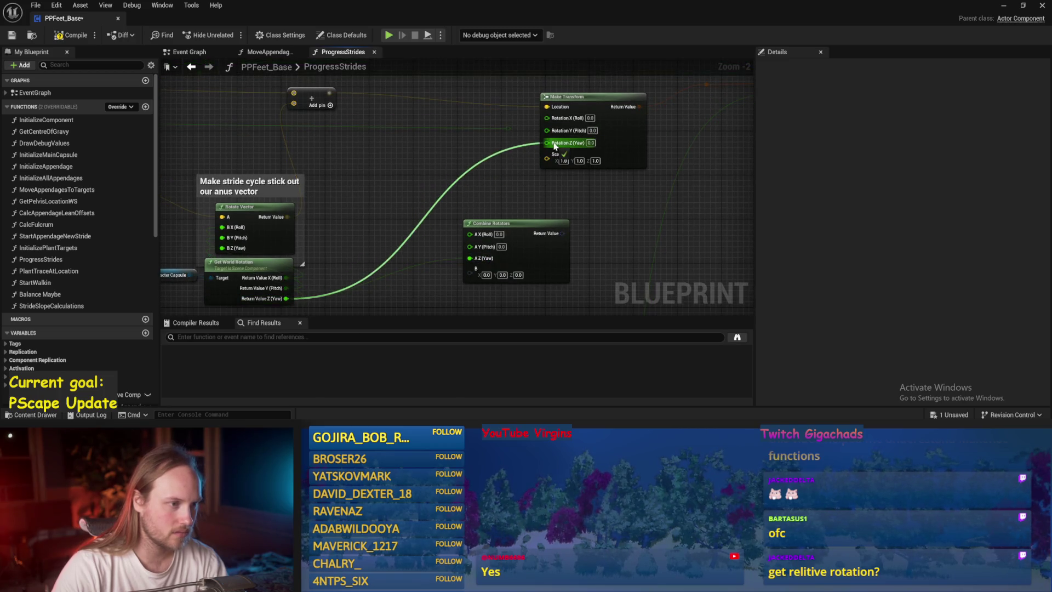
Split the Combine Rotators output, connect its Roll to Make Transform's Rotation X, and save
right_click(563, 246)
key("Escape")
left_click(632, 138)
right_click(562, 234)
left_click(591, 258)
mouse_move(579, 233)
left_mouse_down()
mouse_move(546, 117)
mouse_move(589, 271)
mouse_move(580, 243)
mouse_move(519, 200)
mouse_move(557, 265)
left_mouse_up()
key("ctrl+s")
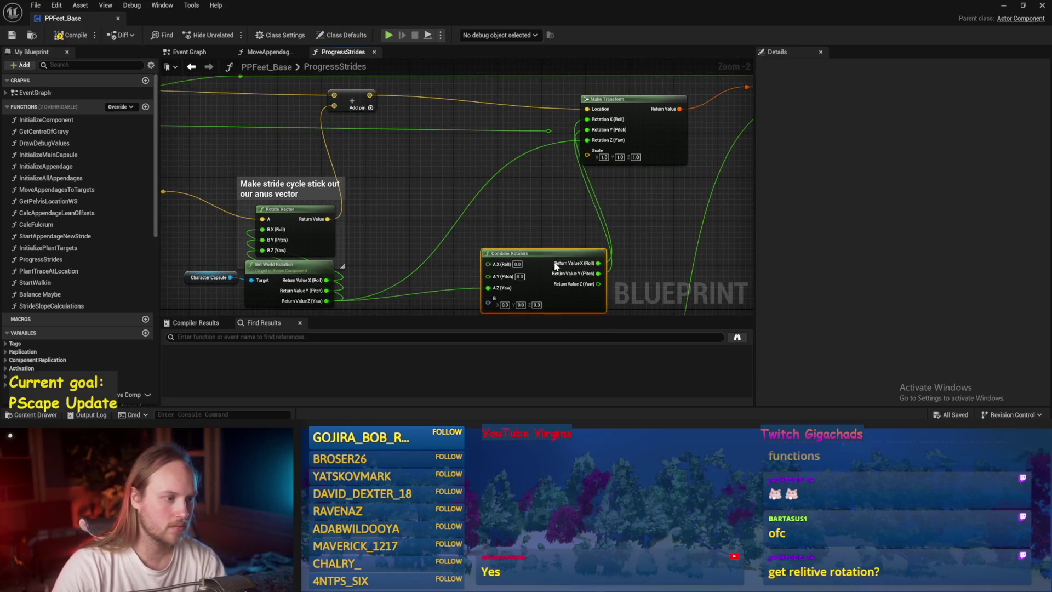
left_click(559, 201)
mouse_move(559, 202)
left_mouse_down()
mouse_move(486, 150)
mouse_move(505, 187)
mouse_move(470, 146)
left_mouse_up()
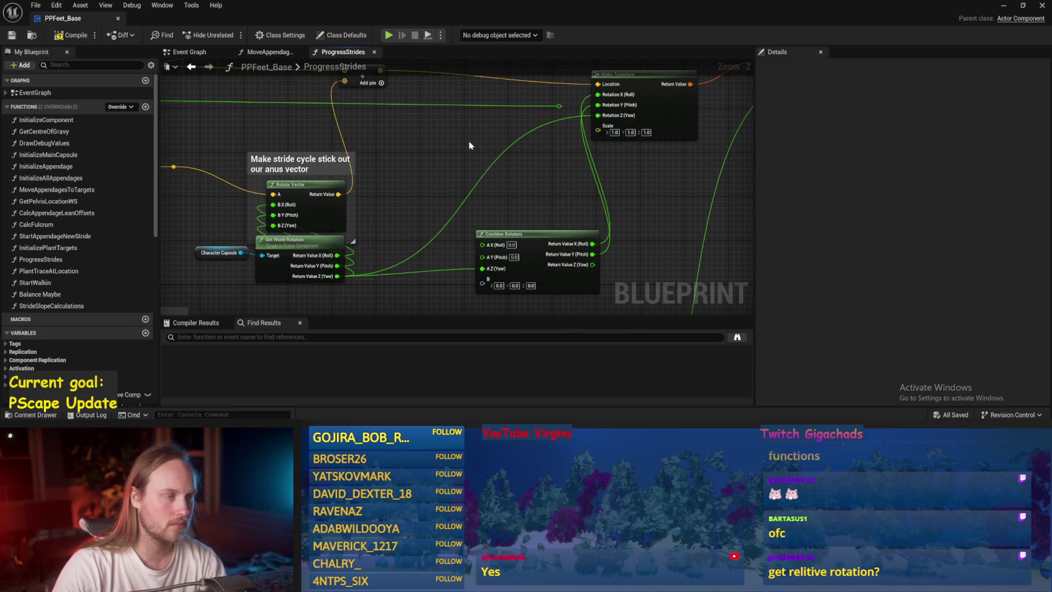
Search the node actions for 'terrain' to list the Terrain Facing Pitch and Roll variables
right_click(440, 153)
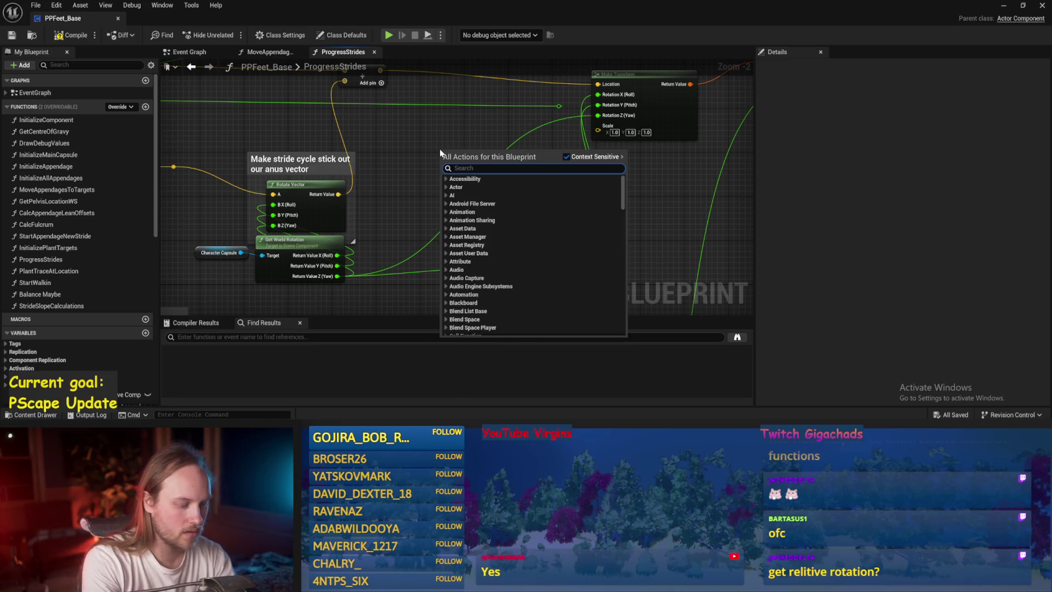
key("Escape")
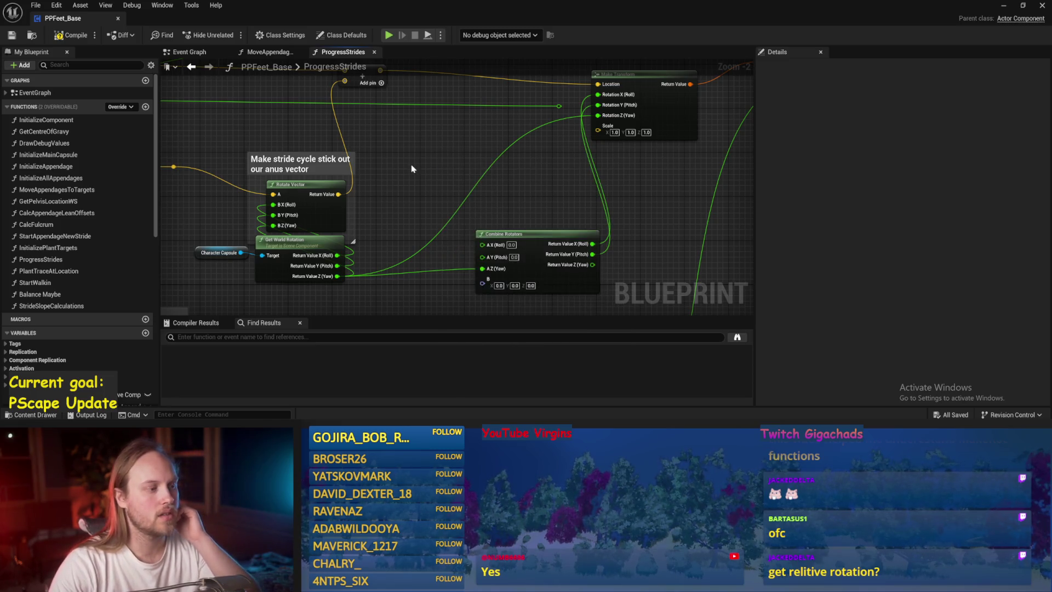
left_click_drag(413, 169, 439, 181)
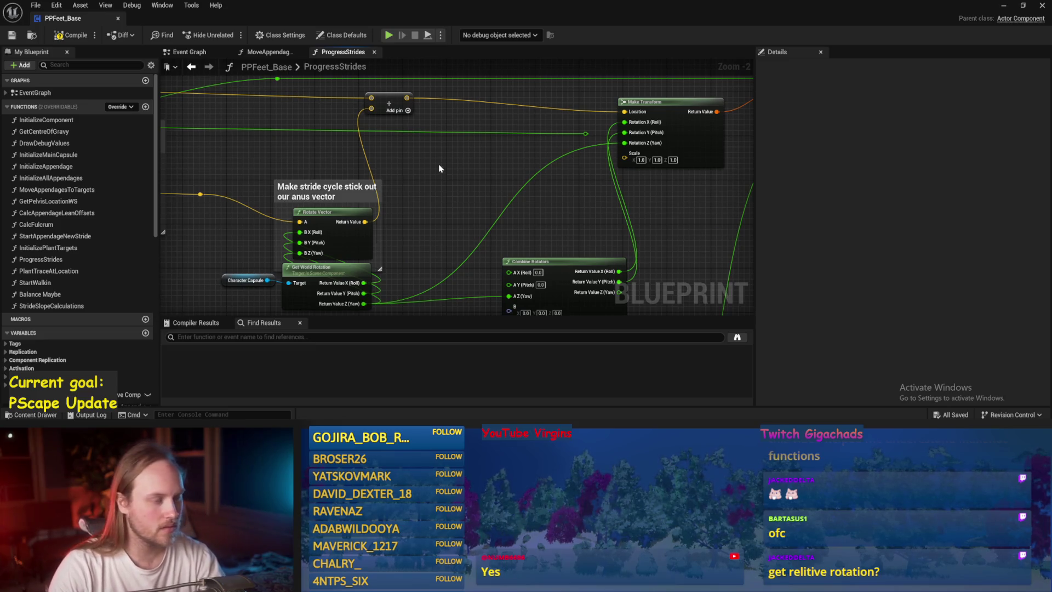
mouse_move(492, 207)
left_mouse_down()
mouse_move(490, 186)
mouse_move(435, 176)
left_mouse_up()
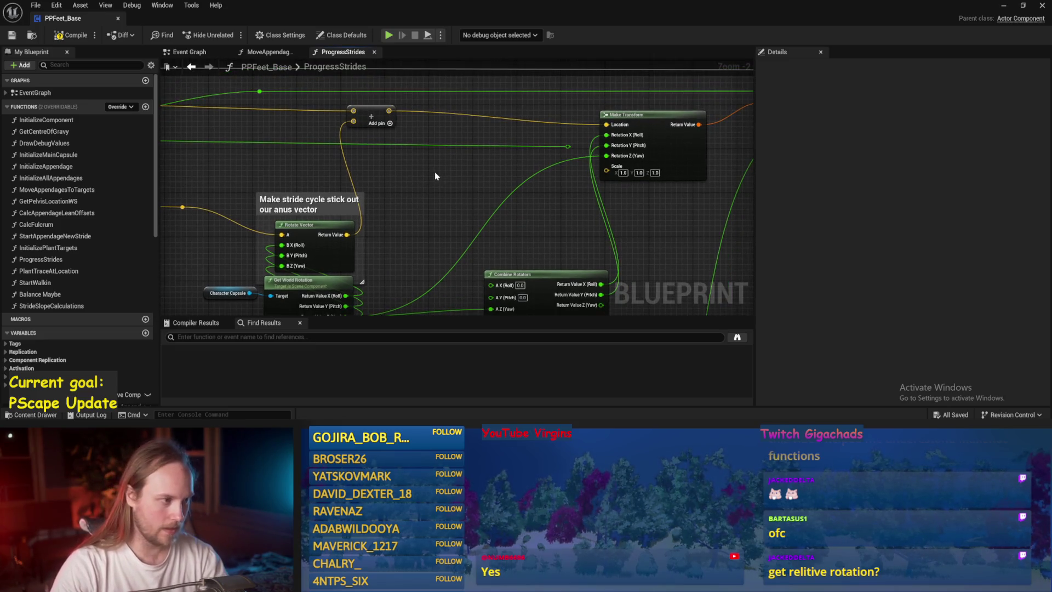
right_click(435, 176)
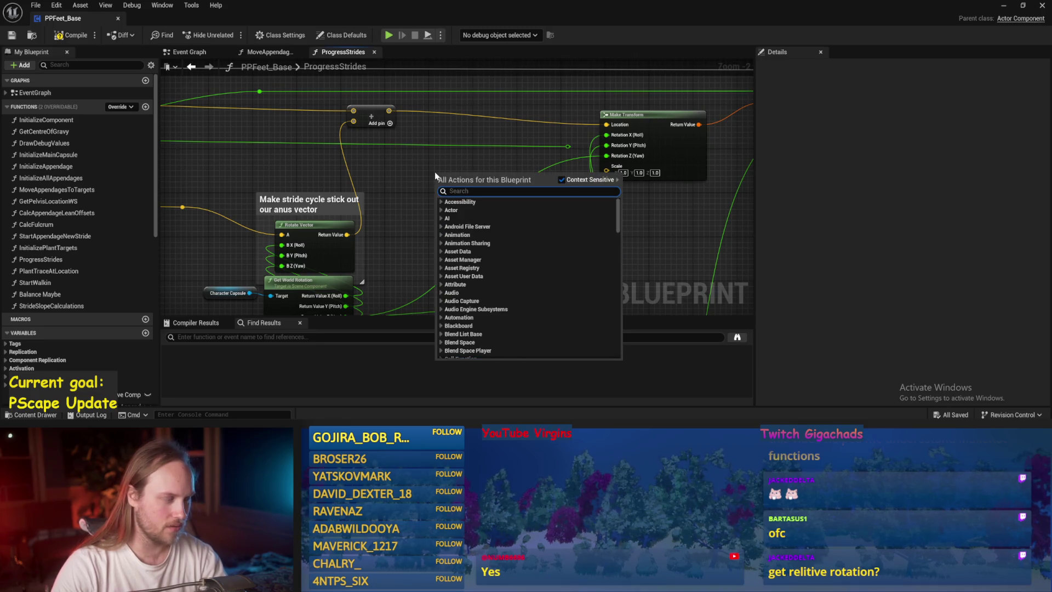
type("terra")
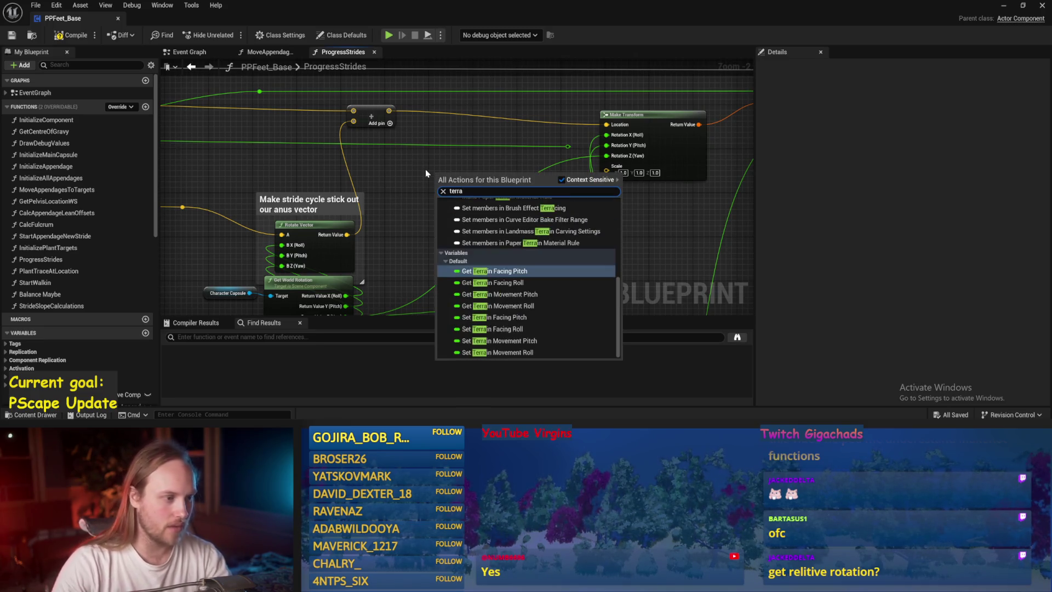
type("in")
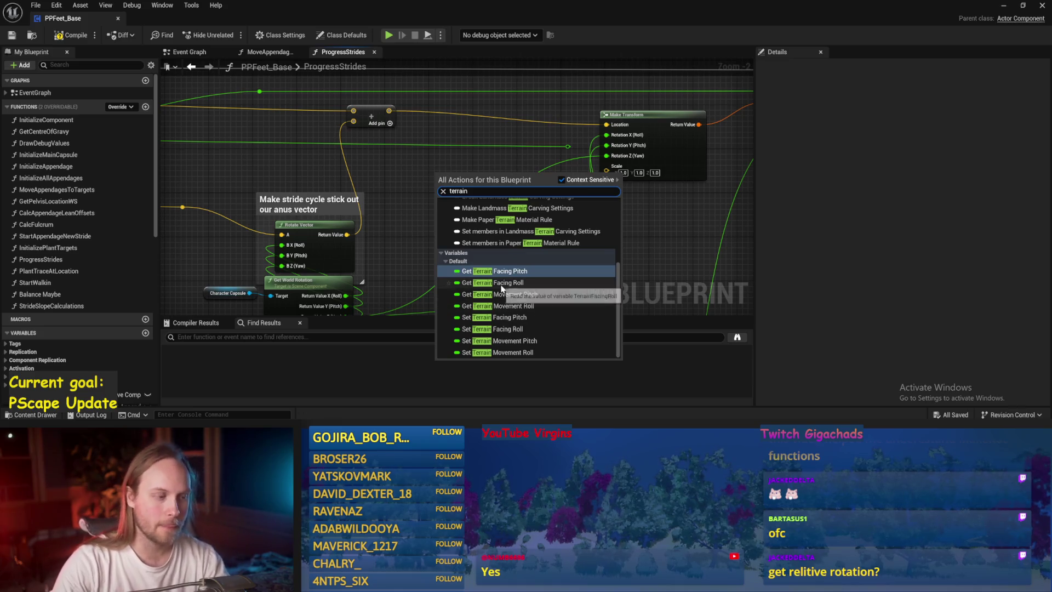
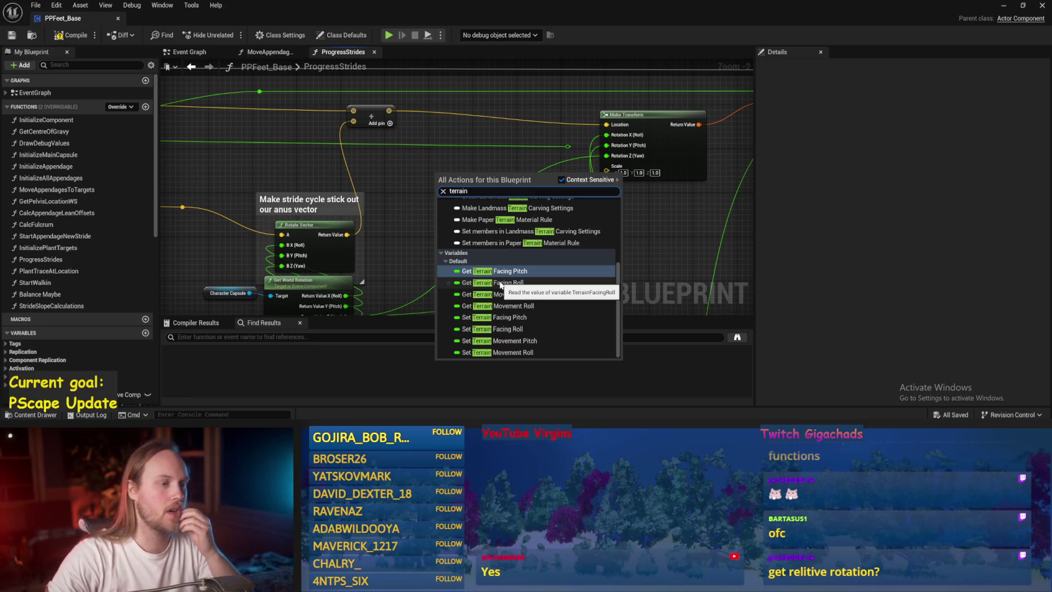
Add a Get Terrain Facing Pitch node and wire it into Combine Rotators' pitch (A Y) input
left_click(496, 271)
scroll(518, 214, "up", 1)
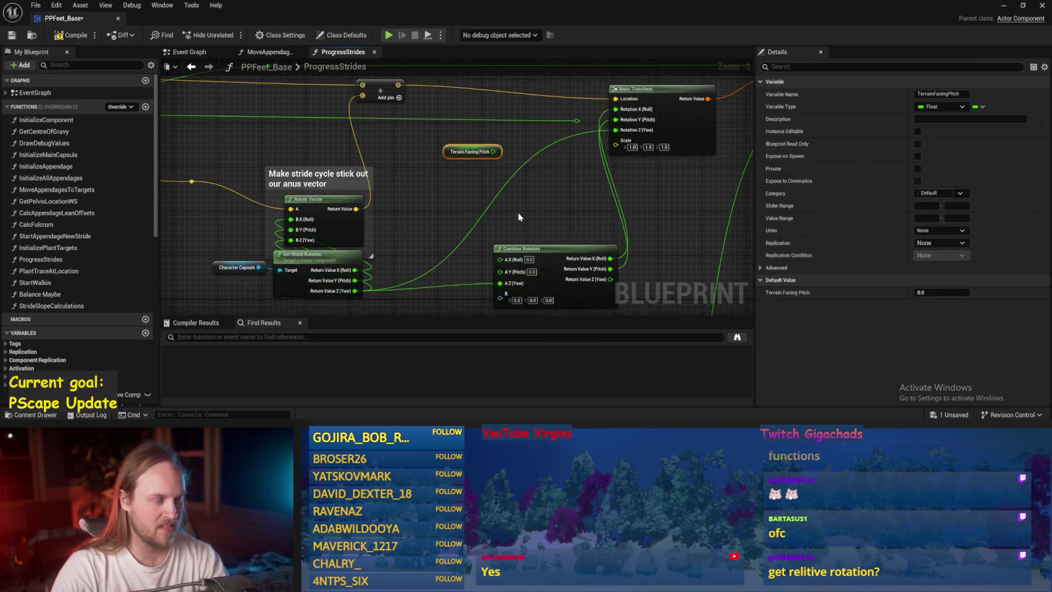
left_click(519, 214)
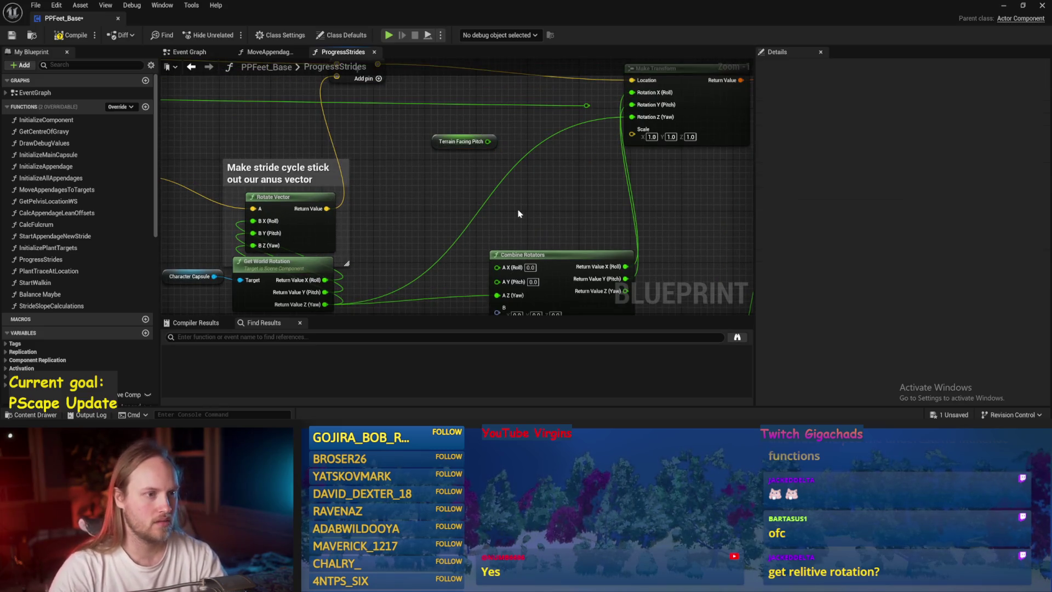
left_click_drag(534, 175, 516, 192)
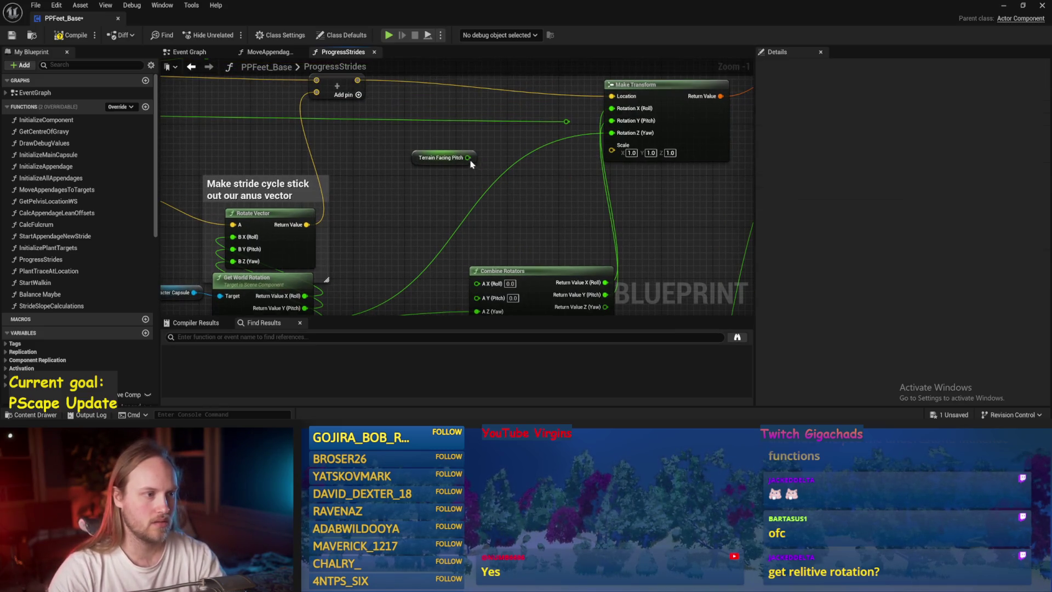
mouse_move(468, 158)
left_mouse_down()
mouse_move(613, 122)
mouse_move(484, 271)
mouse_move(481, 295)
left_mouse_up()
left_click_drag(441, 154, 389, 186)
left_click(392, 173)
Add a Get Terrain Facing Roll getter, wire it into the roll (A X) input, and compile PPFeet_Base
right_click(392, 173)
type("terrain roll")
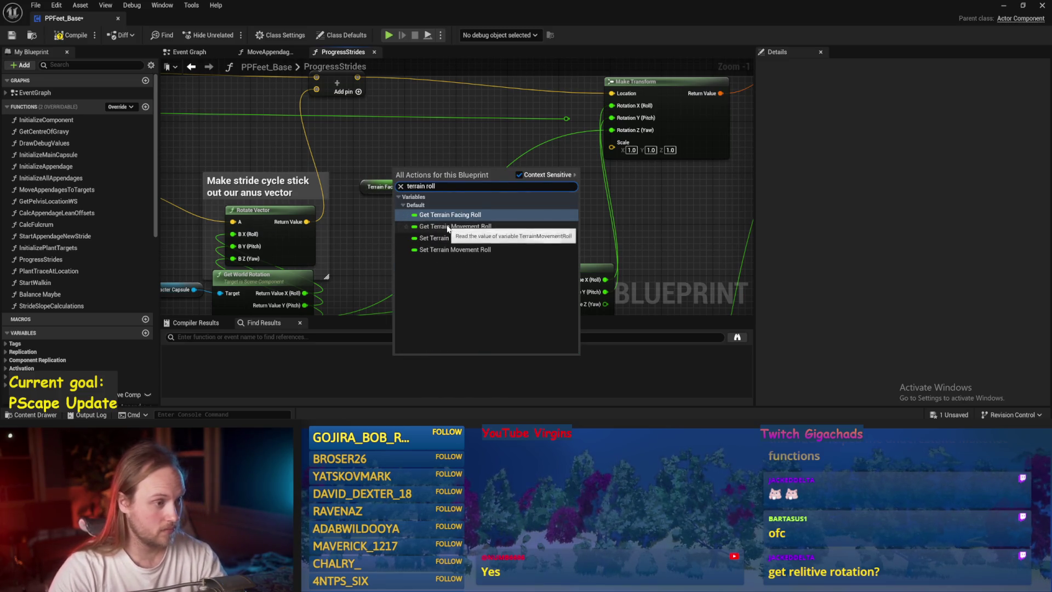
left_click(454, 238)
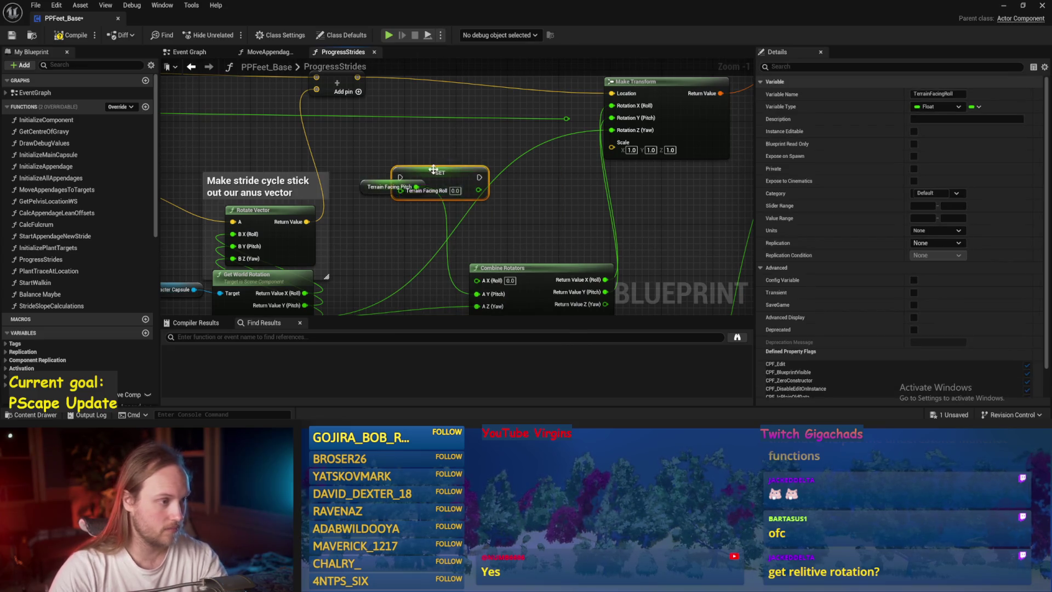
key("Delete")
right_click(415, 159)
type("terrain rol")
left_click(471, 206)
left_click_drag(435, 121, 447, 241)
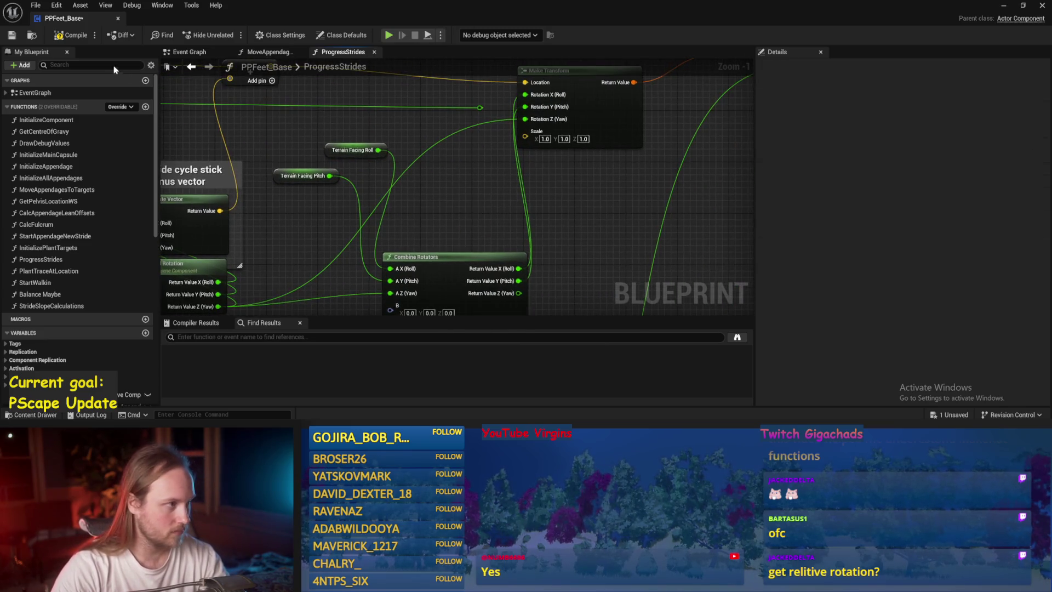
left_click(68, 35)
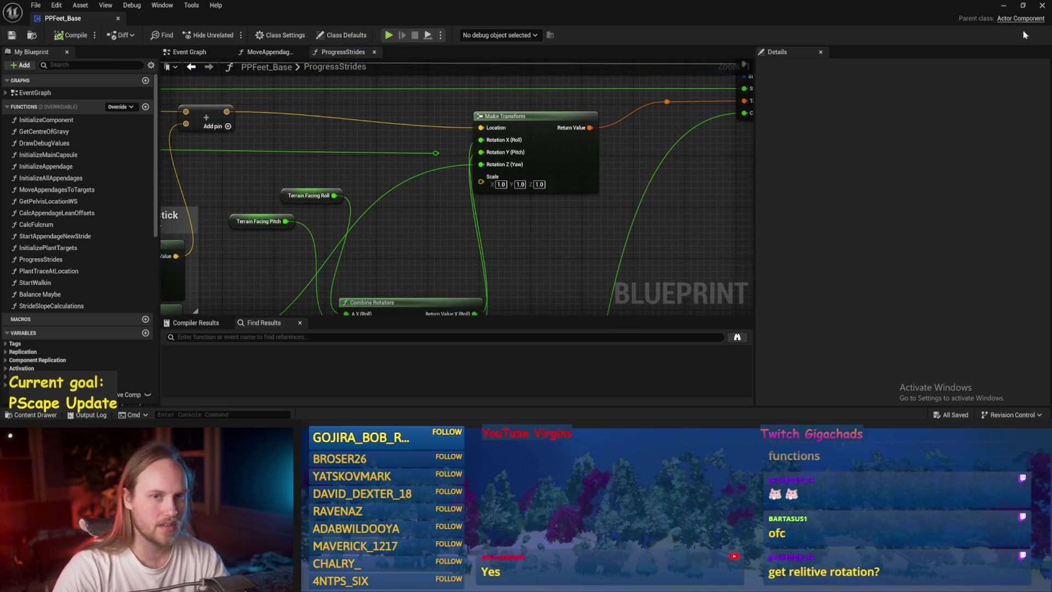
left_click(1004, 5)
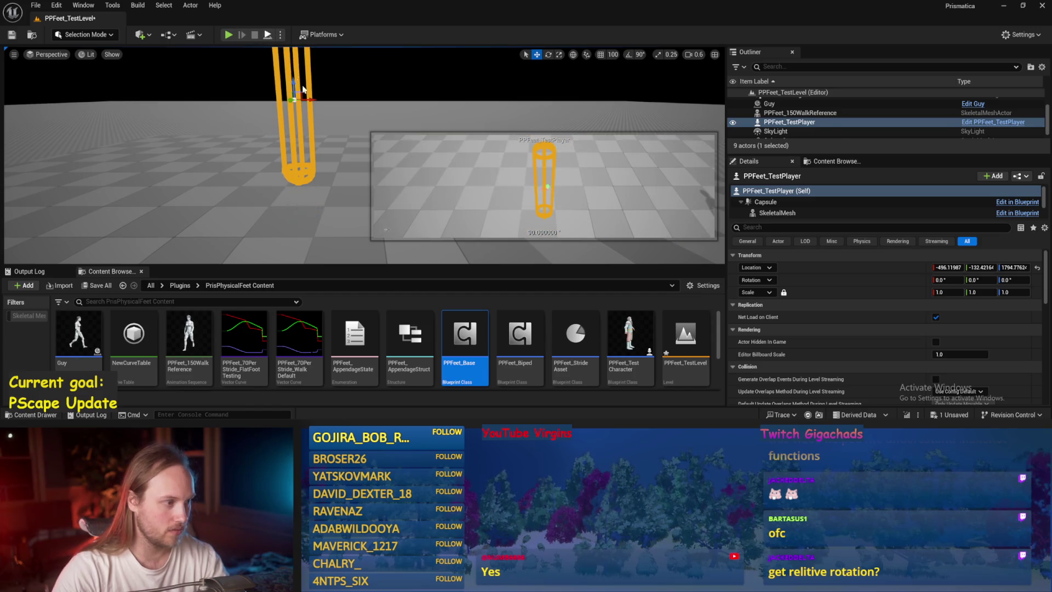
Play-test the walker, then wire the ×2.0 multiply result into MIN's lower input
key("alt+p")
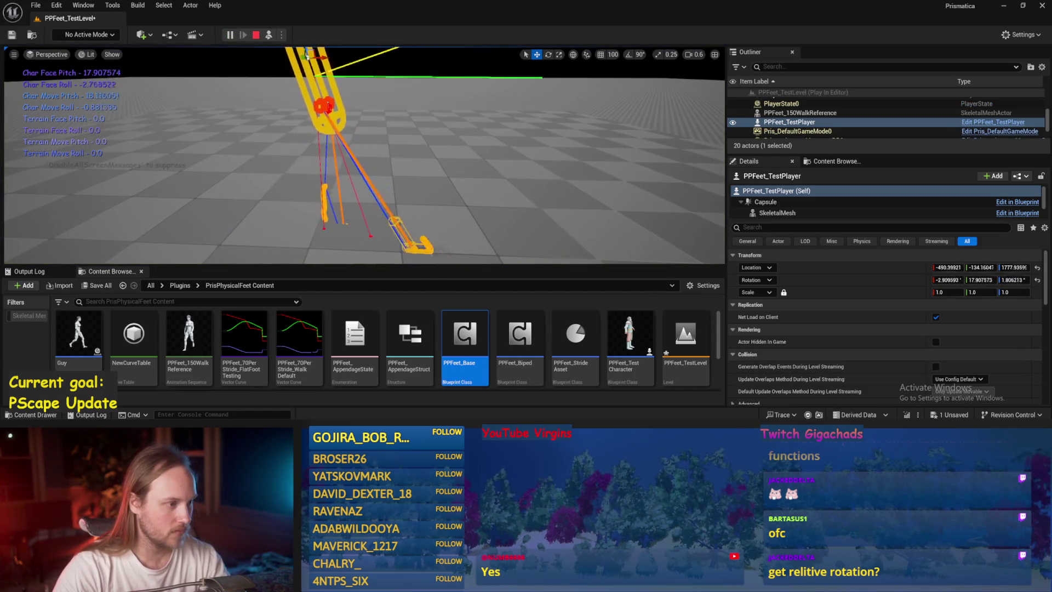
key("Escape")
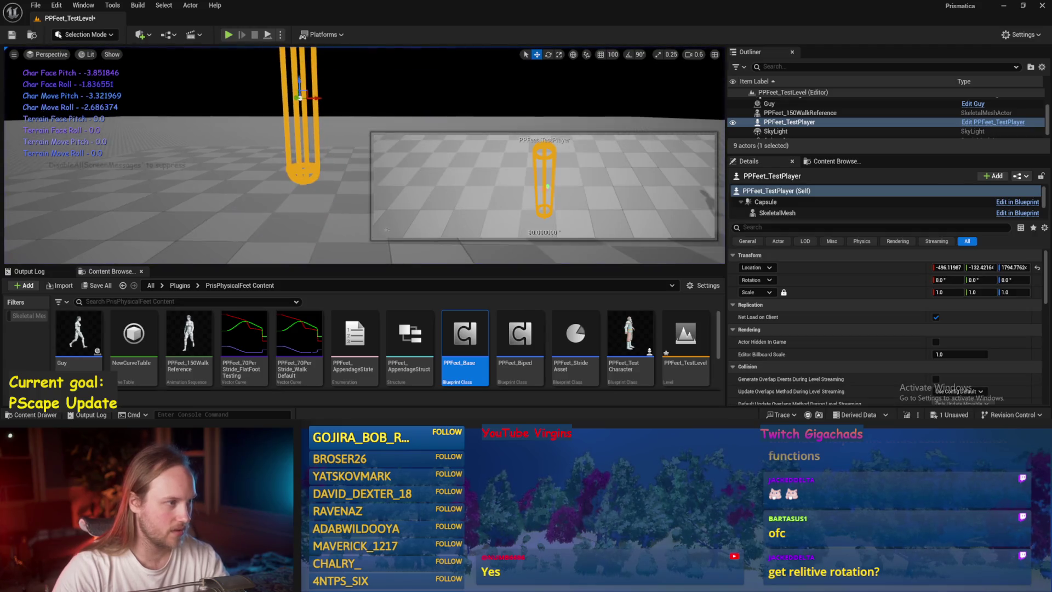
double_click(464, 334)
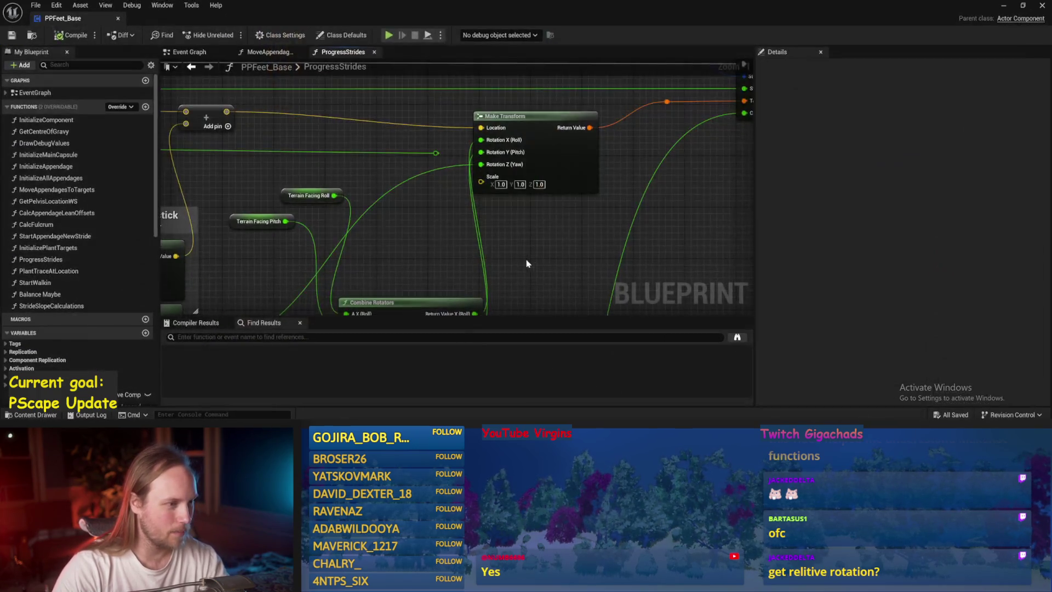
scroll(376, 199, "down", 5)
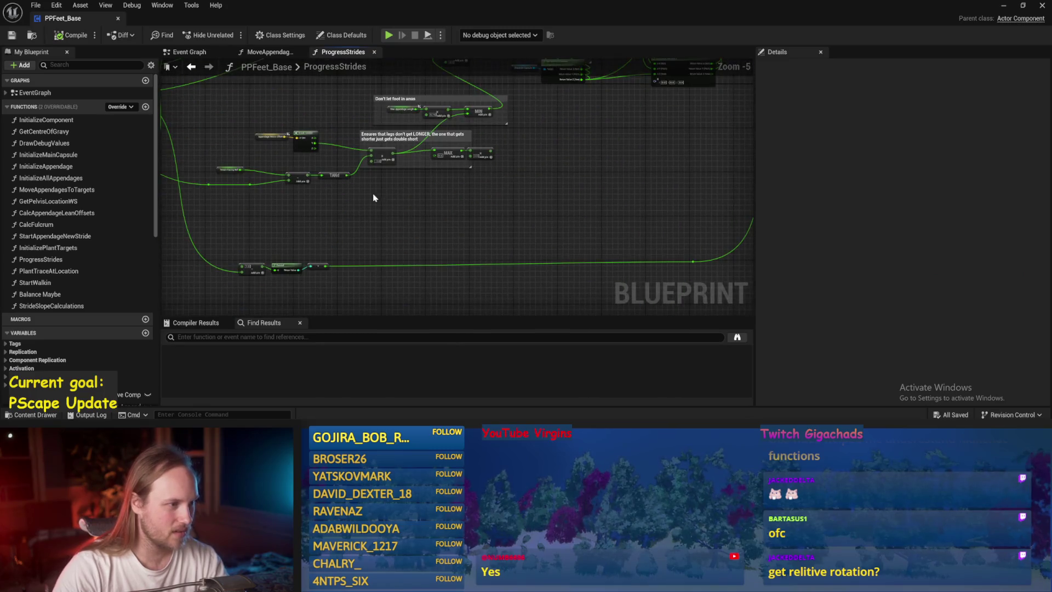
scroll(375, 199, "up", 2)
scroll(528, 208, "up", 2)
mouse_move(535, 233)
left_mouse_down()
mouse_move(515, 224)
mouse_move(488, 151)
left_mouse_up()
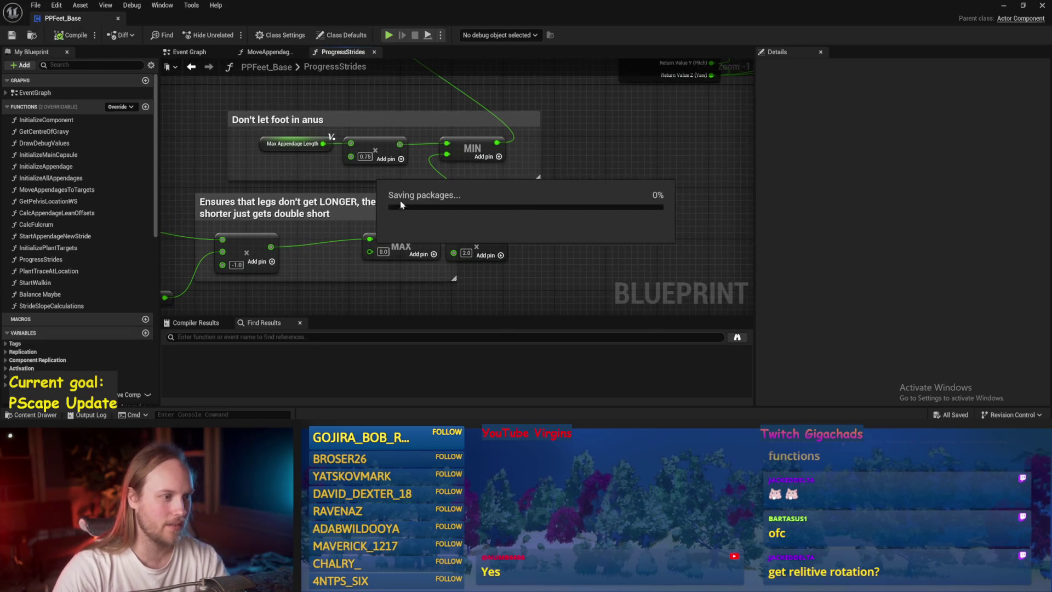
Run another test in PPFeet_TestLevel, then move the MAX and ×2 nodes left and save
key("alt+Tab")
left_click(267, 35)
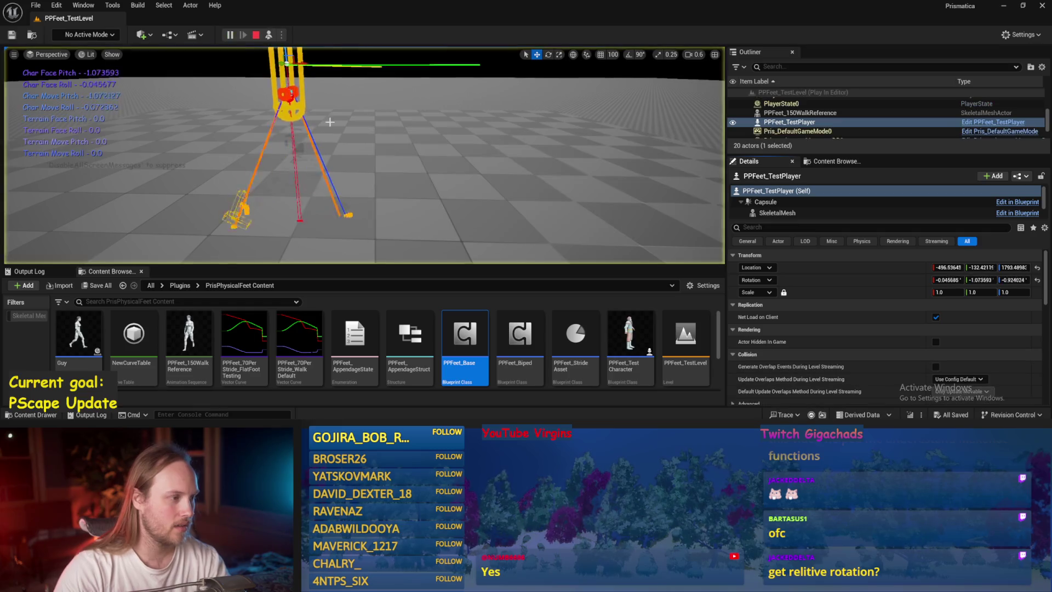
key("Escape")
key("alt+Tab")
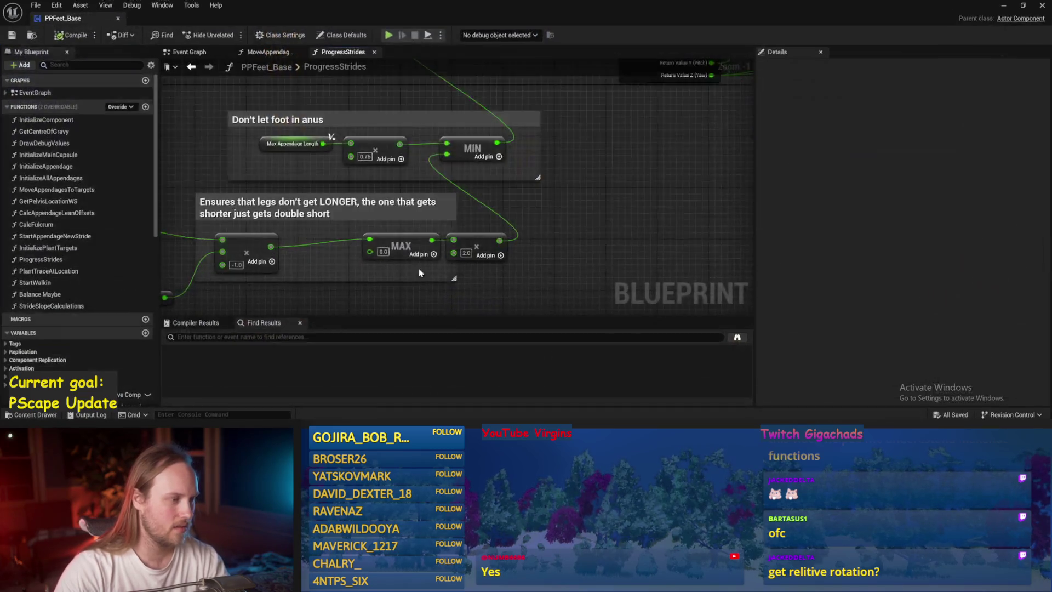
mouse_move(600, 192)
left_mouse_down()
mouse_move(671, 164)
mouse_move(551, 180)
mouse_move(559, 180)
left_mouse_up()
left_click_drag(399, 261, 497, 256)
scroll(497, 256, "down", 1)
left_click(497, 255)
key("ctrl+s")
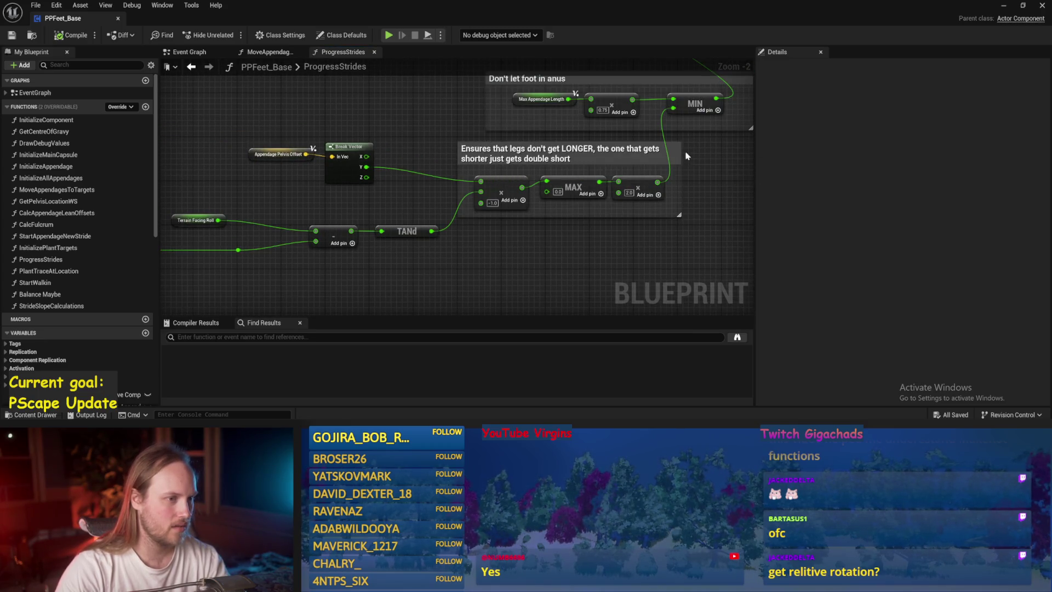
Move the Break Vector and Appendage Pelvis Offset nodes and frame the stride offset nodes
mouse_move(387, 143)
left_mouse_down()
mouse_move(306, 176)
mouse_move(339, 165)
mouse_move(577, 218)
mouse_move(507, 216)
mouse_move(449, 196)
mouse_move(92, 237)
left_mouse_up()
scroll(475, 176, "down", 1)
scroll(475, 180, "down", 1)
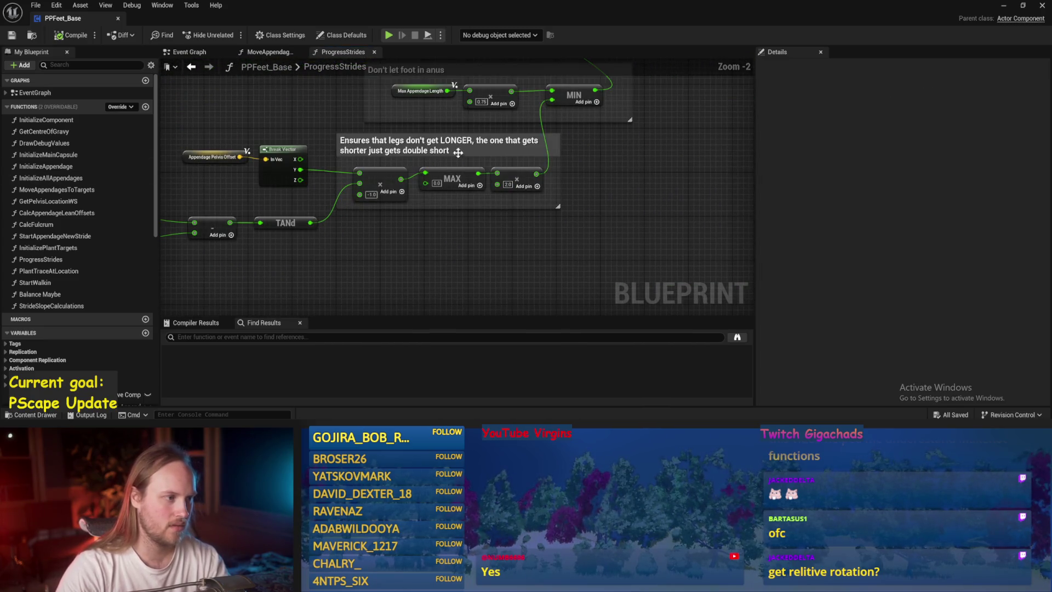
scroll(361, 231, "up", 1)
scroll(469, 148, "down", 1)
mouse_move(452, 164)
left_mouse_down()
mouse_move(467, 221)
mouse_move(430, 179)
left_mouse_up()
scroll(501, 210, "up", 1)
mouse_move(630, 153)
left_mouse_down()
mouse_move(542, 238)
mouse_move(549, 312)
mouse_move(586, 350)
left_mouse_up()
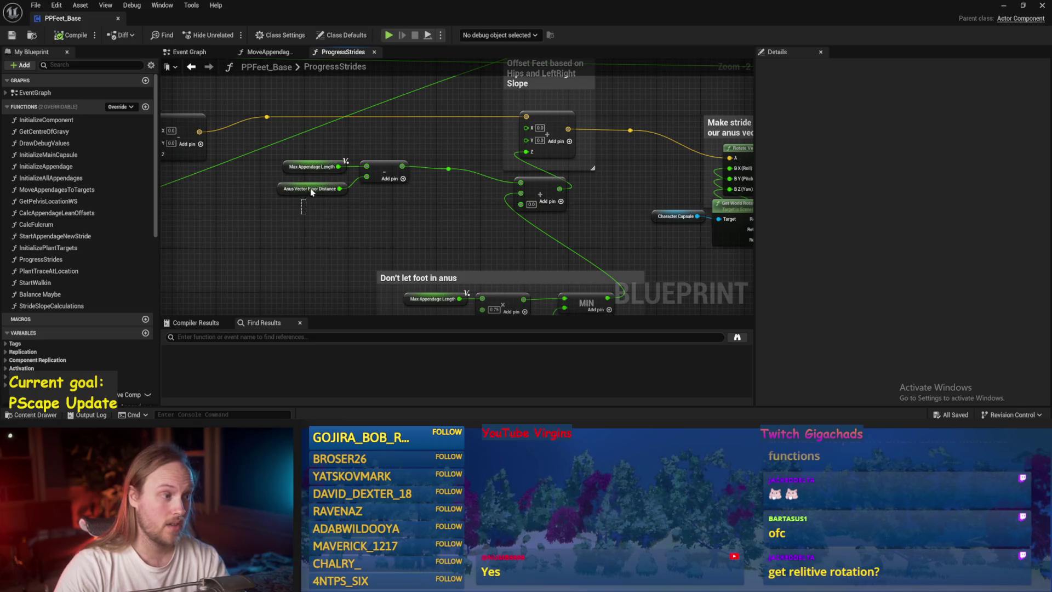
left_click(316, 175)
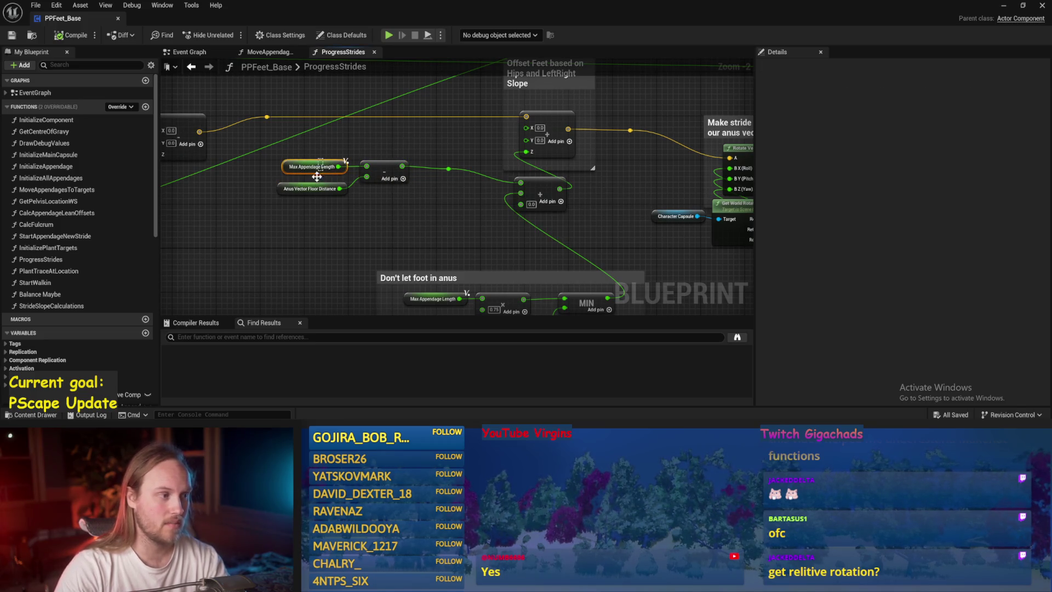
left_click(416, 225)
scroll(416, 225, "up", 1)
mouse_move(417, 224)
left_mouse_down()
mouse_move(538, 190)
mouse_move(493, 215)
mouse_move(376, 188)
mouse_move(364, 129)
left_mouse_up()
scroll(364, 129, "down", 1)
mouse_move(442, 235)
left_mouse_down()
mouse_move(568, 119)
mouse_move(689, 84)
mouse_move(444, 206)
mouse_move(432, 262)
left_mouse_up()
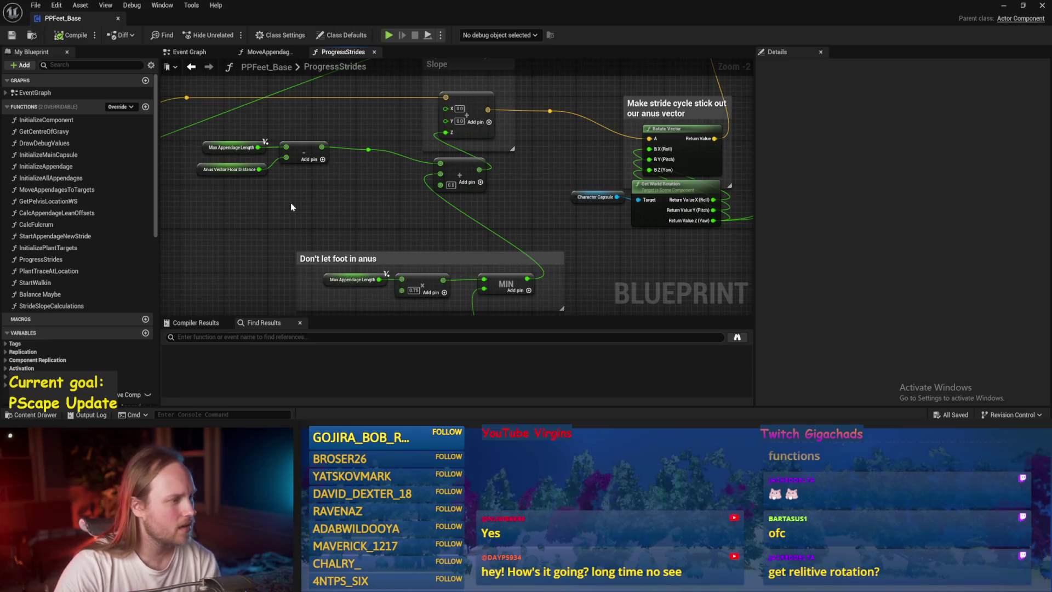
mouse_move(292, 207)
left_mouse_down()
mouse_move(156, 213)
mouse_move(165, 192)
mouse_move(734, 253)
mouse_move(543, 171)
left_mouse_up()
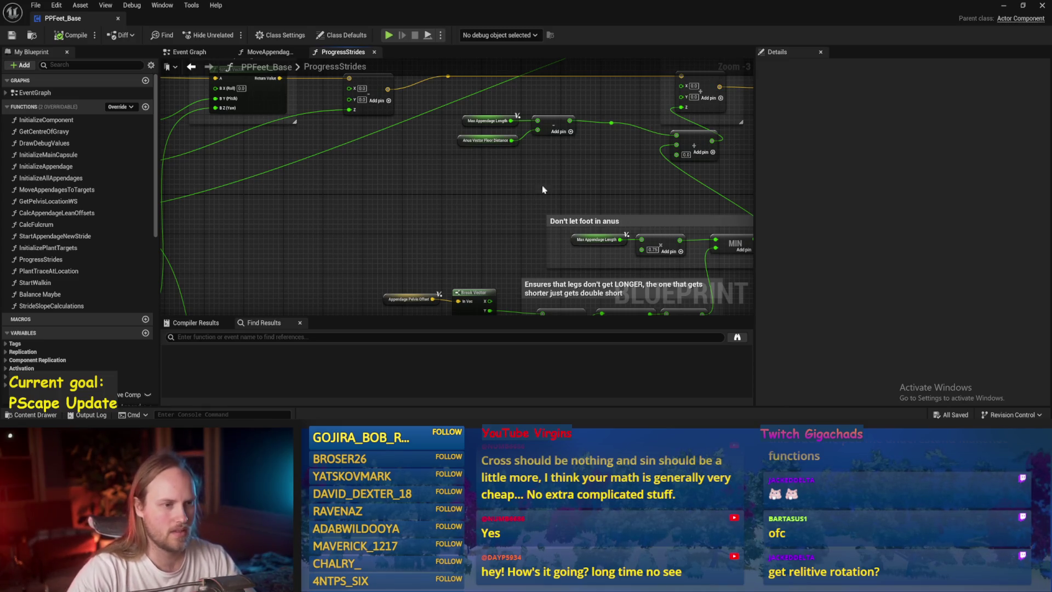
left_click_drag(535, 192, 518, 187)
Wire the MIN output into the + node and save PPFeet_Base
mouse_move(676, 251)
left_mouse_down()
mouse_move(622, 117)
mouse_move(596, 156)
left_mouse_up()
left_click_drag(382, 176, 327, 139)
key("ctrl+s")
mouse_move(368, 193)
left_mouse_down()
mouse_move(408, 136)
mouse_move(322, 272)
left_mouse_up()
scroll(423, 141, "down", 1)
key("ctrl+s")
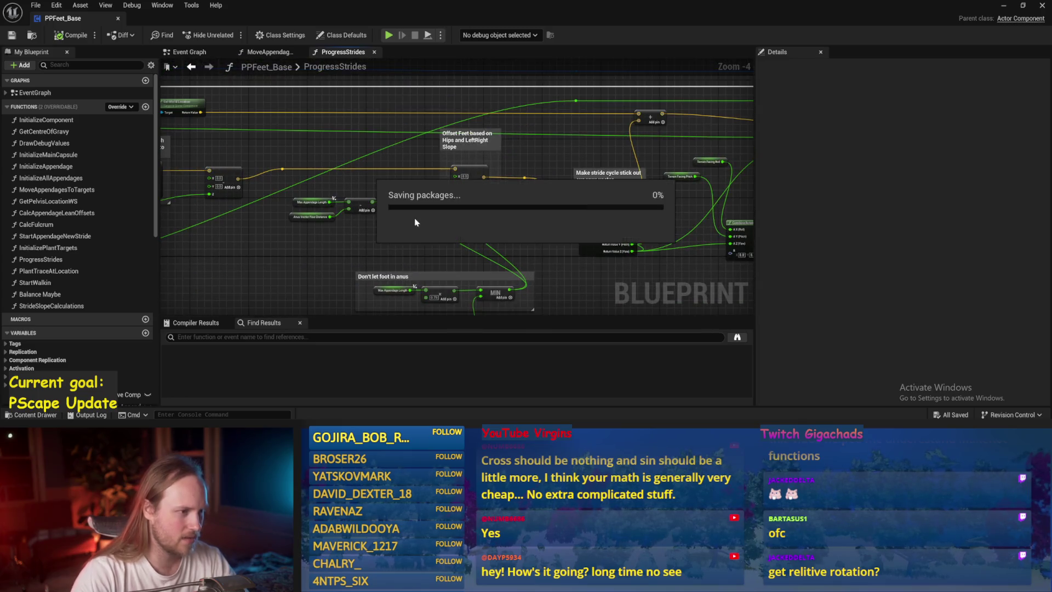
scroll(481, 216, "up", 1)
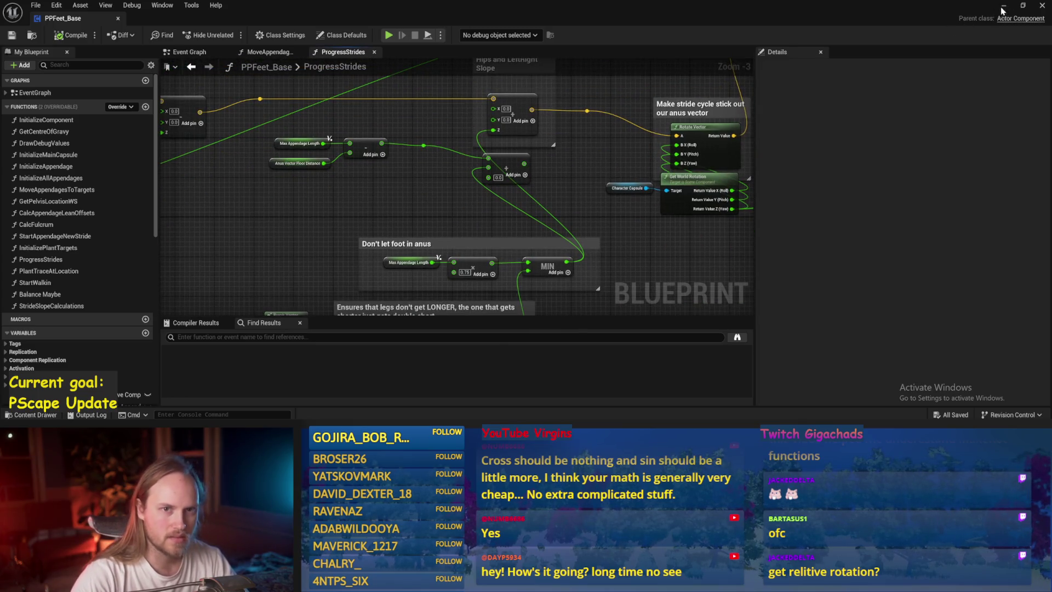
left_click(1003, 6)
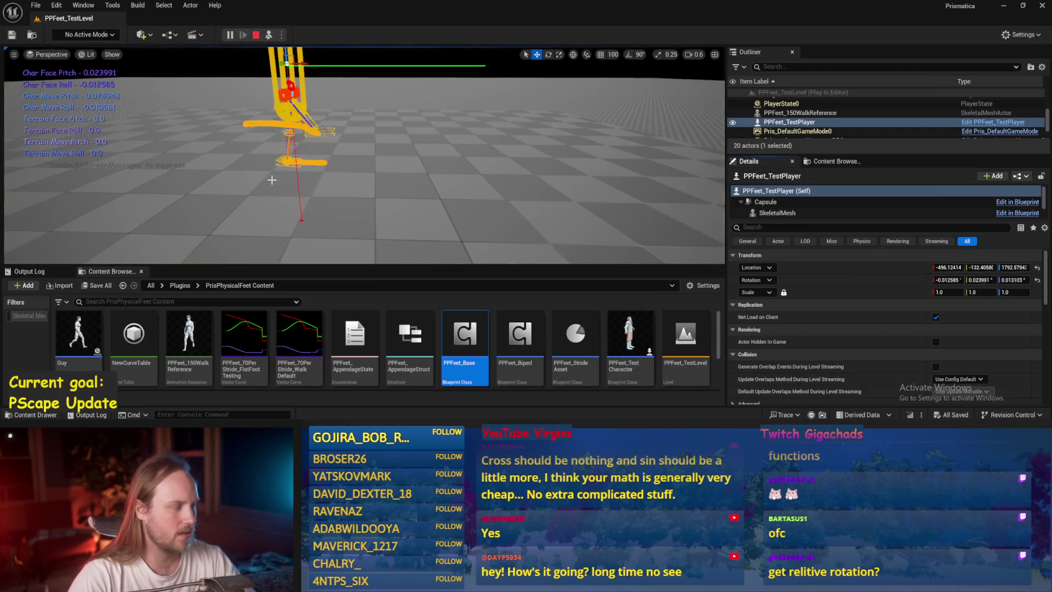
Tilt the Cube4 floor to about 40, then 70 degrees while playing, then stop the test
scroll(266, 183, "up", 1)
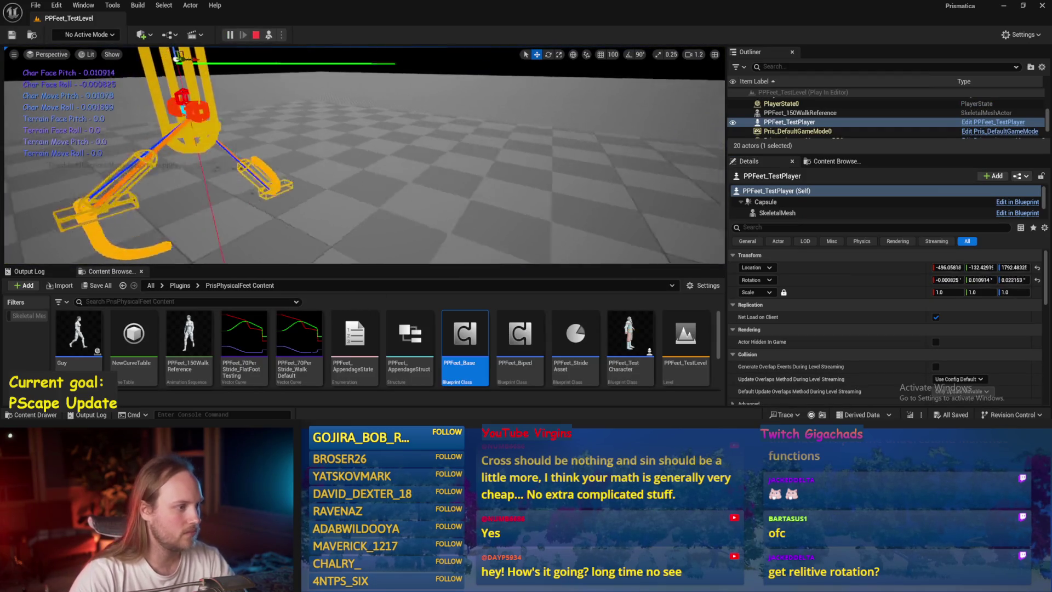
left_click(330, 155)
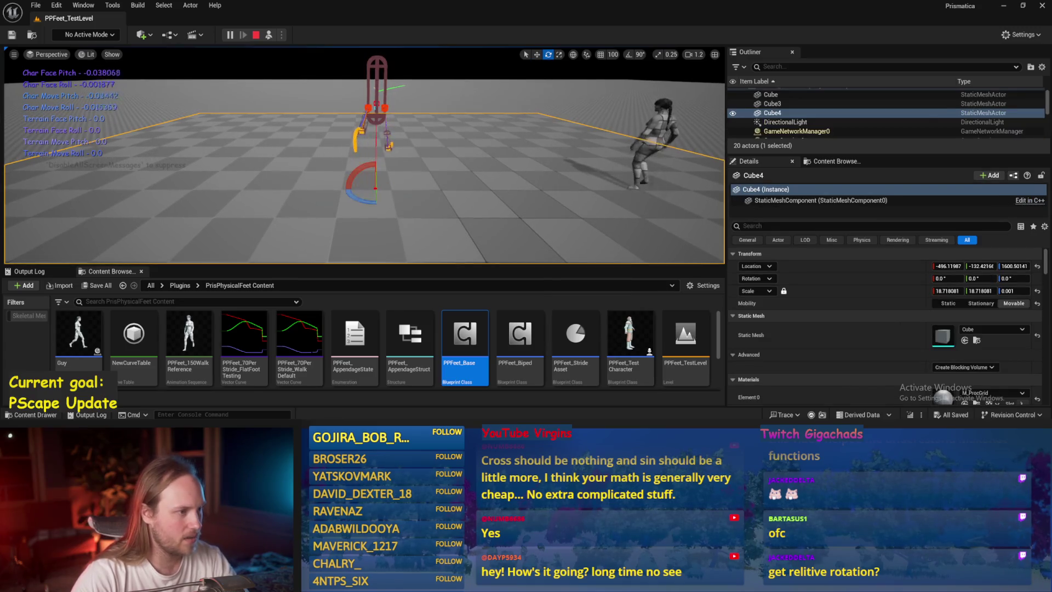
left_click_drag(372, 184, 342, 222)
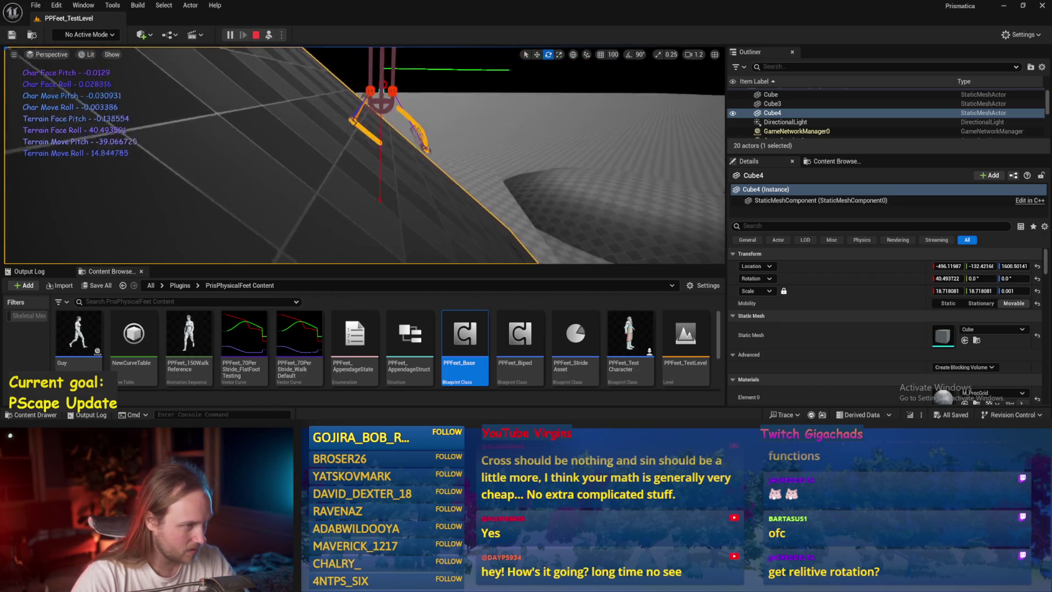
left_click_drag(388, 180, 391, 217)
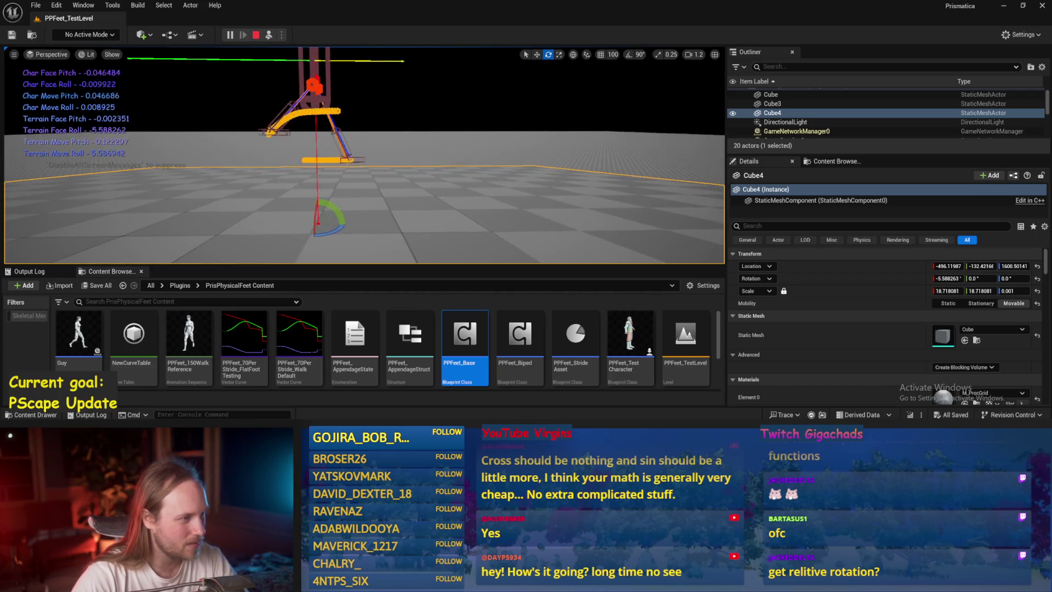
key("Escape")
double_click(447, 345)
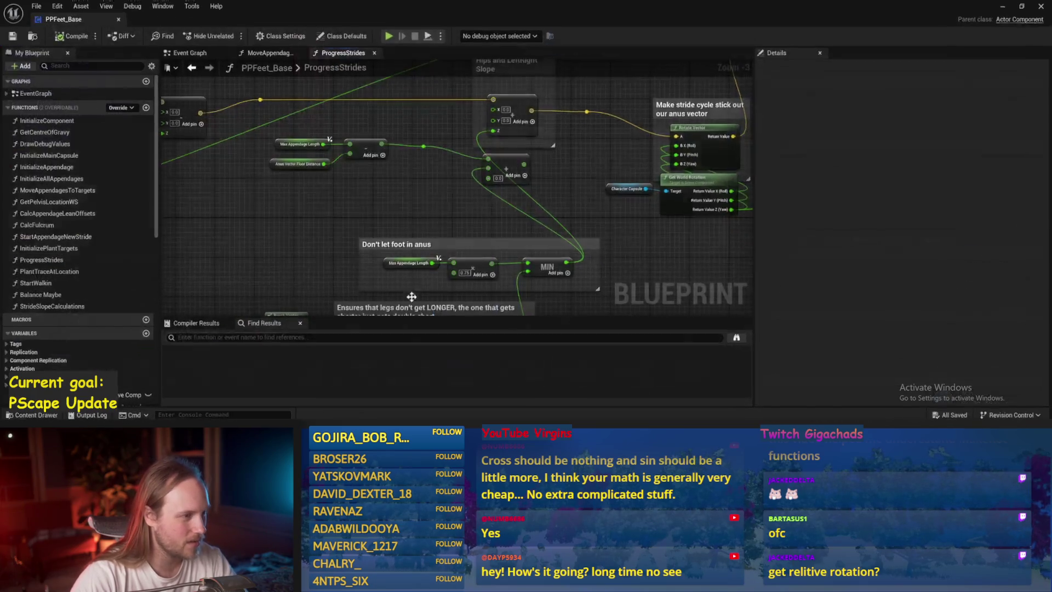
Set Current Step Length's default value to 80 and save PPFeet_Base
scroll(574, 166, "down", 4)
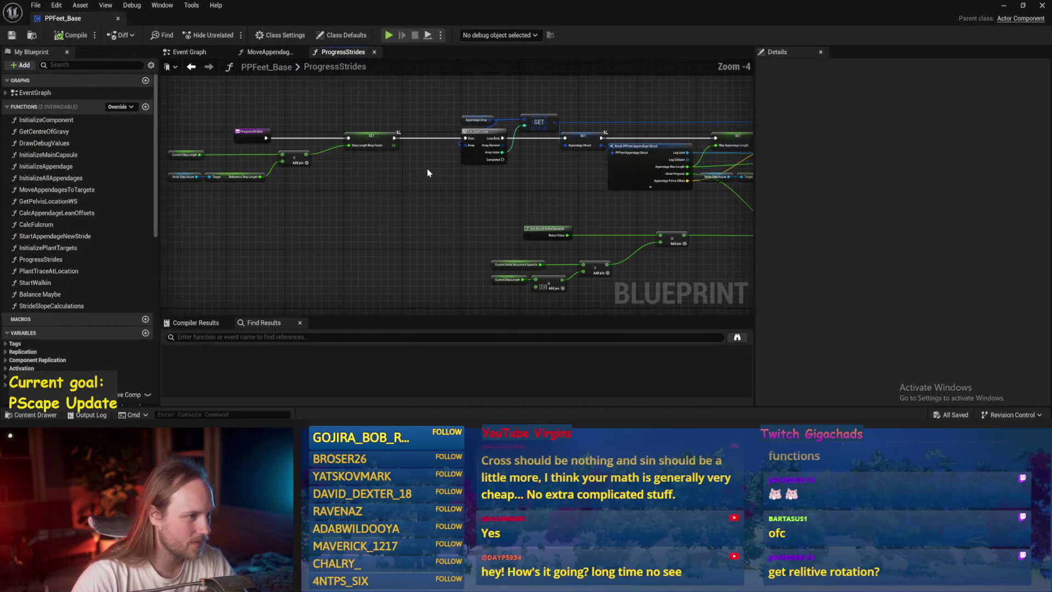
left_click(190, 152)
left_click(190, 151)
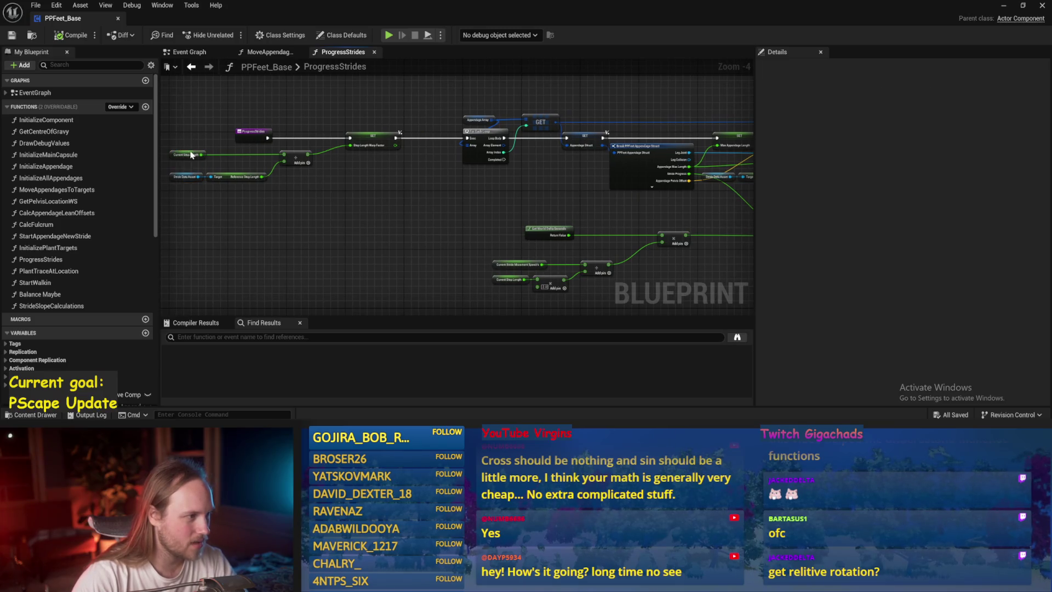
left_click(928, 292)
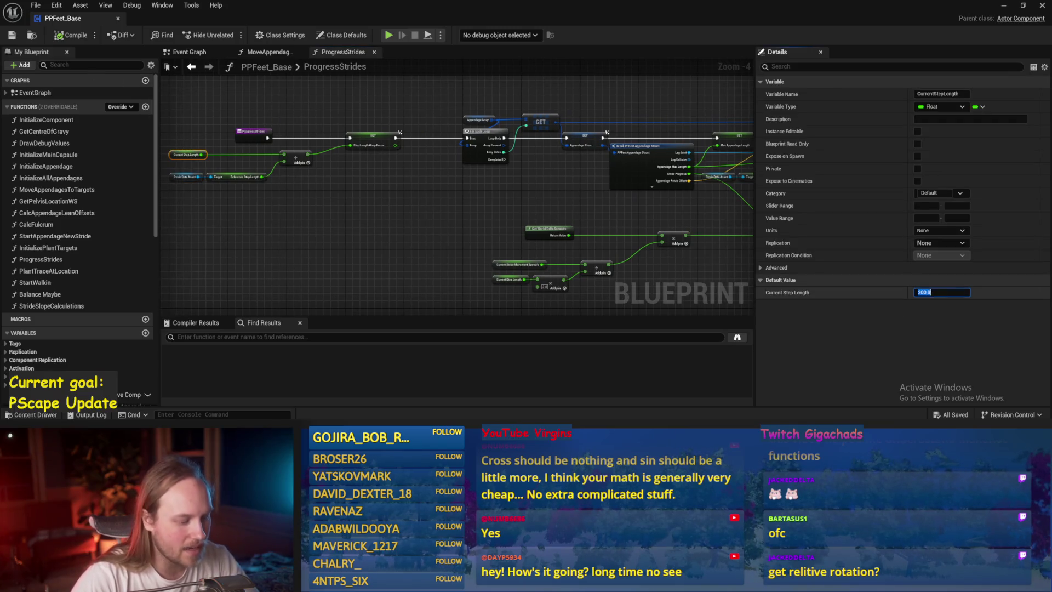
key("Return")
left_click(469, 228)
left_click(12, 36)
left_click(1002, 7)
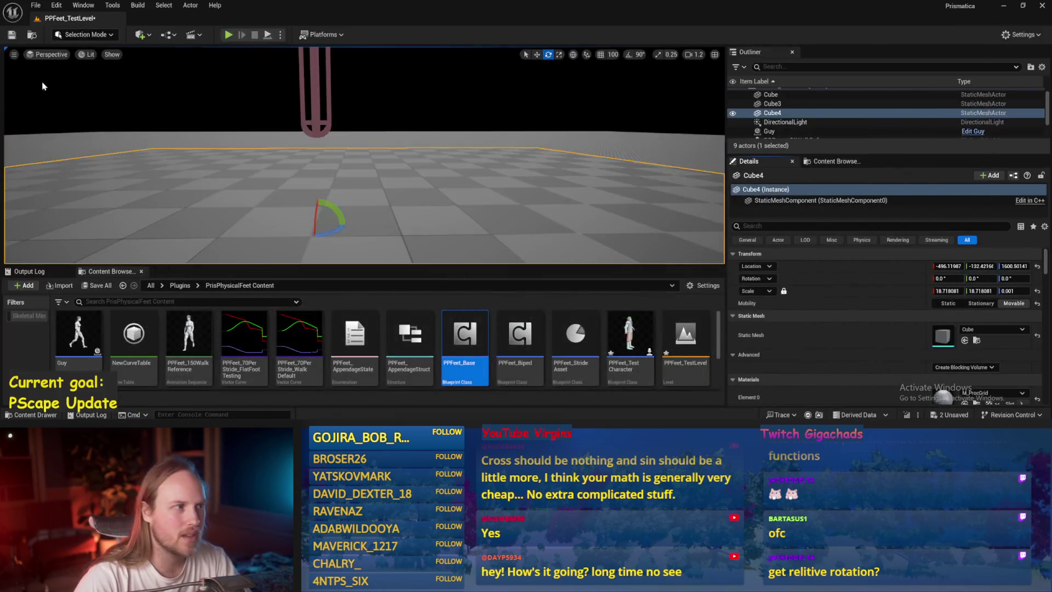
Play-test, tilting Cube4 to about -40 degrees and back level, then follow the player camera
key("alt+p")
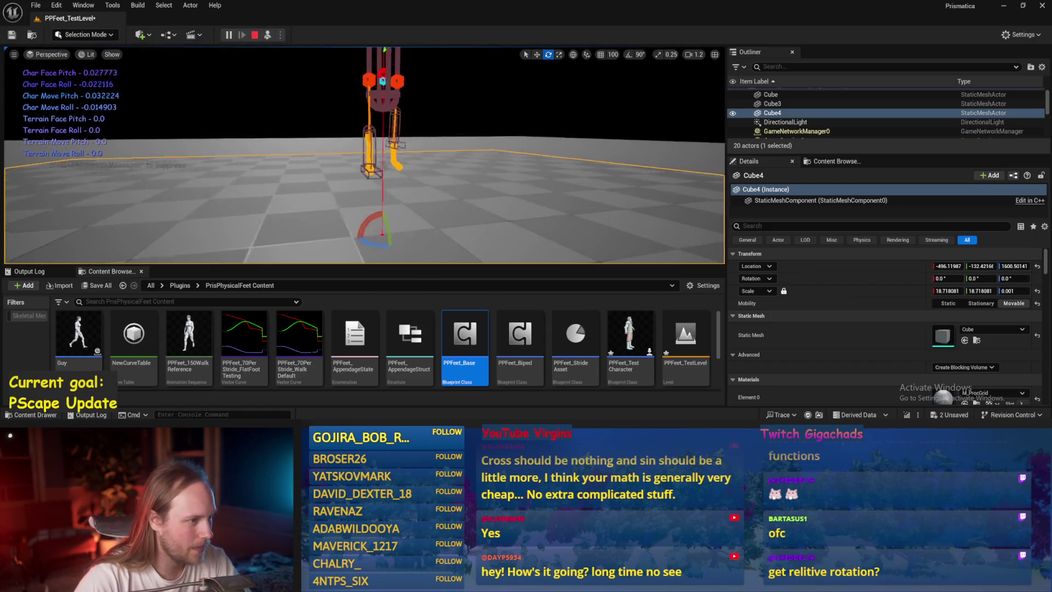
mouse_move(377, 211)
left_mouse_down()
mouse_move(373, 244)
mouse_move(375, 233)
left_mouse_up()
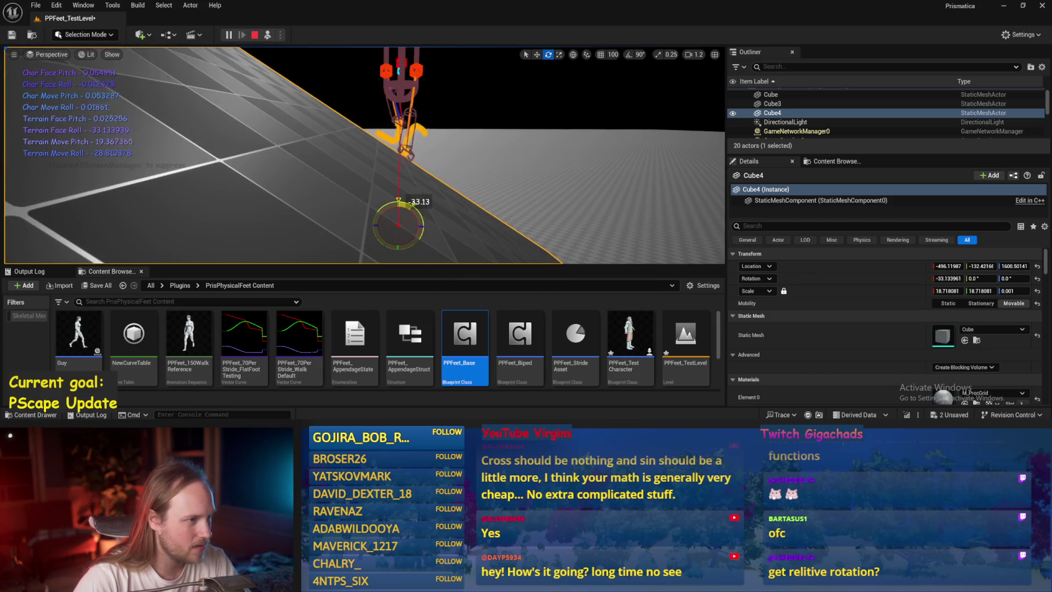
mouse_move(374, 232)
left_mouse_down()
mouse_move(375, 109)
mouse_move(374, 181)
left_mouse_up()
left_click_drag(345, 218, 455, 218)
mouse_move(324, 206)
left_mouse_down()
mouse_move(311, 205)
mouse_move(320, 135)
mouse_move(320, 167)
mouse_move(320, 154)
left_mouse_up()
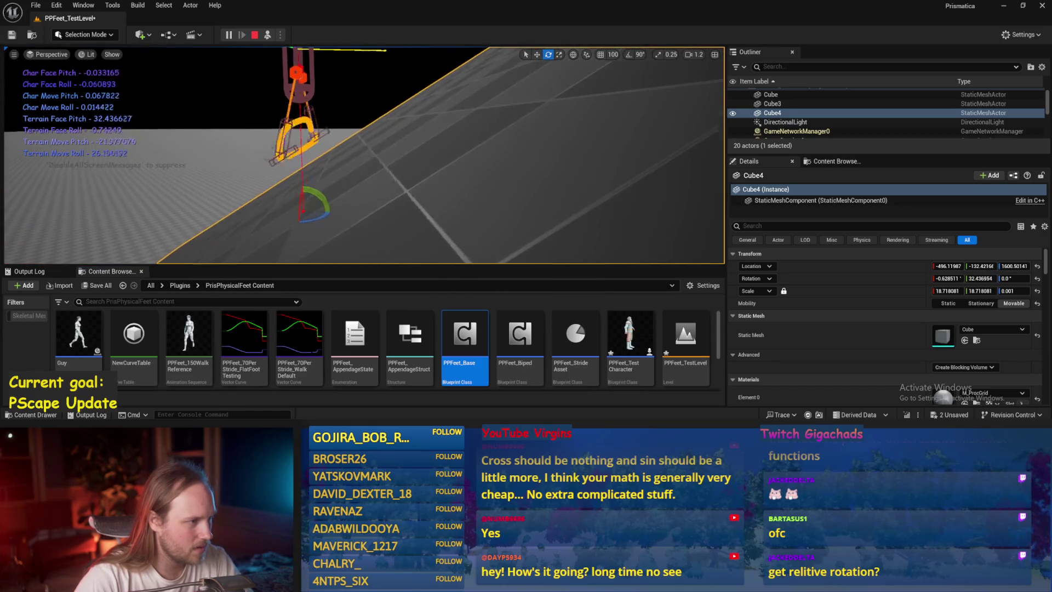
key("F8")
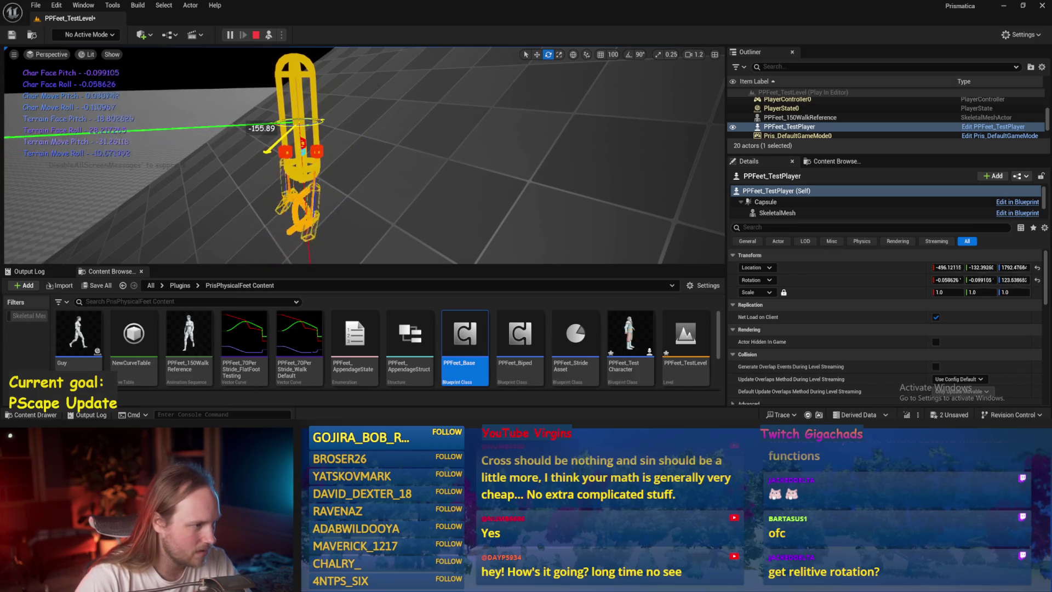
key("Escape")
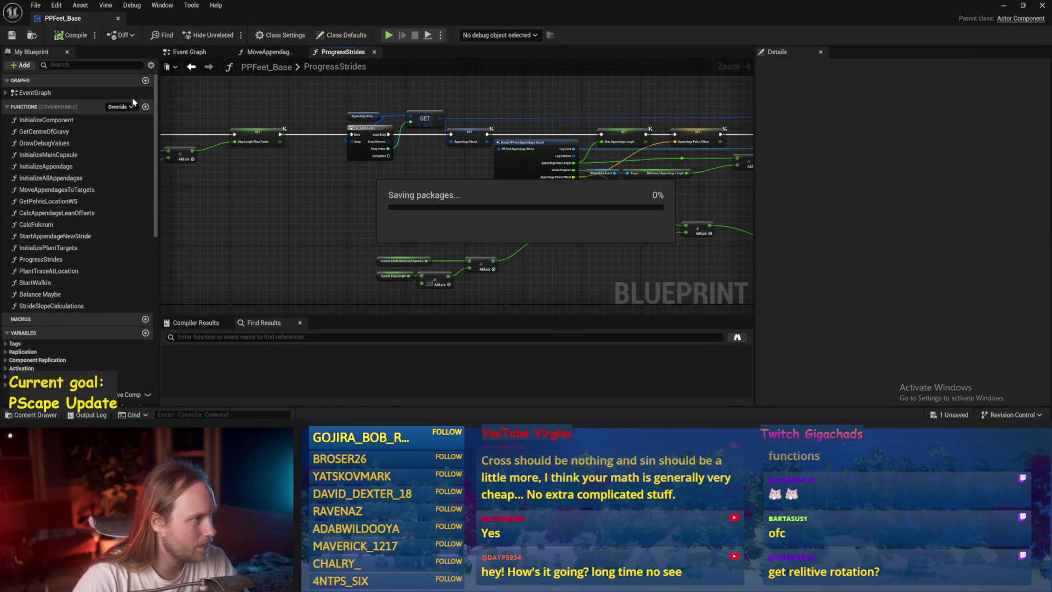
Switch to the MoveAppendagesToTargets graph and go back to the level editor
left_click_drag(610, 230, 316, 216)
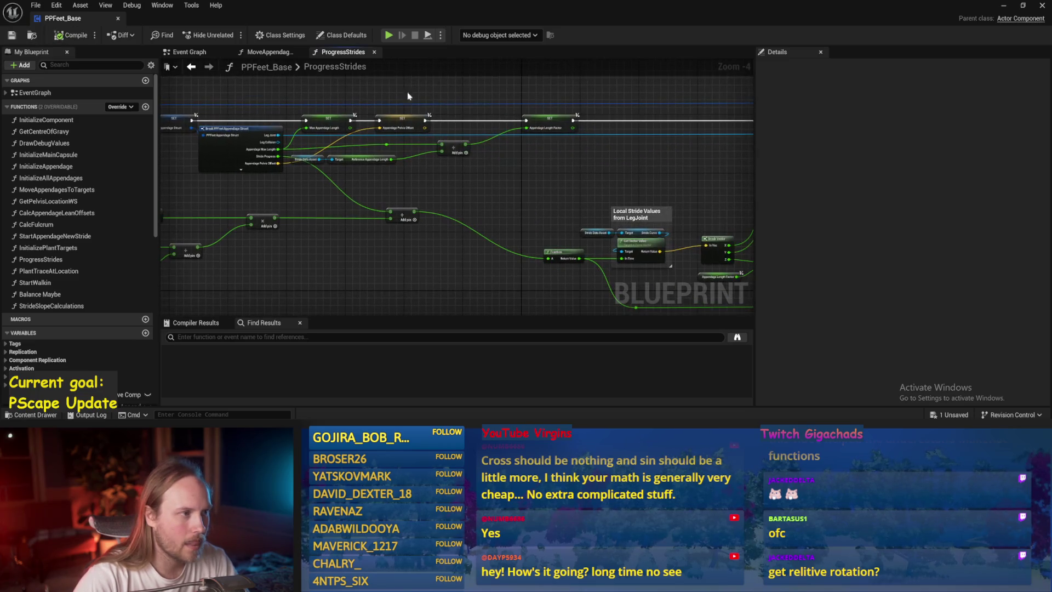
left_click(274, 55)
scroll(487, 176, "up", 3)
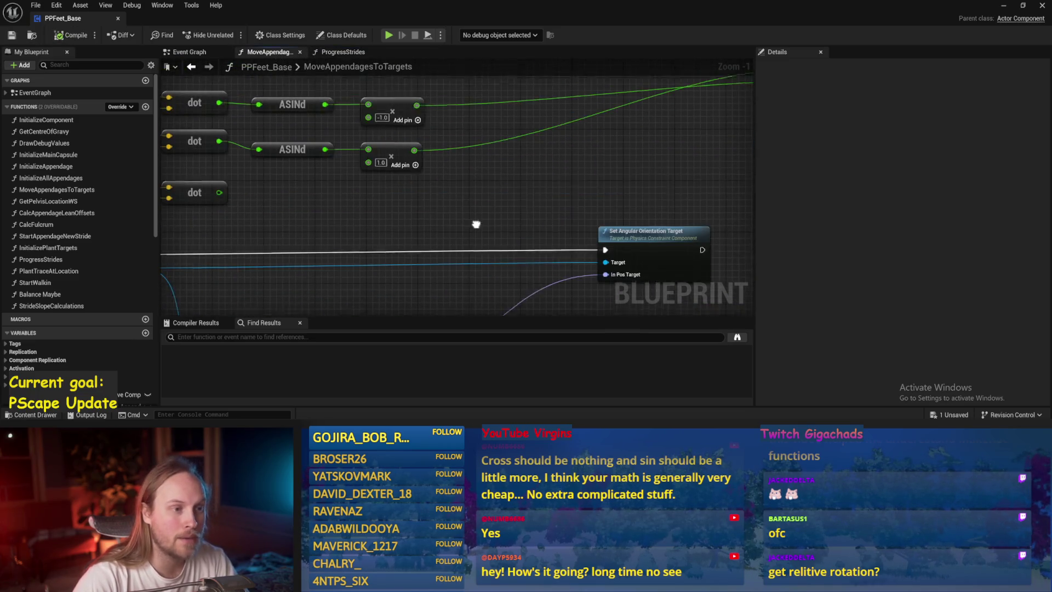
left_click(1003, 6)
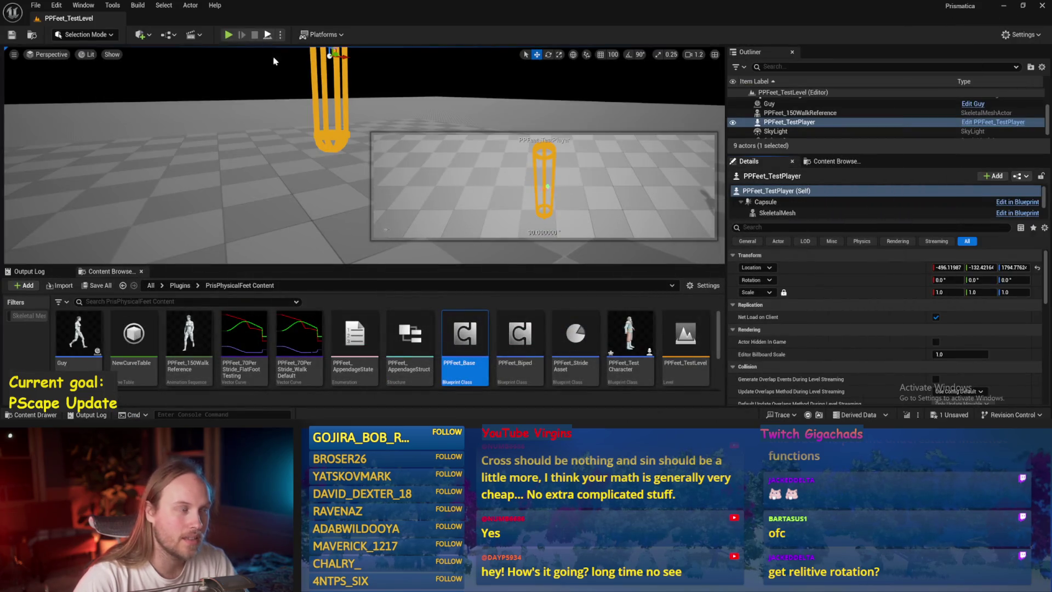
Play-test, tipping the walker about 80 degrees with the rotate gizmo to check its balance
left_click(267, 38)
key("e")
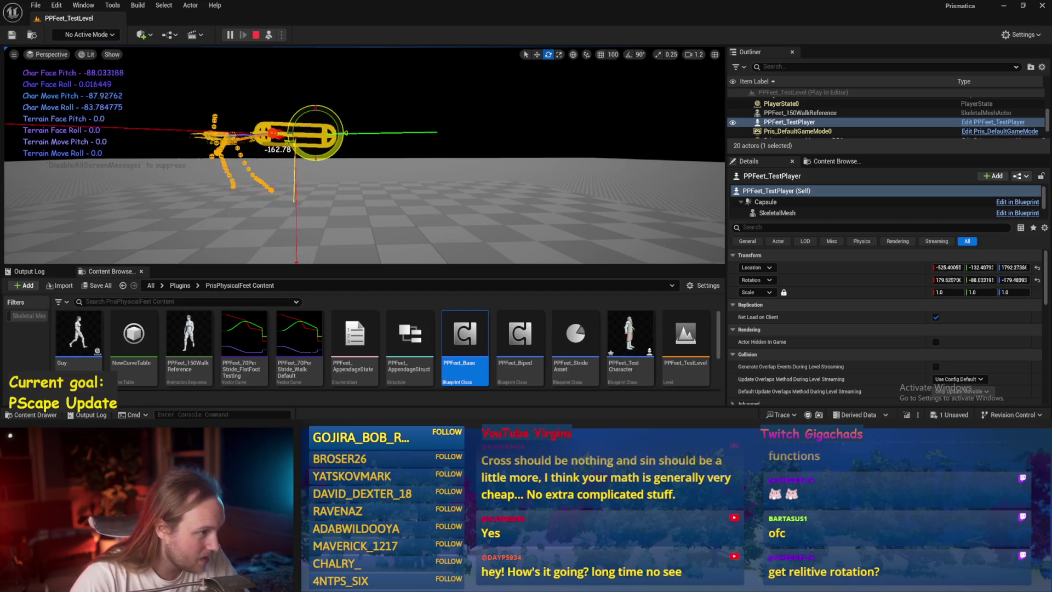
left_click_drag(338, 167, 338, 166)
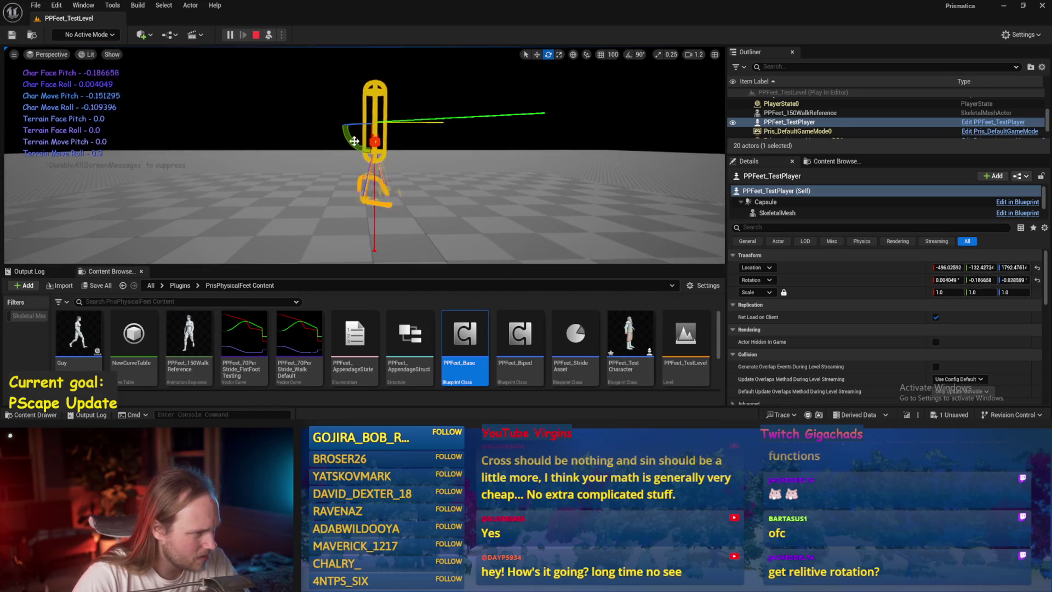
left_click_drag(355, 145, 419, 138)
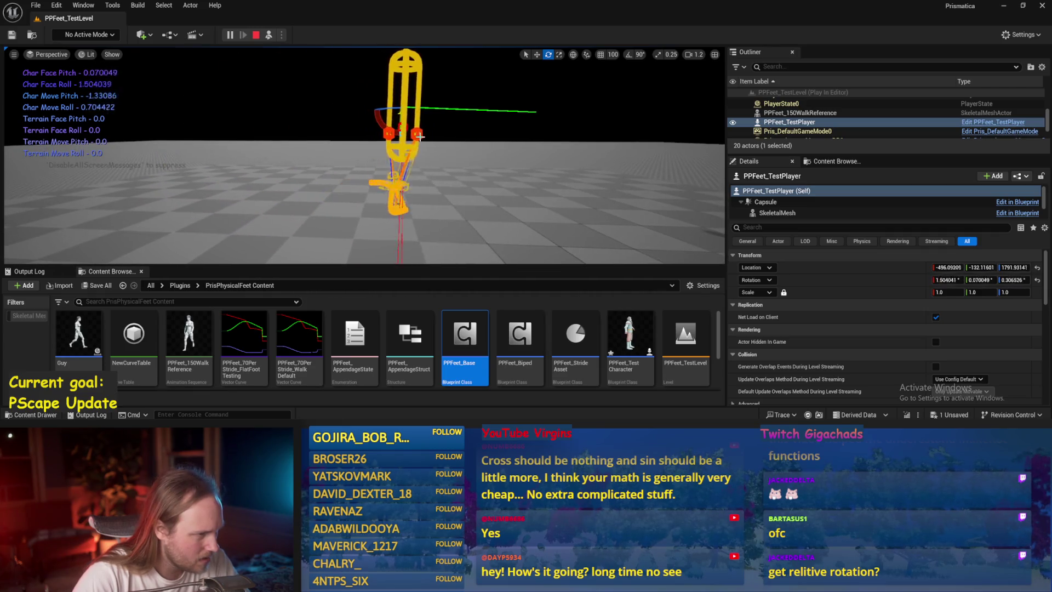
left_click_drag(401, 82, 433, 112)
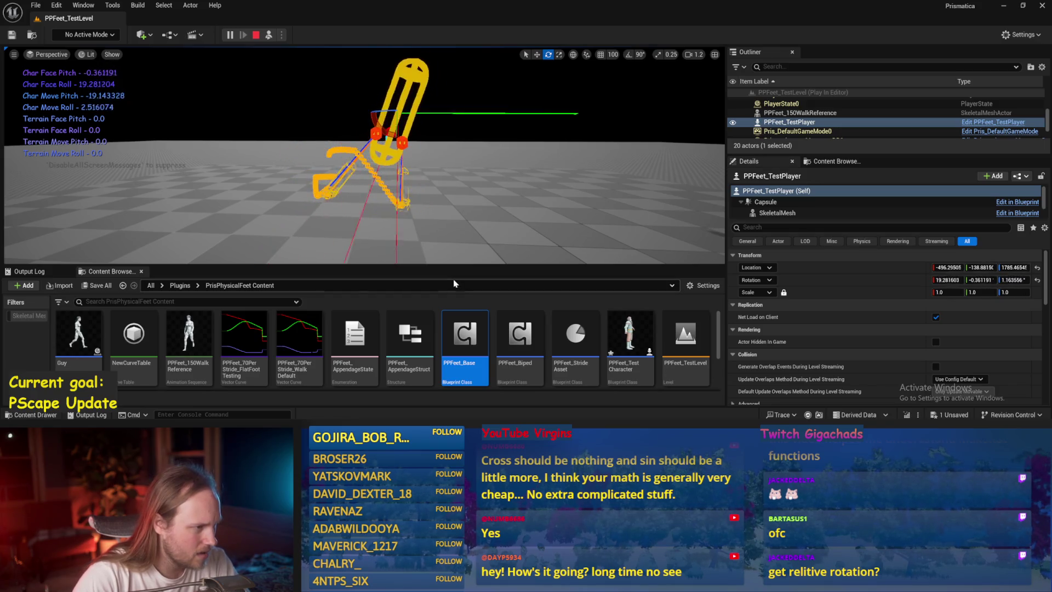
key("Escape")
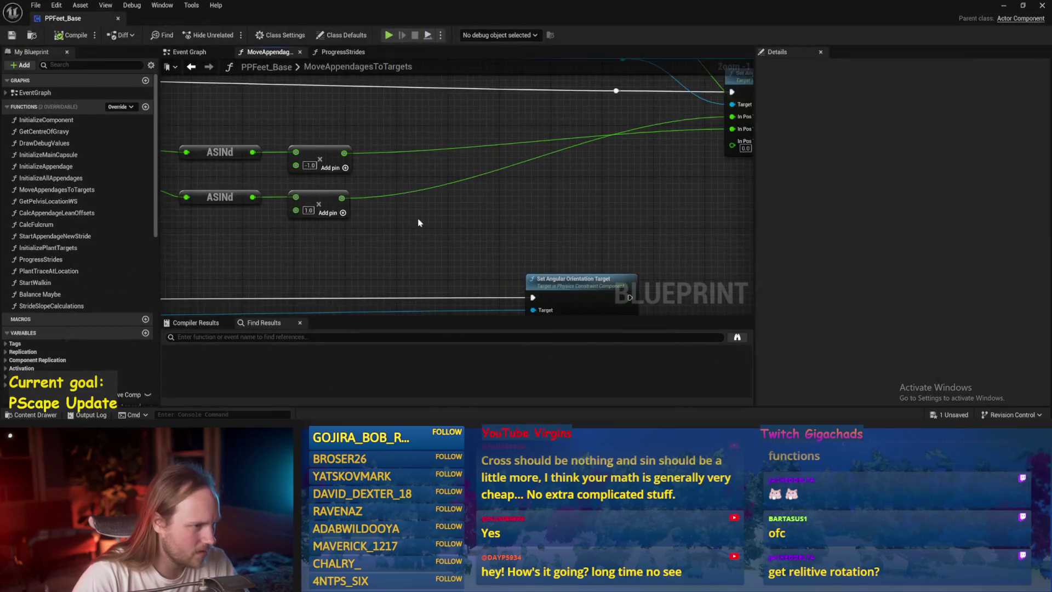
In ProgressStrides, move the Terrain Facing Roll node beside the Pitch node and save
left_click(341, 52)
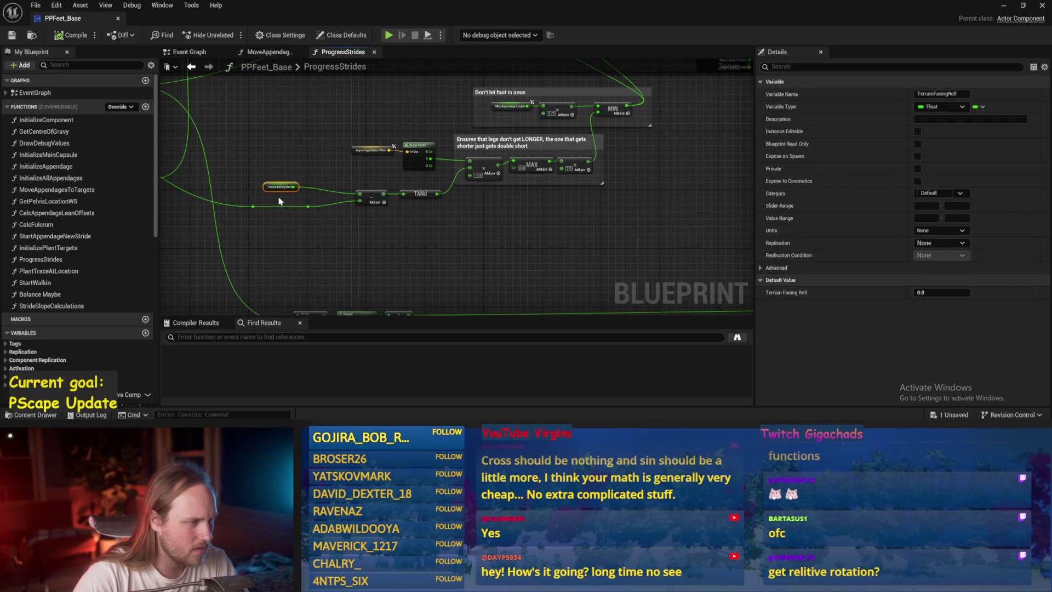
mouse_move(288, 170)
left_mouse_down()
mouse_move(629, 229)
mouse_move(302, 267)
left_mouse_up()
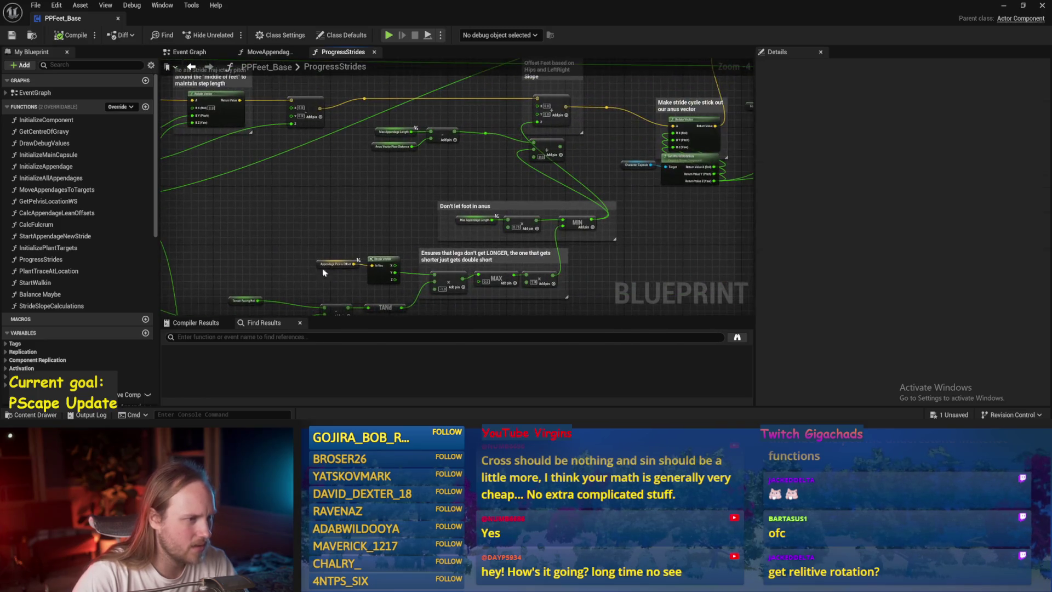
left_click_drag(660, 228, 383, 219)
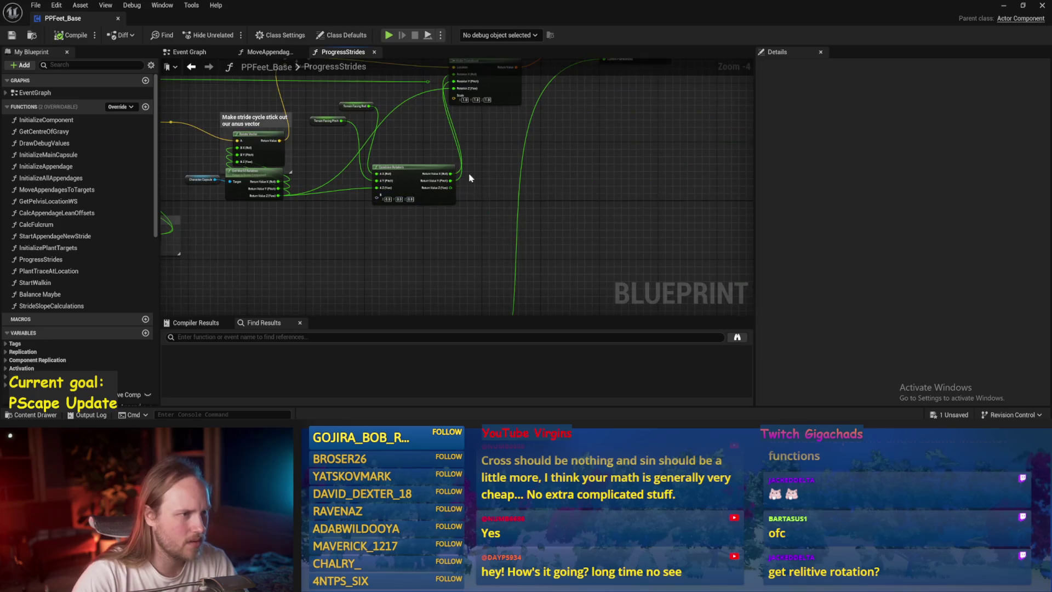
scroll(504, 221, "up", 1)
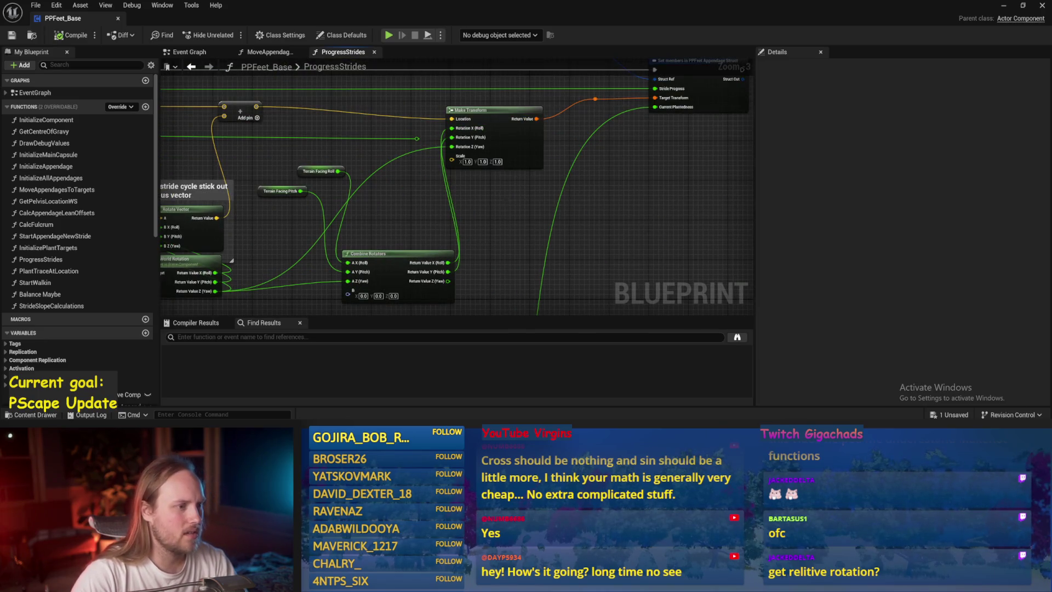
left_click_drag(505, 202, 561, 189)
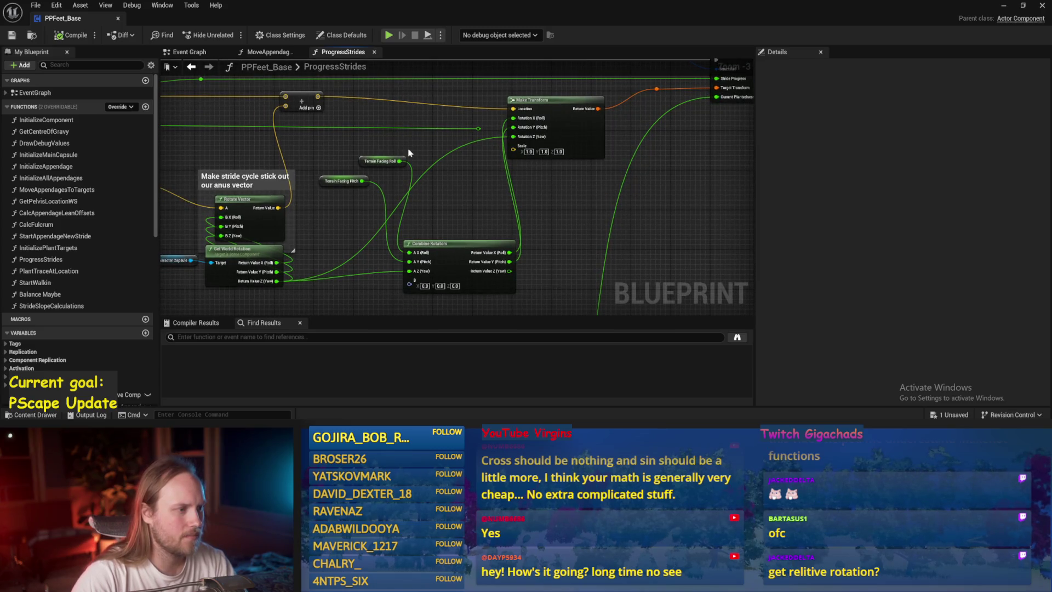
left_click_drag(367, 163, 327, 171)
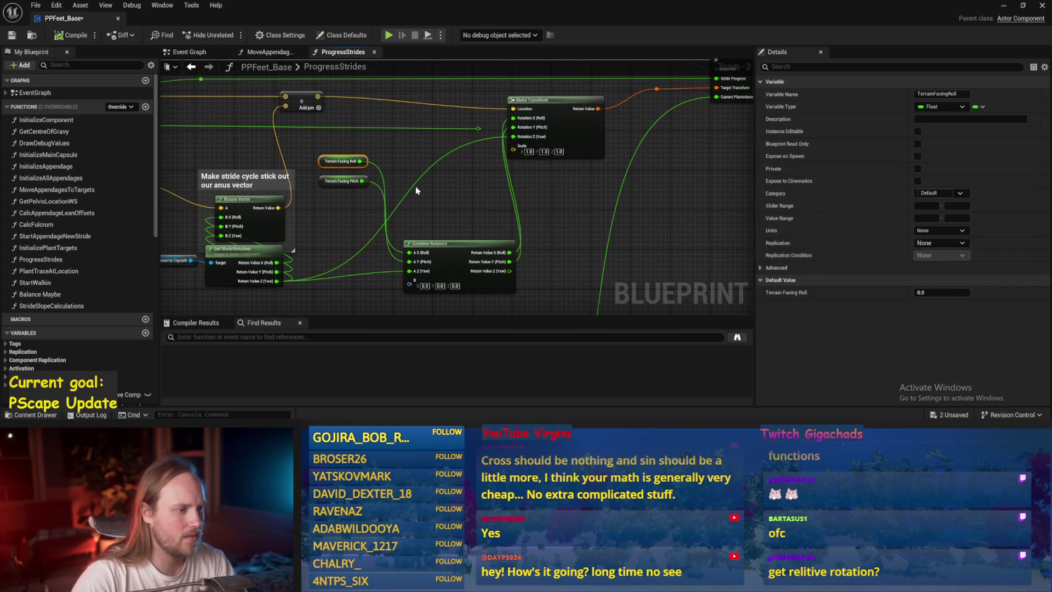
key("ctrl+s")
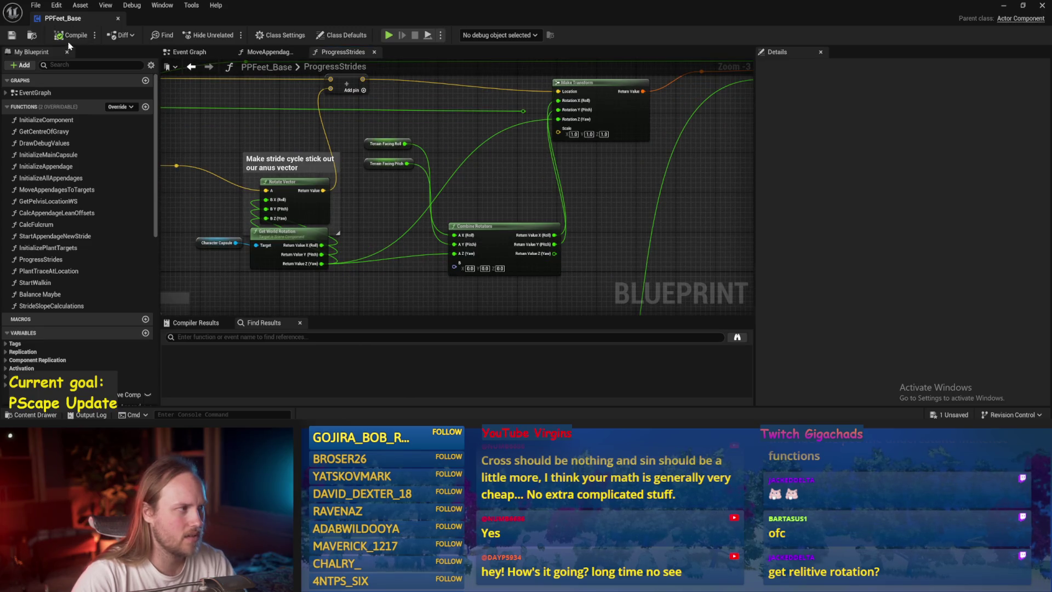
left_click(11, 37)
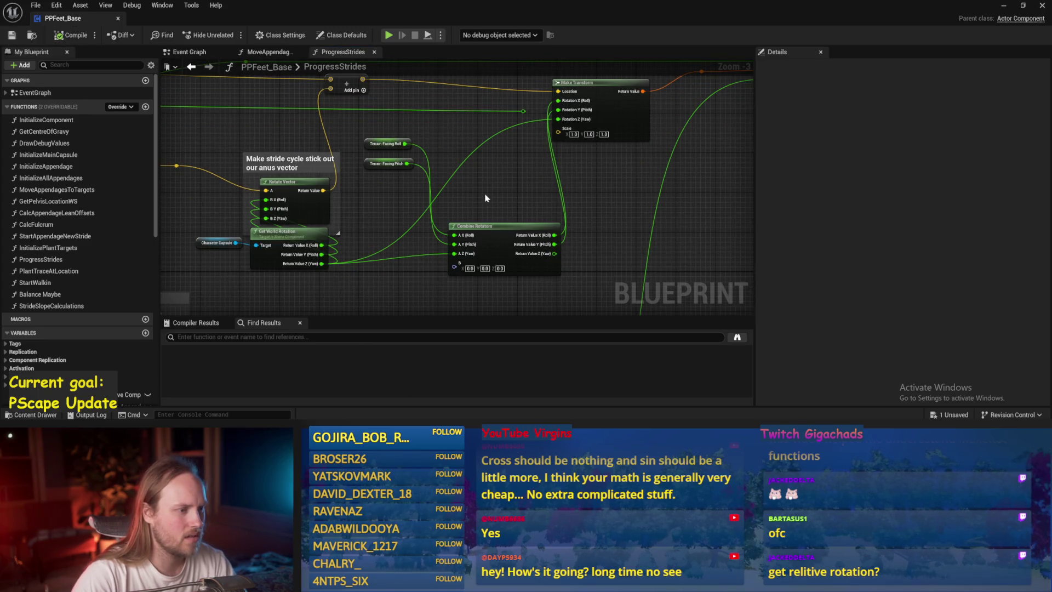
Wire Terrain Facing Roll into the transform's X rotation, then go back to the test level
mouse_move(437, 238)
left_mouse_down()
mouse_move(474, 209)
mouse_move(470, 239)
mouse_move(432, 258)
left_mouse_up()
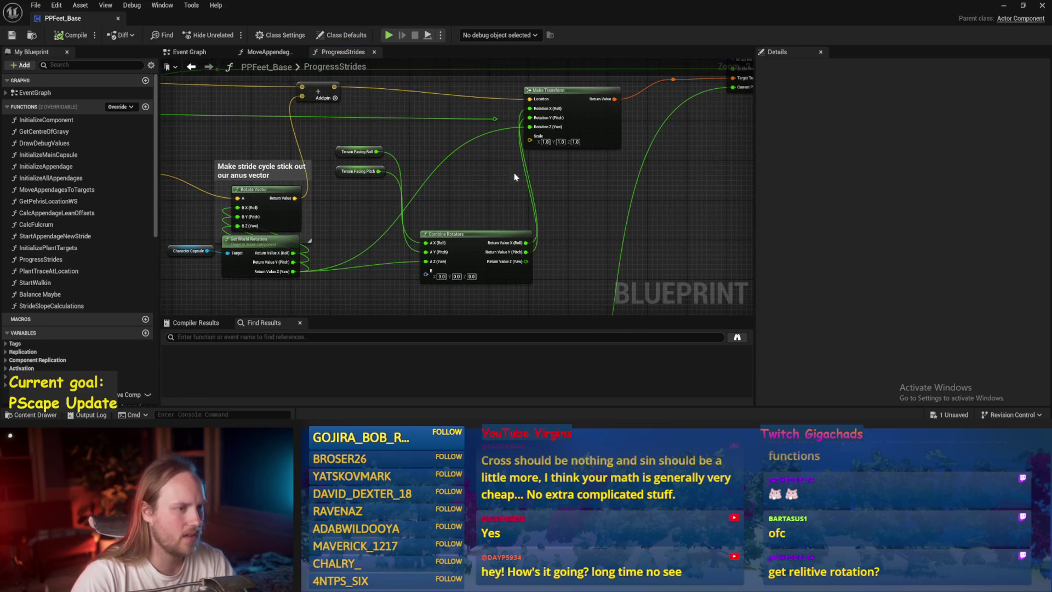
left_click_drag(536, 216, 504, 230)
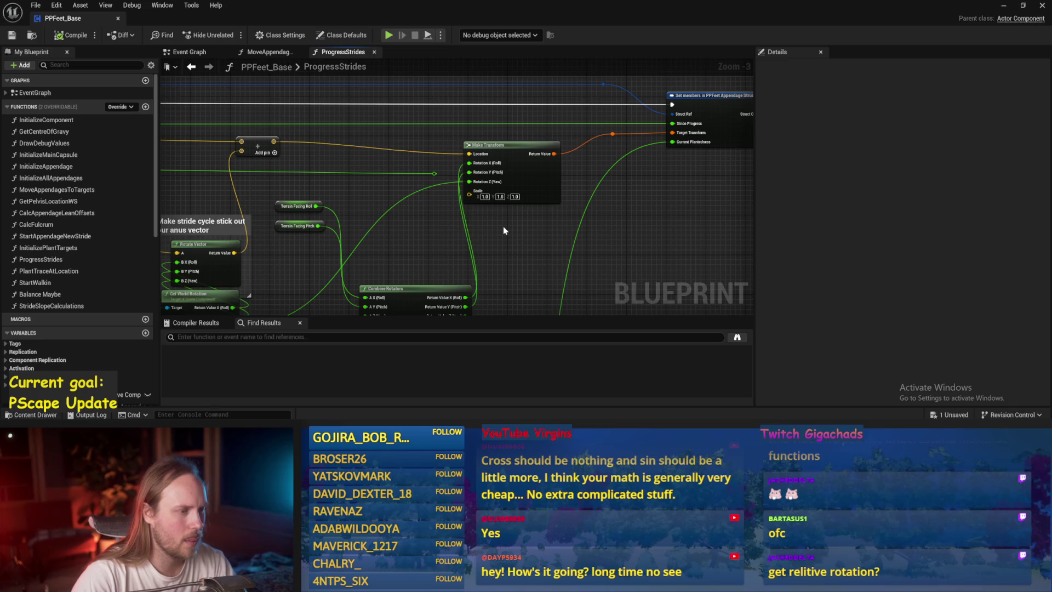
left_click_drag(504, 231, 502, 173)
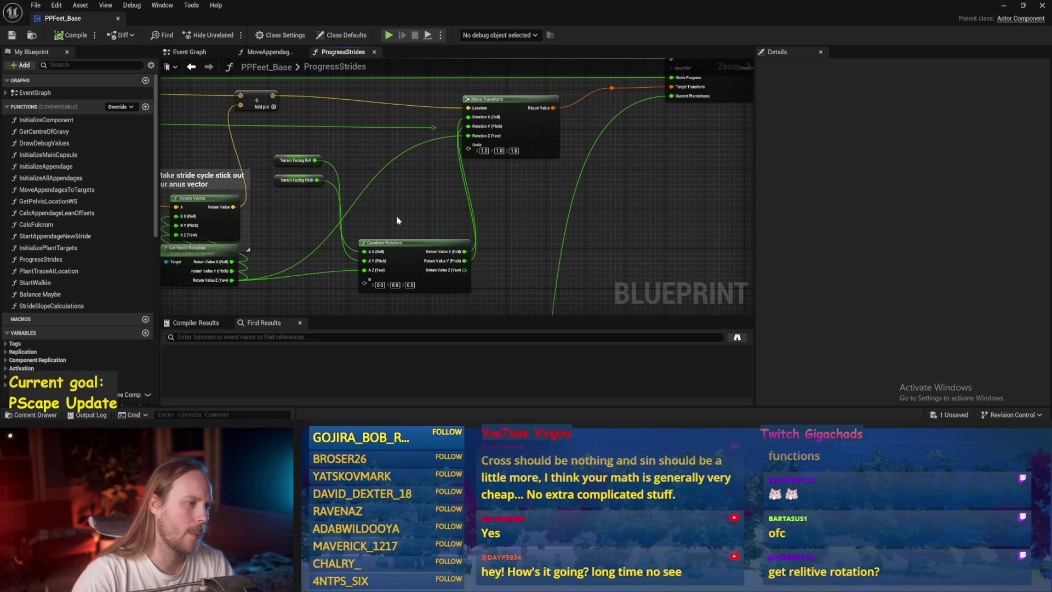
mouse_move(315, 160)
left_mouse_down()
mouse_move(469, 117)
mouse_move(317, 179)
left_mouse_up()
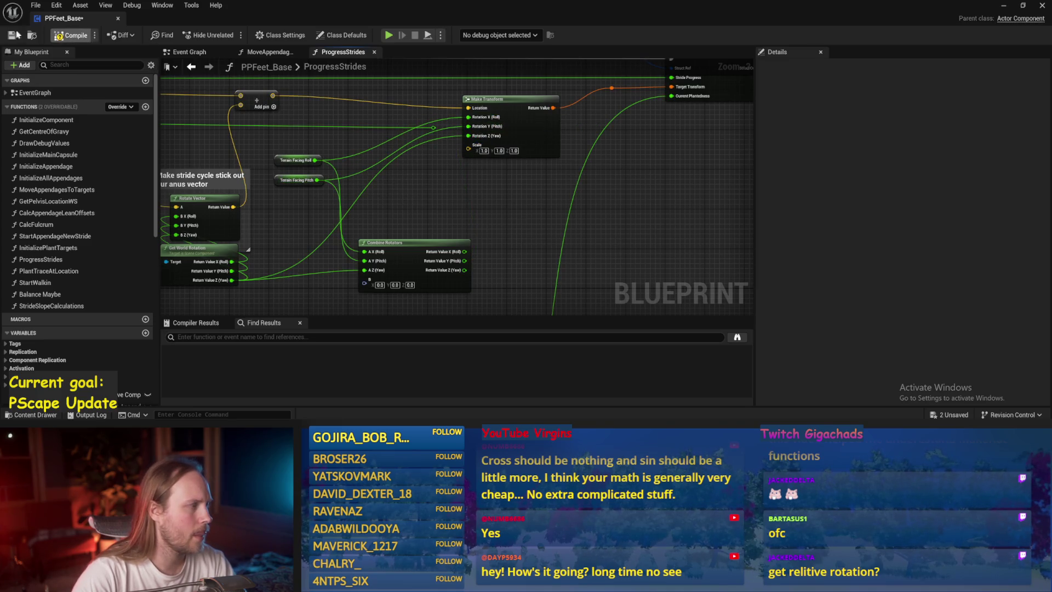
left_click(33, 35)
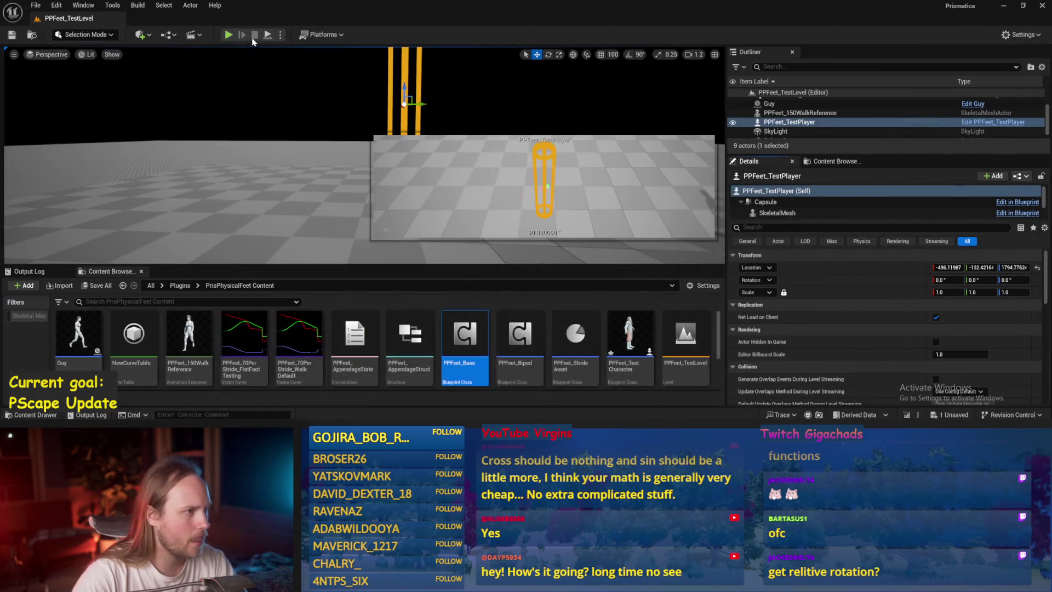
Start a play-test and tilt the floor cube into a slope
key("alt+p")
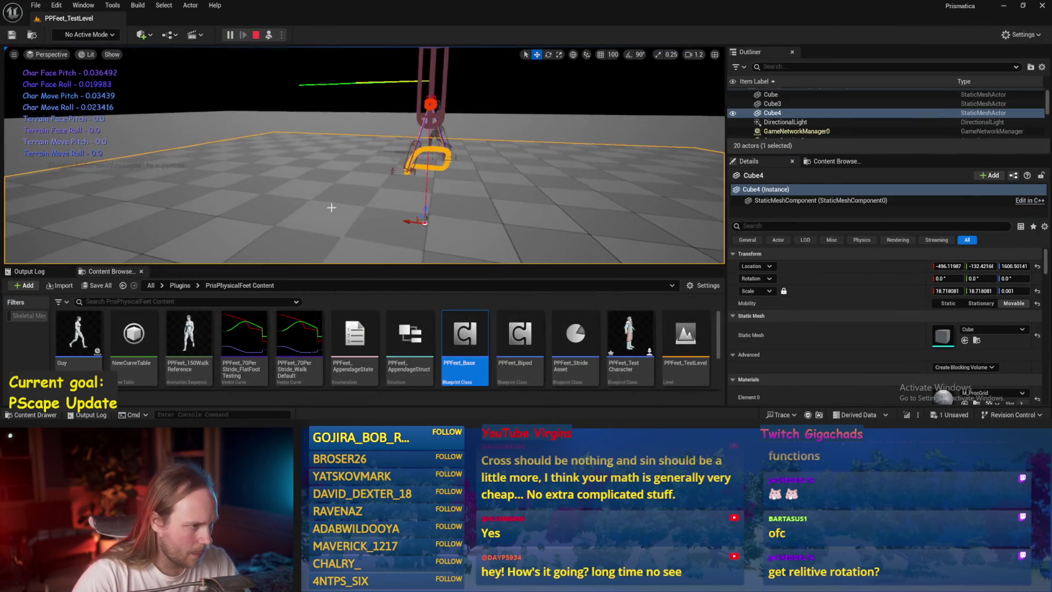
left_click(410, 214)
mouse_move(410, 214)
left_mouse_down()
mouse_move(415, 177)
mouse_move(407, 219)
mouse_move(417, 216)
mouse_move(395, 211)
mouse_move(417, 205)
mouse_move(391, 232)
mouse_move(432, 221)
mouse_move(422, 242)
mouse_move(425, 223)
left_mouse_up()
Rotate PPFeet_TestPlayer to turn its legs, then pitch it steeply forward
left_click(405, 78)
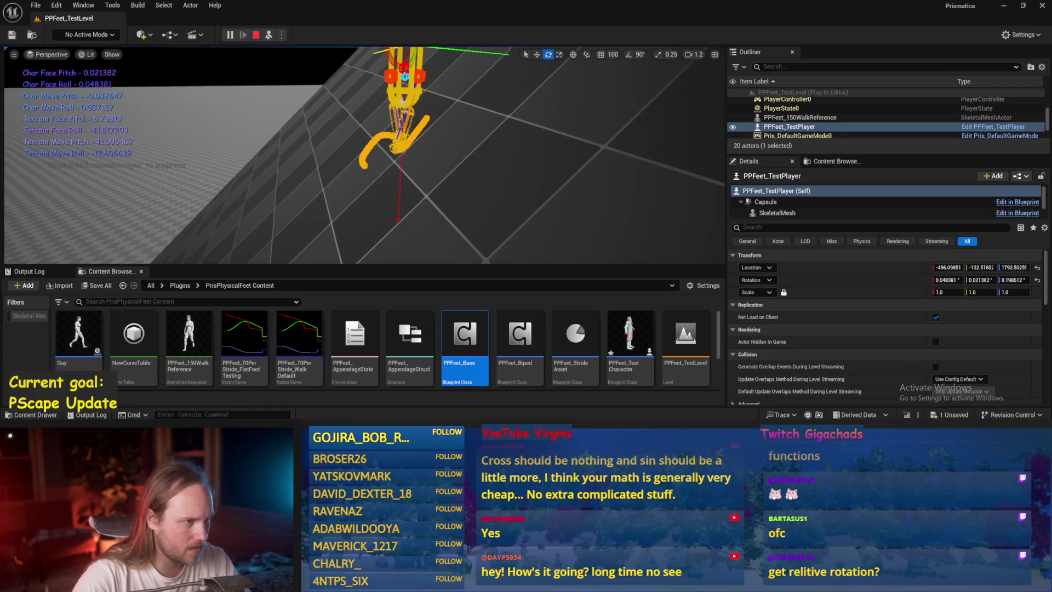
left_click_drag(371, 81, 392, 86)
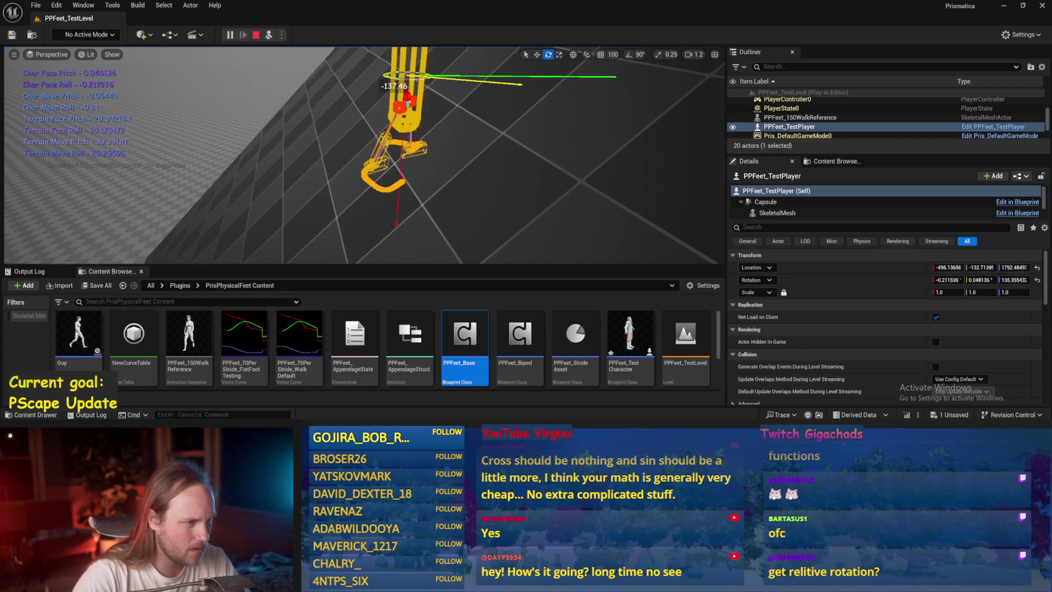
mouse_move(439, 130)
left_mouse_down()
mouse_move(449, 88)
mouse_move(408, 75)
left_mouse_up()
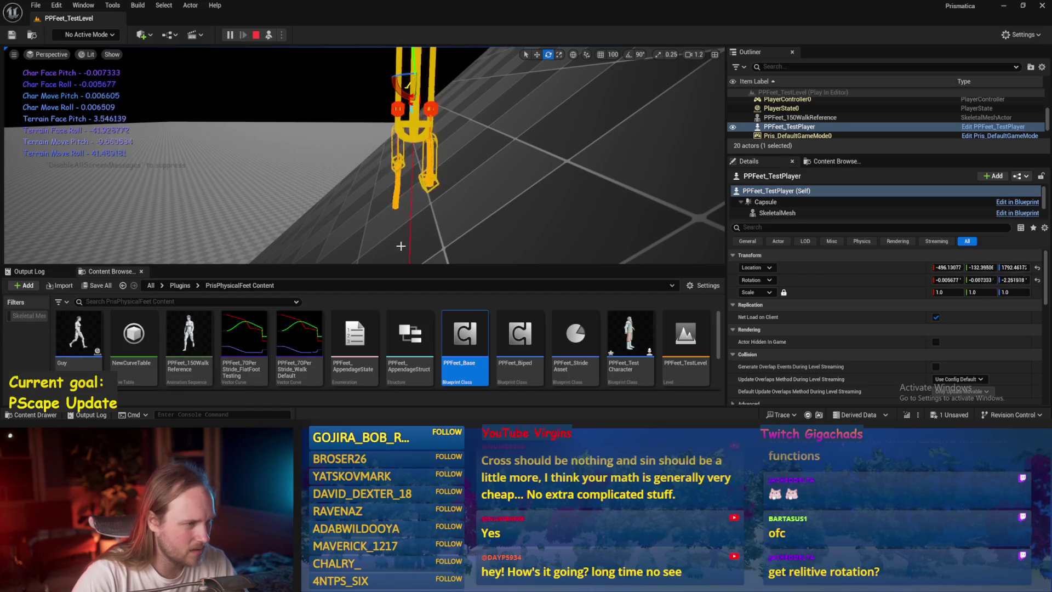
left_click(446, 225)
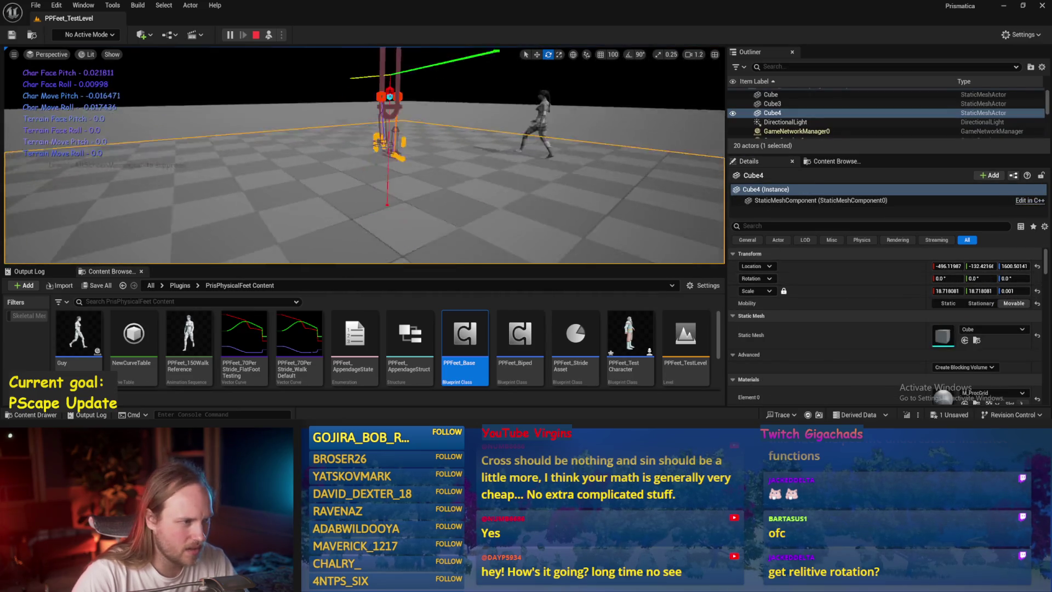
left_click(396, 85)
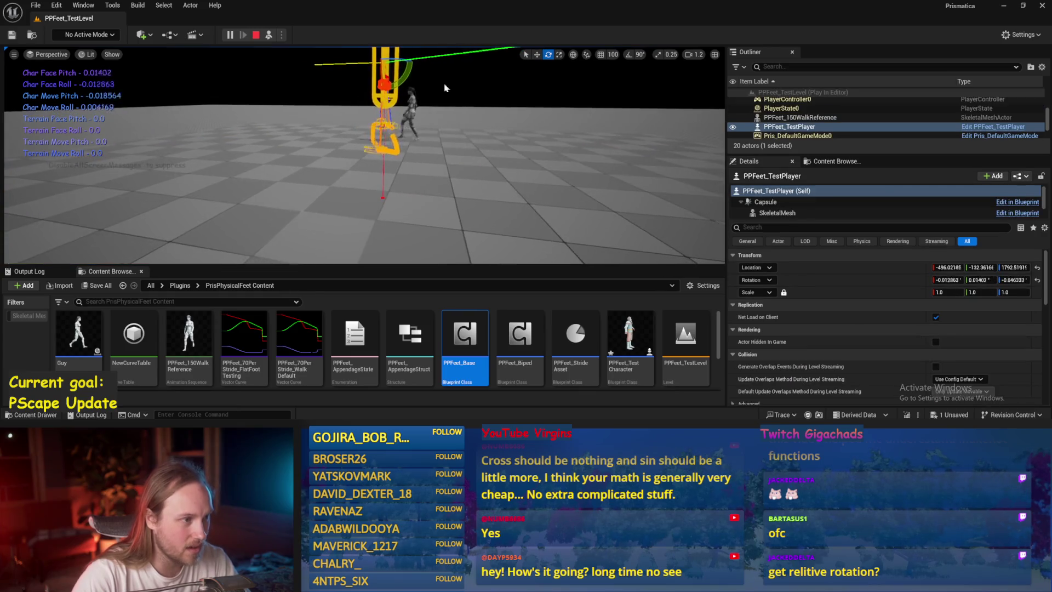
left_click_drag(379, 107, 424, 60)
double_click(464, 334)
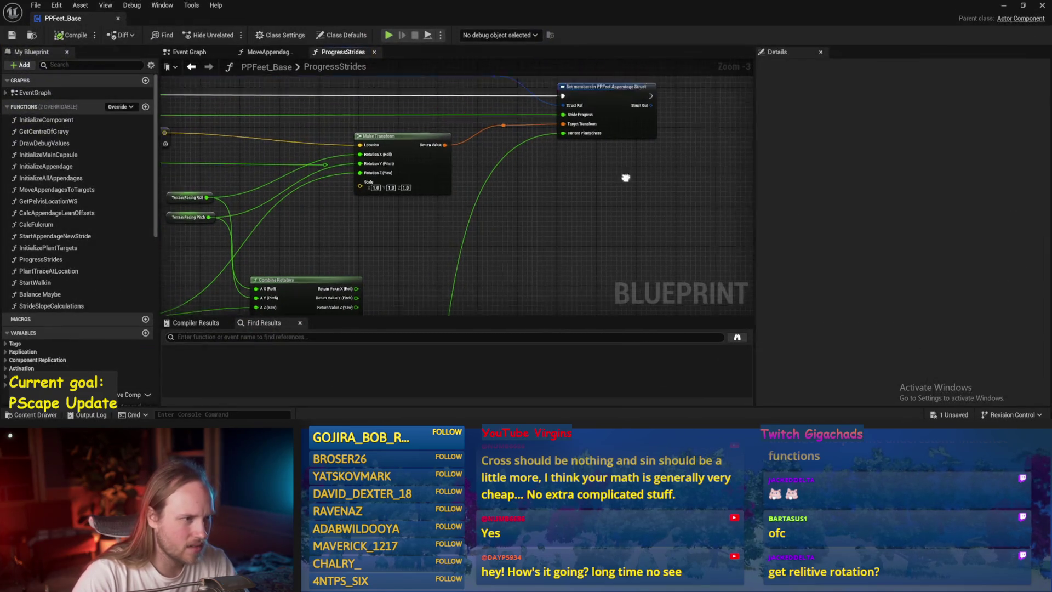
Open the MoveAppendagesToTargets graph, review the rotation nodes, and save and compile
left_click(267, 52)
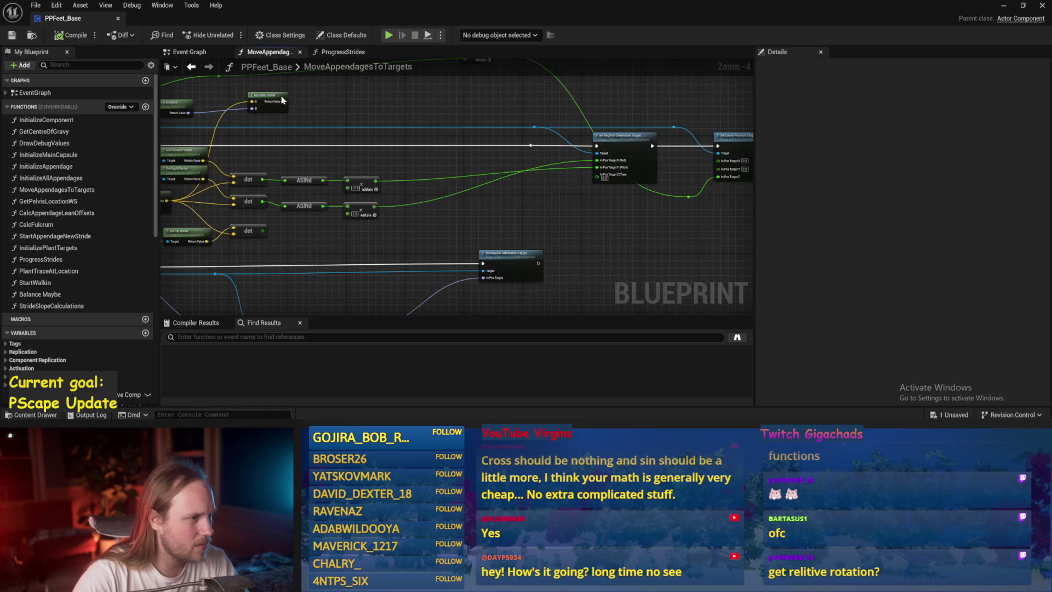
scroll(485, 208, "up", 1)
left_click_drag(495, 209, 448, 256)
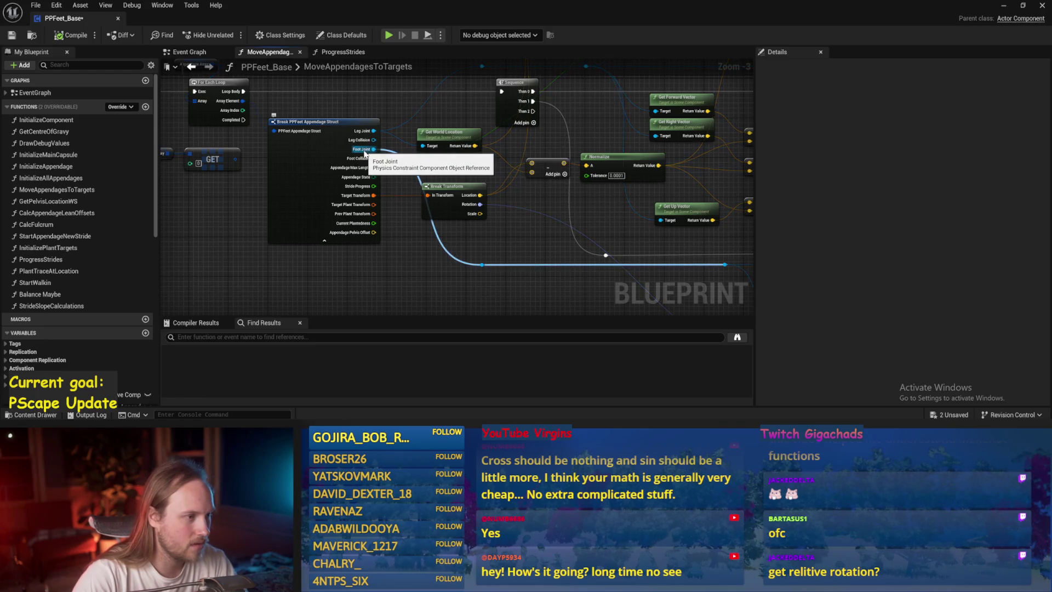
left_click_drag(365, 153, 317, 164)
left_click_drag(531, 229, 413, 183)
key("ctrl+s")
left_click(63, 35)
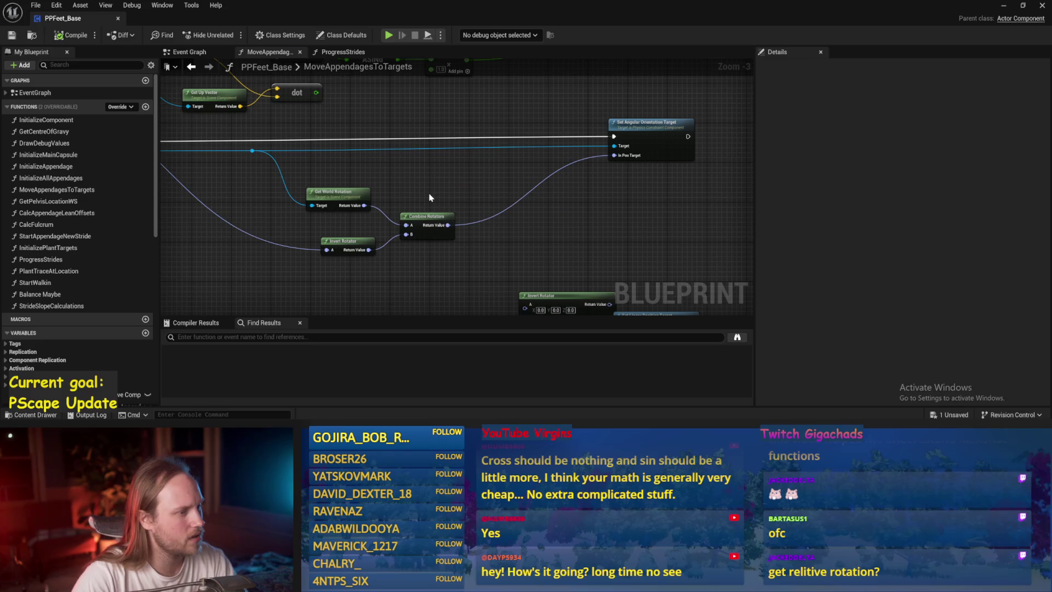
Disconnect Invert Rotator's A input, wire its output to Combine Rotators B, and recompile
left_click(427, 217)
left_click_drag(306, 178, 536, 246)
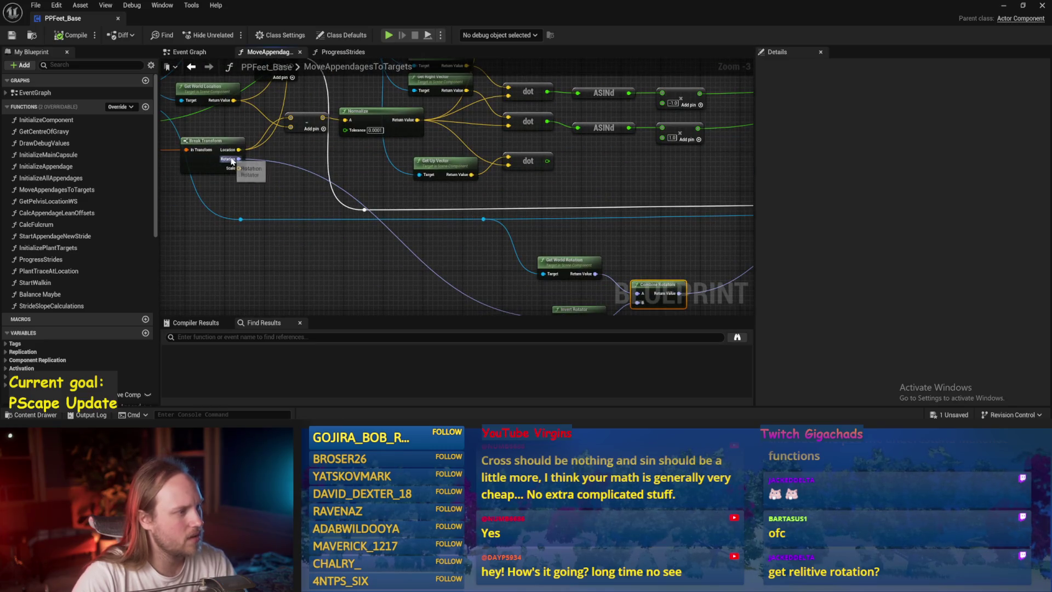
left_click_drag(420, 201, 375, 155)
left_click_drag(444, 186, 478, 255)
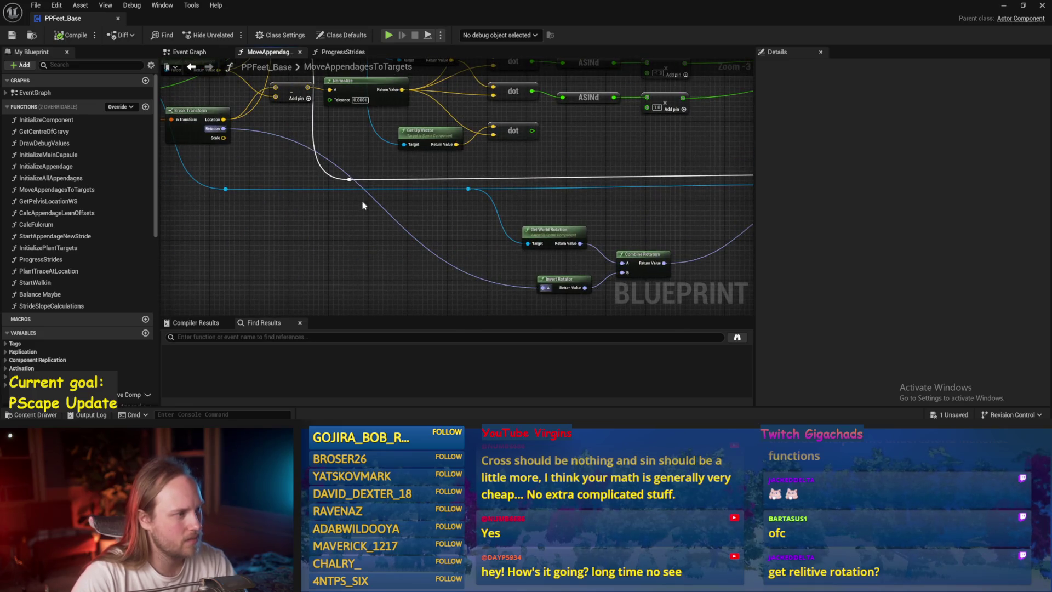
scroll(405, 235, "up", 1)
left_click(453, 236, "alt")
left_click_drag(463, 241, 423, 228)
left_click_drag(544, 235, 540, 218)
left_click_drag(472, 225, 416, 225)
left_click(69, 34)
left_click_drag(585, 126, 551, 145)
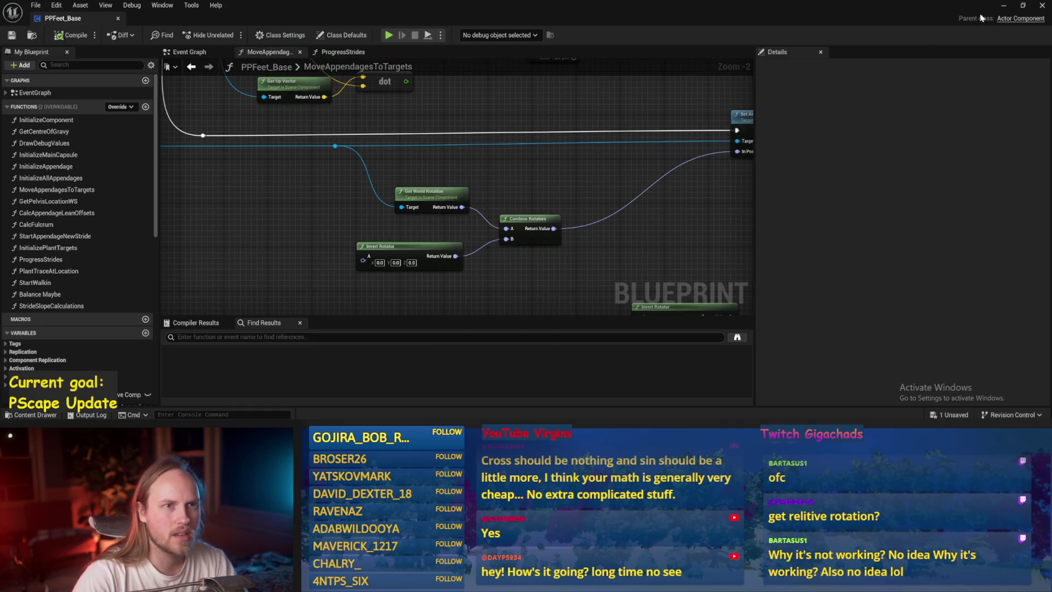
left_click(1000, 9)
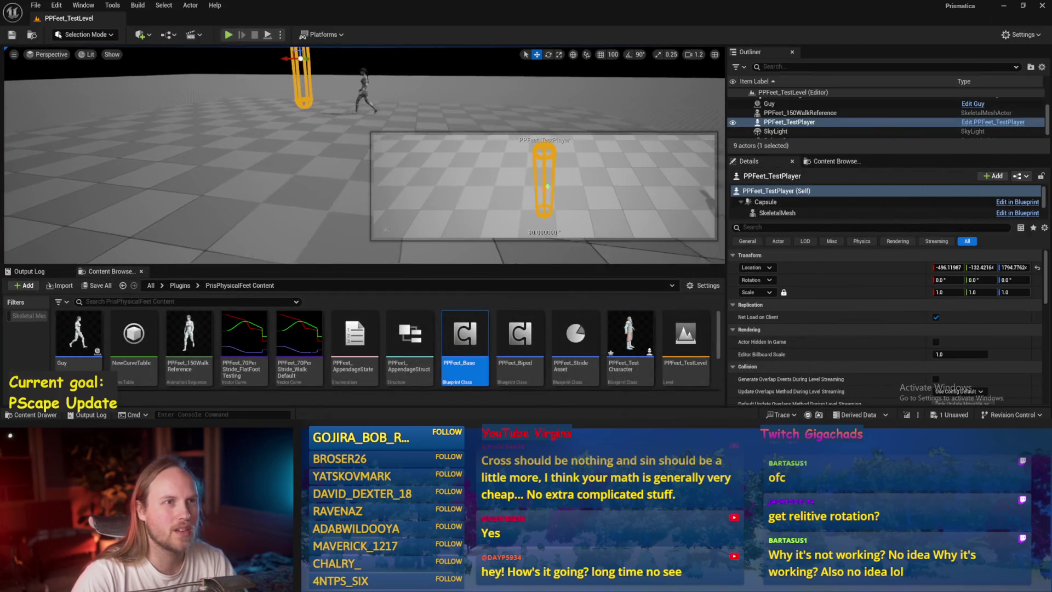
key("alt+p")
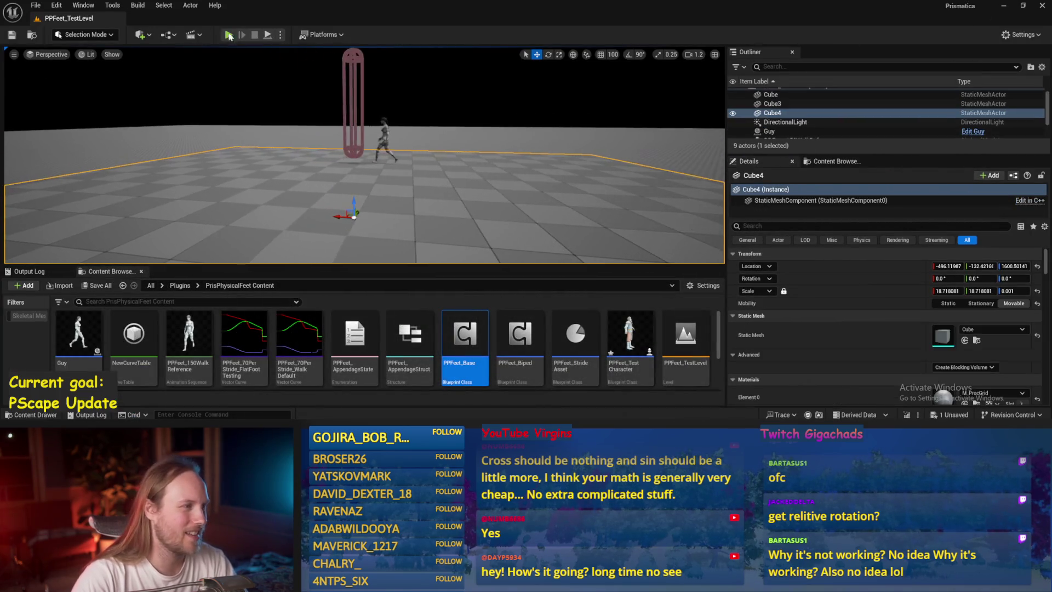
key("F8")
key("f")
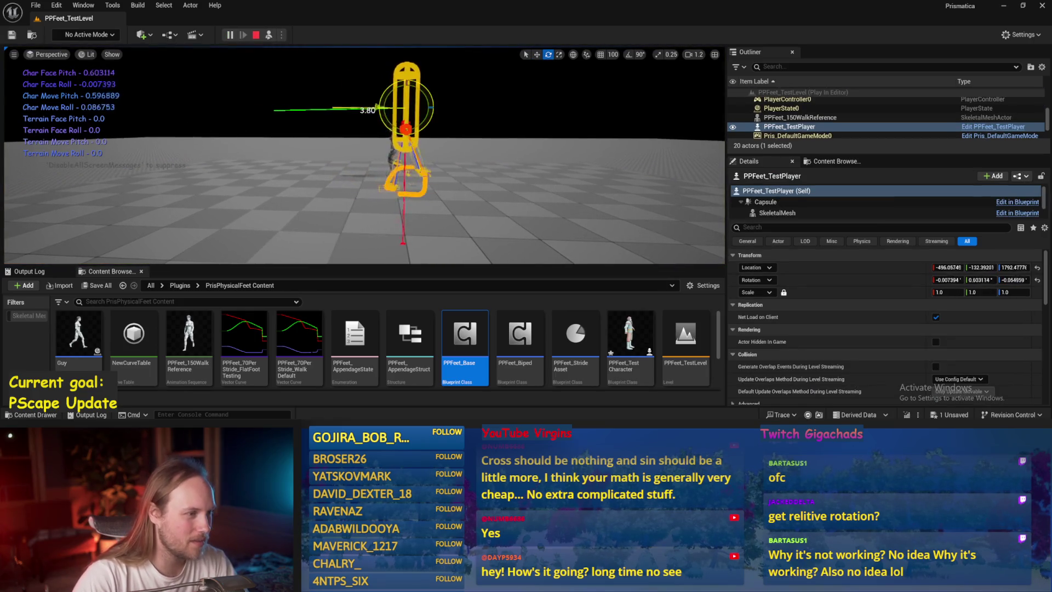
mouse_move(367, 110)
left_mouse_down()
mouse_move(422, 70)
mouse_move(376, 105)
mouse_move(410, 150)
mouse_move(422, 76)
left_mouse_up()
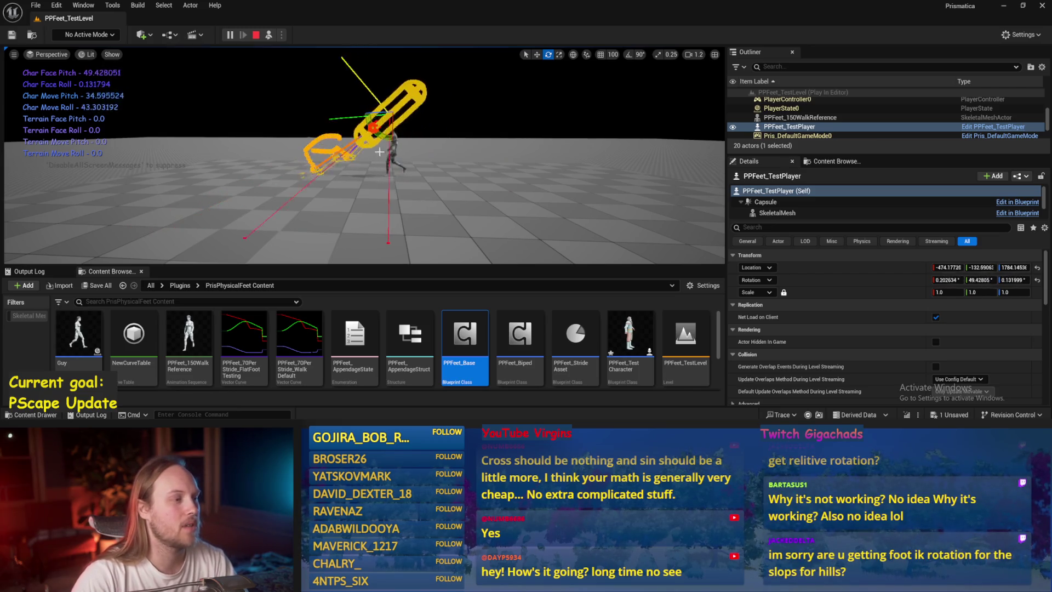
key("Escape")
double_click(464, 340)
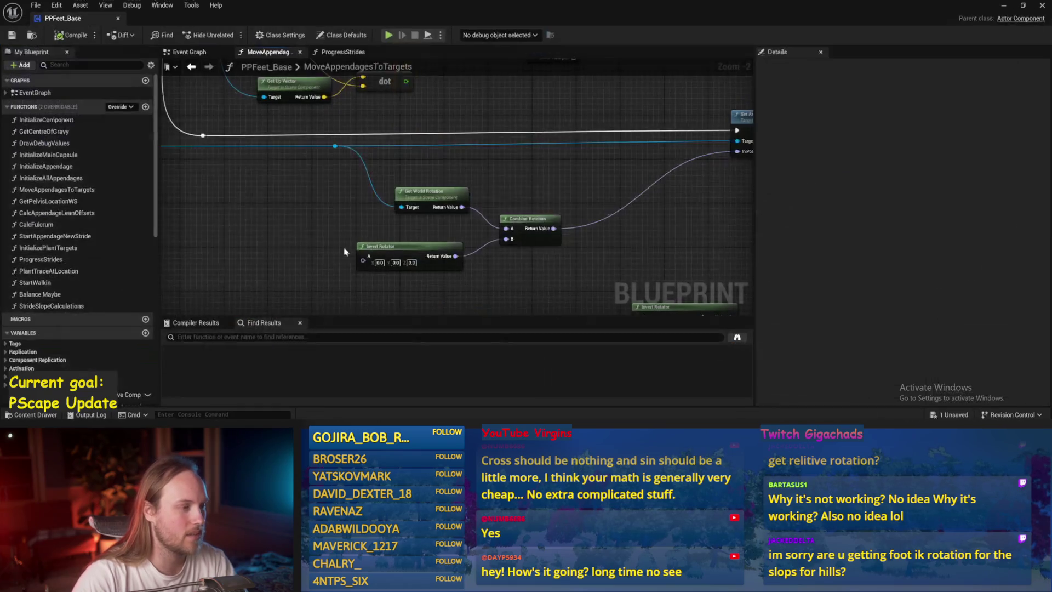
Nudge the Get World Rotation node slightly left in MoveAppendagesToTargets
left_click_drag(295, 244, 392, 286)
left_click(392, 286)
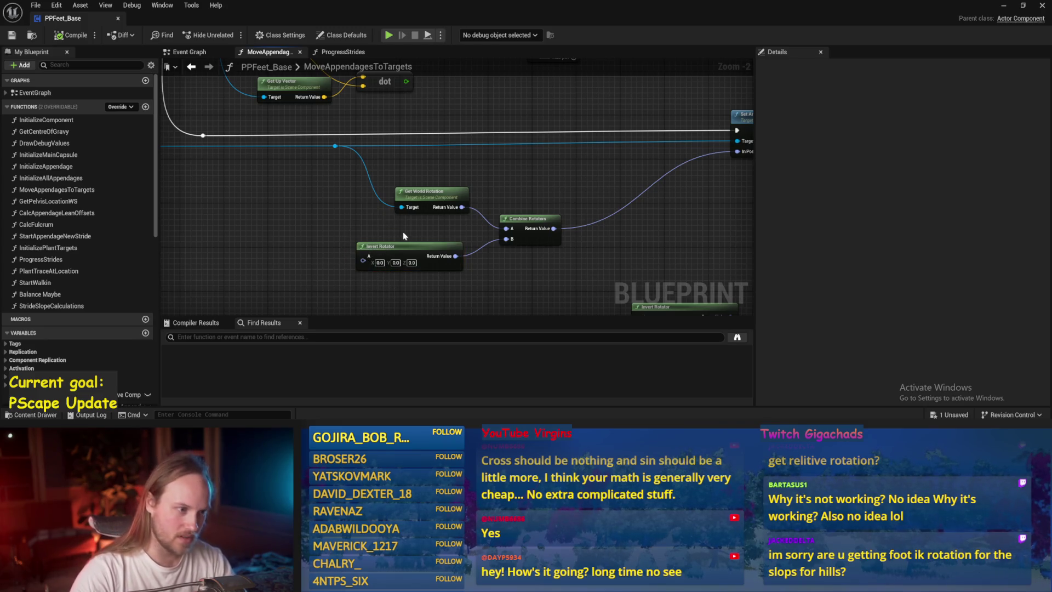
left_click_drag(410, 195, 406, 198)
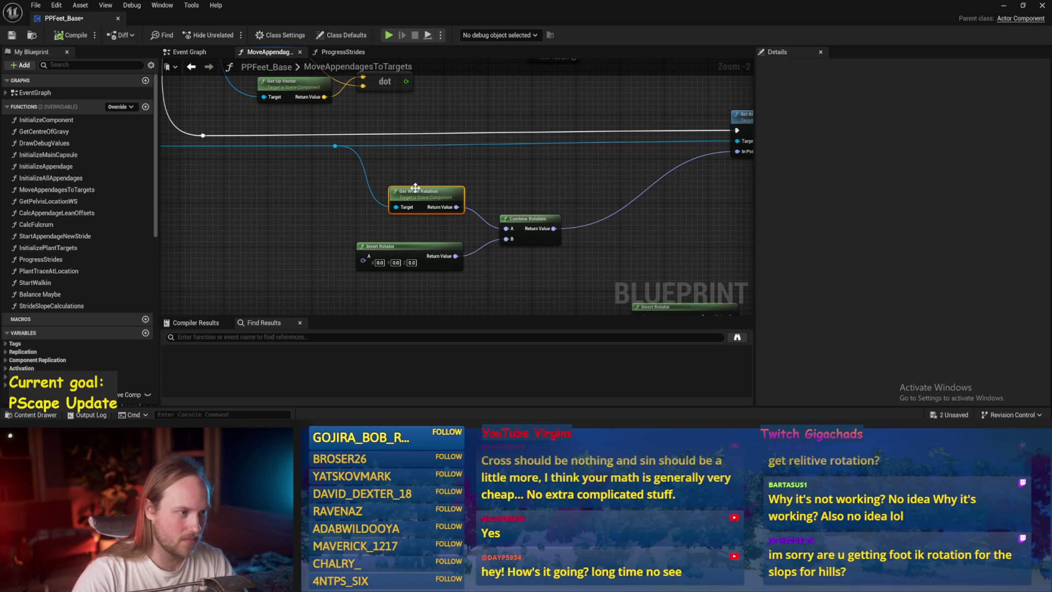
mouse_move(505, 158)
left_mouse_down()
mouse_move(580, 103)
mouse_move(587, 146)
mouse_move(698, 153)
mouse_move(284, 146)
mouse_move(284, 178)
mouse_move(447, 230)
left_mouse_up()
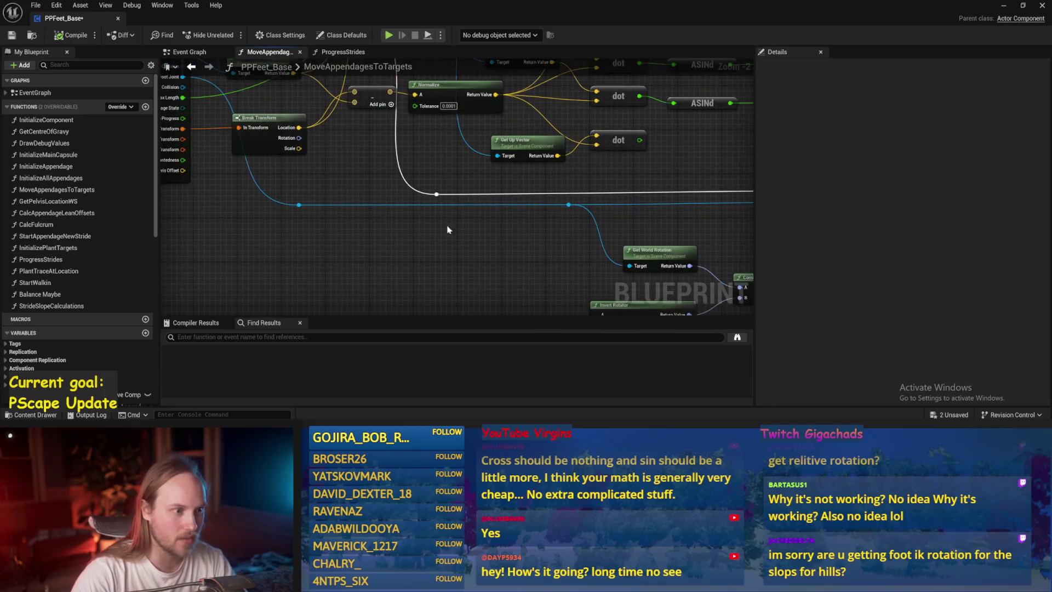
Play-test the level, tilting the test player capsule forward with the rotate gizmo, then stop
left_click(1004, 5)
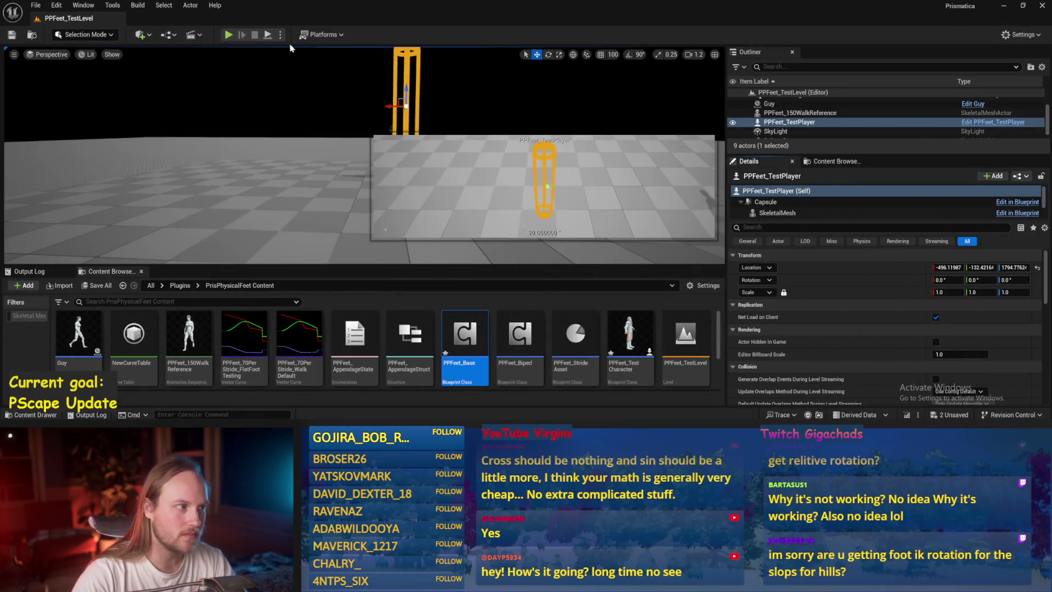
left_click(267, 37)
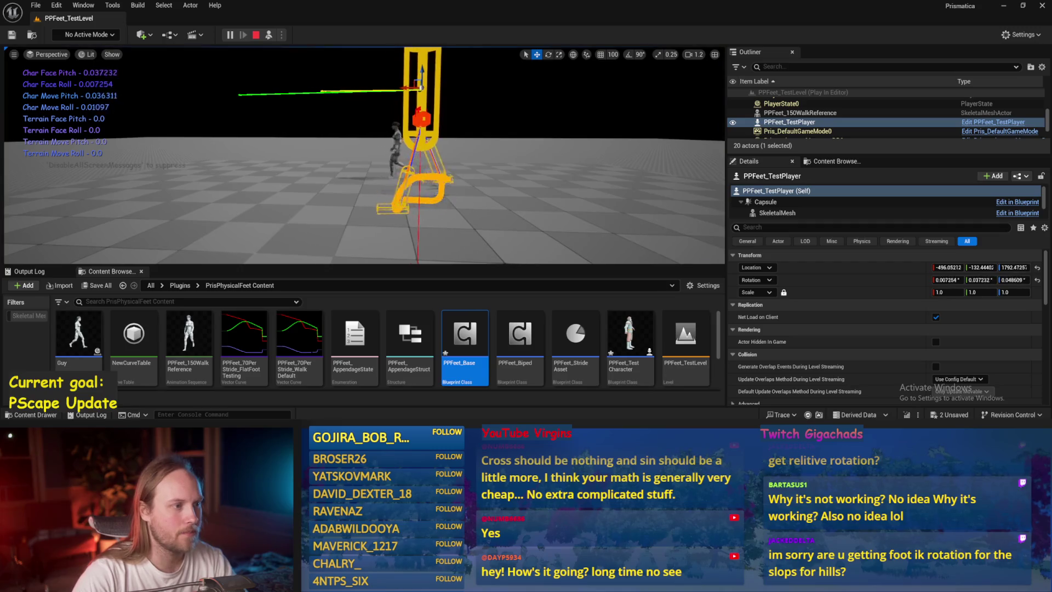
key("e")
left_click_drag(378, 131, 362, 82)
key("Escape")
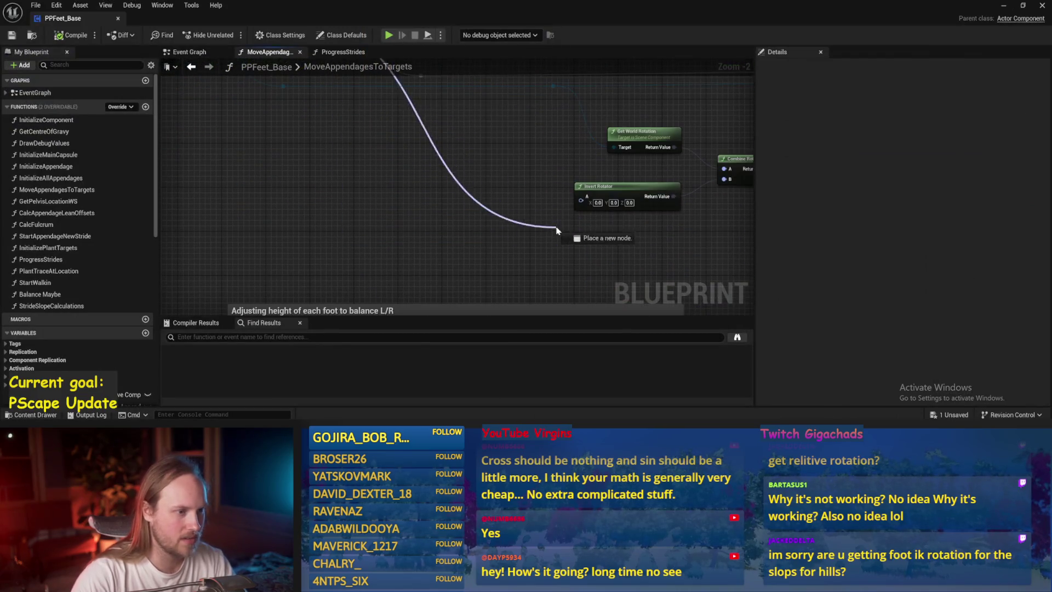
Compile, move the Terrain Facing nodes up-left in ProgressStrides, and save
left_click(69, 35)
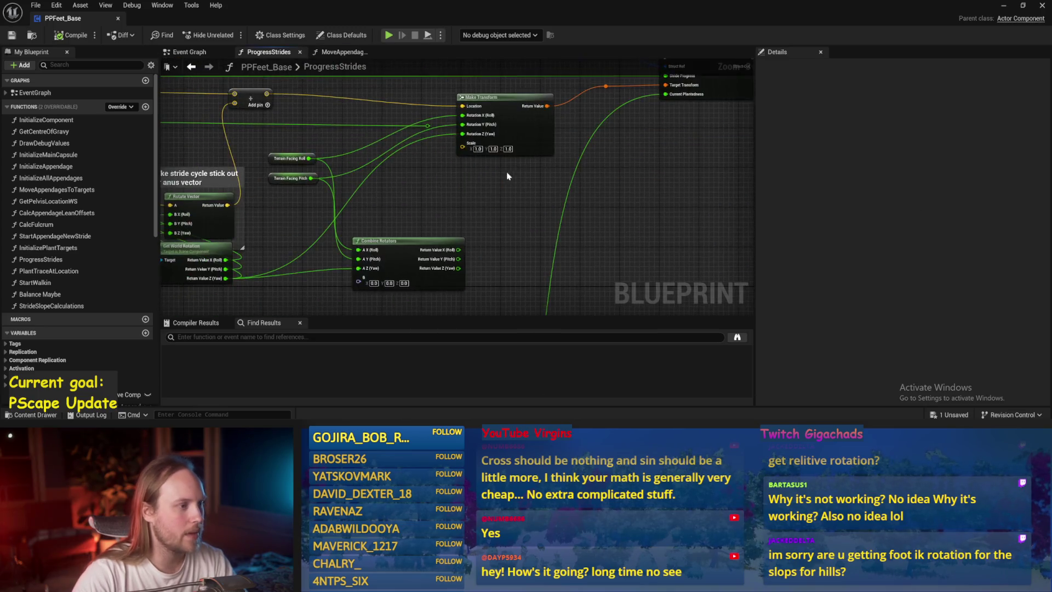
left_click(328, 202)
left_click_drag(328, 204, 319, 189)
scroll(315, 151, "up", 1)
left_click(452, 212)
key("ctrl+s")
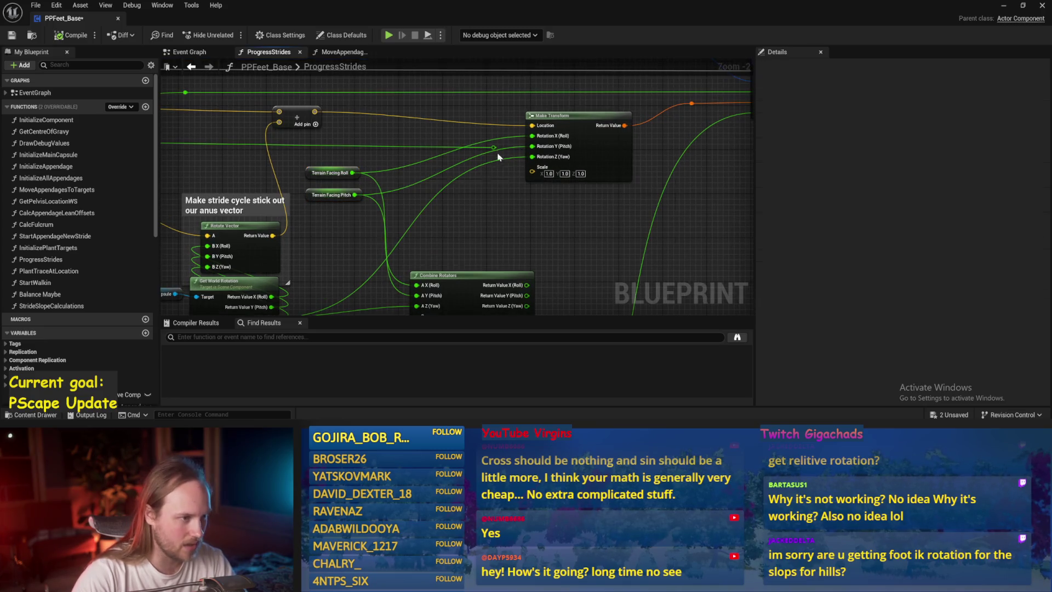
Slide the orange reroute node left along its wire and save
mouse_move(500, 151)
left_mouse_down()
mouse_move(391, 149)
mouse_move(416, 146)
left_mouse_up()
scroll(417, 146, "down", 2)
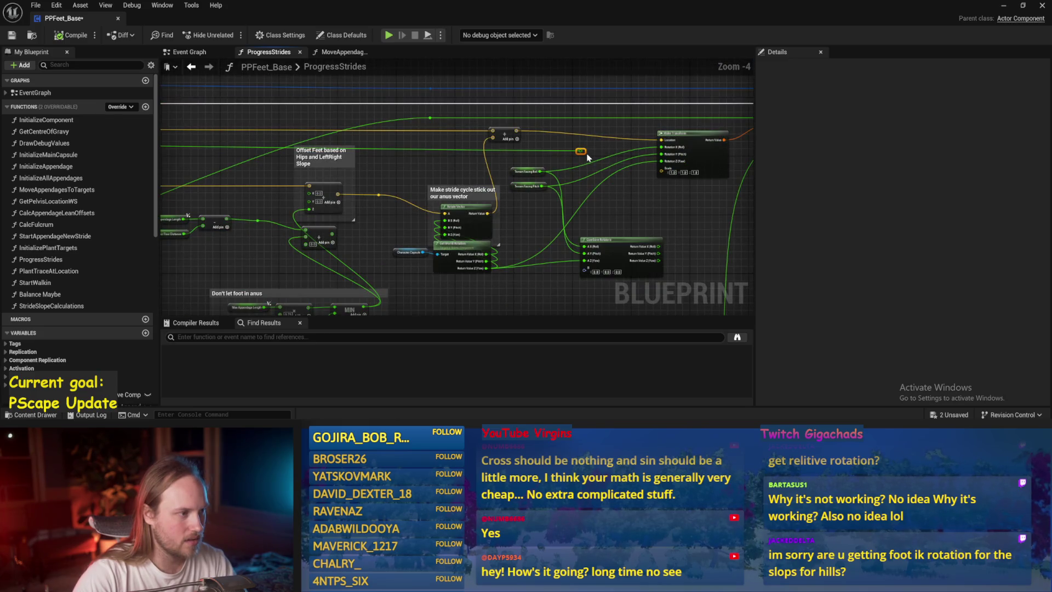
left_click_drag(635, 196, 460, 162)
key("ctrl+s")
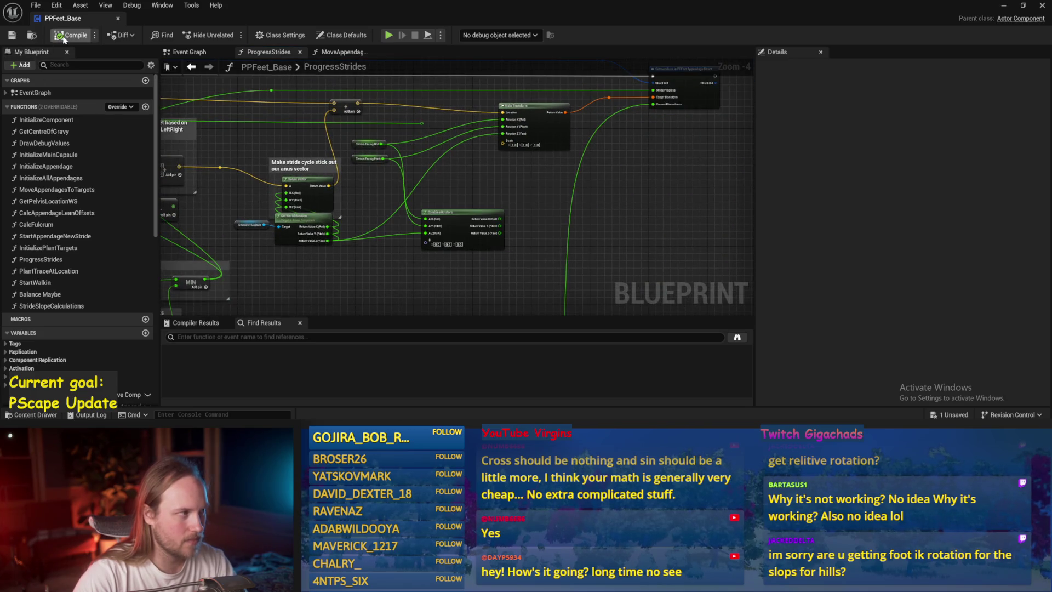
scroll(421, 266, "up", 1)
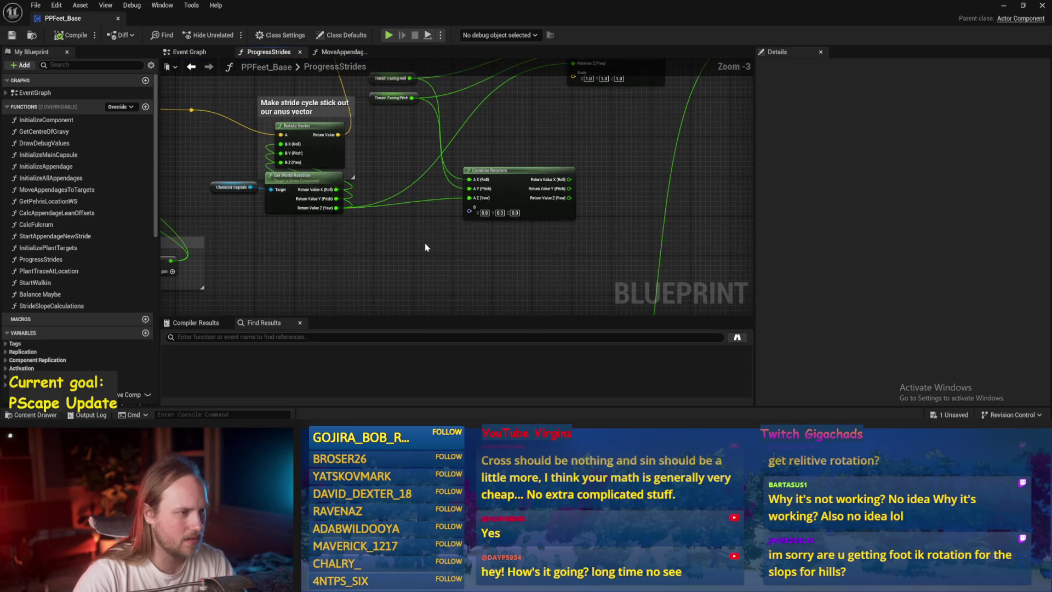
mouse_move(524, 144)
left_mouse_down()
mouse_move(520, 174)
mouse_move(496, 196)
left_mouse_up()
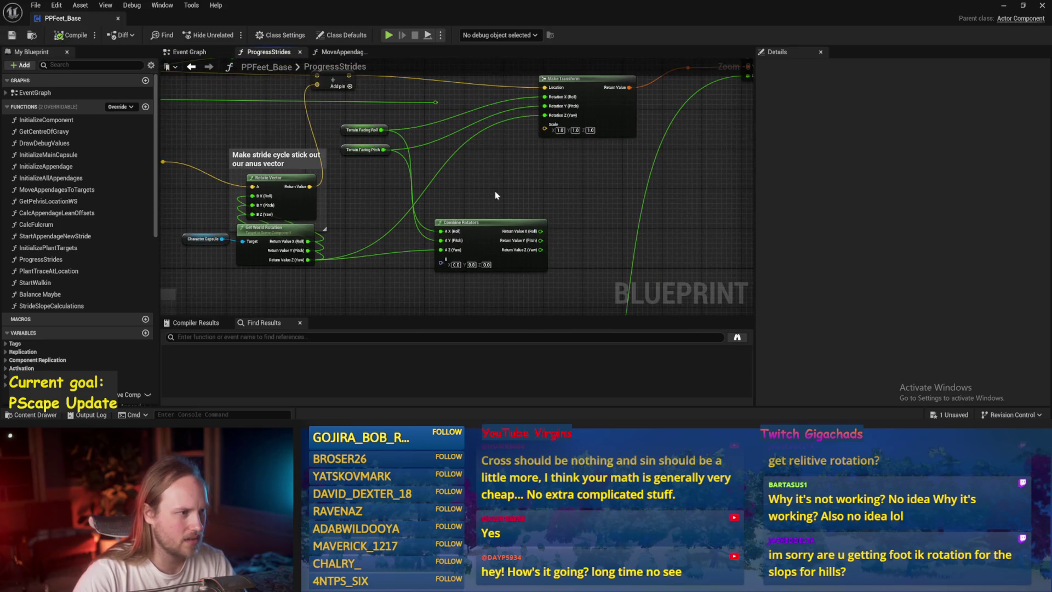
Open the Stride Slope Calculations graph and locate the forward, right and up vector nodes
left_click(201, 52)
double_click(271, 204)
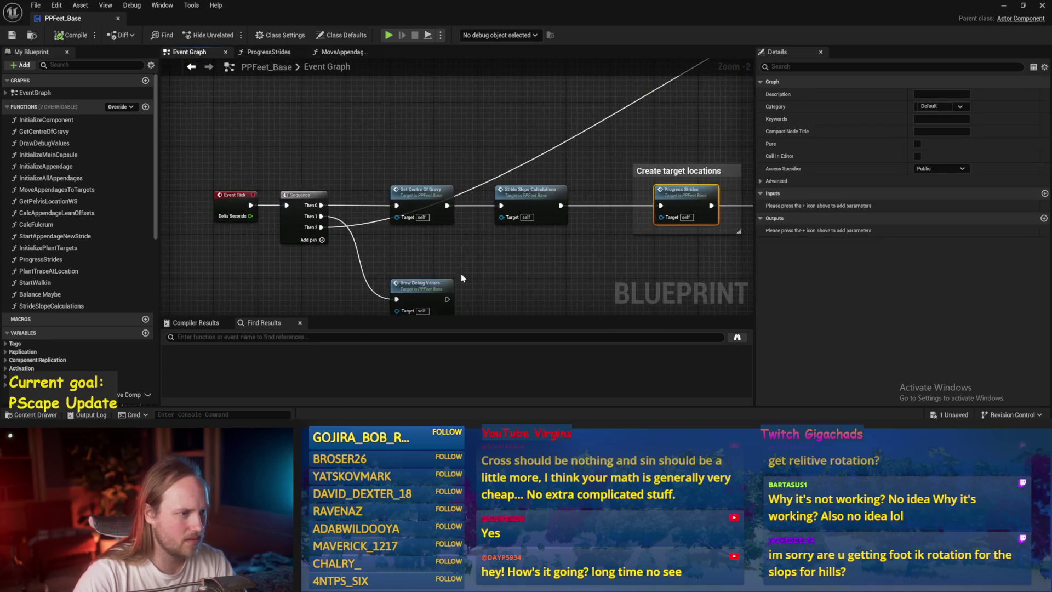
double_click(535, 214)
scroll(486, 201, "up", 9)
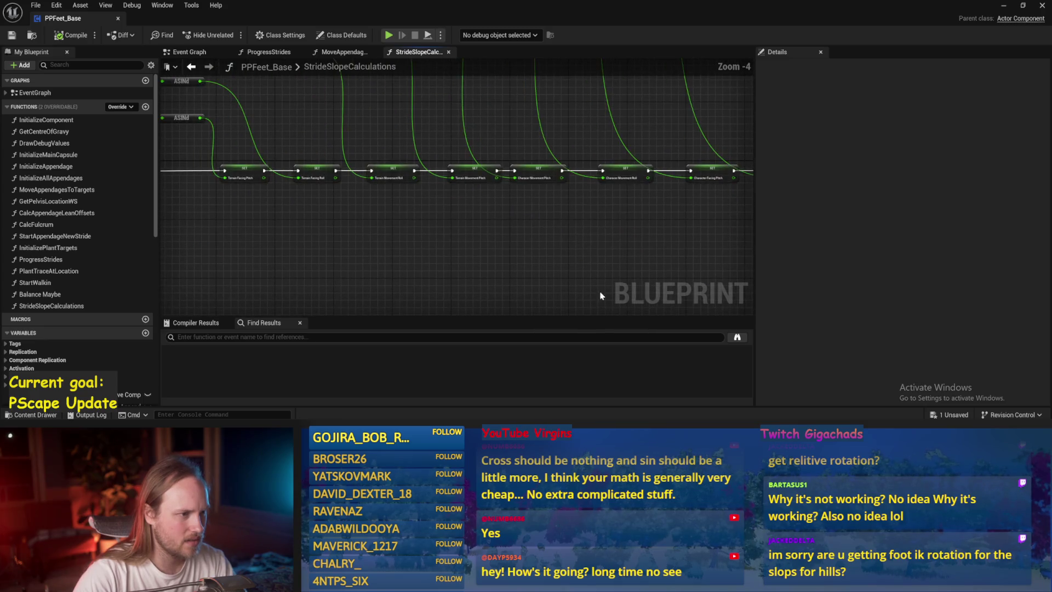
scroll(511, 231, "down", 1)
mouse_move(510, 231)
left_mouse_down()
mouse_move(712, 252)
mouse_move(398, 268)
mouse_move(392, 133)
mouse_move(523, 140)
mouse_move(433, 208)
left_mouse_up()
left_click(425, 204)
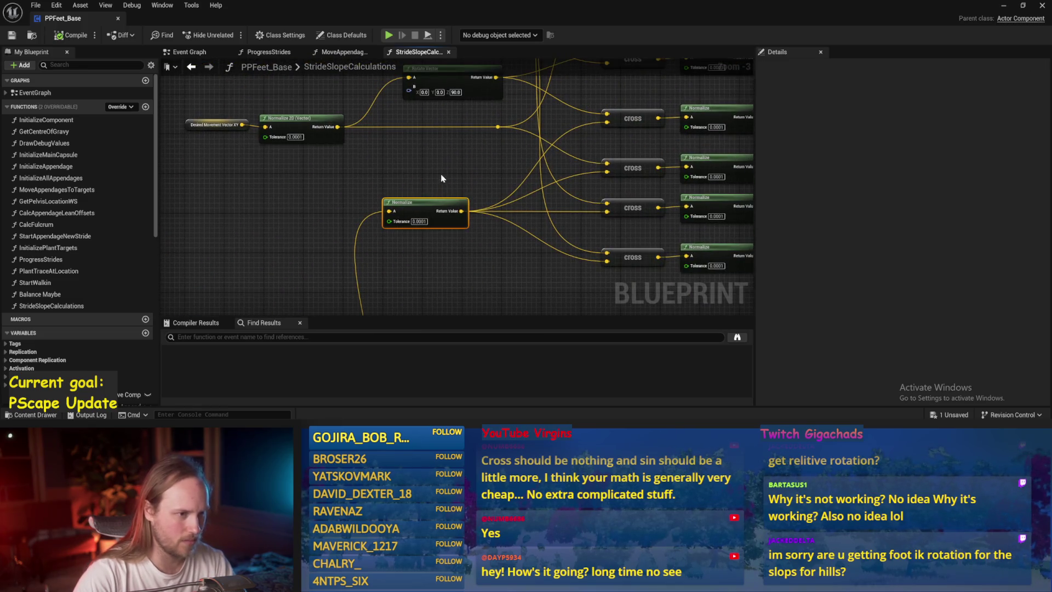
left_click_drag(286, 116, 330, 176)
left_click_drag(344, 131, 274, 255)
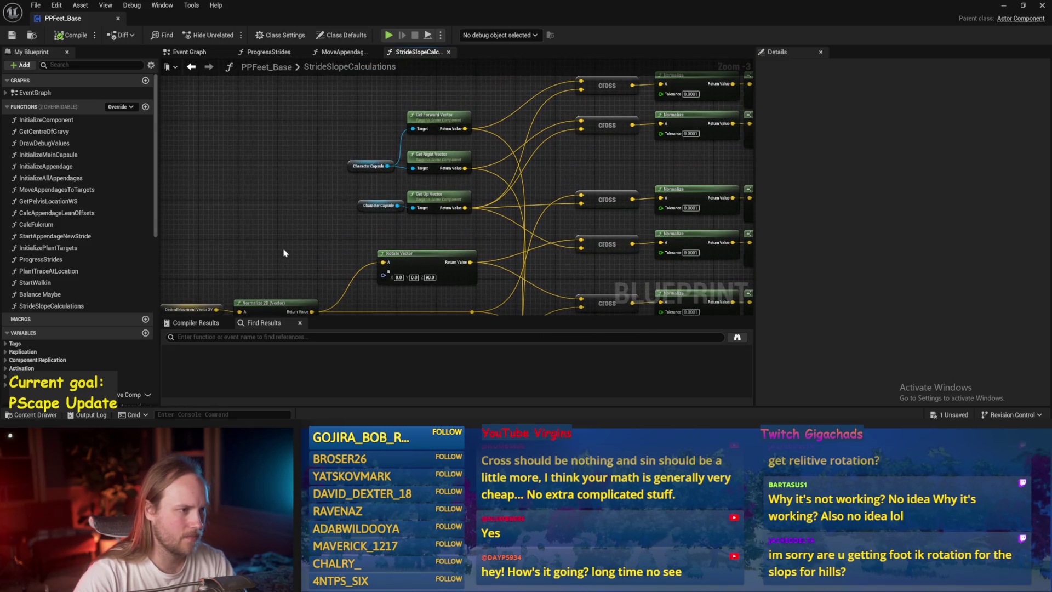
mouse_move(436, 245)
left_mouse_down()
mouse_move(394, 113)
mouse_move(420, 103)
left_mouse_up()
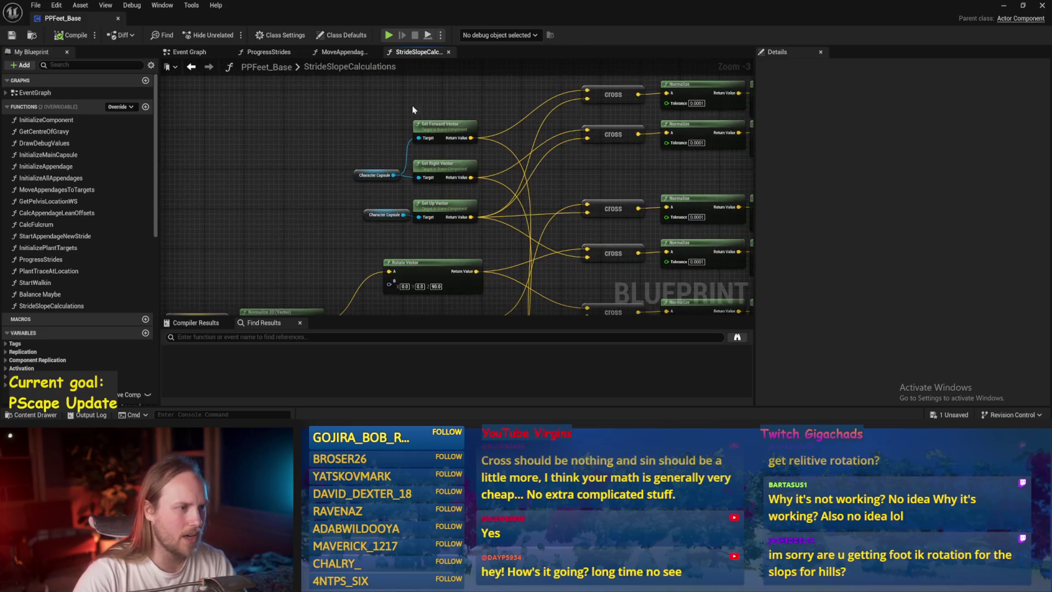
Place the Character Capsule node beside Get Forward Vector, shift both left, and save
left_click_drag(360, 175, 333, 136)
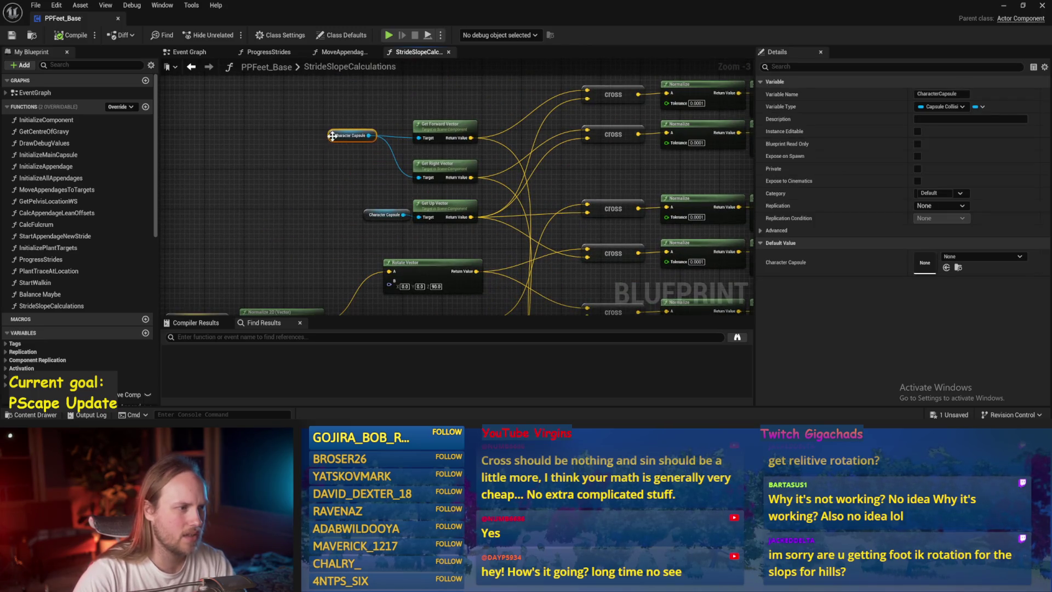
left_click(82, 36)
left_click_drag(448, 107, 329, 144)
mouse_move(453, 129)
left_mouse_down()
mouse_move(359, 130)
mouse_move(450, 129)
left_mouse_up()
key("ctrl+s")
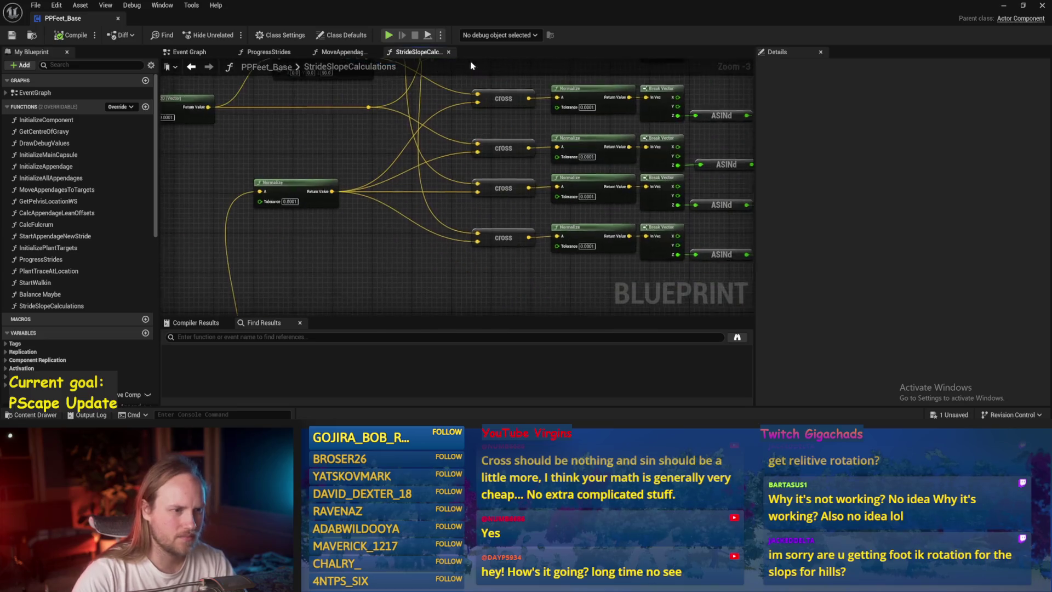
Return to PPFeet_TestLevel and start a play-test with Alt+P
scroll(628, 208, "down", 1)
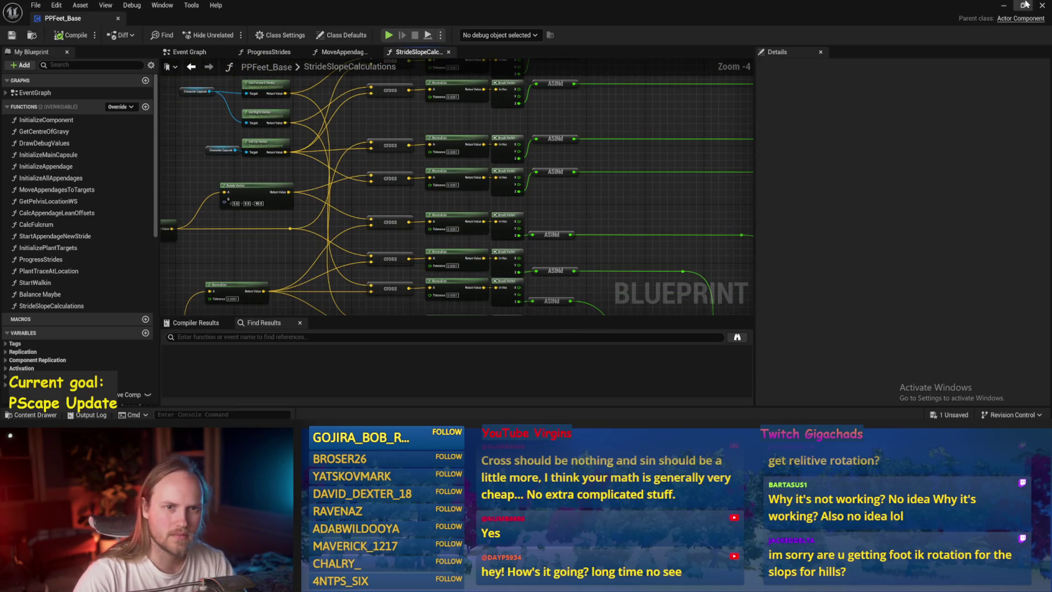
left_click(1001, 7)
key("alt+p")
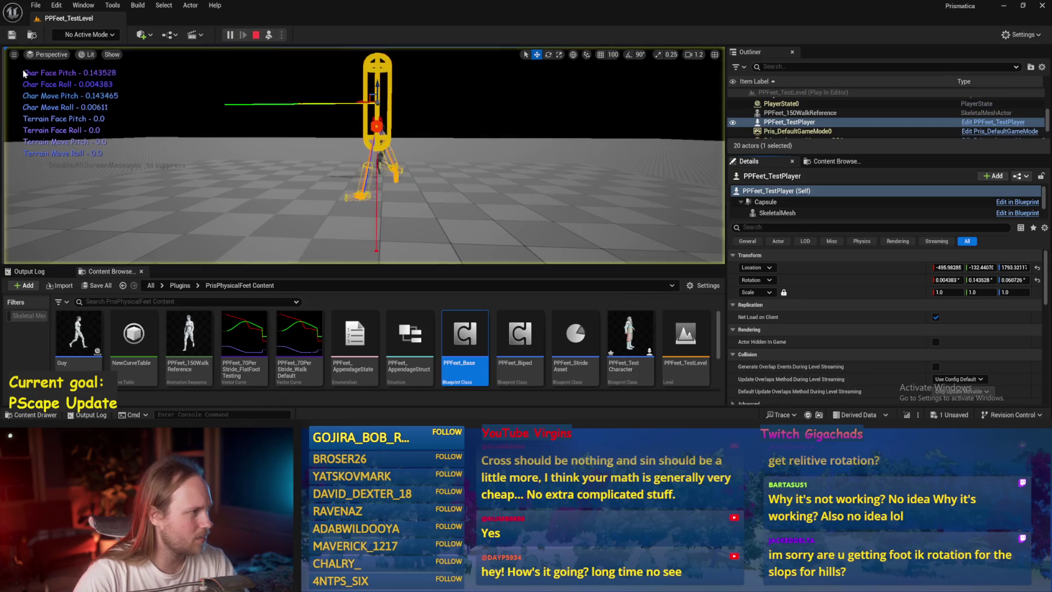
Tilt the capsule about 90 degrees, then again, watching the pitch/roll readouts before stopping
key("e")
mouse_move(376, 141)
left_mouse_down()
mouse_move(317, 135)
mouse_move(341, 162)
mouse_move(365, 167)
left_mouse_up()
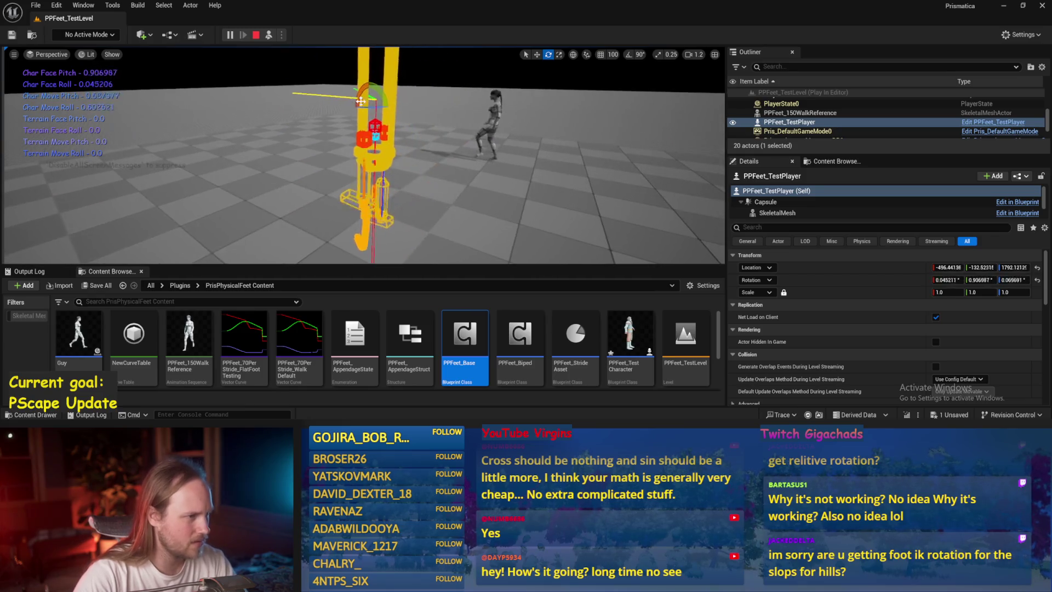
left_click_drag(373, 90, 351, 100)
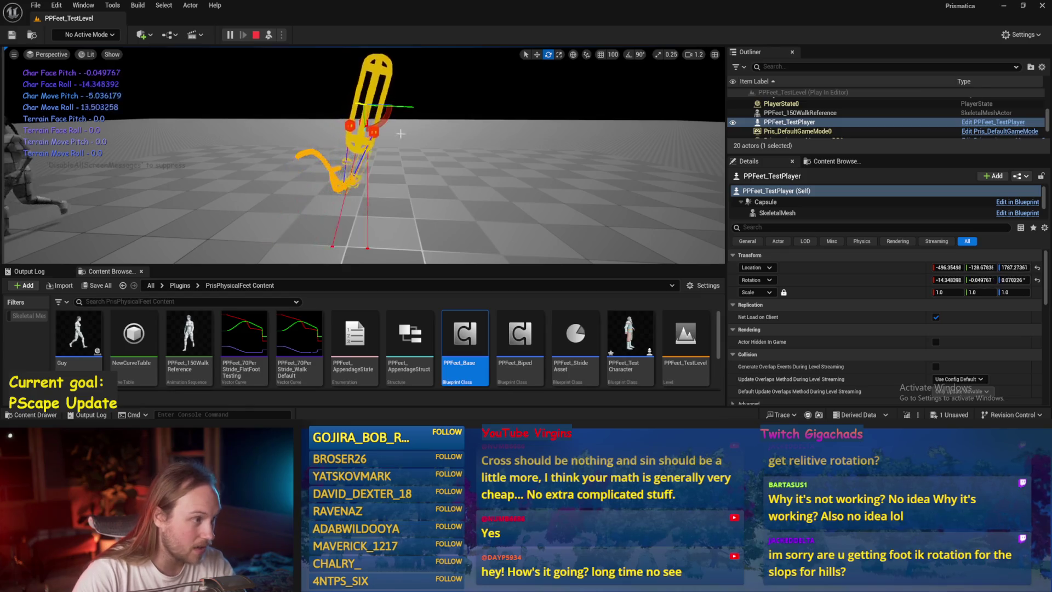
key("Escape")
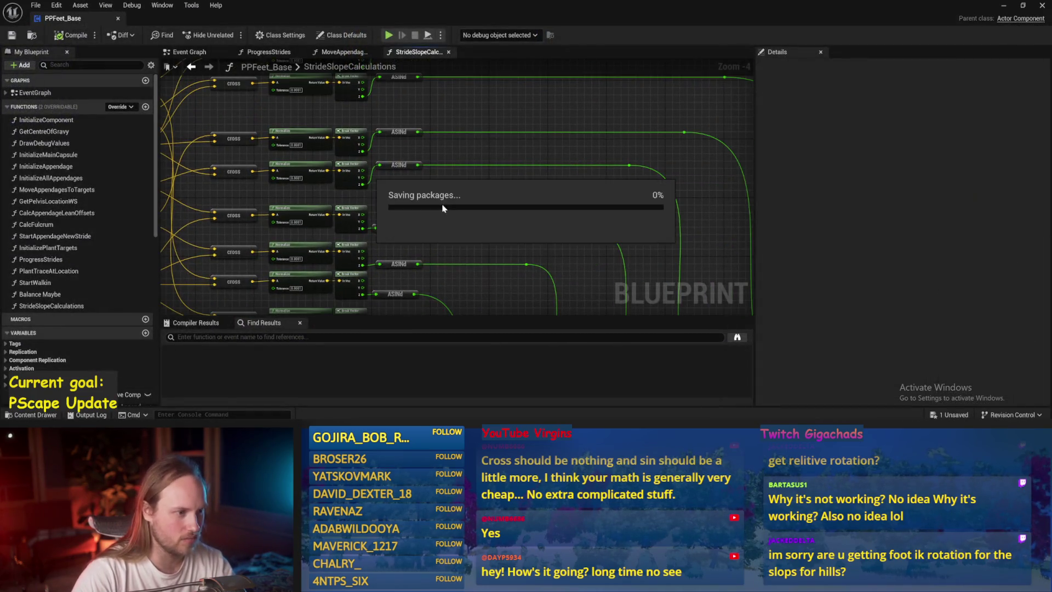
Review the MoveAppendagesToTargets and ProgressStrides graphs, bringing Make Transform into view
left_click(339, 52)
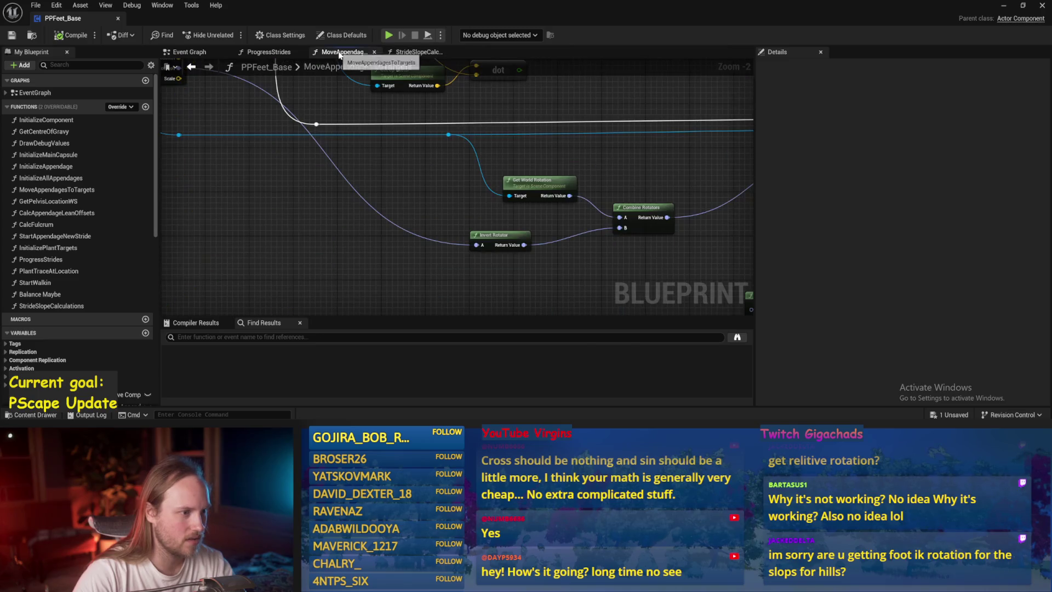
left_click(269, 53)
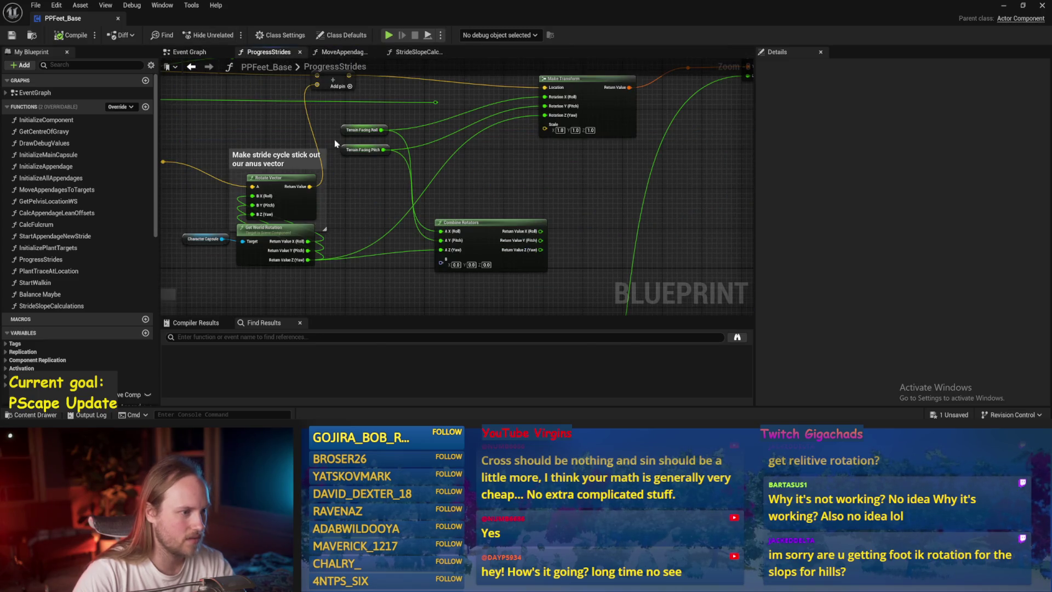
left_click_drag(335, 144, 266, 218)
left_click_drag(366, 210, 441, 192)
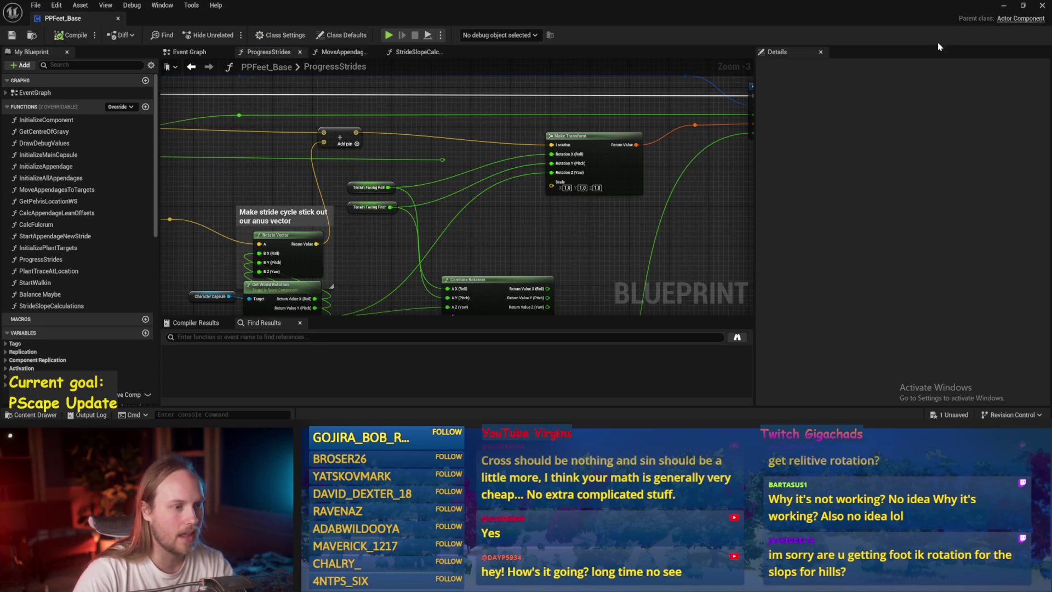
In the running play-test, rotate the character about 65 degrees, then stop
left_click(1003, 6)
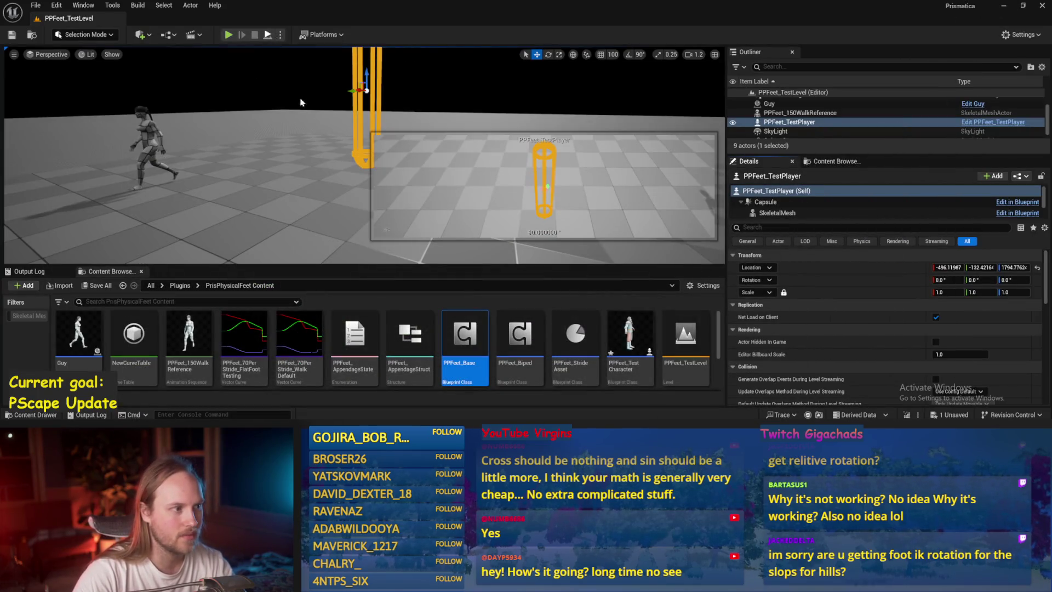
key("e")
mouse_move(365, 136)
left_mouse_down()
mouse_move(281, 94)
mouse_move(293, 106)
mouse_move(233, 95)
left_mouse_up()
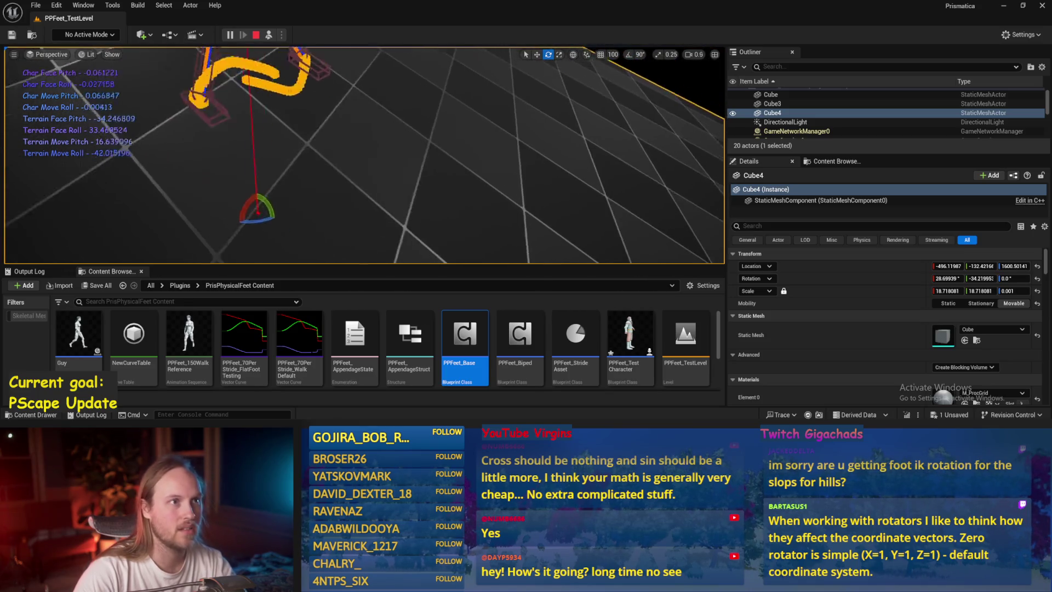
key("Escape")
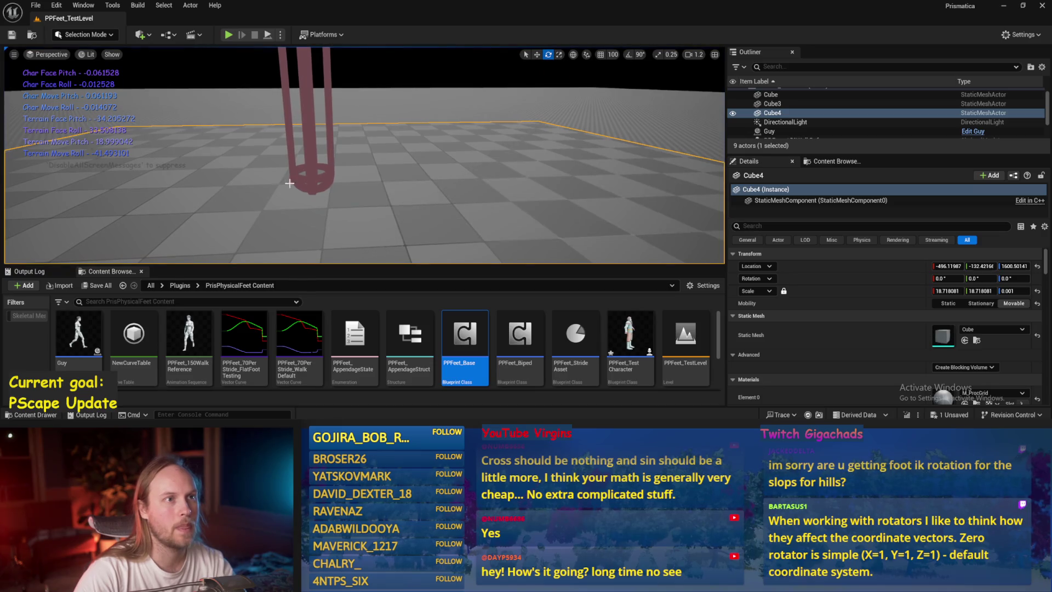
Save, frame the capsule in the viewport, and reopen the PPFeet_Base blueprint
key("ctrl+s")
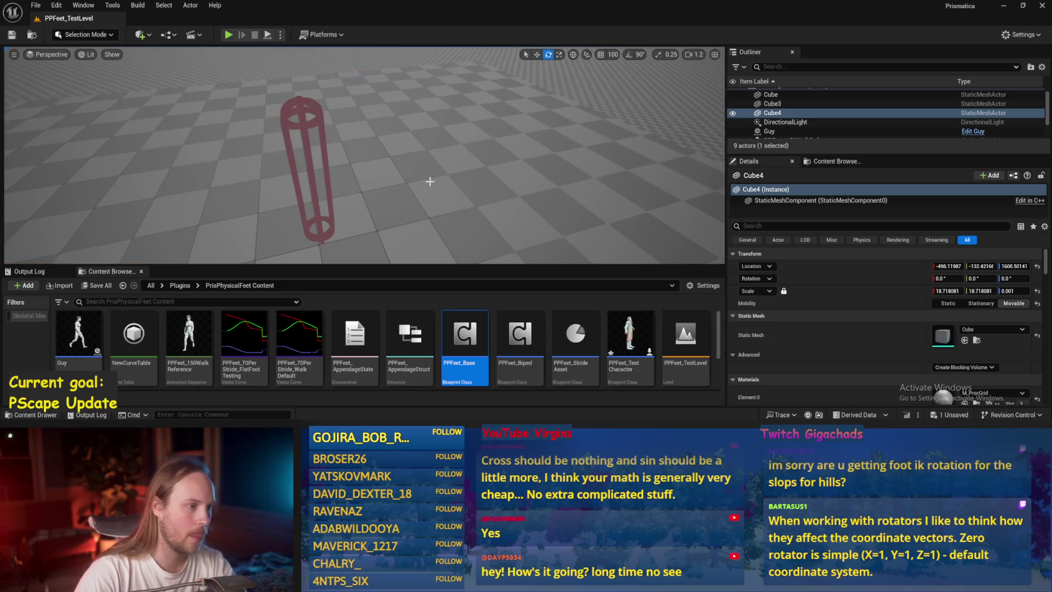
key("ctrl+s")
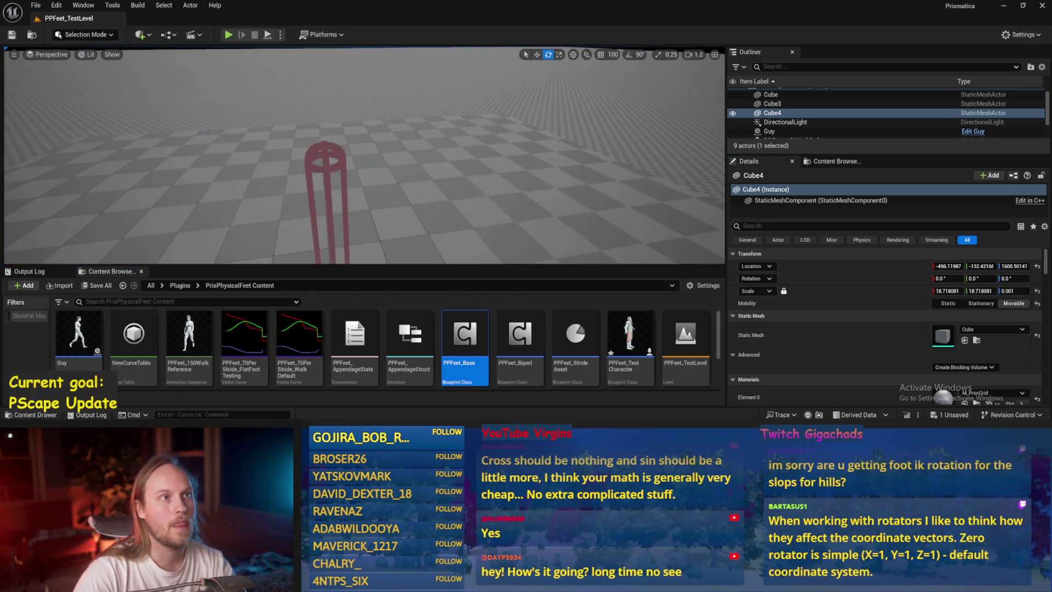
key("f")
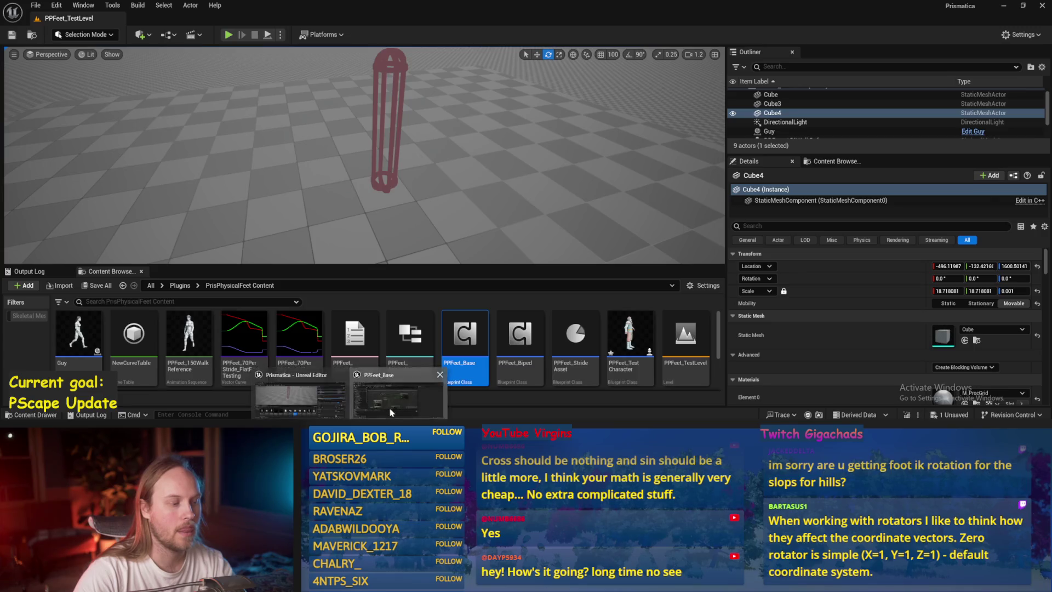
double_click(464, 337)
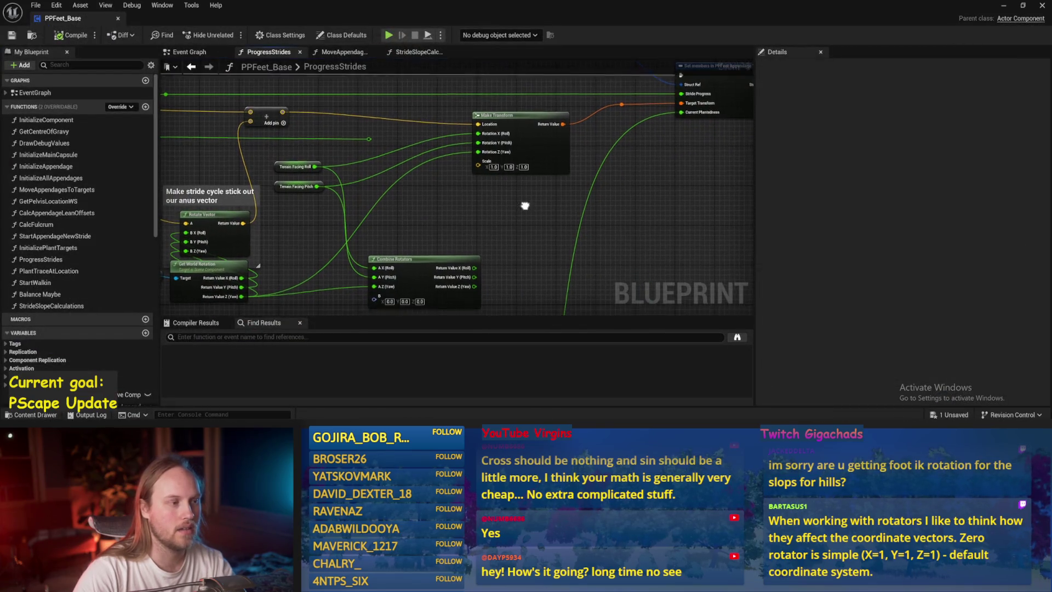
Move the Make Transform node up-left in ProgressStrides and save
left_click_drag(462, 204, 523, 179)
left_click_drag(458, 174, 426, 203)
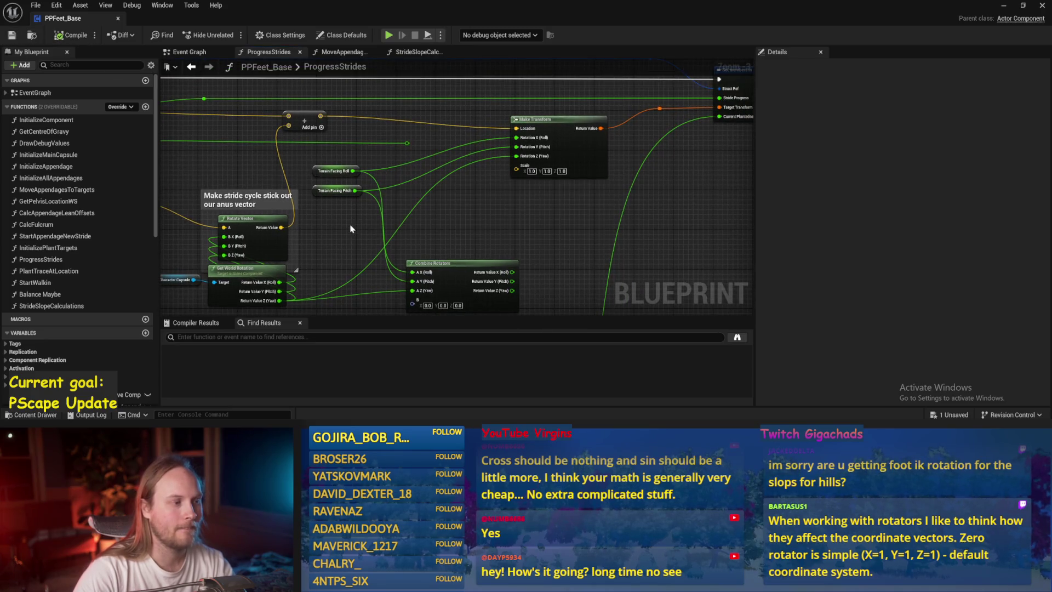
mouse_move(348, 157)
left_mouse_down()
mouse_move(323, 225)
mouse_move(400, 231)
left_mouse_up()
left_click_drag(475, 171, 465, 162)
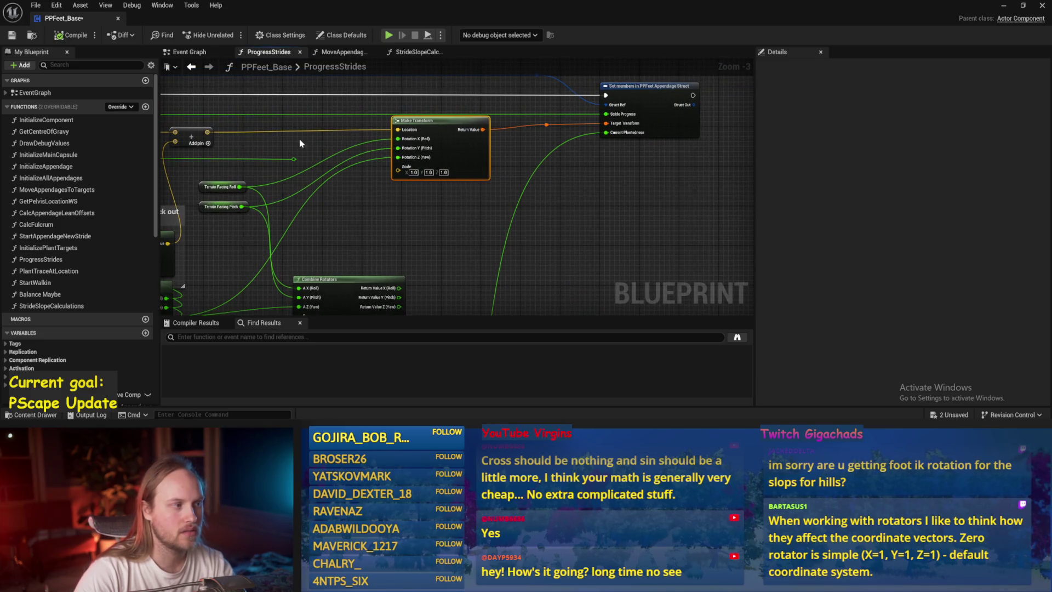
left_click_drag(331, 167, 447, 149)
key("ctrl+s")
Wire Combine Rotators' Y output into Make Transform's rotation, save, compile, and return to the level
left_click(409, 140)
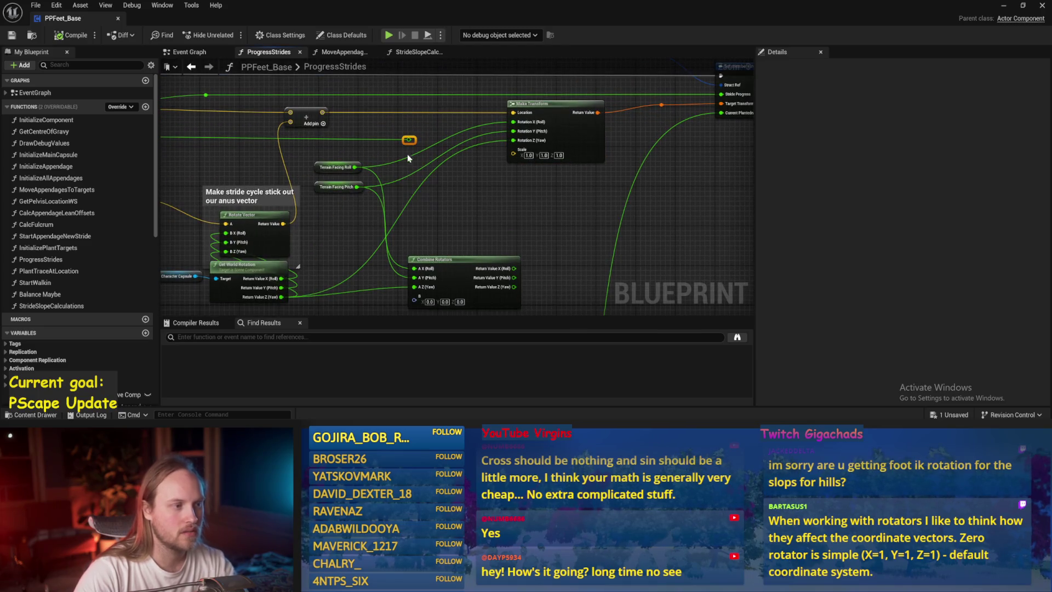
mouse_move(513, 269)
left_mouse_down()
mouse_move(510, 118)
mouse_move(513, 132)
left_mouse_up()
left_click_drag(514, 131, 513, 278)
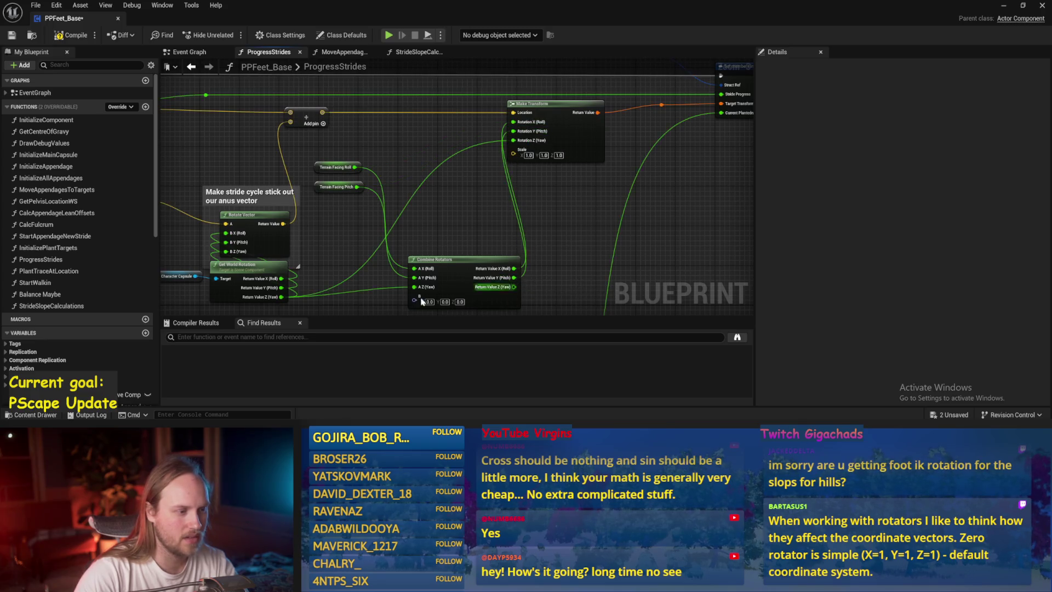
key("ctrl+s")
left_click(54, 37)
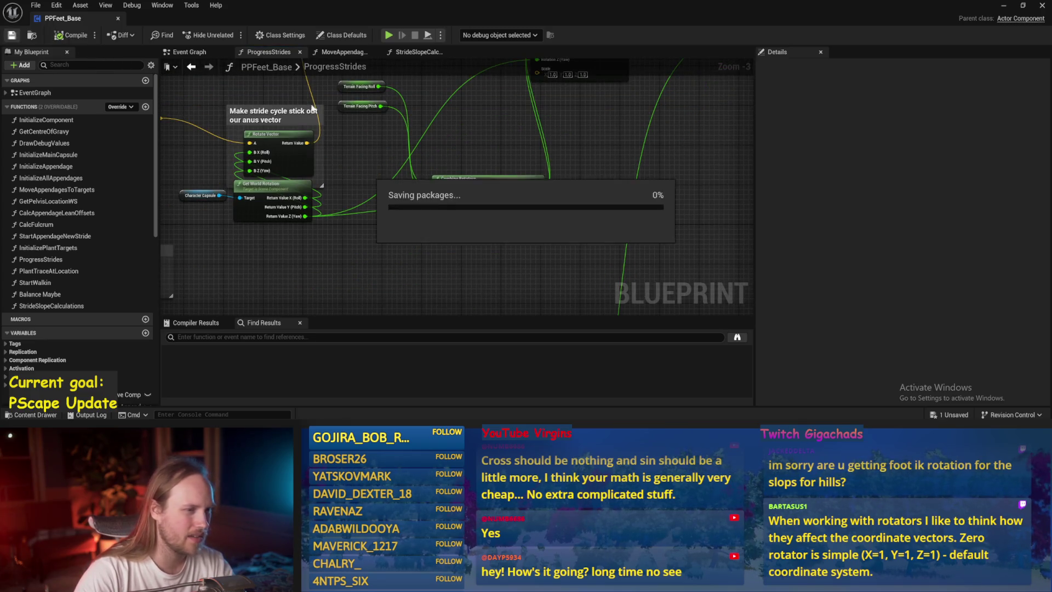
left_click(1002, 7)
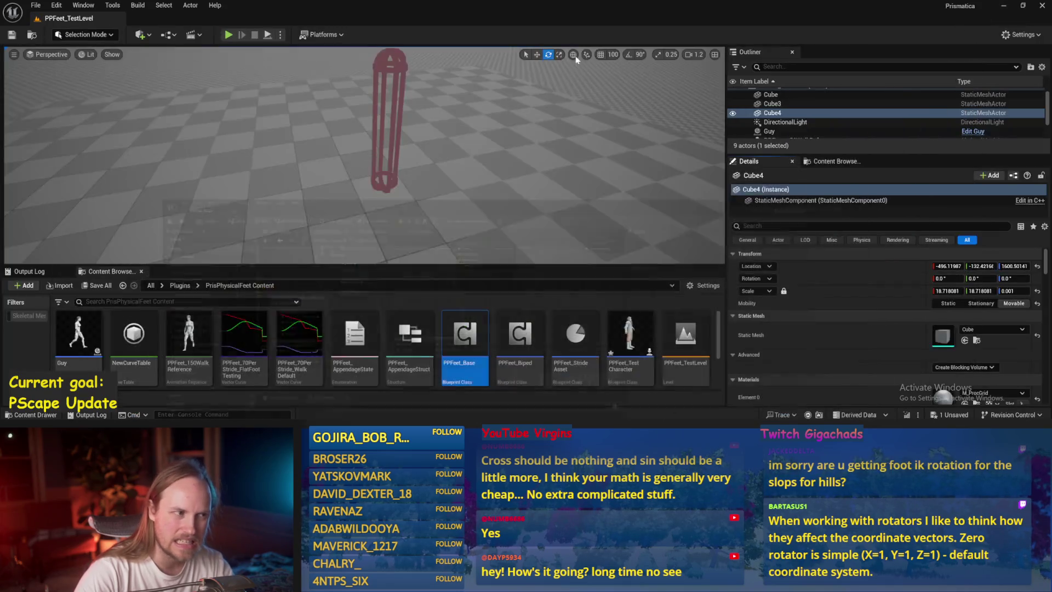
Play-test the walker, ejecting with F8 to tilt the Cube4 floor into a slope, then stop
key("alt+p")
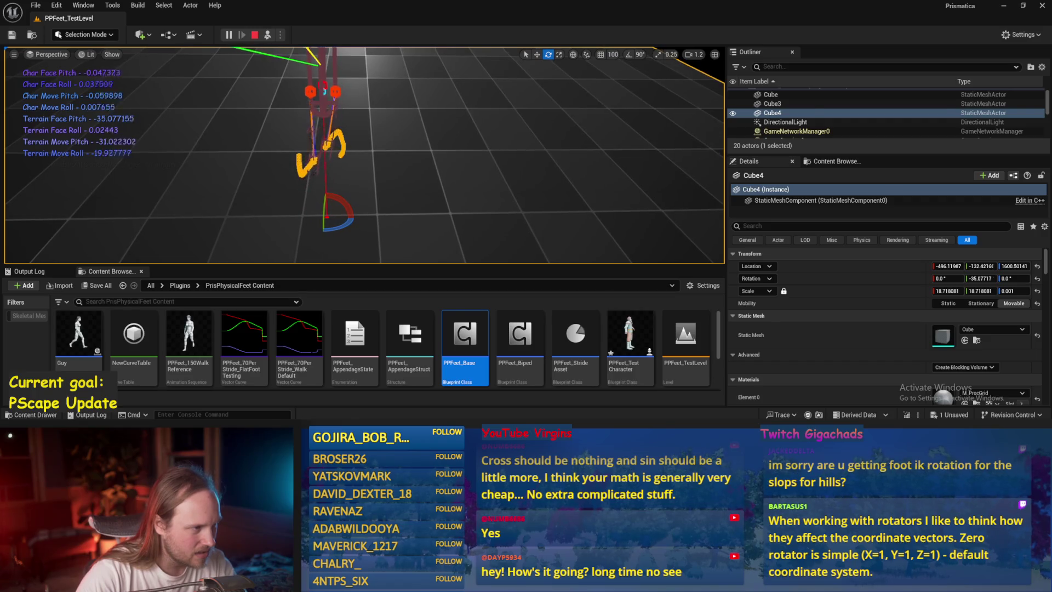
key("F8")
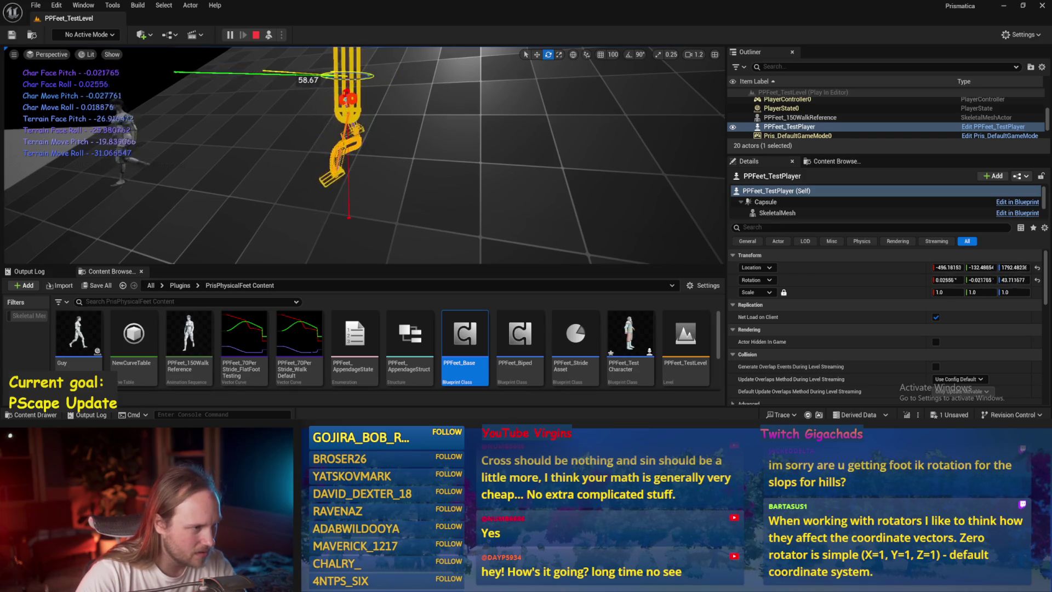
left_click(395, 142)
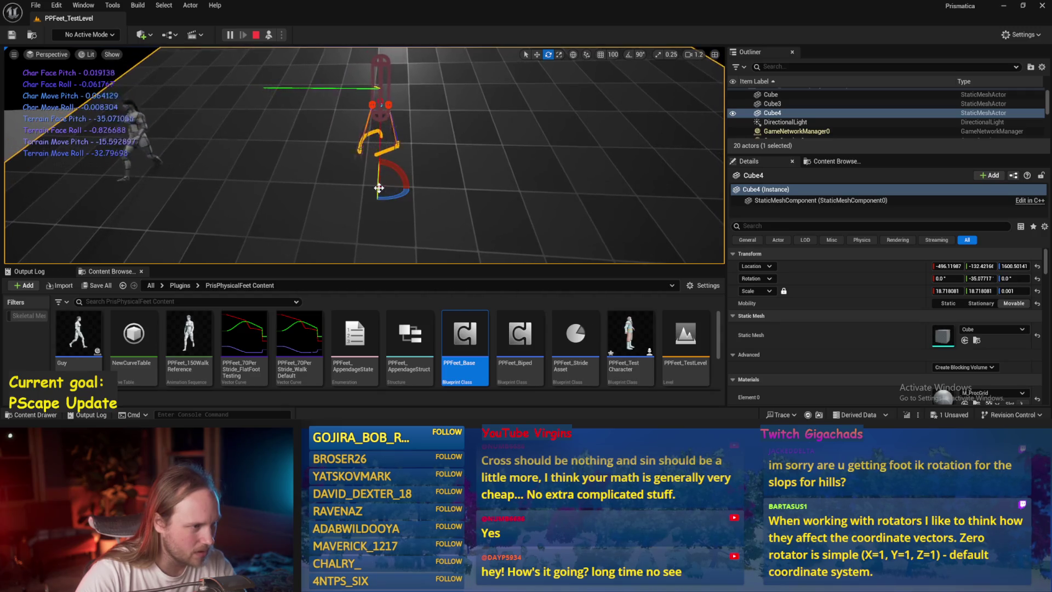
left_click_drag(376, 207, 403, 241)
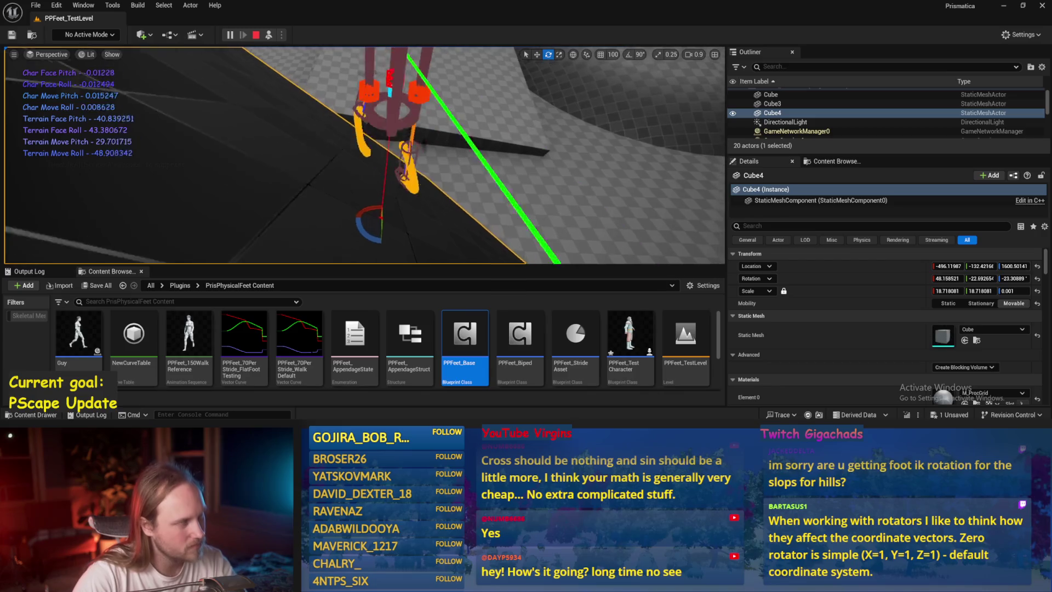
key("Escape")
Save all changes with File > Save All and reopen the PPFeet_Base blueprint
left_click(36, 5)
left_click(67, 141)
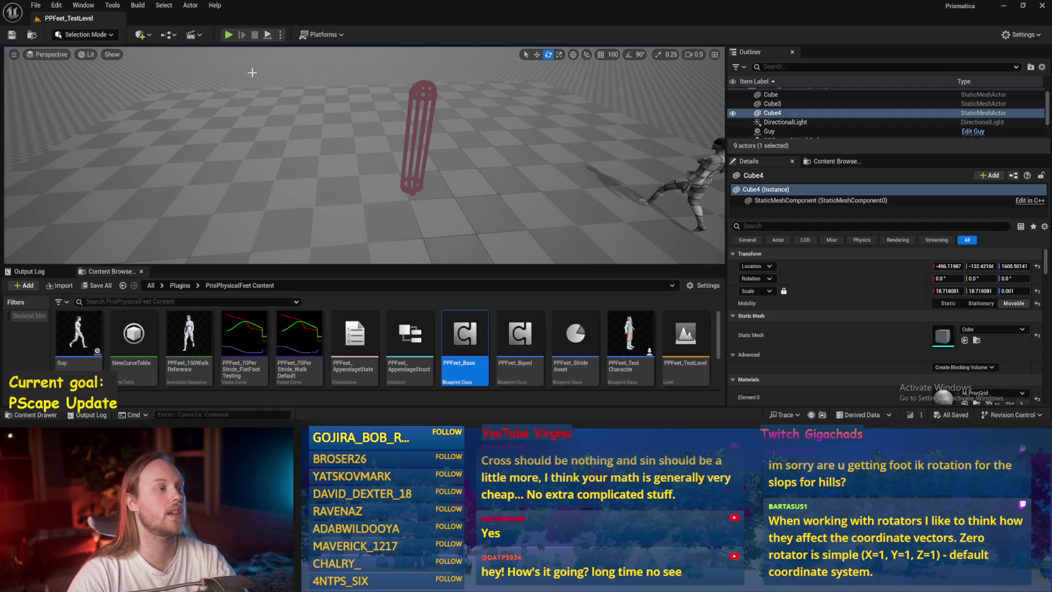
key("g")
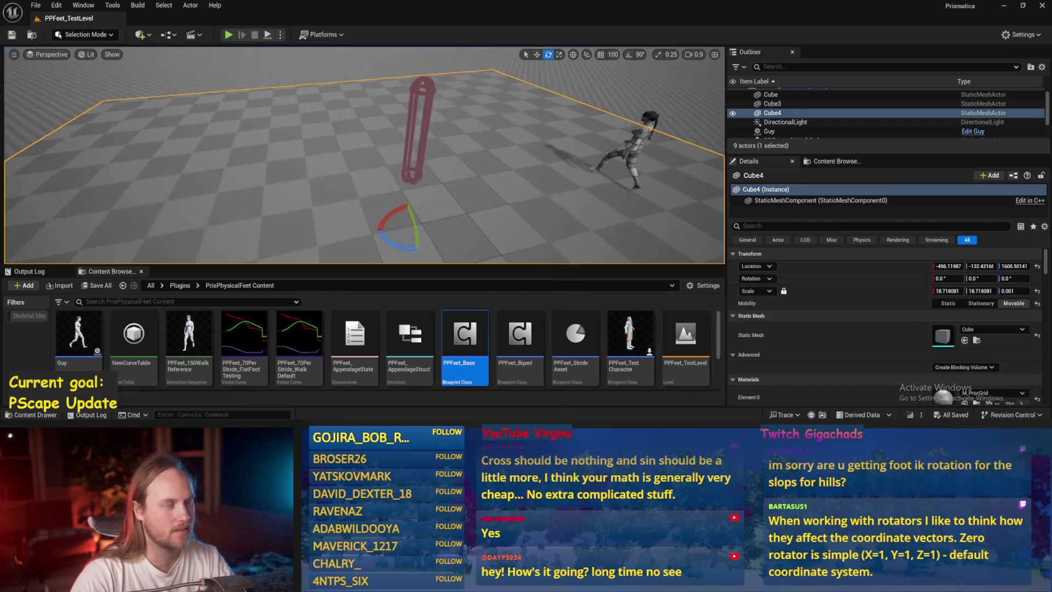
double_click(456, 347)
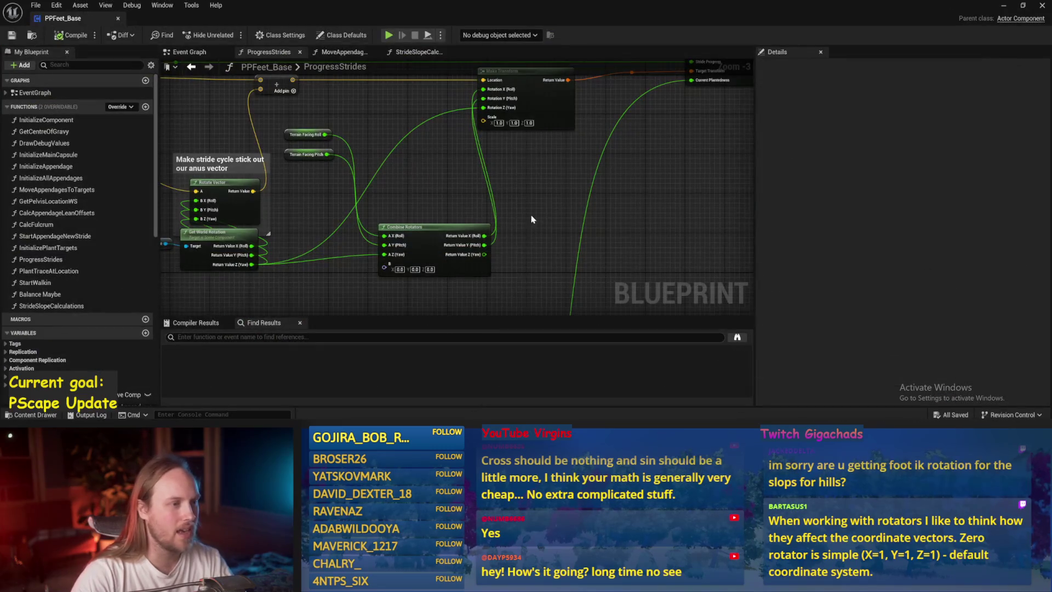
Group Combine Rotators with the Terrain Facing Roll/Pitch nodes, reposition Make Transform, save, and show the Event Graph
left_click_drag(446, 197, 413, 108)
left_click_drag(317, 117, 340, 202)
mouse_move(425, 190)
left_mouse_down()
mouse_move(429, 145)
mouse_move(425, 167)
left_mouse_up()
mouse_move(597, 156)
left_mouse_down()
mouse_move(616, 191)
mouse_move(620, 184)
left_mouse_up()
key("ctrl+s")
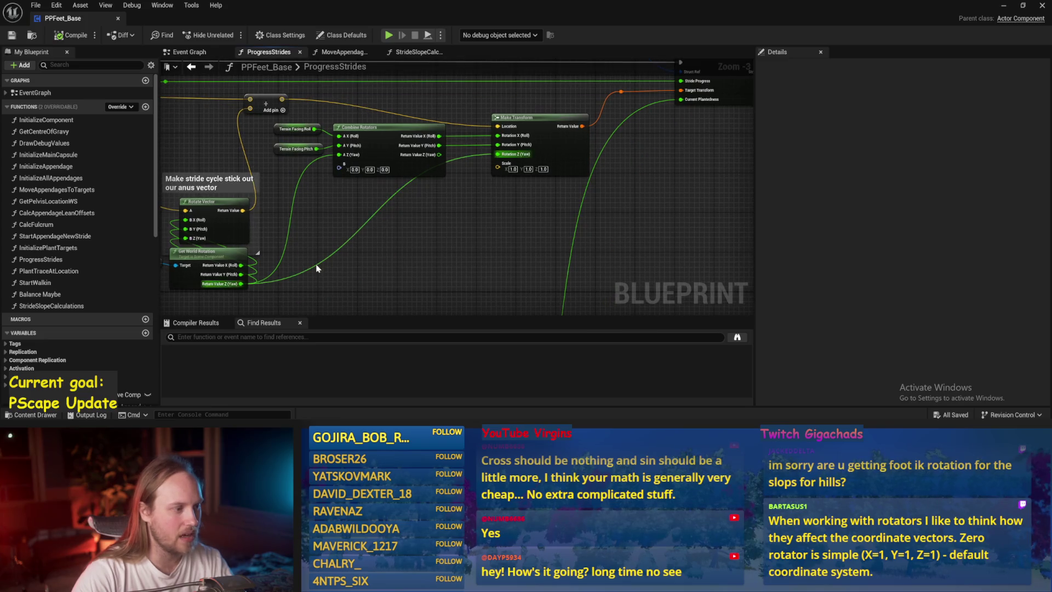
key("ctrl+s")
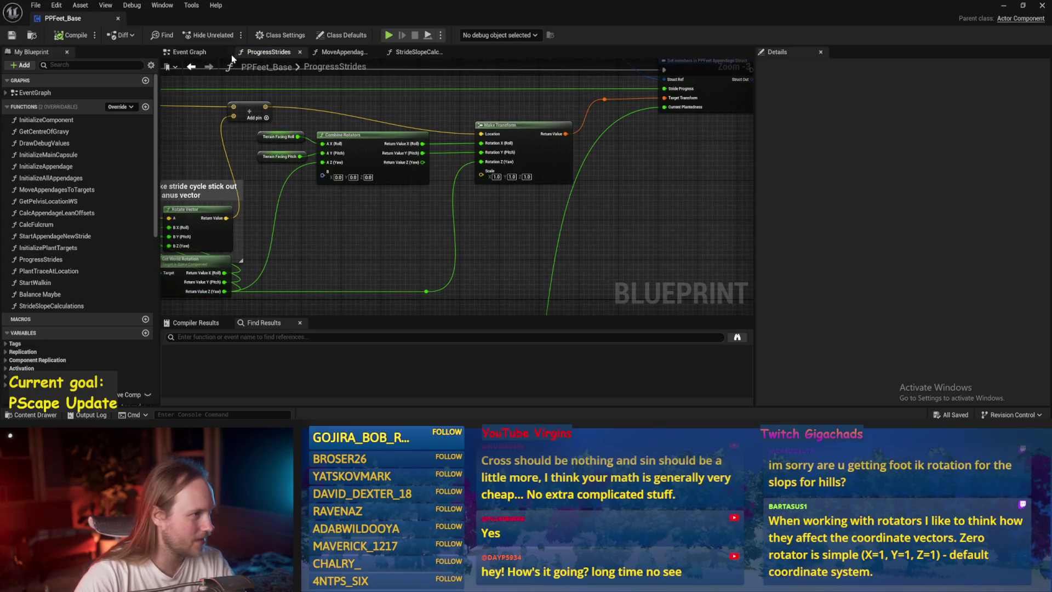
left_click(189, 52)
mouse_move(322, 116)
left_mouse_down()
mouse_move(399, 118)
mouse_move(265, 220)
left_mouse_up()
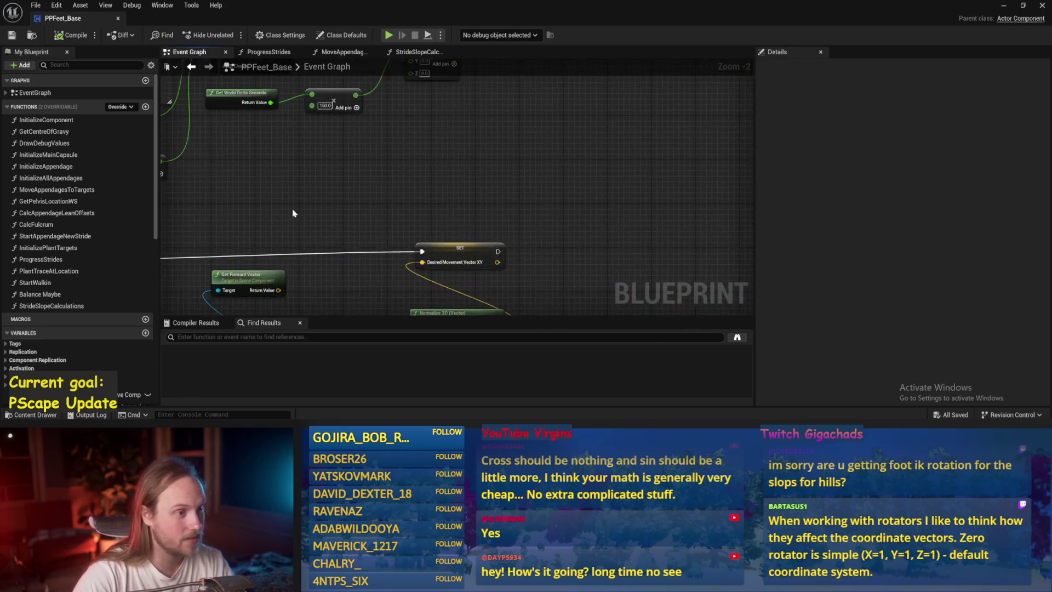
Browse the Event Graph's force, torque, walk start and Sequence sections, saving along the way
scroll(264, 219, "down", 1)
mouse_move(329, 137)
left_mouse_down()
mouse_move(383, 181)
mouse_move(436, 196)
mouse_move(470, 288)
left_mouse_up()
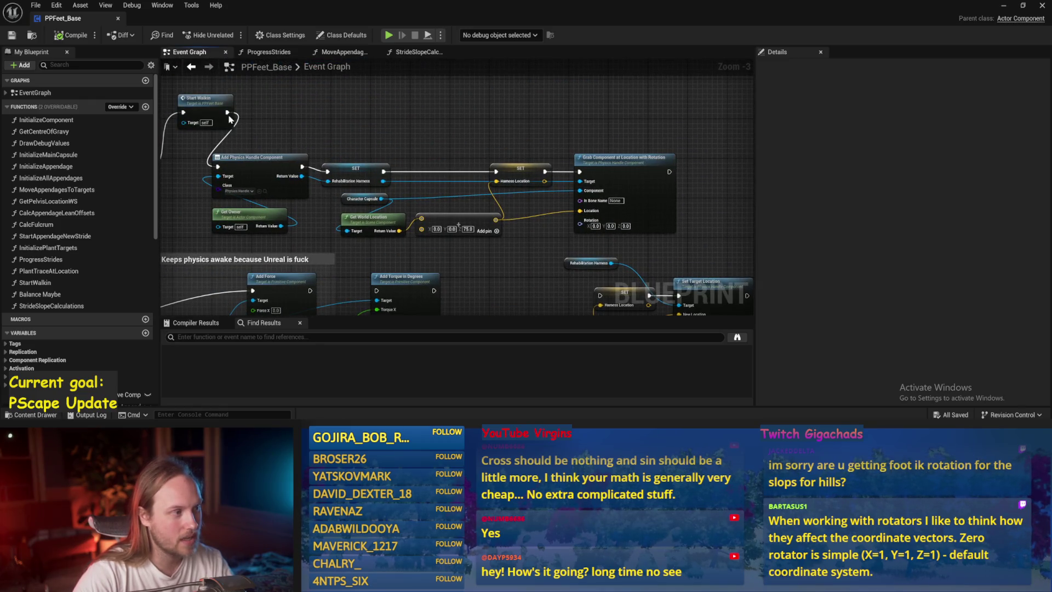
left_click_drag(235, 113, 290, 114)
key("ctrl+s")
mouse_move(382, 135)
left_mouse_down()
mouse_move(534, 140)
mouse_move(377, 294)
left_mouse_up()
scroll(377, 293, "down", 1)
left_click_drag(390, 158, 564, 143)
scroll(421, 165, "up", 1)
left_click(426, 184)
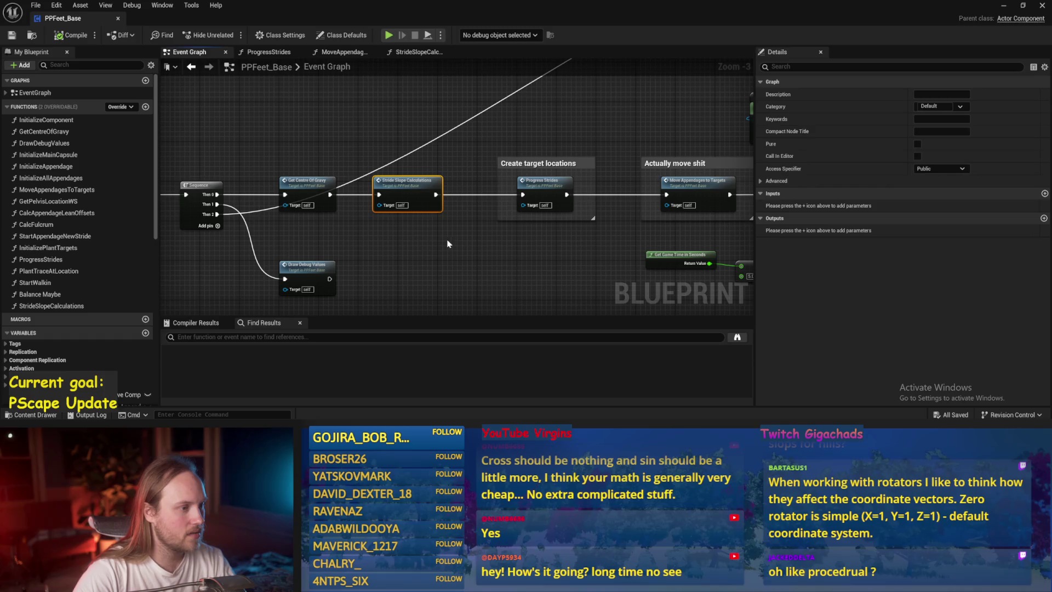
mouse_move(491, 241)
left_mouse_down()
mouse_move(360, 242)
mouse_move(412, 237)
left_mouse_up()
Shift both selected comment blocks to the right, then return to the level editor
mouse_move(565, 133)
left_mouse_down()
mouse_move(546, 222)
mouse_move(384, 229)
left_mouse_up()
mouse_move(581, 190)
left_mouse_down()
mouse_move(383, 176)
mouse_move(558, 176)
left_mouse_up()
left_click_drag(230, 191, 390, 192)
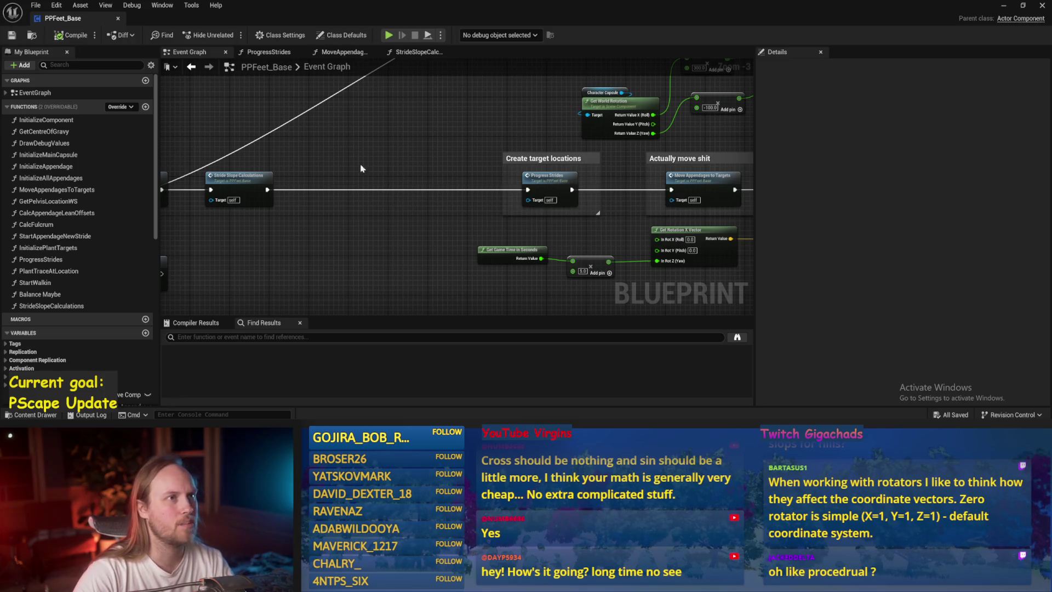
scroll(457, 138, "up", 1)
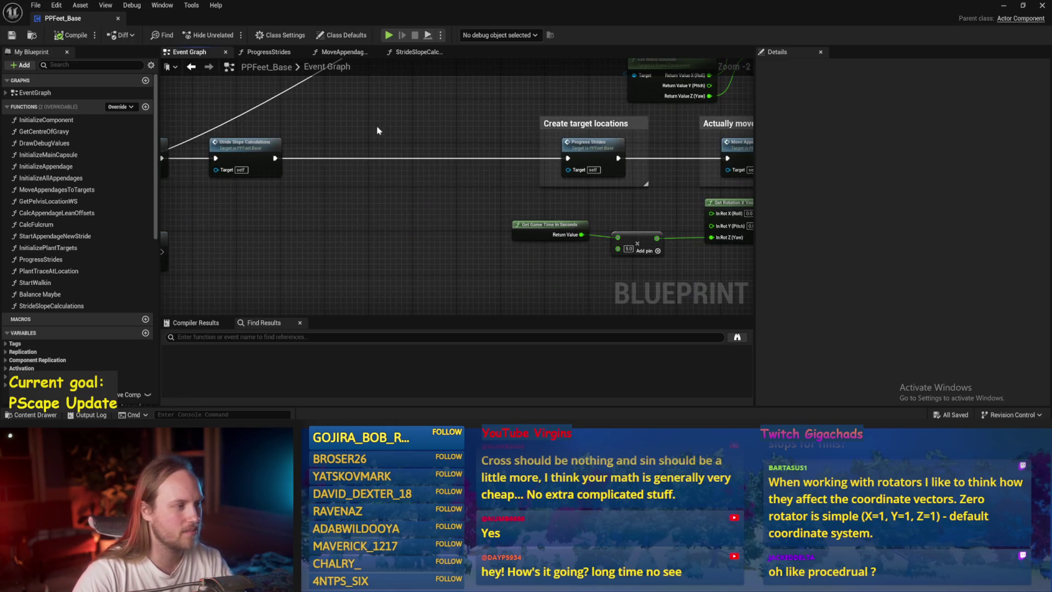
scroll(449, 160, "up", 1)
left_click(1005, 6)
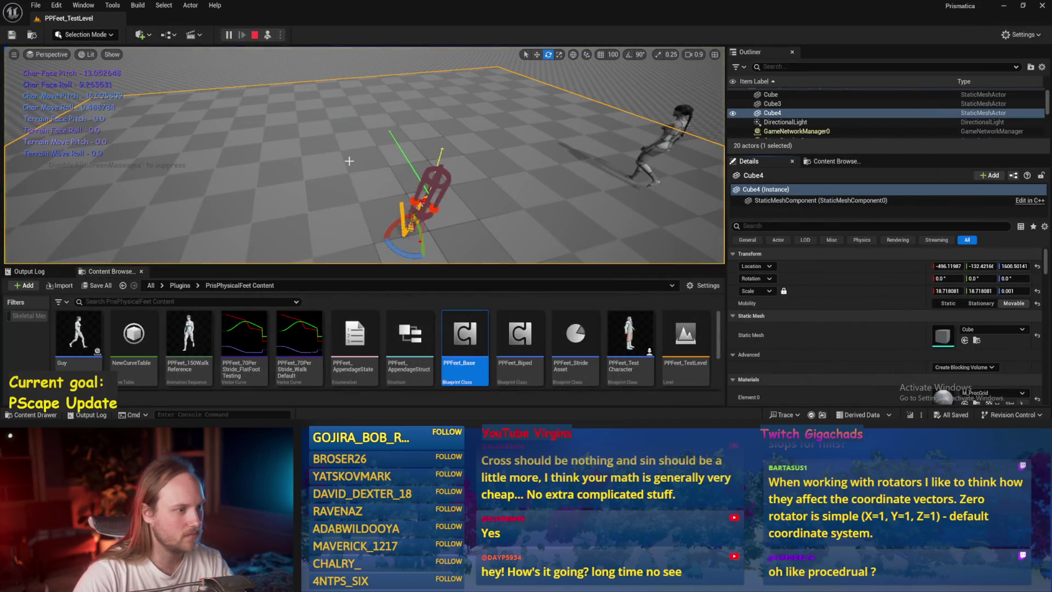
Select and frame the test player capsule, then run two brief simulations
key("Escape")
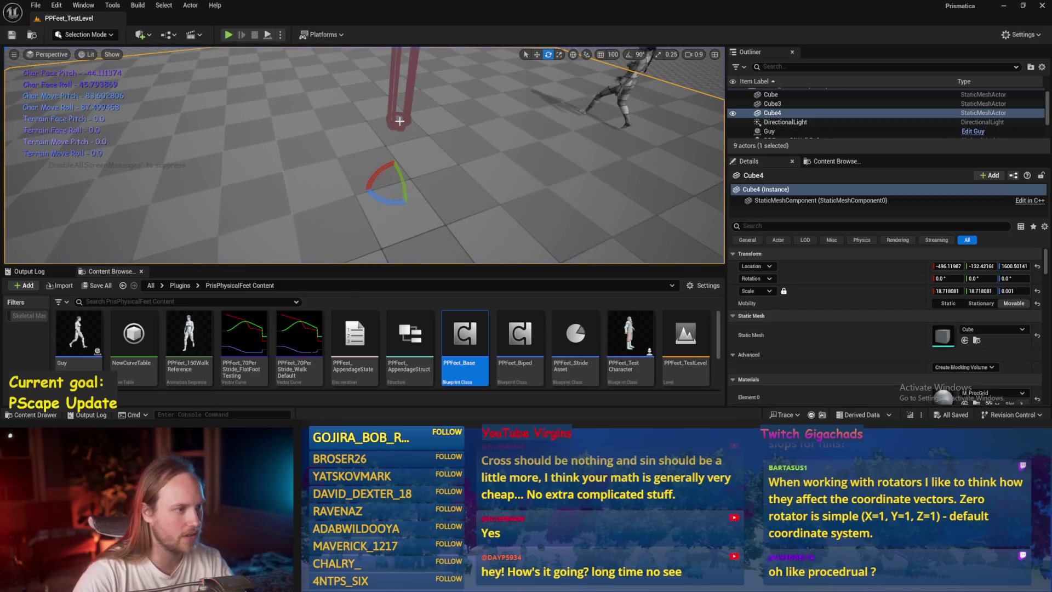
left_click(399, 122)
key("w")
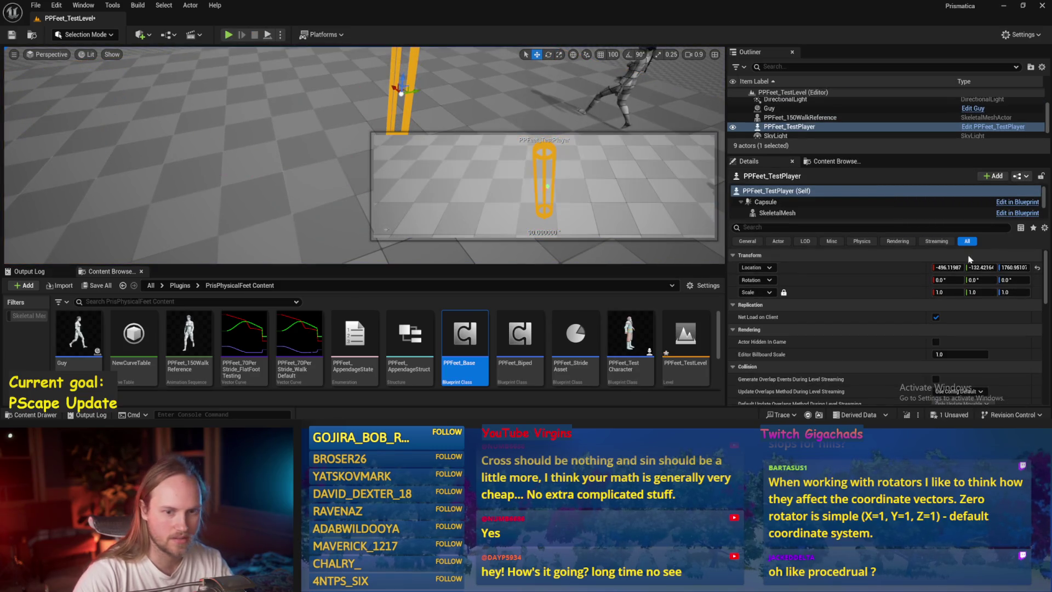
key("f")
left_click(267, 35)
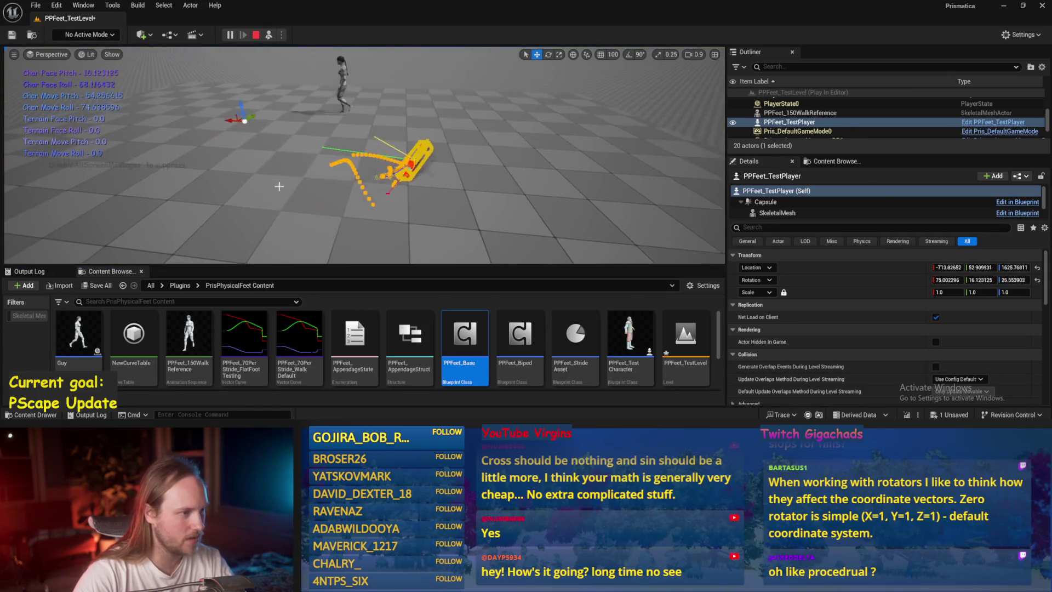
key("Escape")
left_click(268, 36)
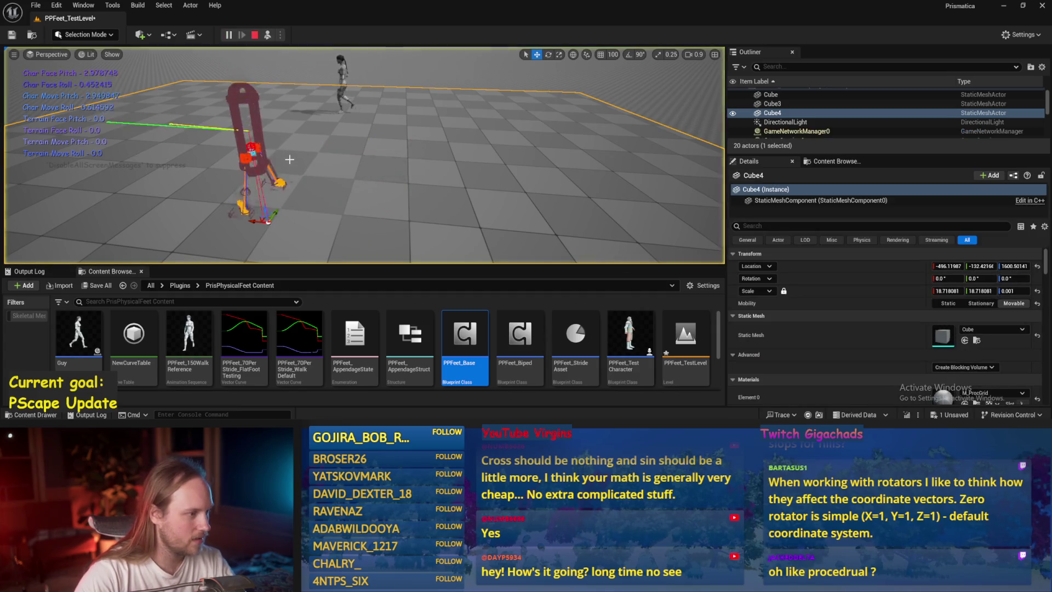
key("Escape")
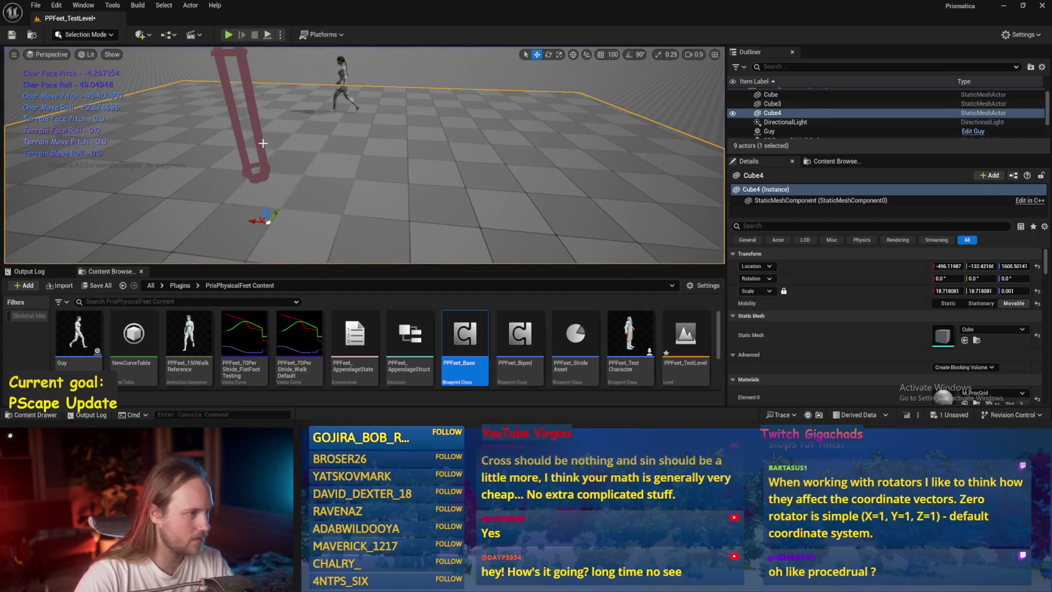
Play-test the capsule briefly, save PPFeet_TestLevel, and bring the PPFeet_Base editor back
left_click(263, 143)
key("e")
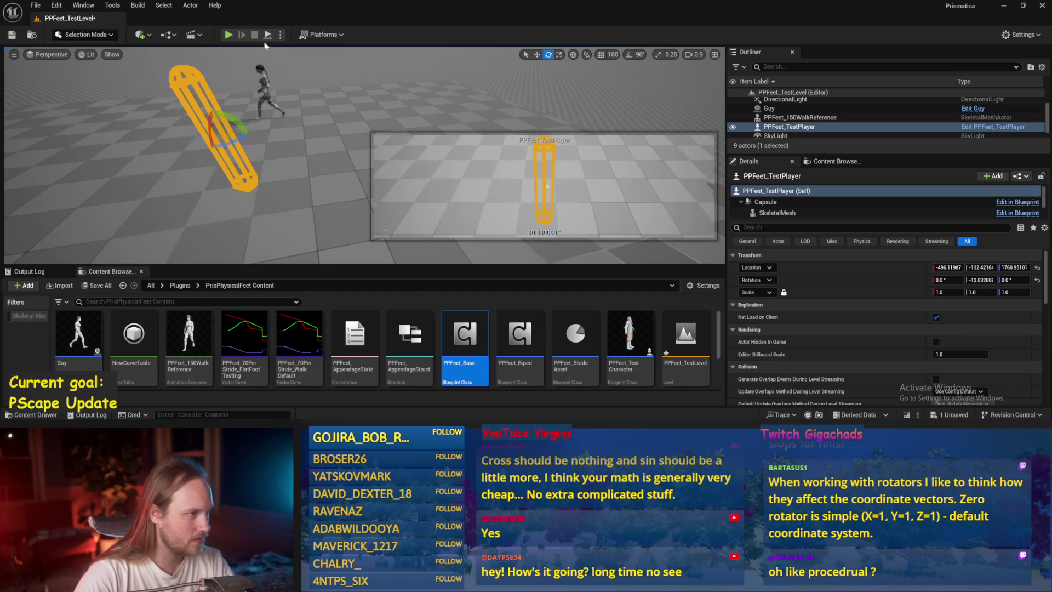
key("alt+p")
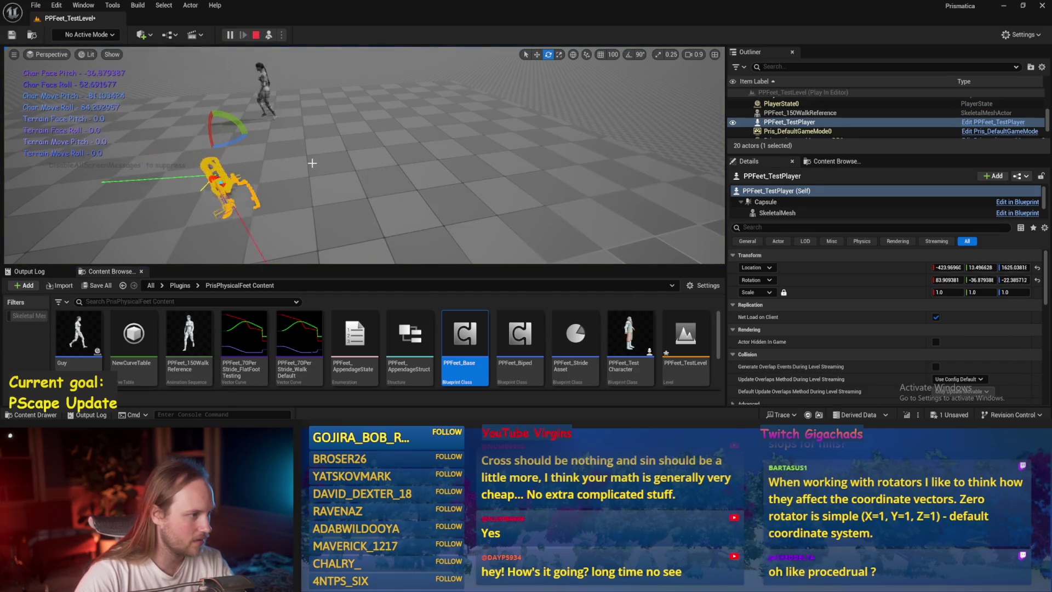
key("Escape")
key("ctrl+s")
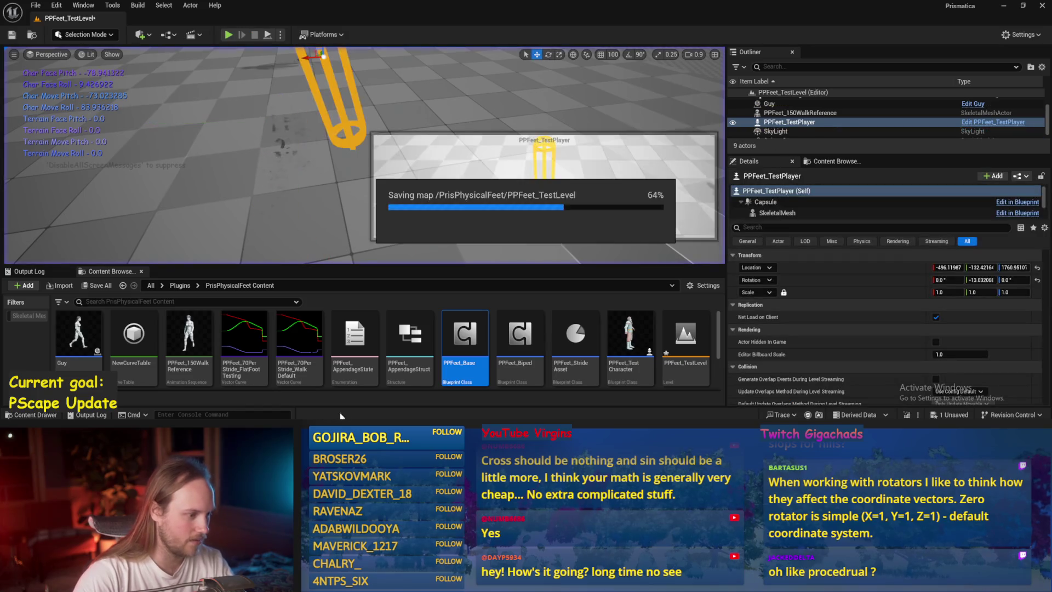
left_click(376, 408)
mouse_move(464, 232)
left_mouse_down()
mouse_move(372, 257)
mouse_move(545, 256)
mouse_move(511, 205)
mouse_move(282, 193)
left_mouse_up()
Browse the ProgressStrides graph through the delta-seconds, struct-break and foot offset nodes
double_click(472, 183)
mouse_move(341, 213)
left_mouse_down()
mouse_move(433, 240)
mouse_move(487, 193)
left_mouse_up()
left_click_drag(394, 215, 760, 217)
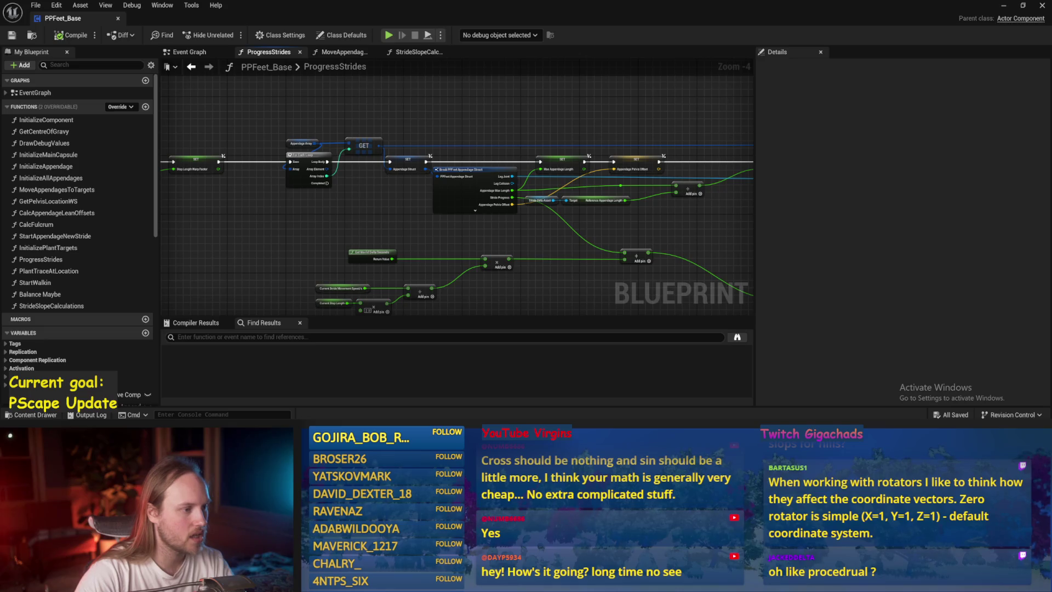
left_click_drag(307, 237, 481, 241)
mouse_move(378, 247)
left_mouse_down()
mouse_move(408, 237)
mouse_move(383, 208)
mouse_move(287, 178)
left_mouse_up()
scroll(287, 178, "up", 1)
left_click_drag(369, 221, 288, 241)
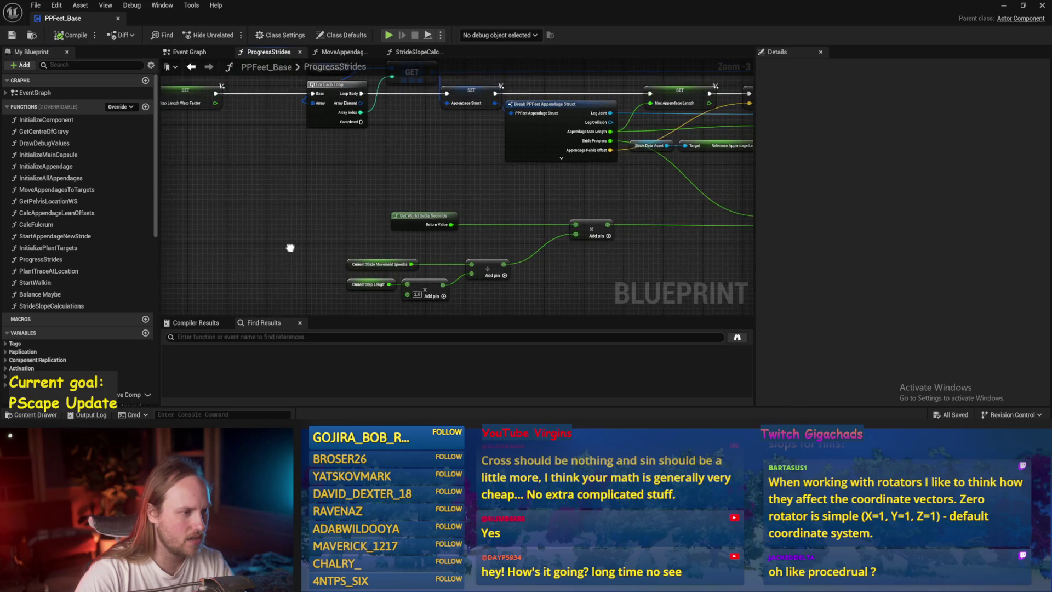
mouse_move(679, 256)
left_mouse_down()
mouse_move(483, 289)
mouse_move(297, 224)
left_mouse_up()
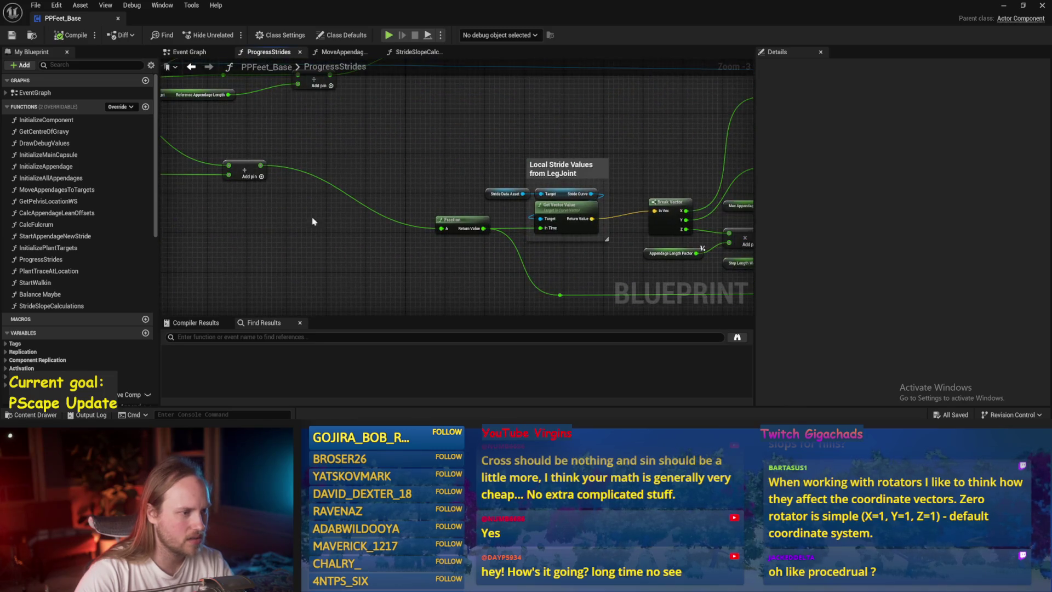
scroll(372, 181, "down", 1)
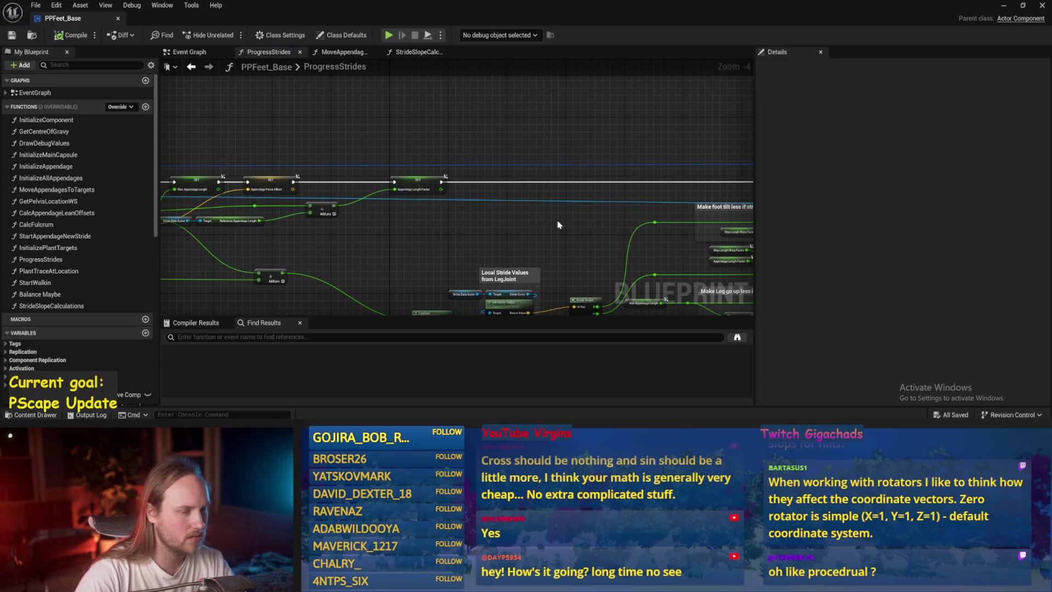
left_click_drag(412, 222, 286, 186)
mouse_move(734, 268)
left_mouse_down()
mouse_move(431, 253)
mouse_move(453, 230)
mouse_move(445, 199)
mouse_move(400, 241)
mouse_move(482, 257)
left_mouse_up()
Break the Normalize 2D link into SET Desired Movement Vector XY in the Event Graph and save
left_click(189, 52)
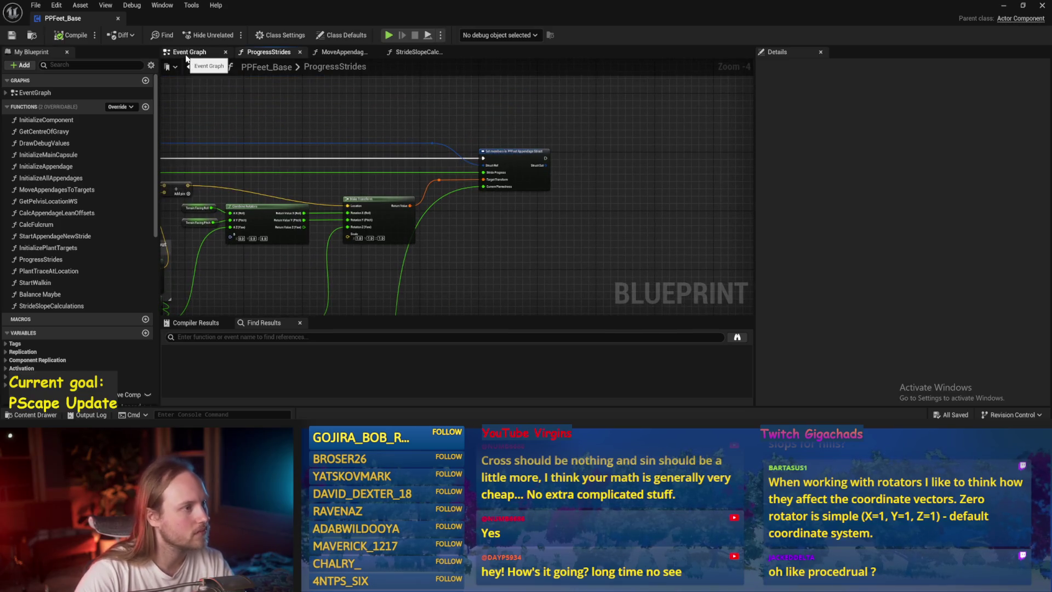
scroll(580, 225, "down", 1)
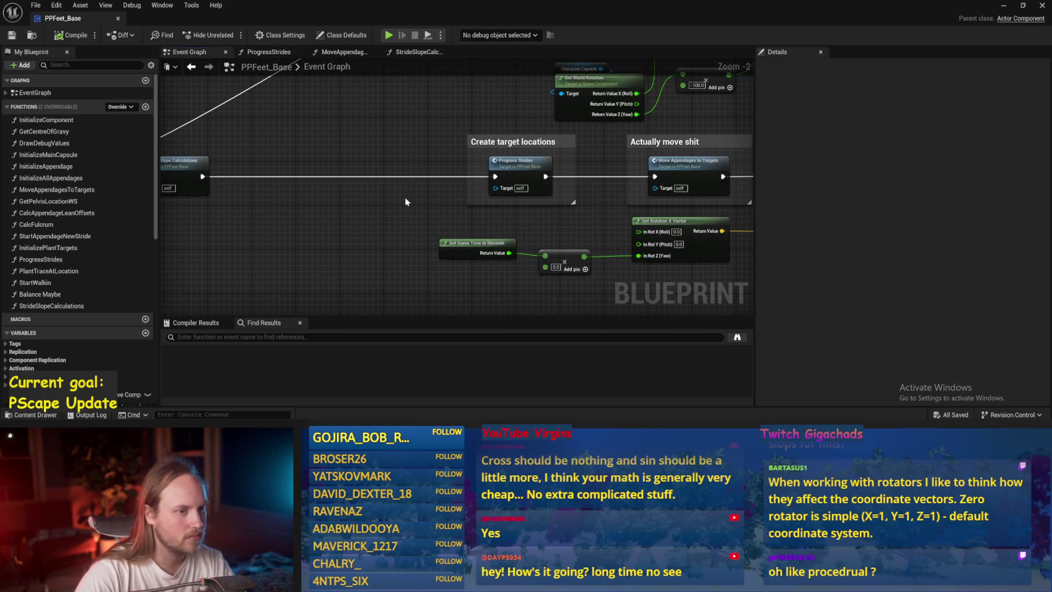
left_click_drag(406, 202, 550, 202)
mouse_move(331, 176)
left_mouse_down()
mouse_move(252, 120)
mouse_move(162, 153)
left_mouse_up()
scroll(589, 178, "up", 1)
left_click_drag(531, 187, 579, 174)
left_click(617, 167, "alt")
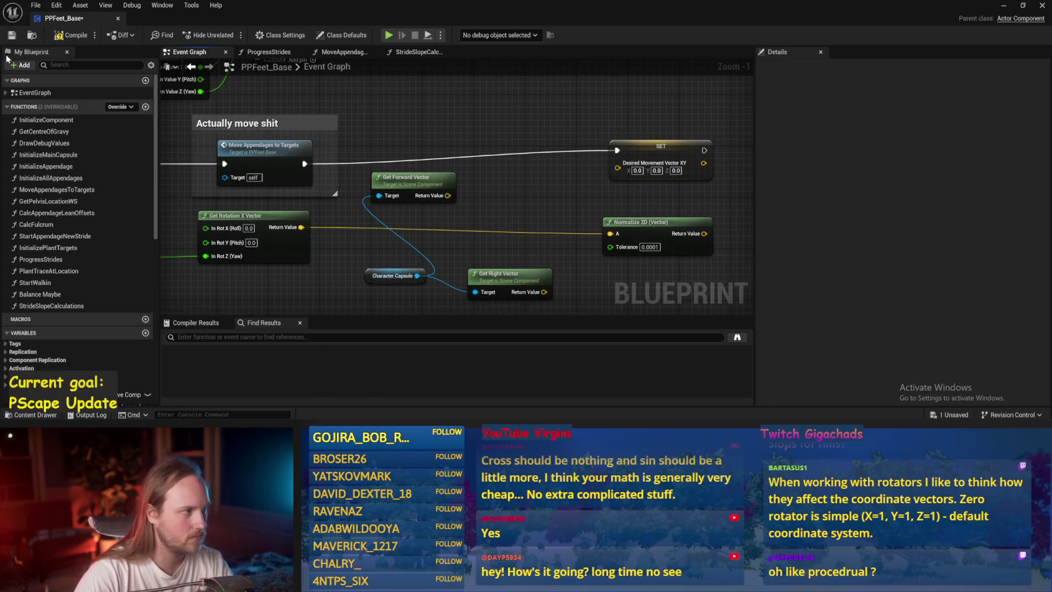
left_click(12, 36)
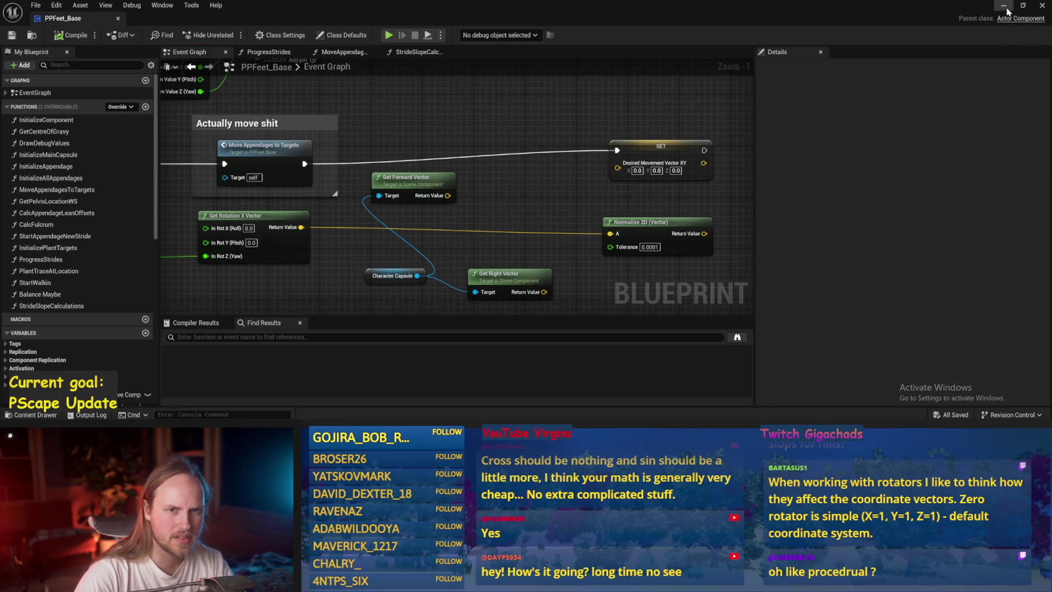
Run a quick play-test, reset the test player's Rotation Y to 0, and reopen PPFeet_Base
left_click(1005, 7)
left_click(267, 35)
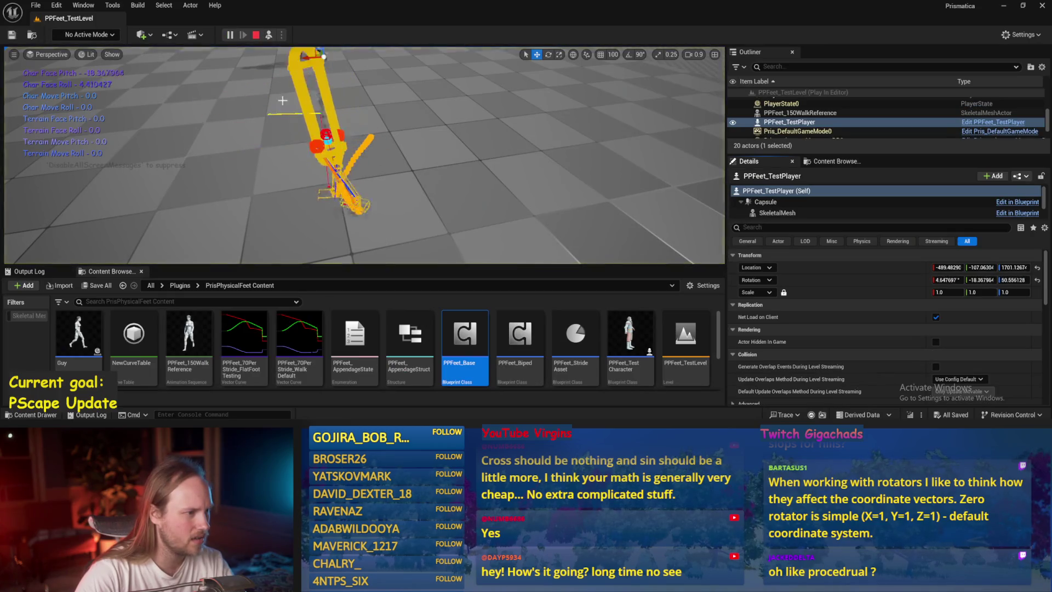
key("Escape")
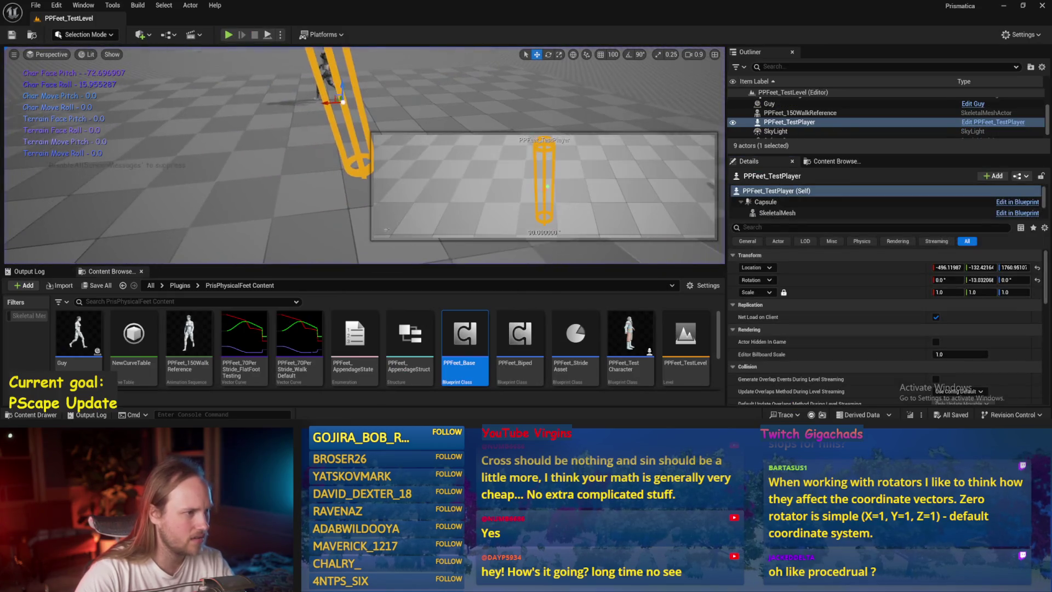
left_click(1037, 280)
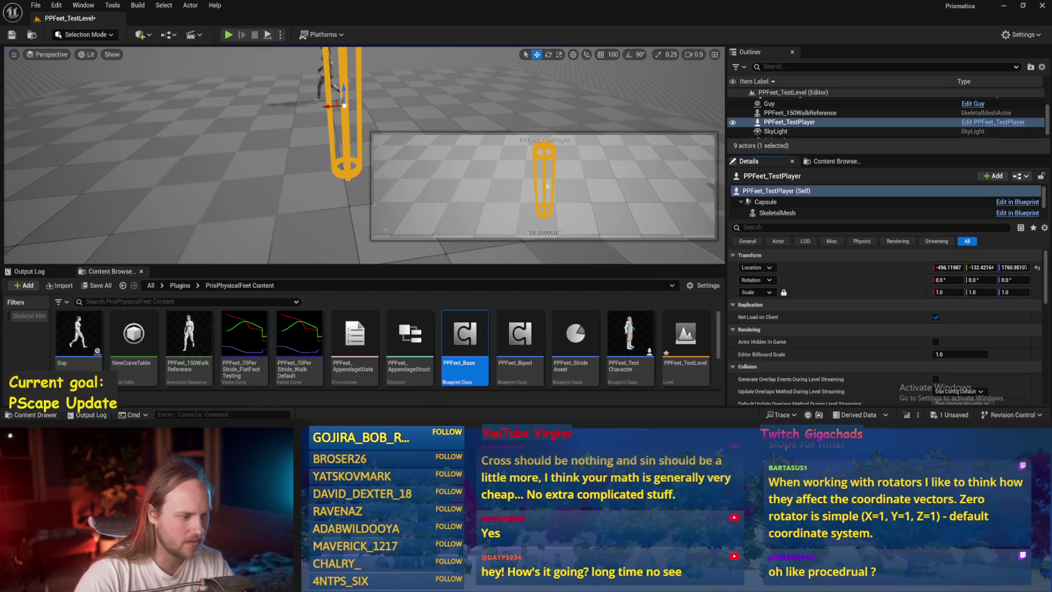
double_click(465, 337)
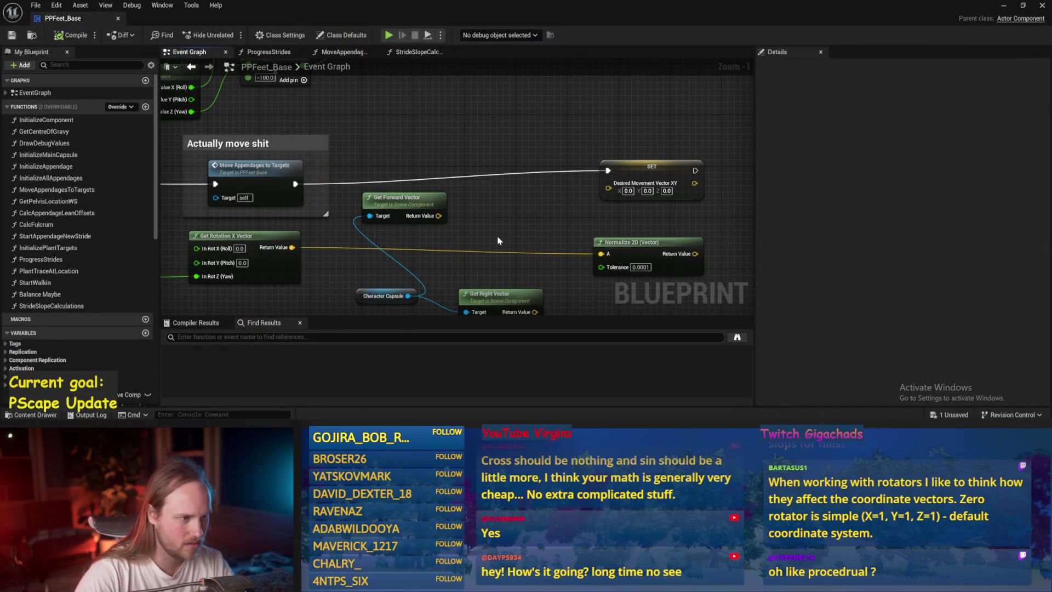
Open the ProgressStrides function graph from the Progress Strides node
left_click_drag(230, 194, 745, 190)
left_click(573, 172)
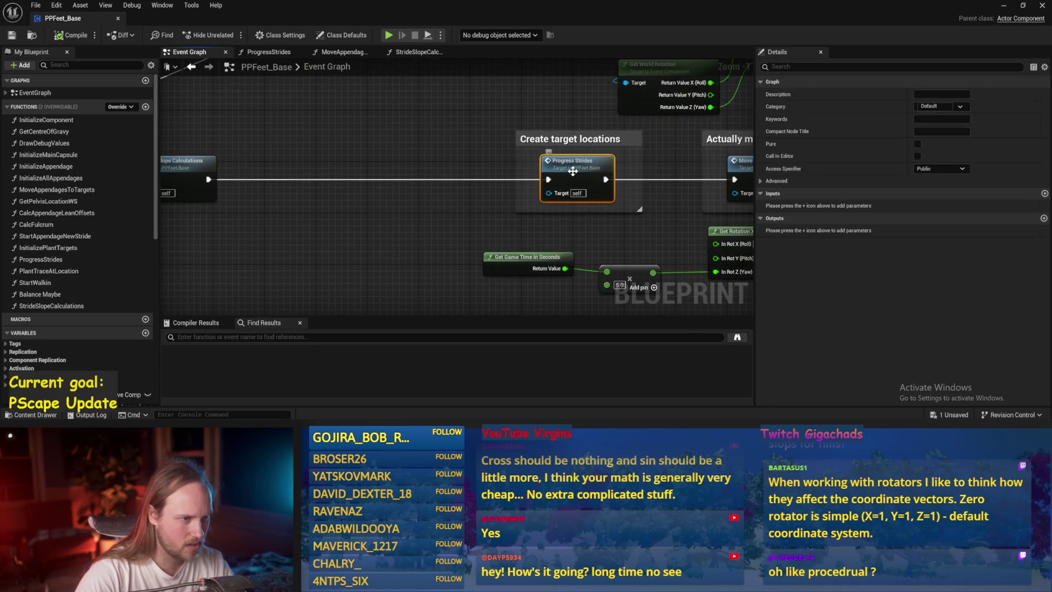
double_click(573, 171)
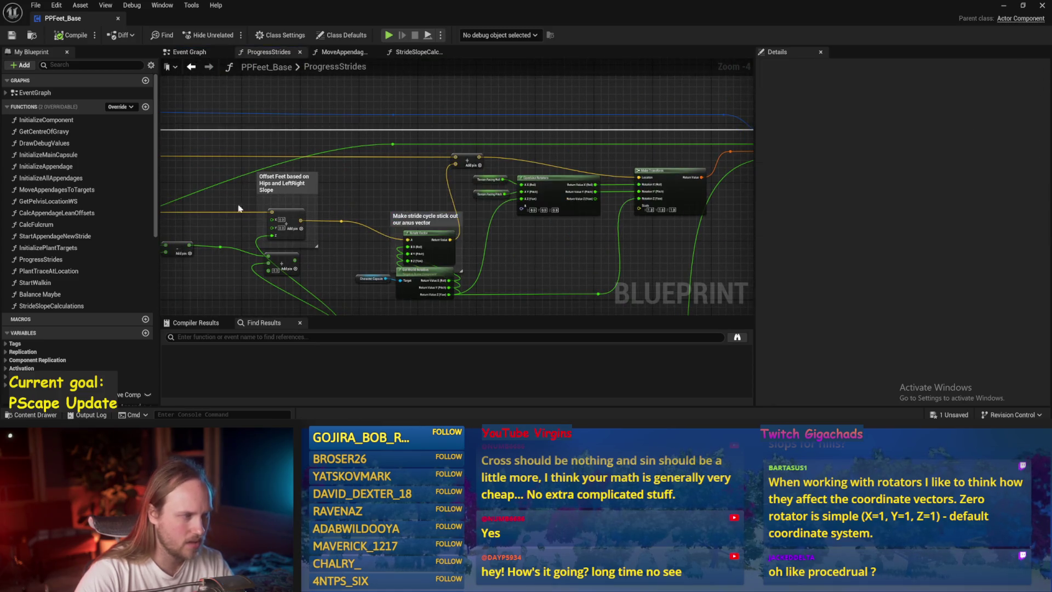
scroll(520, 158, "down", 1)
left_click_drag(344, 176, 544, 207)
scroll(544, 206, "up", 1)
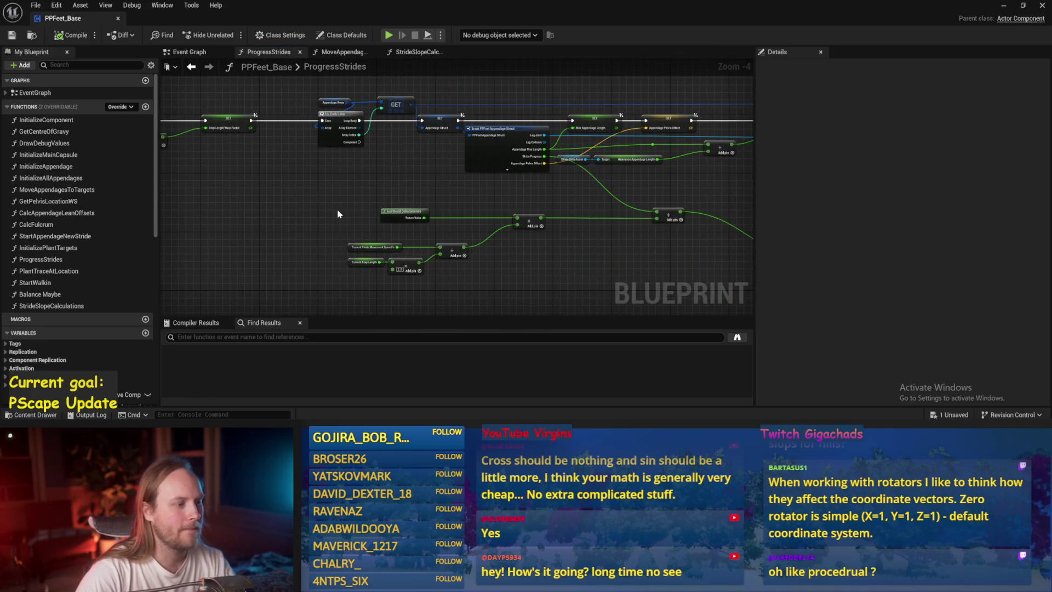
scroll(408, 202, "up", 2)
Inspect the Current Step Length and Current Stride Movement Speed/s nodes and their math
left_click_drag(395, 233, 408, 206)
mouse_move(314, 155)
left_mouse_down()
mouse_move(465, 207)
mouse_move(539, 207)
left_mouse_up()
left_click(400, 161)
left_click_drag(400, 160, 425, 205)
left_click(431, 221)
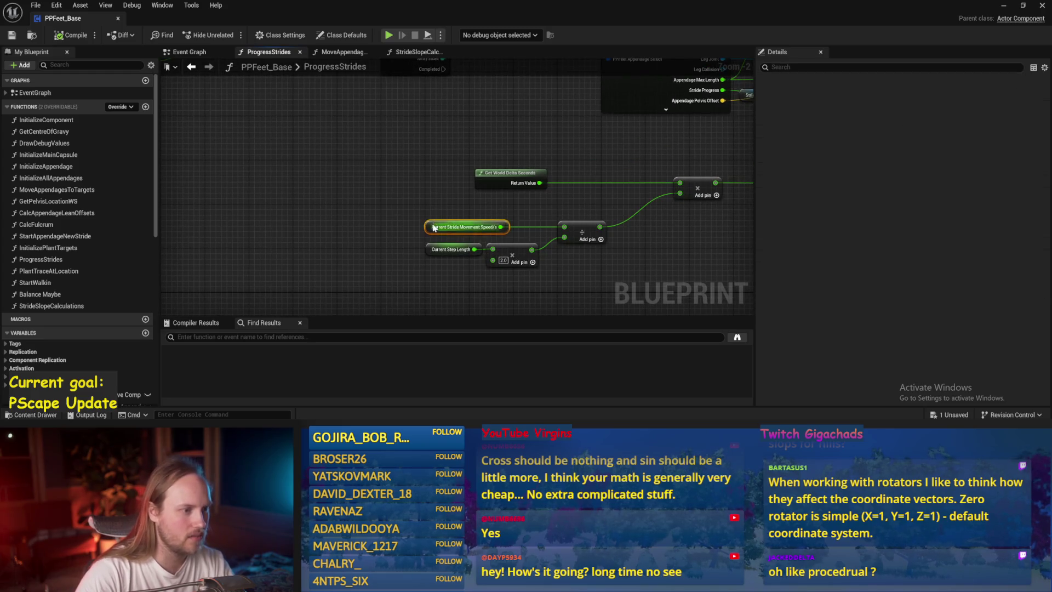
left_click_drag(559, 167, 430, 223)
left_click(429, 223)
Review the entry, Make Vector and Rotate Vector nodes, then save all assets
scroll(430, 223, "down", 1)
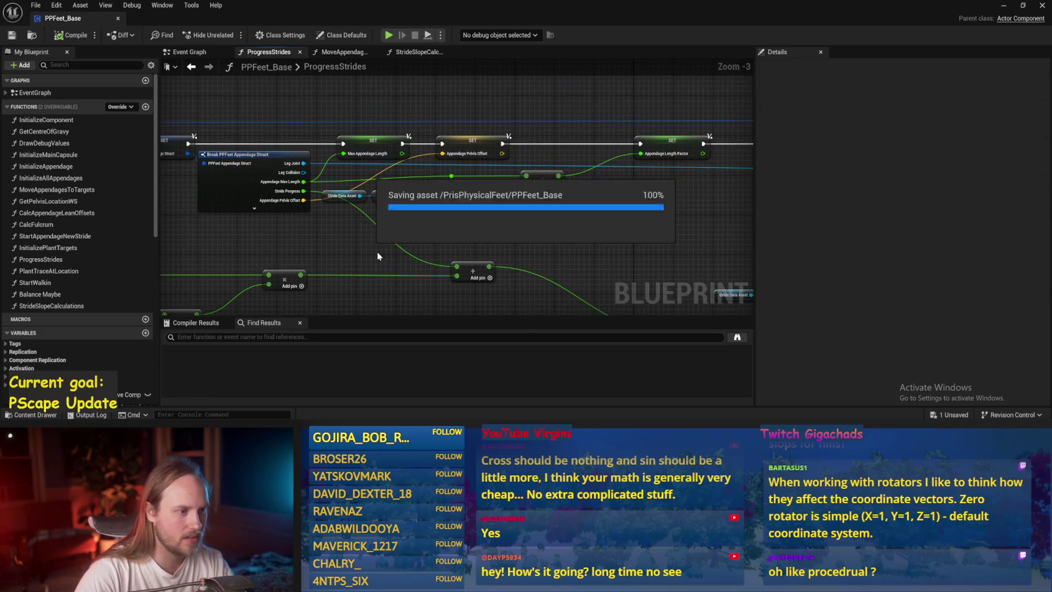
mouse_move(516, 262)
left_mouse_down()
mouse_move(468, 227)
mouse_move(661, 225)
mouse_move(418, 223)
mouse_move(274, 172)
mouse_move(289, 175)
left_mouse_up()
scroll(617, 222, "down", 1)
mouse_move(575, 157)
left_mouse_down()
mouse_move(463, 140)
mouse_move(437, 162)
mouse_move(347, 169)
mouse_move(467, 119)
mouse_move(416, 102)
mouse_move(416, 122)
left_mouse_up()
key("ctrl+s")
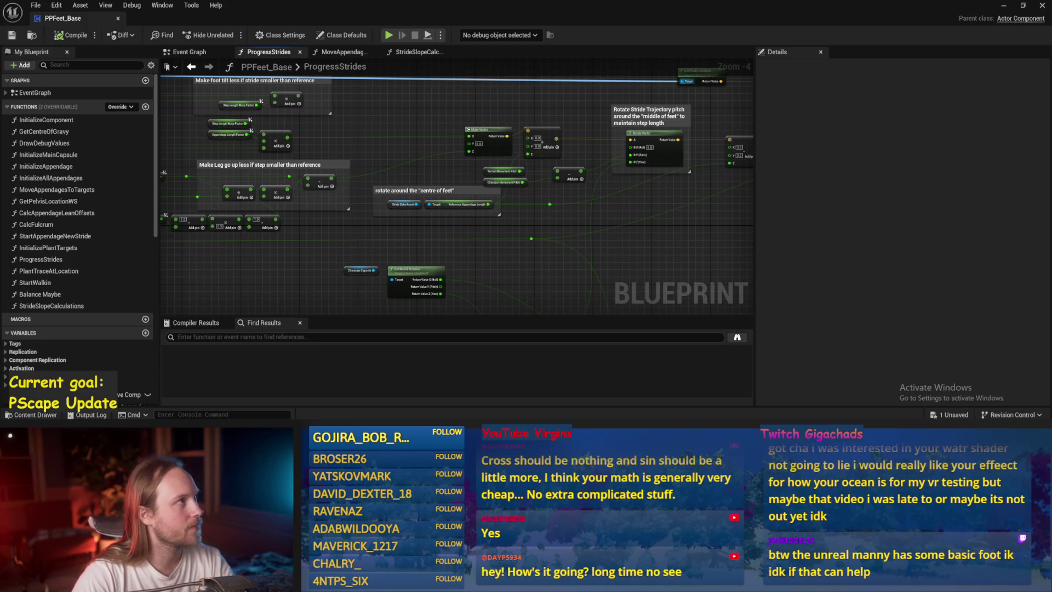
left_click_drag(399, 167, 493, 176)
Move the Stride Data Asset nodes down-right and the Add node beside Appendage Length Factor, then save
mouse_move(344, 163)
left_mouse_down()
mouse_move(542, 178)
mouse_move(508, 162)
left_mouse_up()
left_click_drag(316, 153, 500, 215)
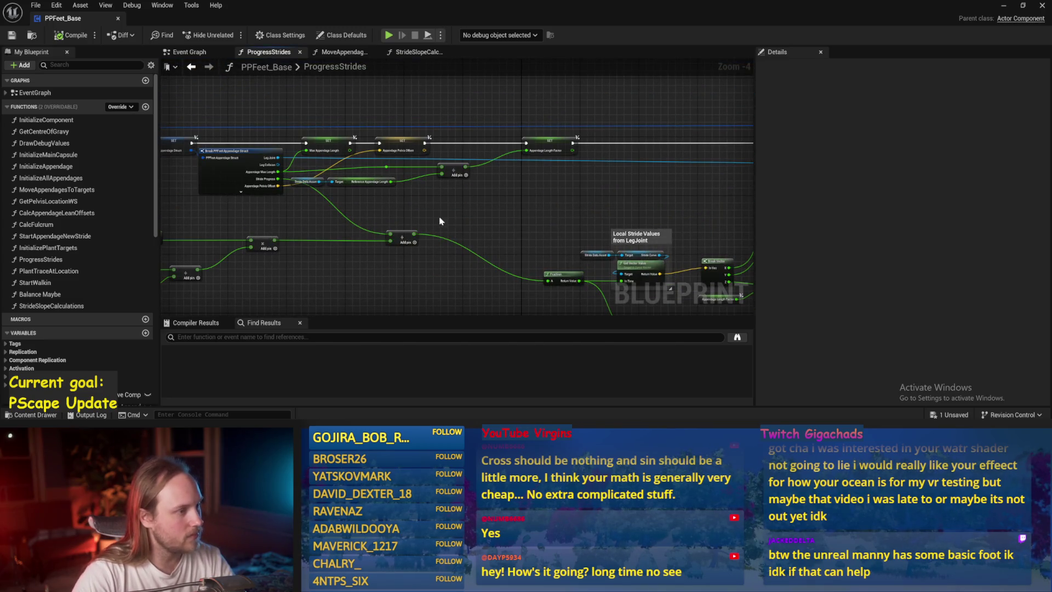
scroll(333, 187, "up", 2)
left_click_drag(363, 186, 440, 204)
left_click(385, 185)
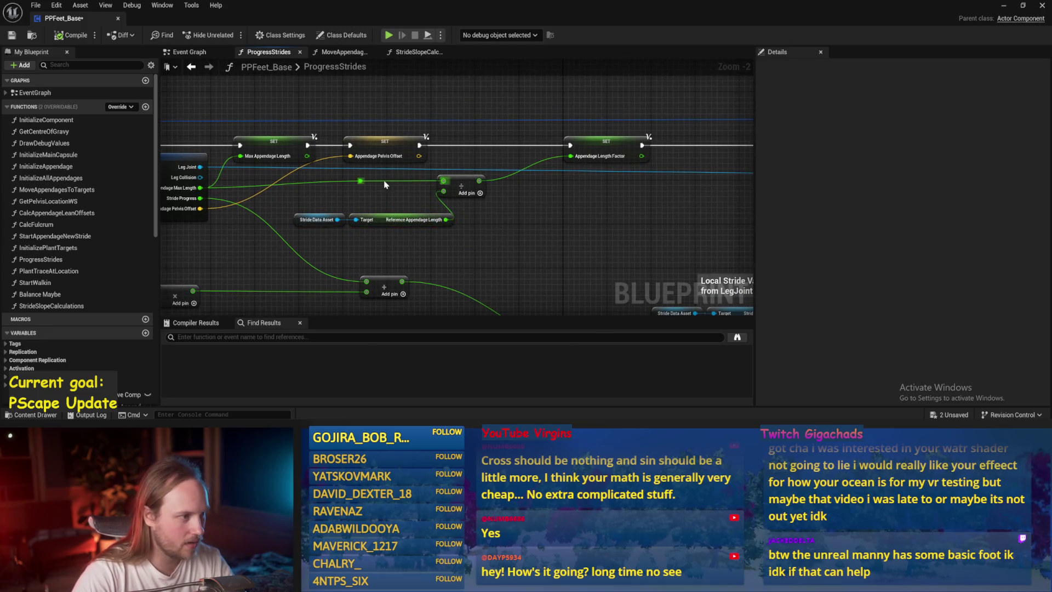
left_click_drag(461, 188, 528, 194)
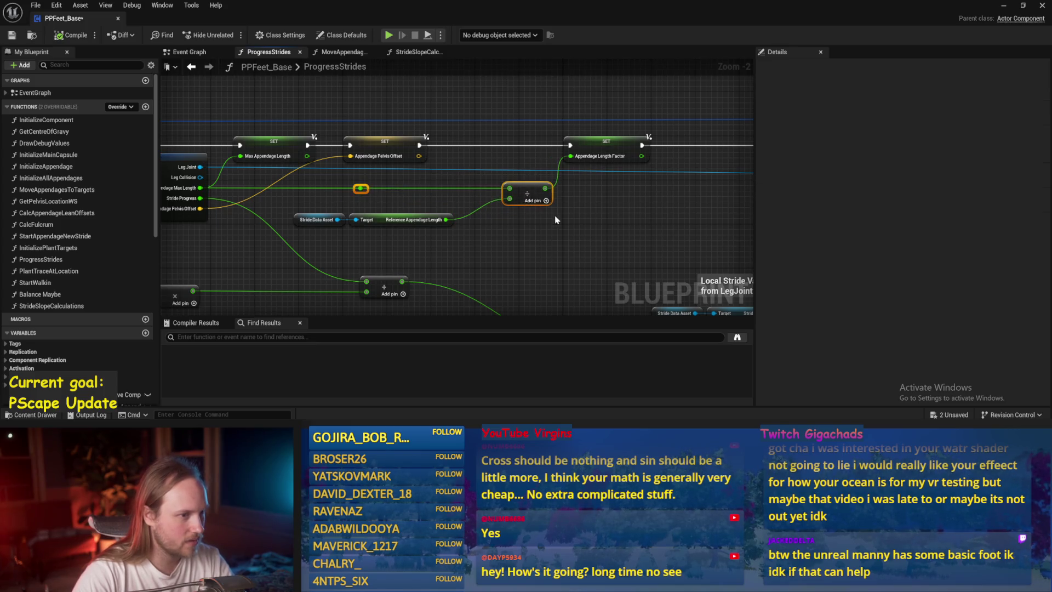
key("ctrl+s")
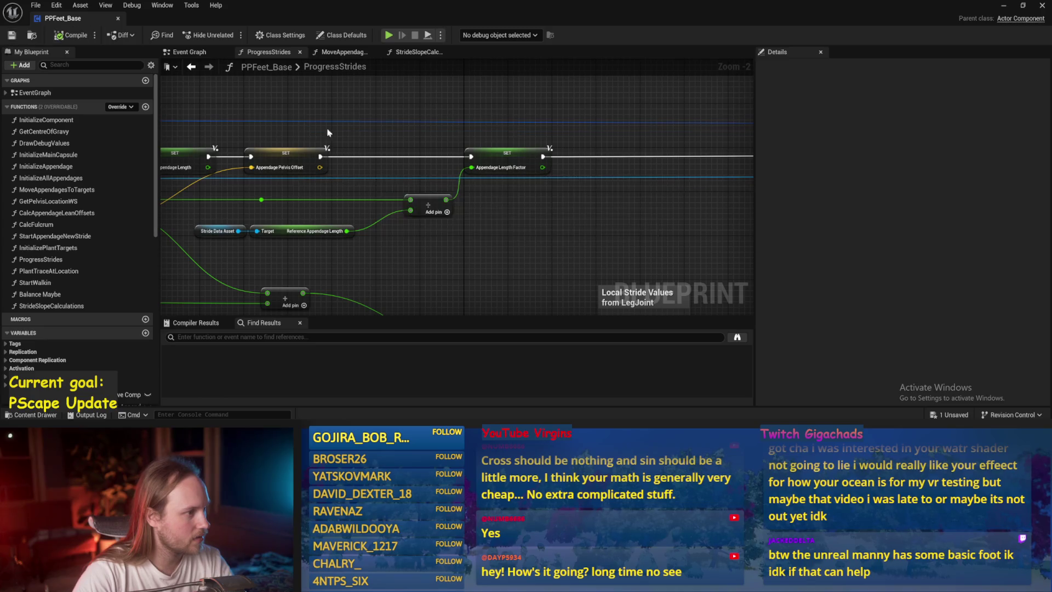
Select the Appendage Array, GET and loop nodes
left_click_drag(328, 120, 460, 143)
left_click_drag(320, 276, 496, 220)
left_click_drag(252, 129, 479, 175)
left_click_drag(438, 145, 306, 209)
mouse_move(467, 220)
left_mouse_down()
mouse_move(340, 220)
mouse_move(408, 214)
left_mouse_up()
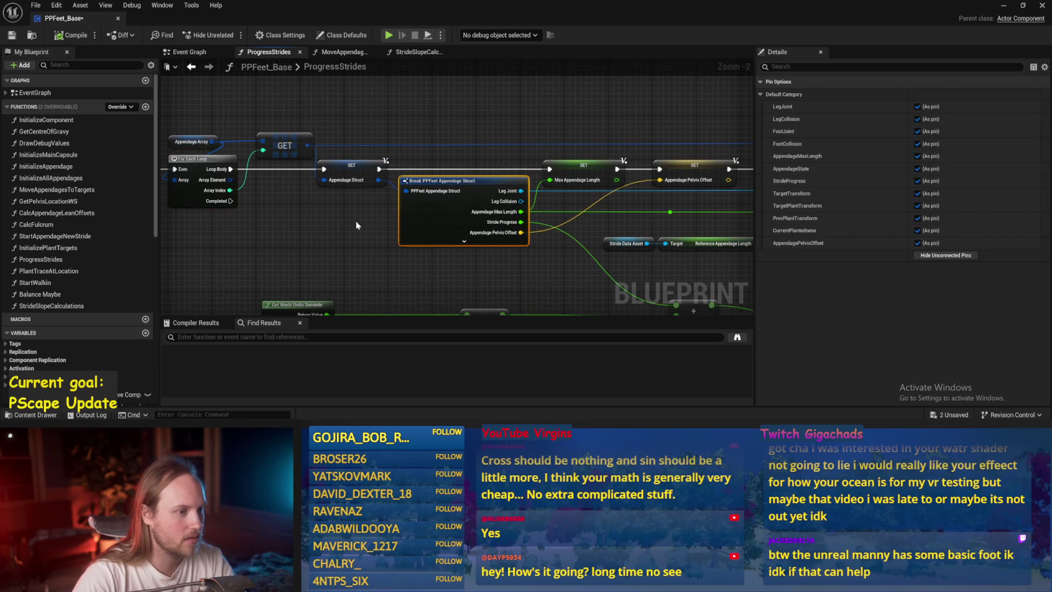
Save the blueprint and confirm Current Step Length defaults to 80
key("ctrl+s")
left_click_drag(227, 252, 528, 244)
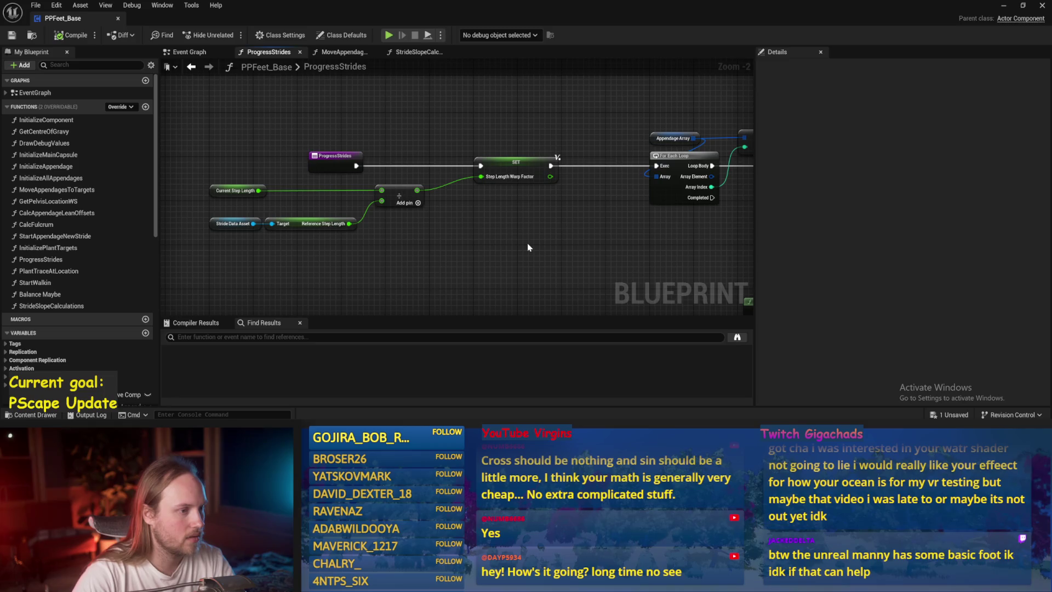
left_click(515, 163)
left_click(236, 190)
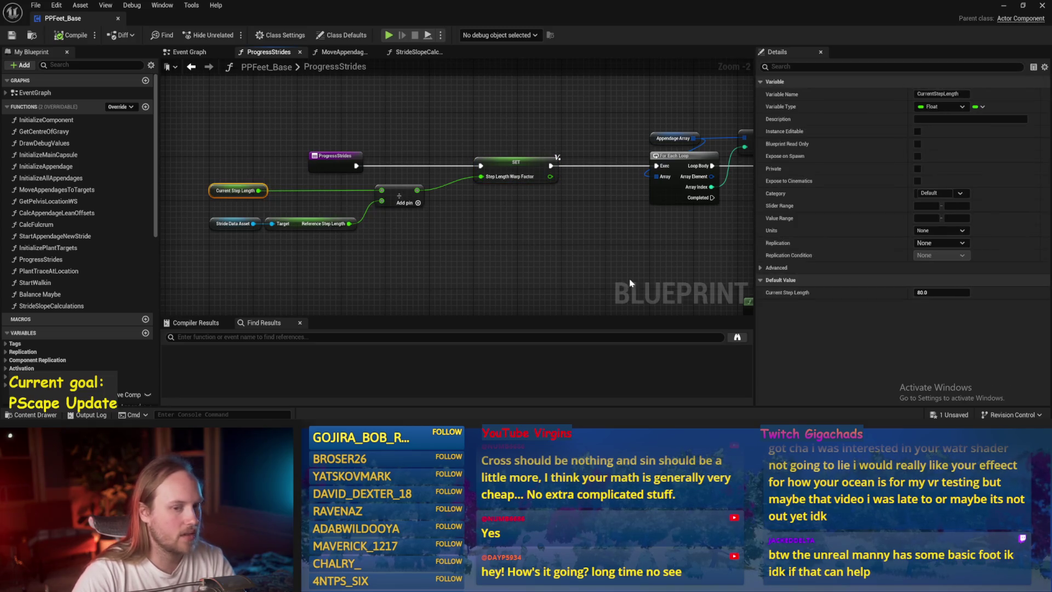
left_click(447, 215)
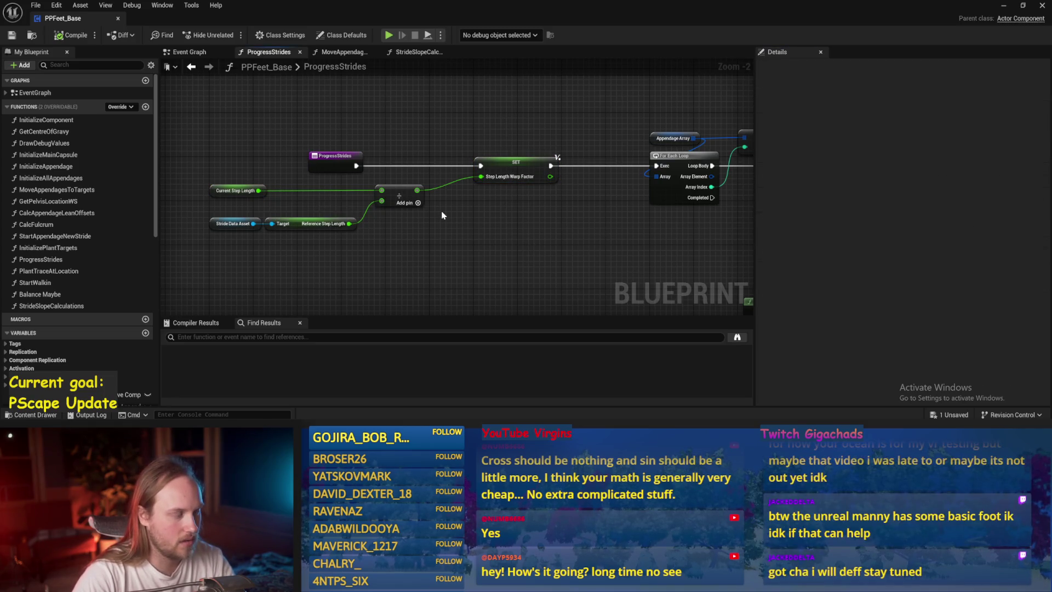
Confirm Current Stride Movement Speed/s defaults to 150
scroll(538, 218, "down", 1)
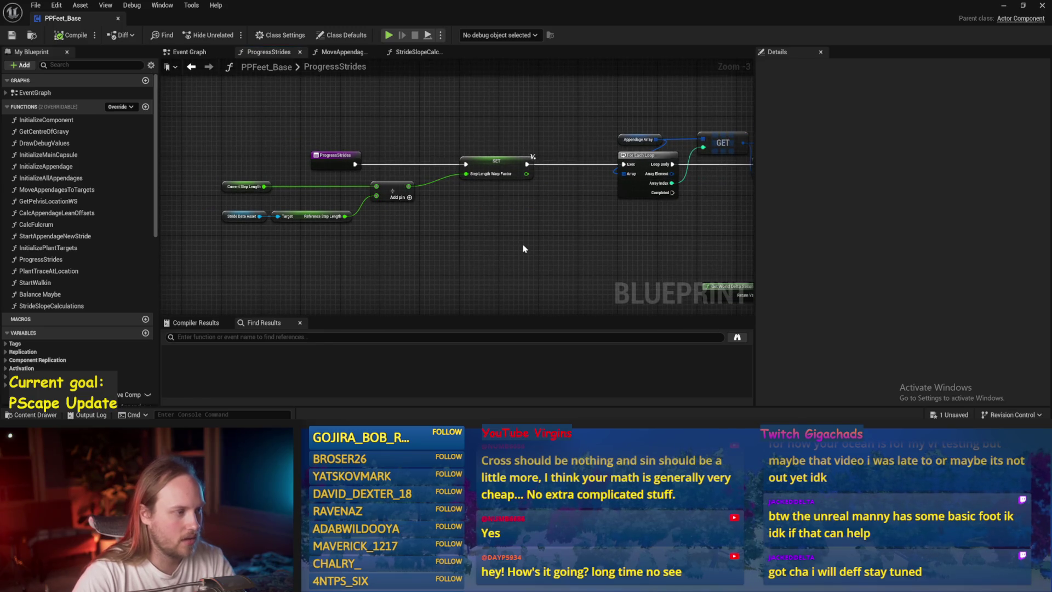
mouse_move(470, 272)
left_mouse_down()
mouse_move(420, 181)
mouse_move(246, 205)
left_mouse_up()
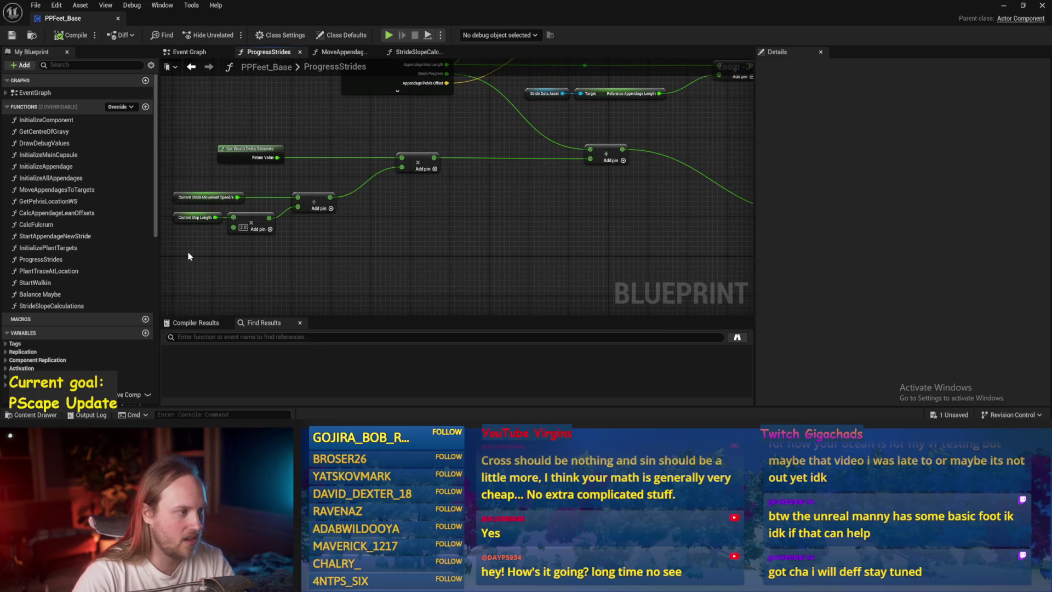
left_click_drag(630, 269, 241, 210)
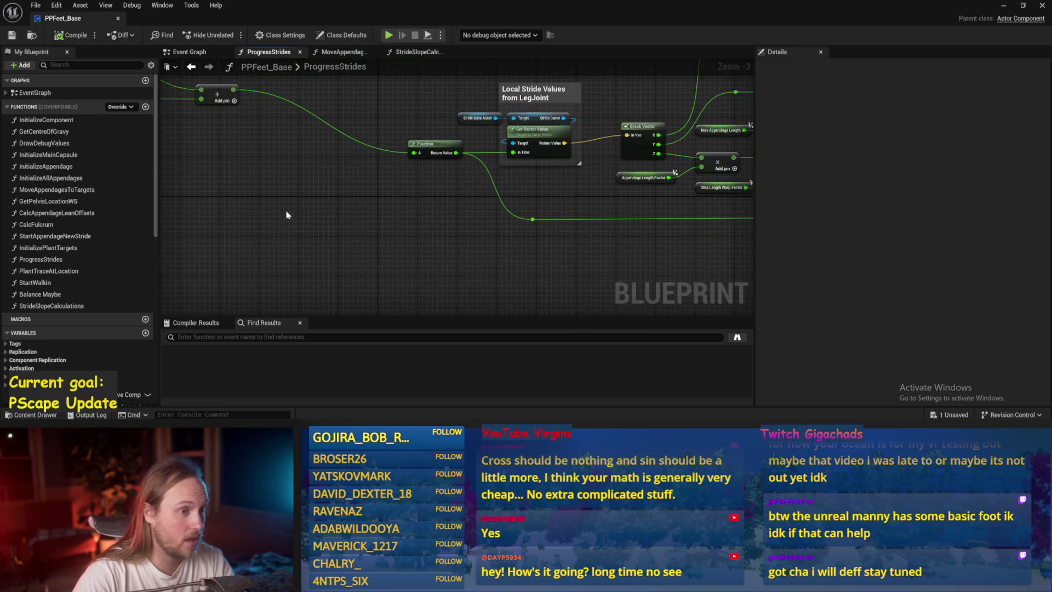
left_click_drag(497, 234, 329, 258)
mouse_move(397, 208)
left_mouse_down()
mouse_move(377, 273)
mouse_move(285, 237)
mouse_move(613, 282)
left_mouse_up()
mouse_move(390, 268)
left_mouse_down()
mouse_move(660, 252)
mouse_move(429, 227)
left_mouse_up()
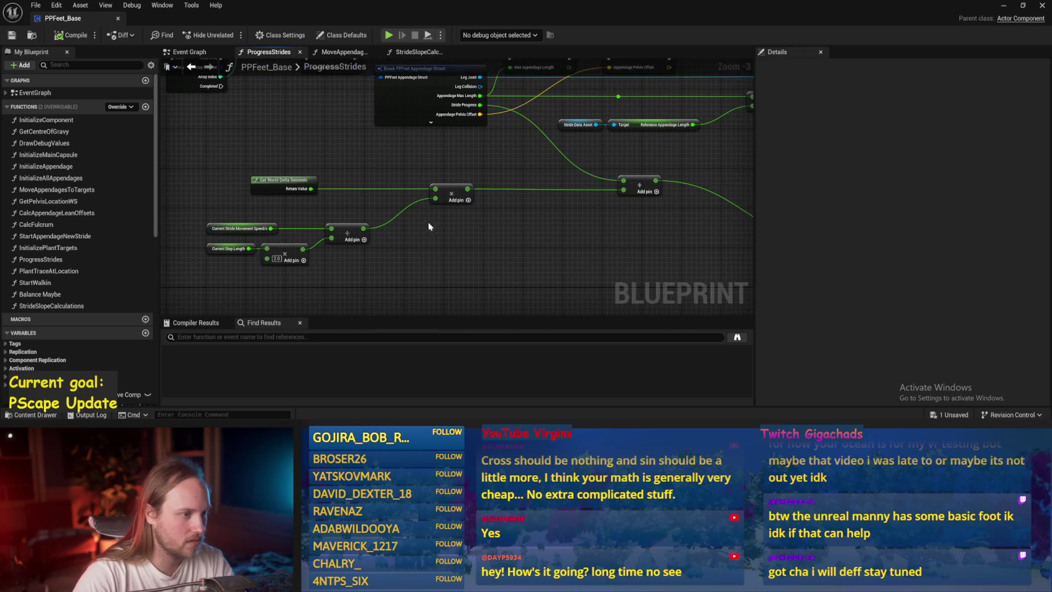
left_click(222, 233)
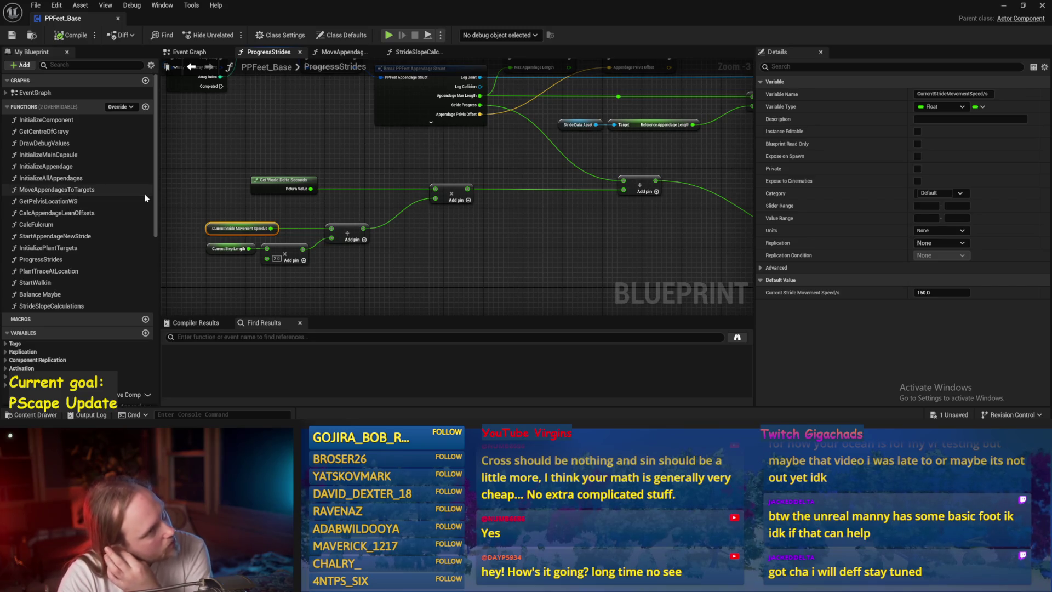
Compile PPFeet_Base and return to the level editor
left_click_drag(375, 316, 455, 304)
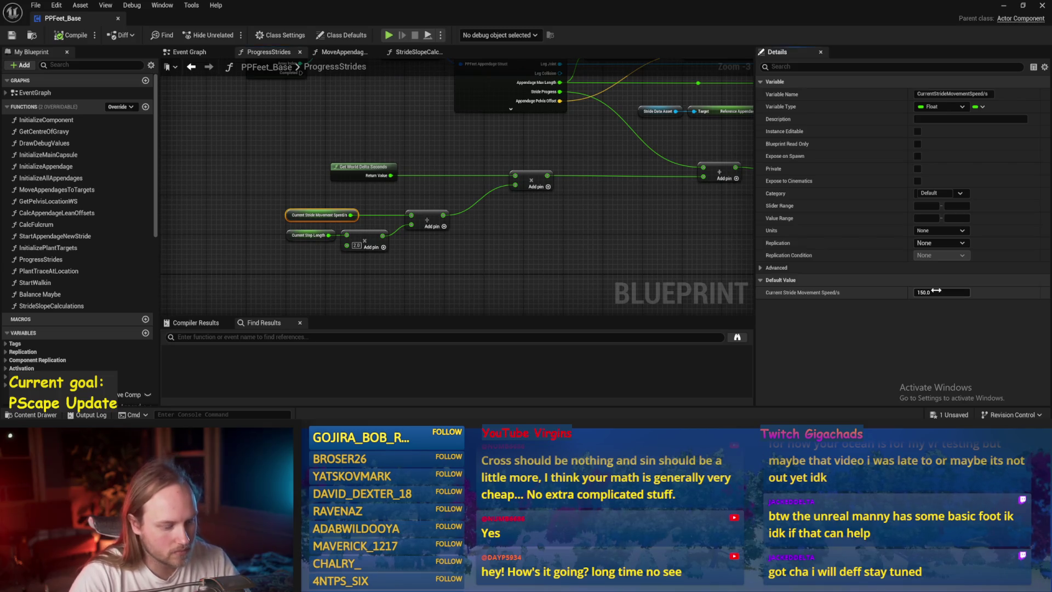
left_click_drag(261, 189, 281, 215)
left_click(70, 35)
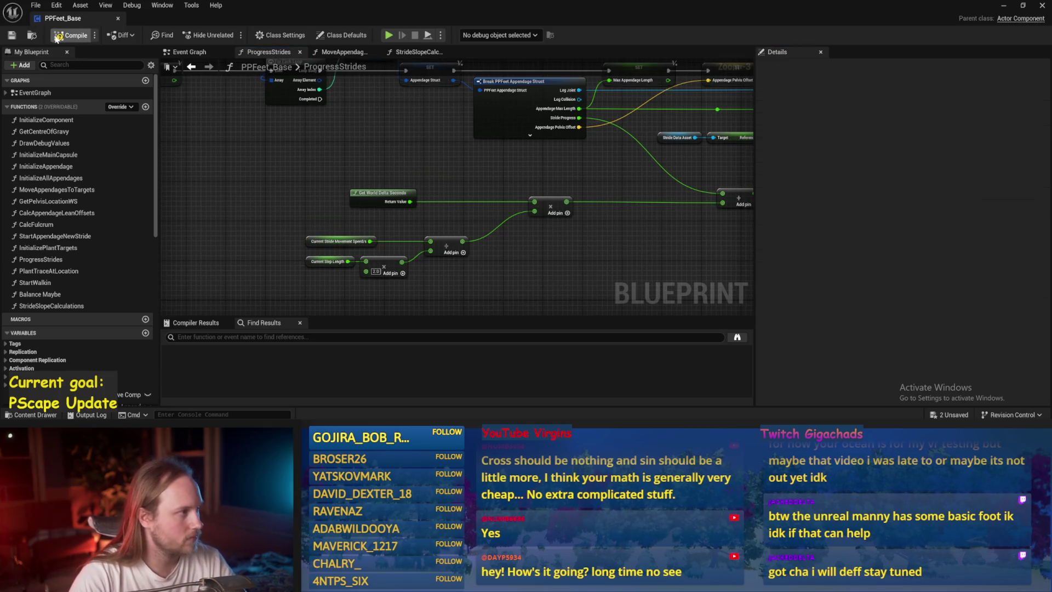
left_click(1003, 6)
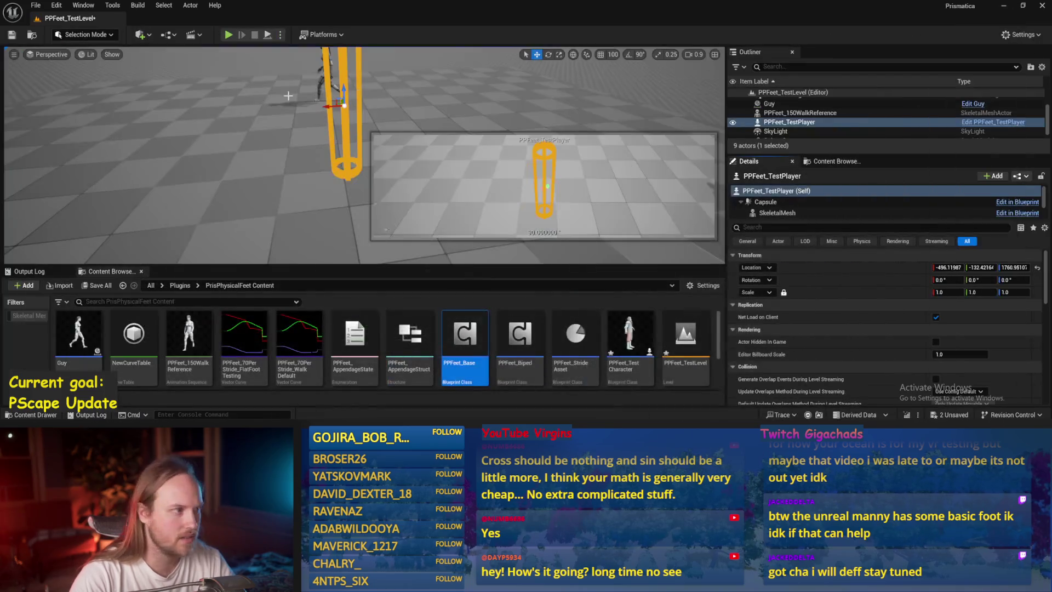
Run a quick play-test, reopen PPFeet_Base, check Current Stride Movement Speed/s, and save
left_click(228, 35)
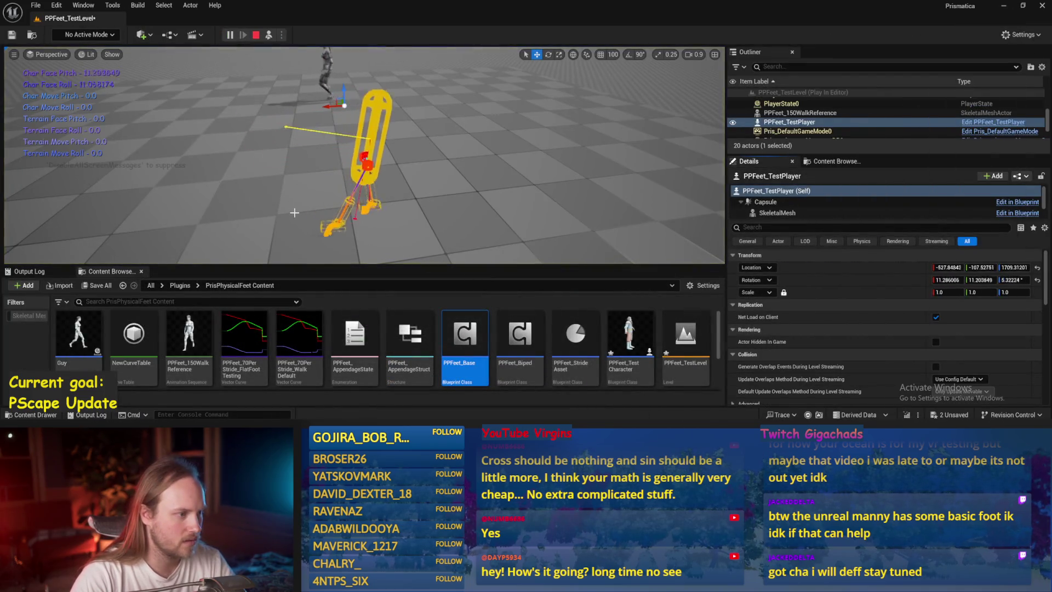
key("Escape")
double_click(465, 334)
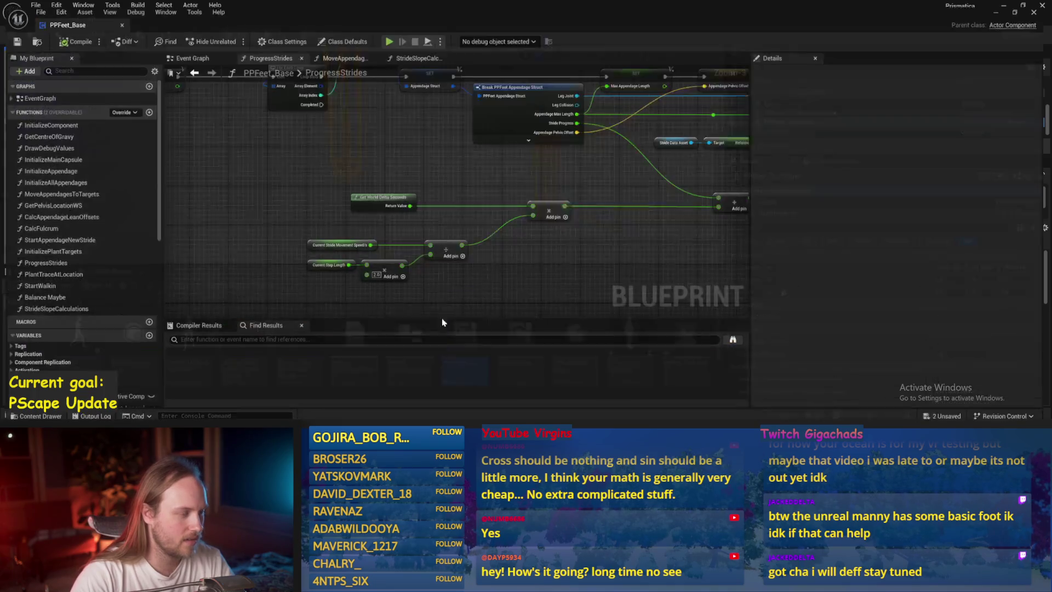
left_click(363, 199)
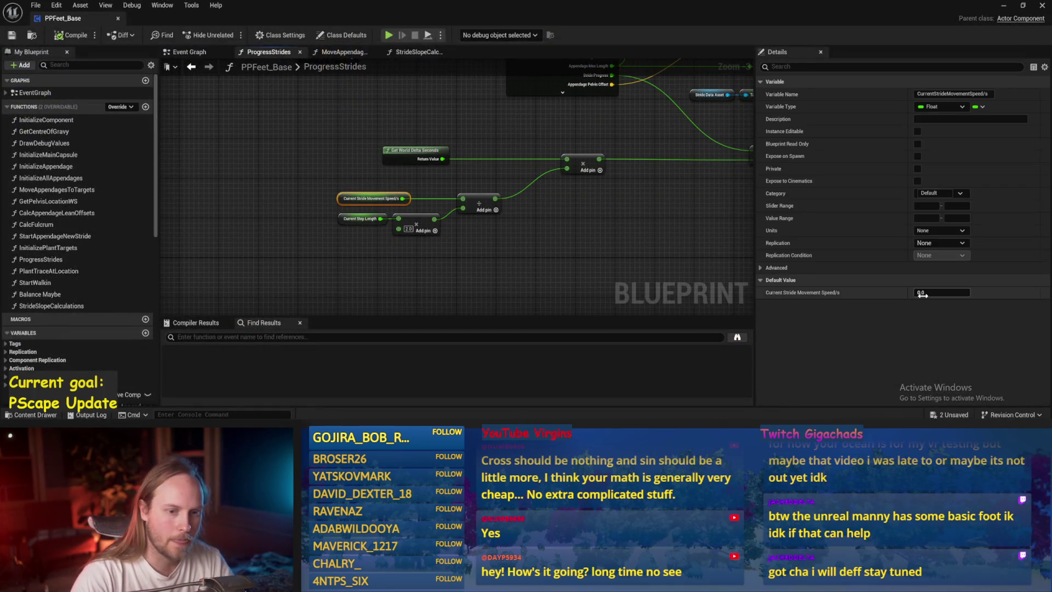
left_click(601, 225)
left_click(10, 36)
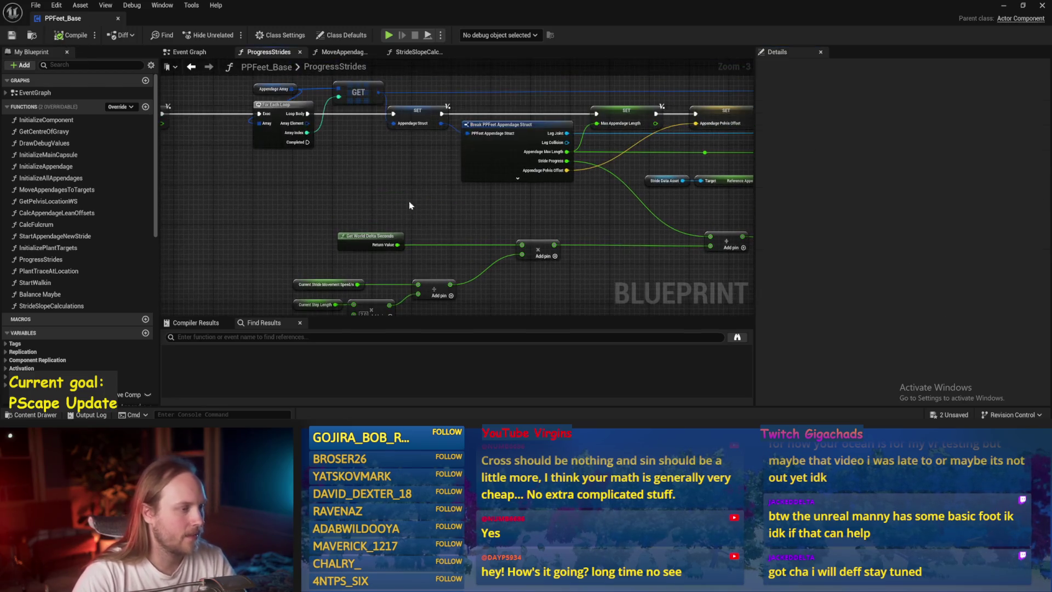
scroll(386, 186, "down", 1)
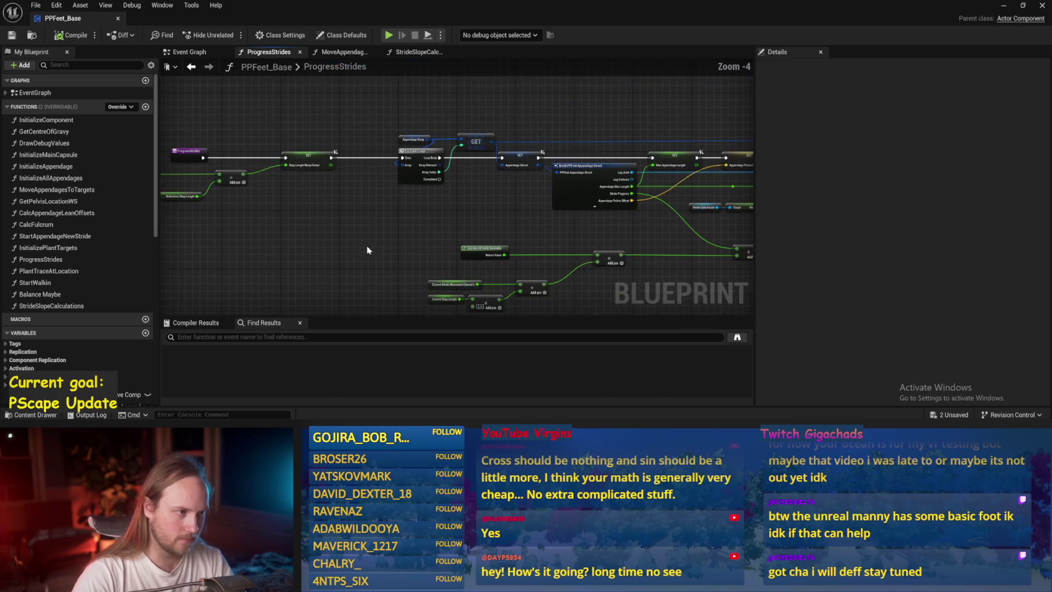
right_click(386, 184)
key("Escape")
left_click_drag(425, 215, 336, 221)
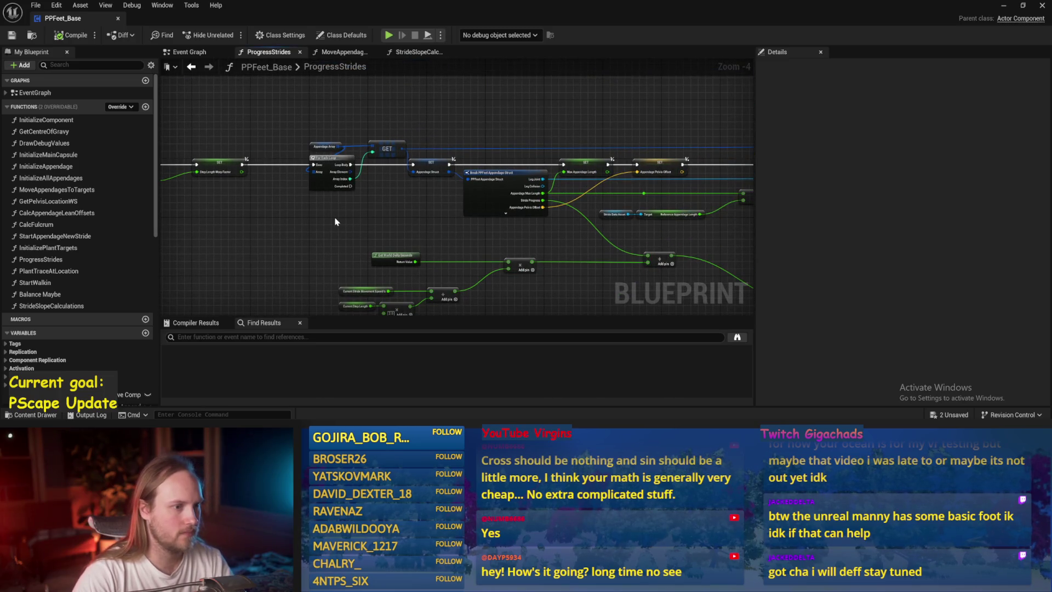
Add a Balance Maybe call after Stride Slope Calculations in the Event Graph and open it
left_click(188, 52)
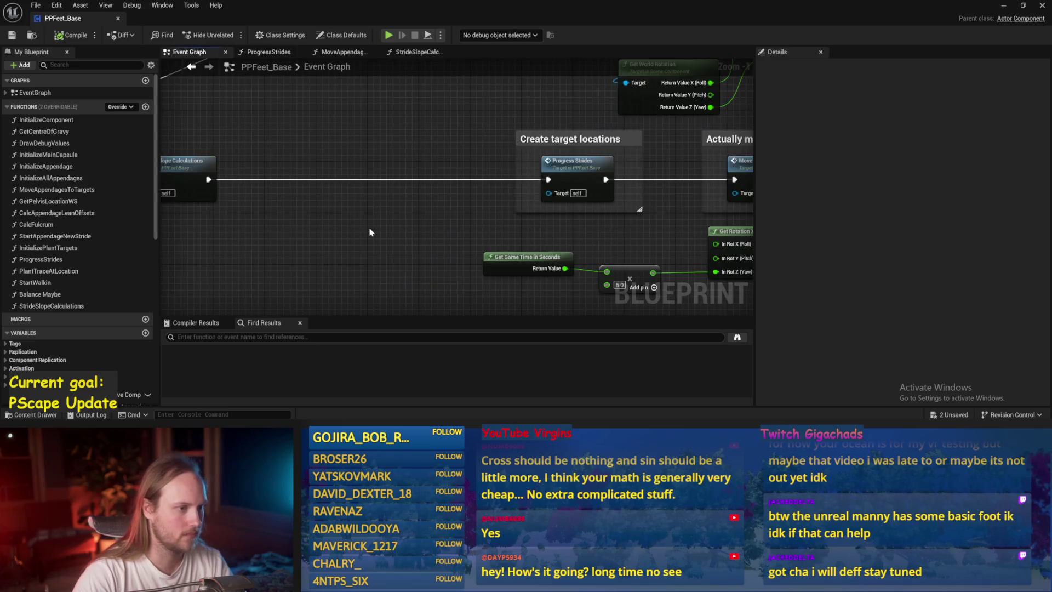
mouse_move(407, 216)
left_mouse_down()
mouse_move(522, 230)
mouse_move(405, 241)
mouse_move(312, 230)
mouse_move(368, 226)
left_mouse_up()
scroll(406, 242, "up", 1)
scroll(275, 255, "down", 2)
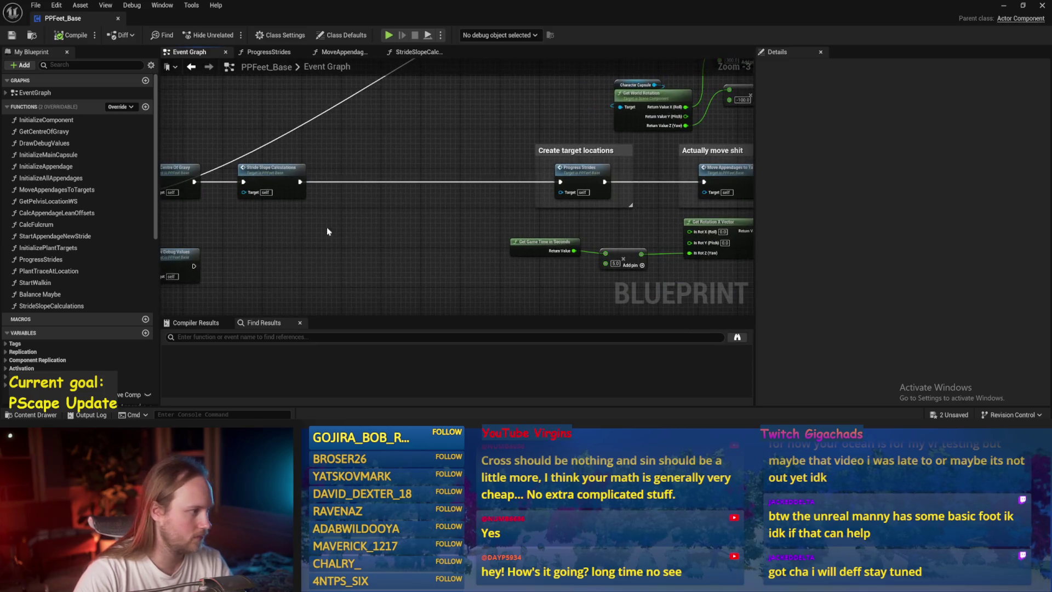
left_click_drag(57, 299, 397, 169)
scroll(329, 175, "up", 2)
mouse_move(282, 186)
left_mouse_down()
mouse_move(644, 198)
mouse_move(629, 186)
left_mouse_up()
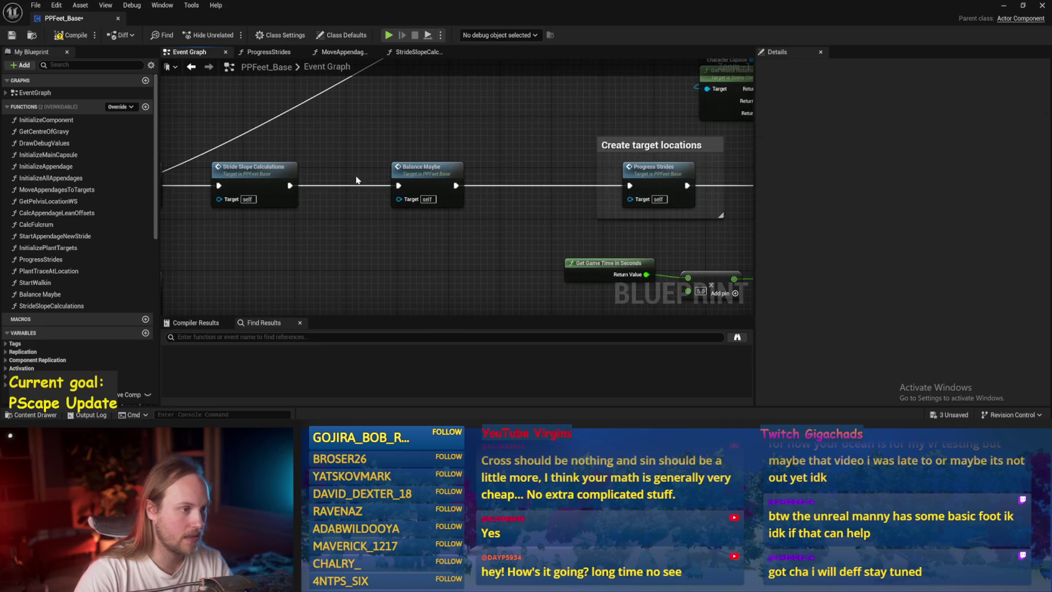
double_click(405, 177)
scroll(406, 175, "up", 2)
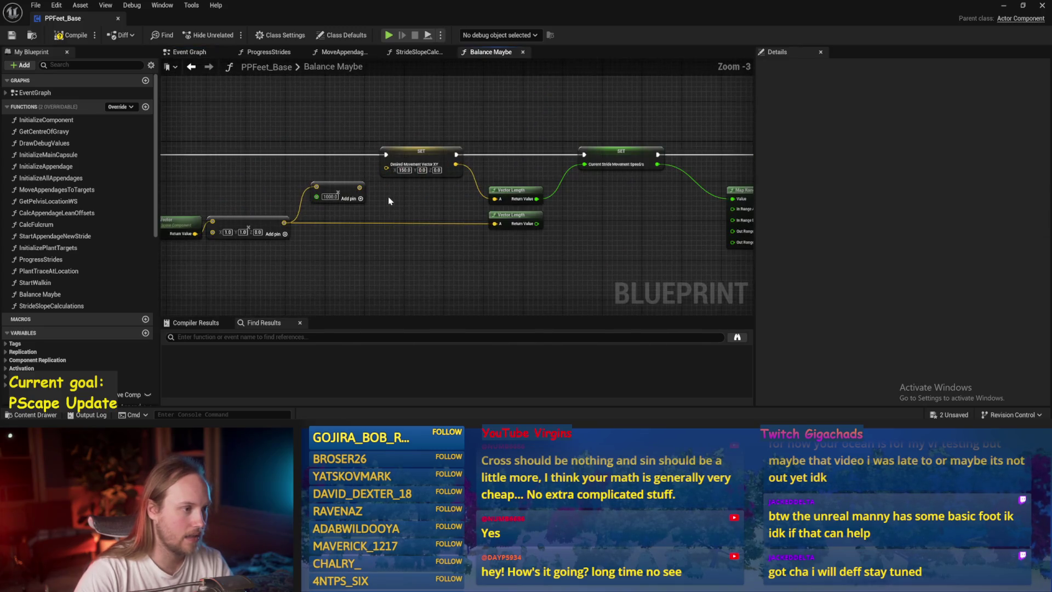
Save and review the Balance Maybe graph up to its Map Range Clamped node
scroll(492, 174, "up", 1)
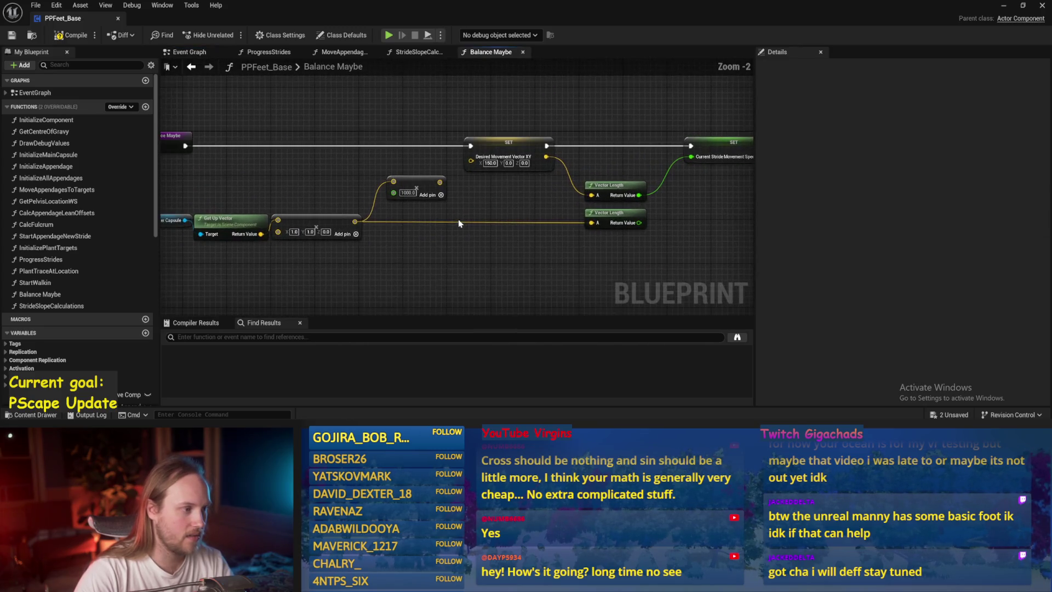
mouse_move(458, 223)
left_mouse_down()
mouse_move(432, 218)
mouse_move(409, 187)
left_mouse_up()
key("ctrl+s")
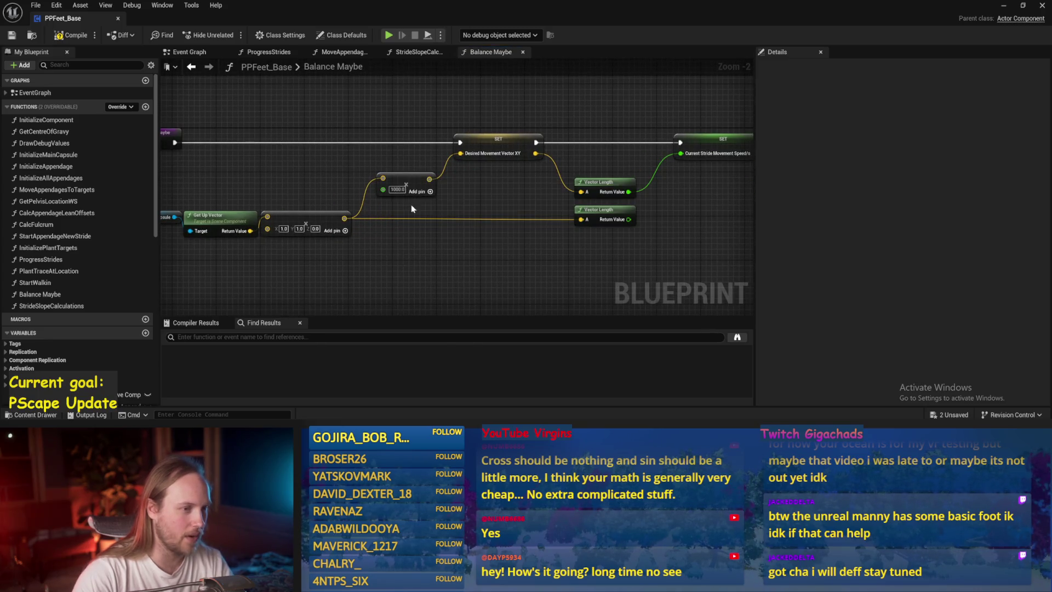
left_click_drag(500, 198, 352, 198)
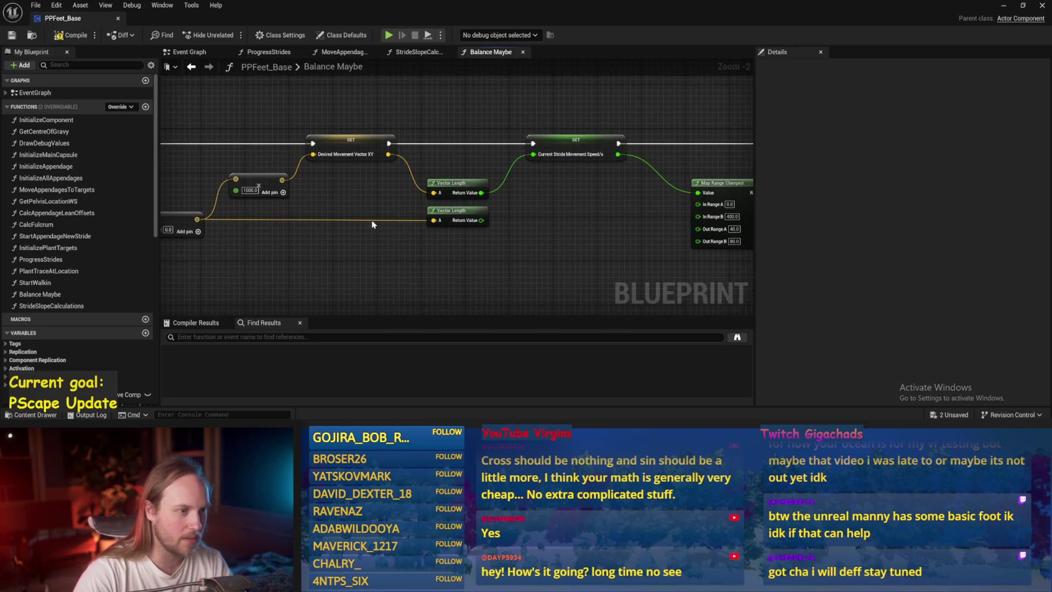
left_click_drag(561, 225, 415, 231)
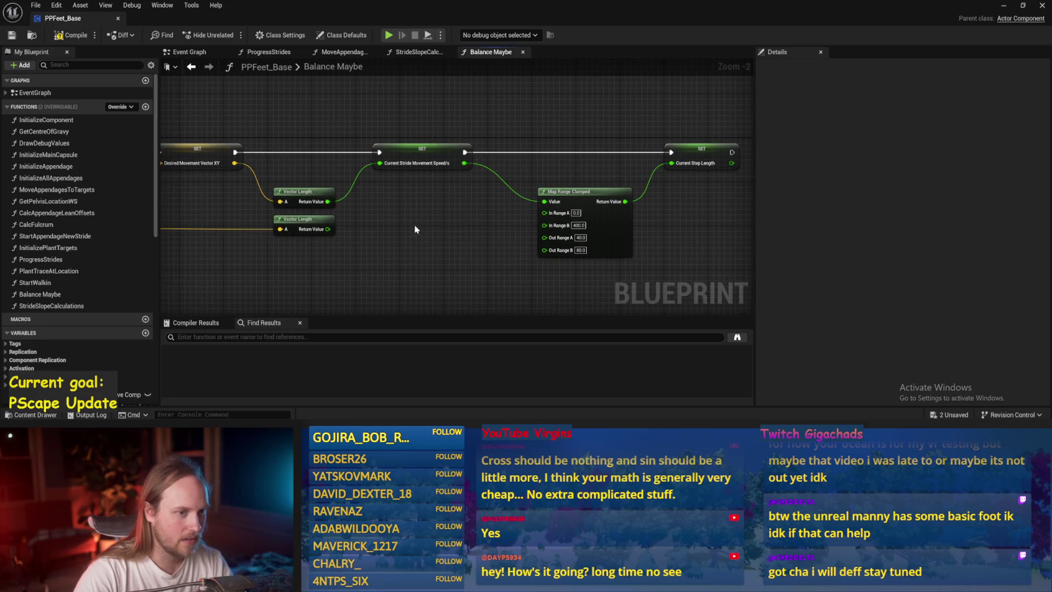
mouse_move(380, 247)
left_mouse_down()
mouse_move(633, 234)
mouse_move(452, 249)
left_mouse_up()
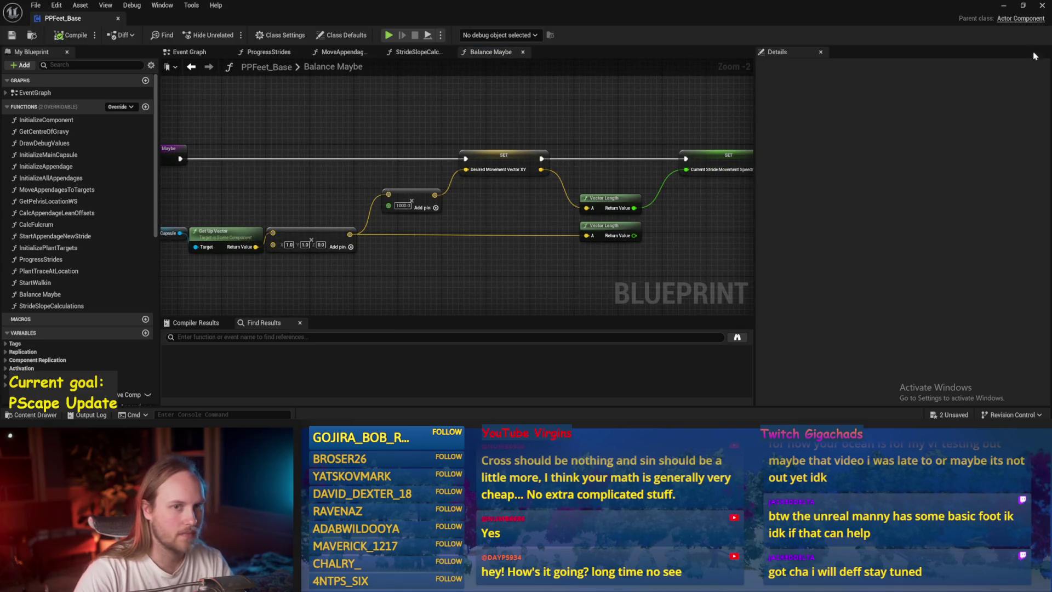
Play-test the level, lowering the PPFeet_TestPlayer capsule slightly between runs
left_click(1005, 8)
left_click(267, 35)
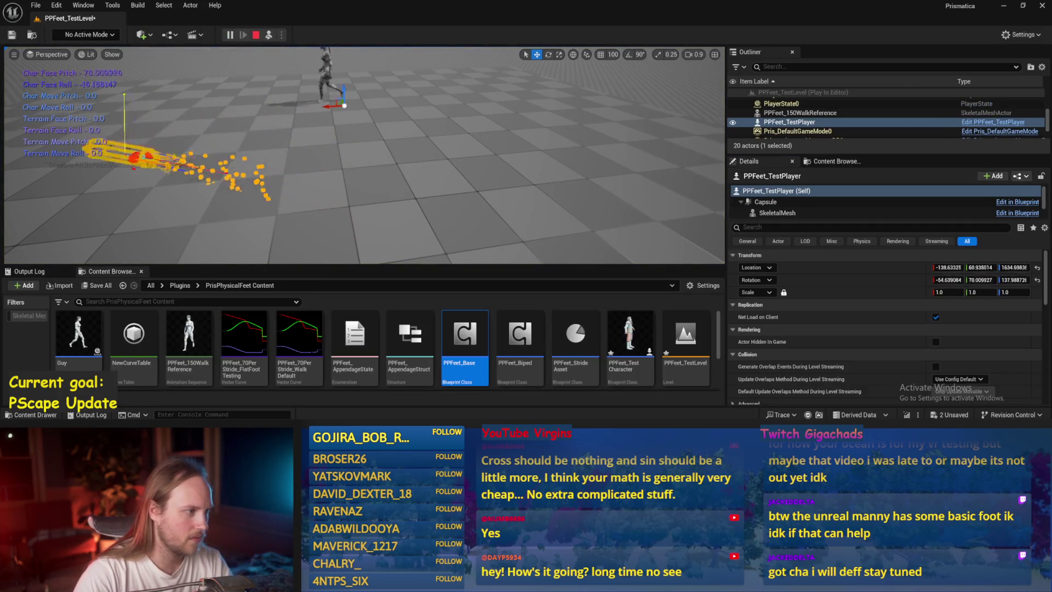
key("Escape")
left_click(272, 131)
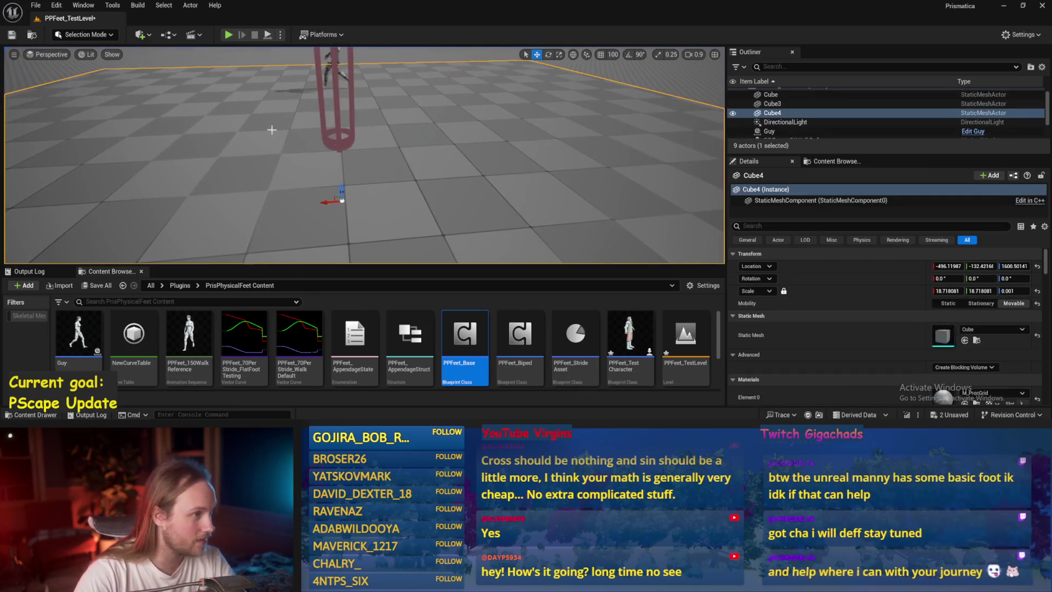
left_click(335, 87)
left_click_drag(334, 68, 335, 76)
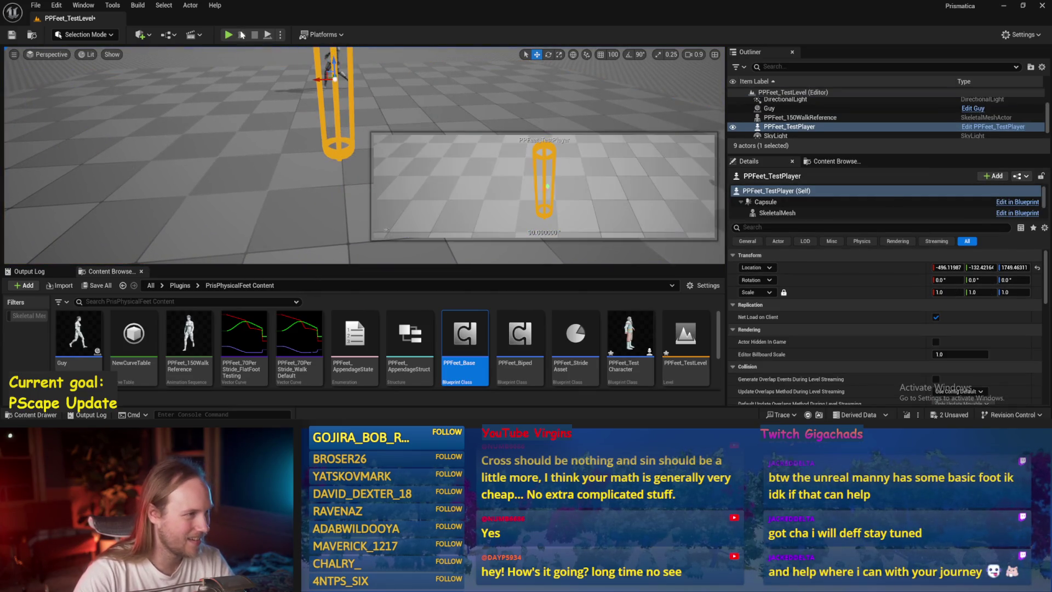
left_click(228, 34)
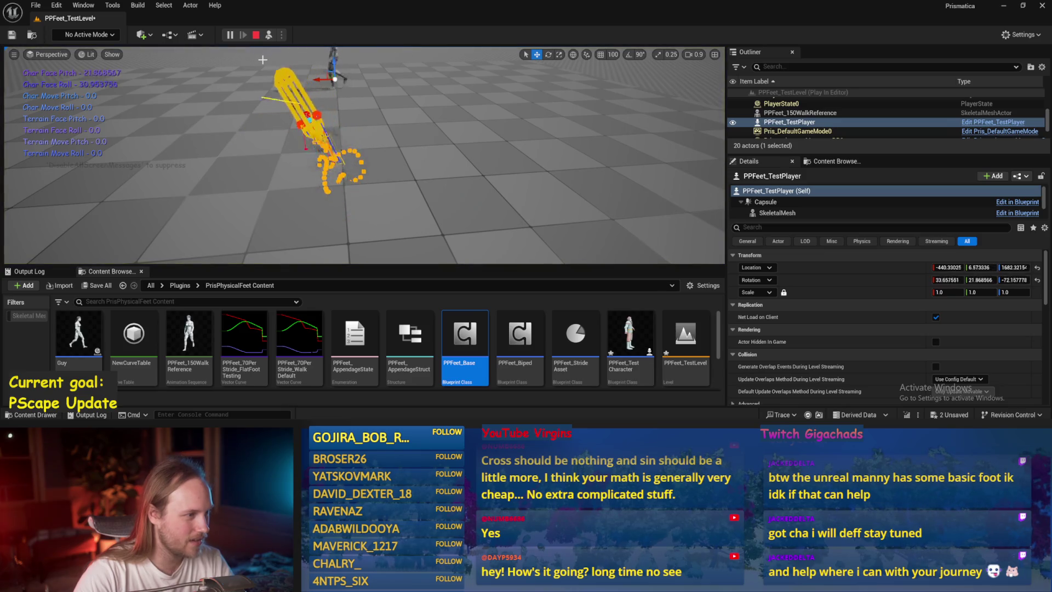
key("Escape")
Change the 1000 multiplier to 800 and Map Range Clamped Out Range B to 120, then save
double_click(465, 335)
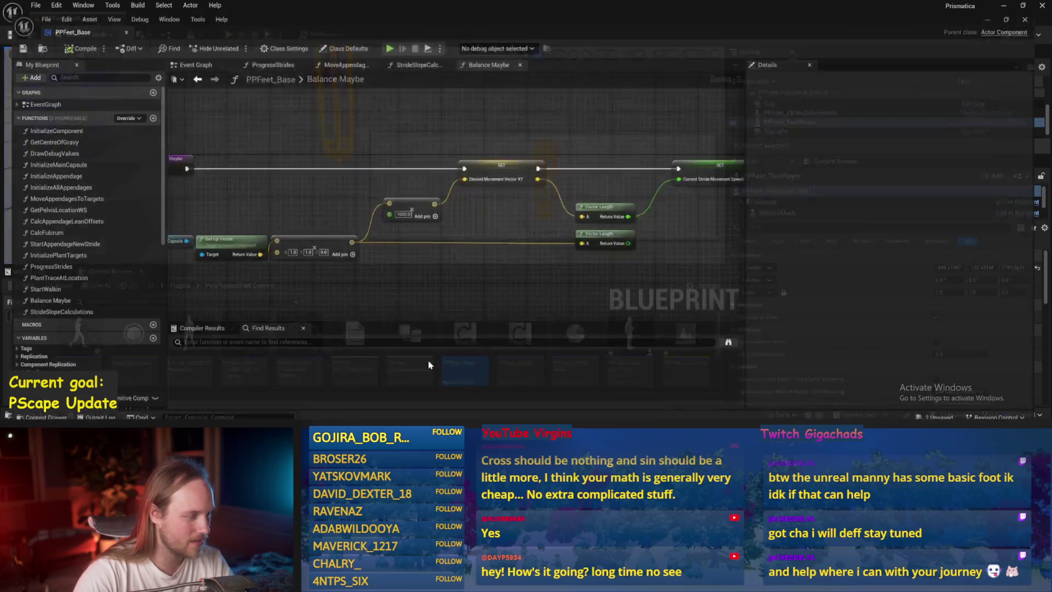
scroll(447, 245, "up", 1)
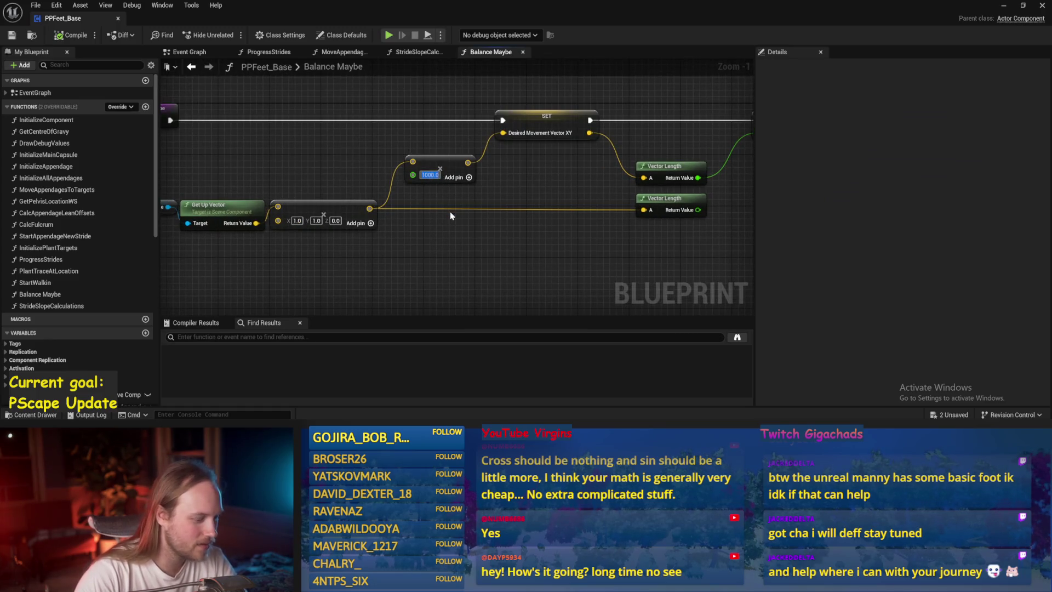
type("800")
key("Return")
left_click_drag(449, 211, 244, 223)
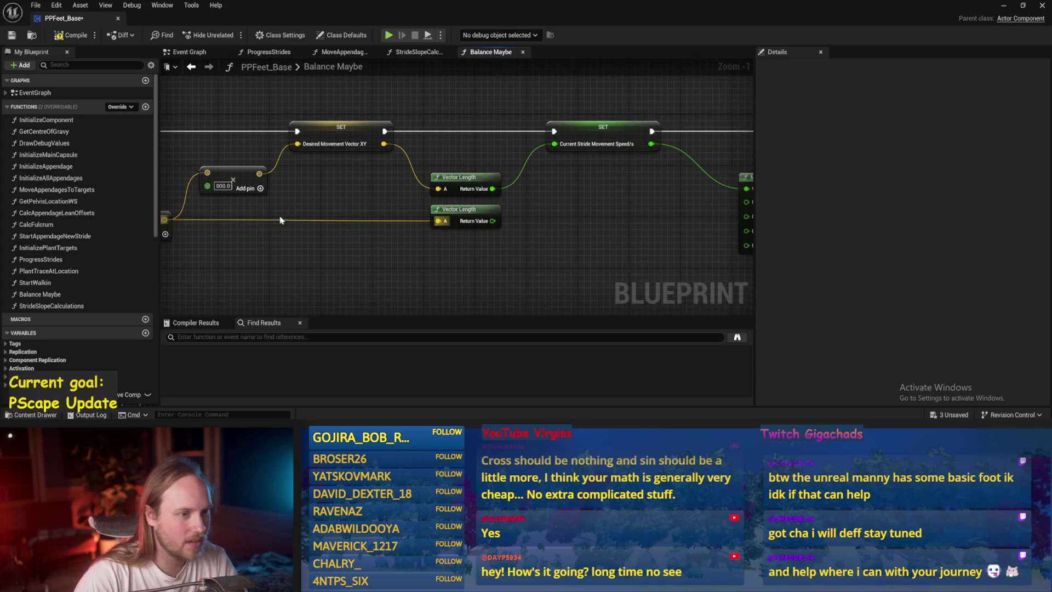
left_click_drag(676, 232, 395, 207)
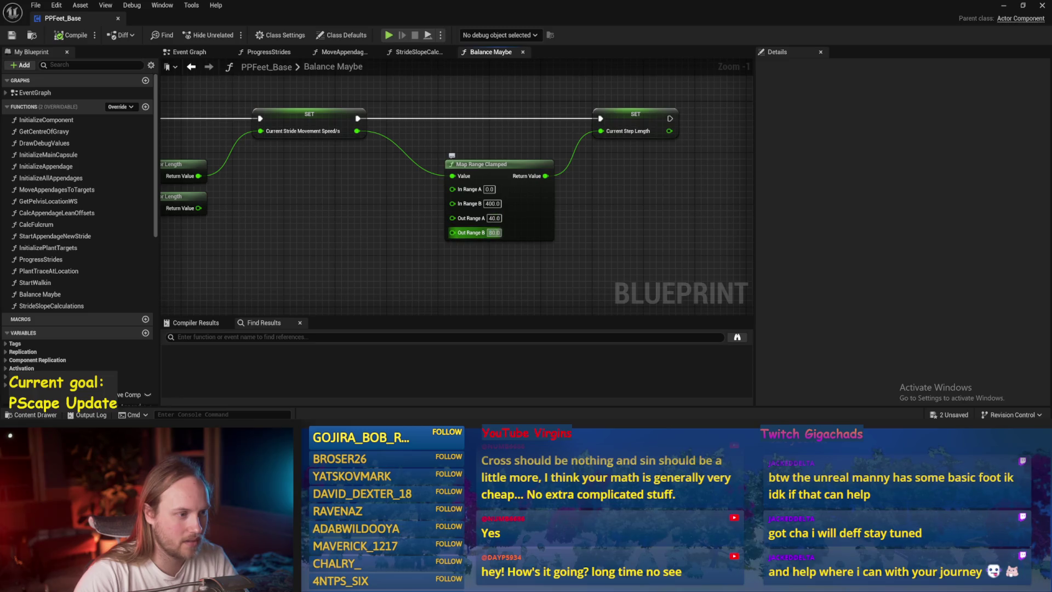
left_click(12, 34)
Play-test the walker with the new values and reopen PPFeet_Base
left_click(1004, 5)
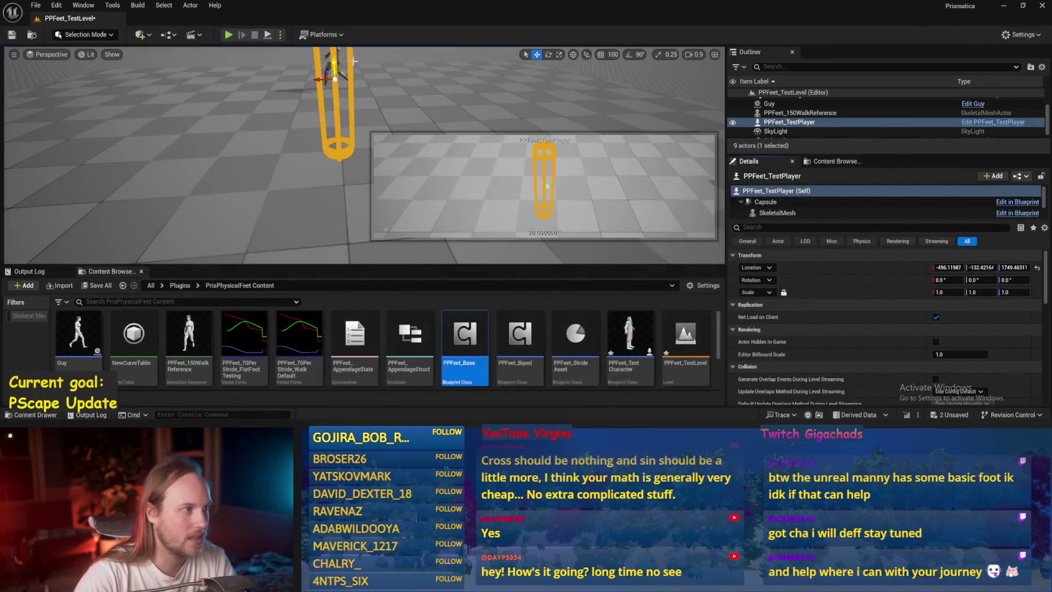
left_click(270, 35)
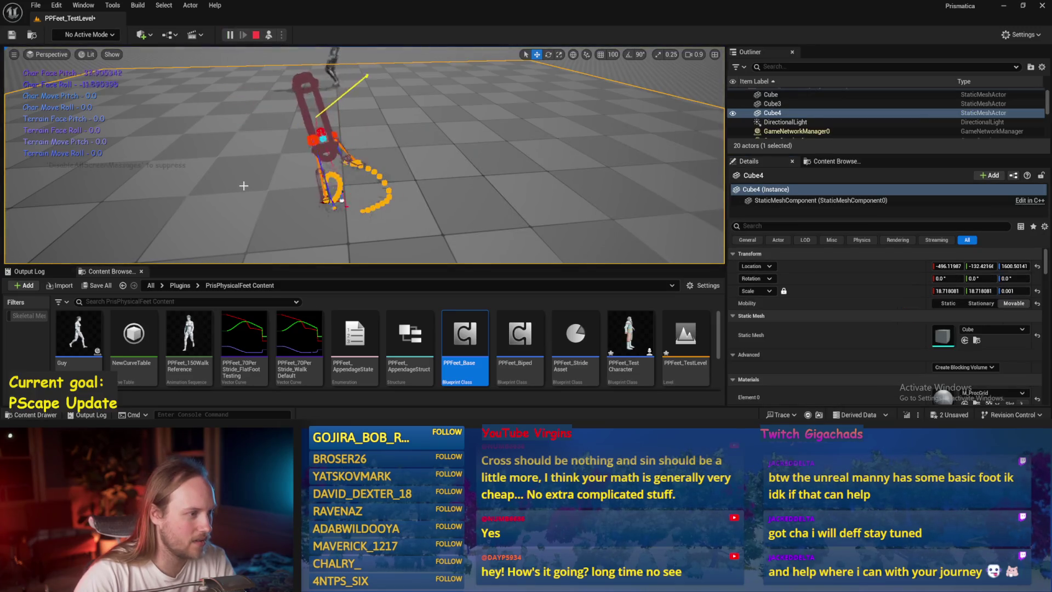
key("Escape")
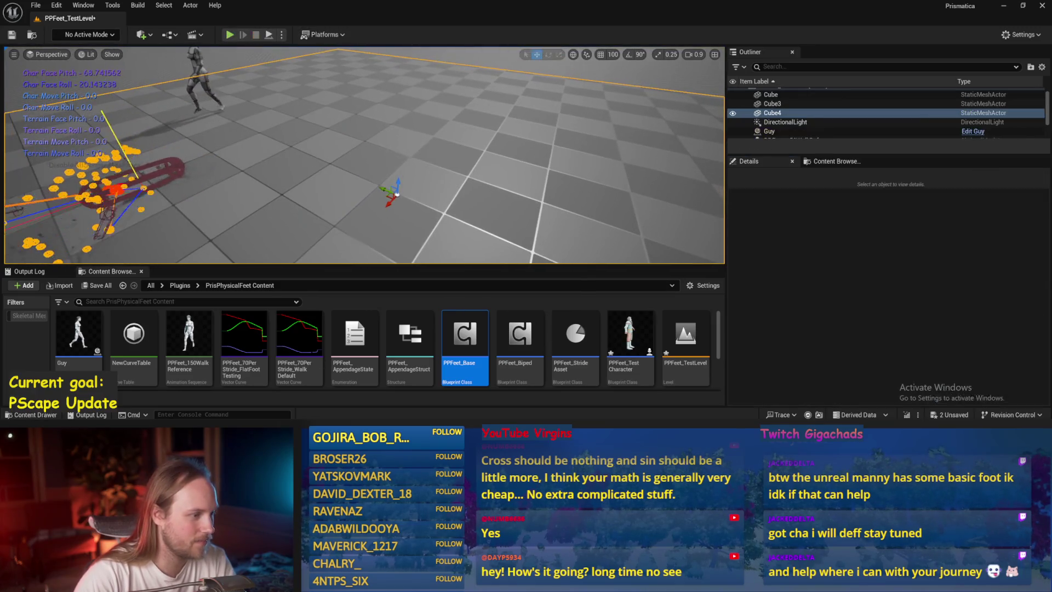
double_click(454, 347)
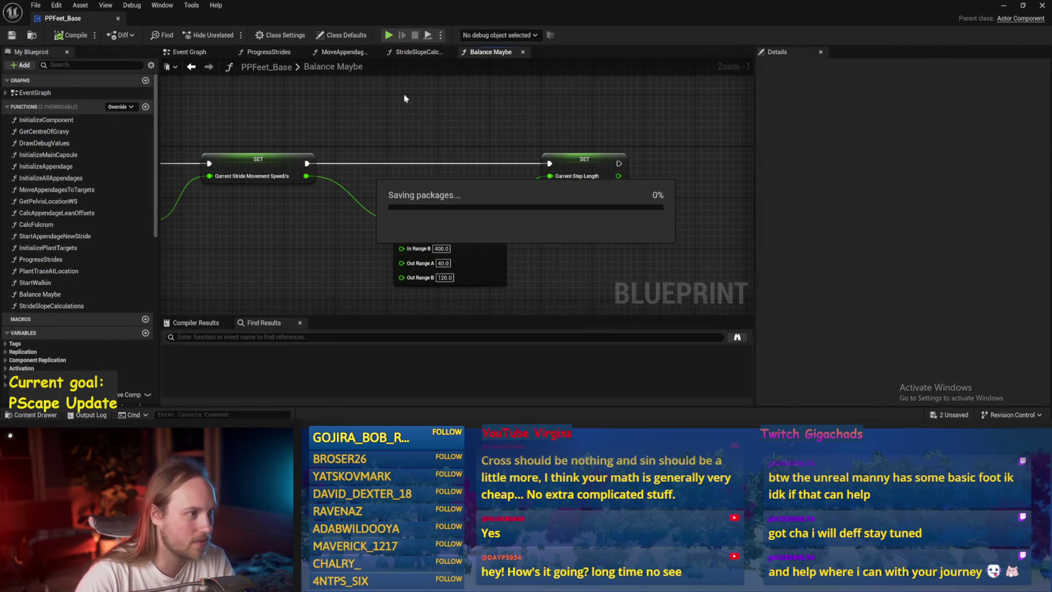
Insert the Desired Movement Vector XY setter into the Event Graph execution flow and save
left_click(233, 55)
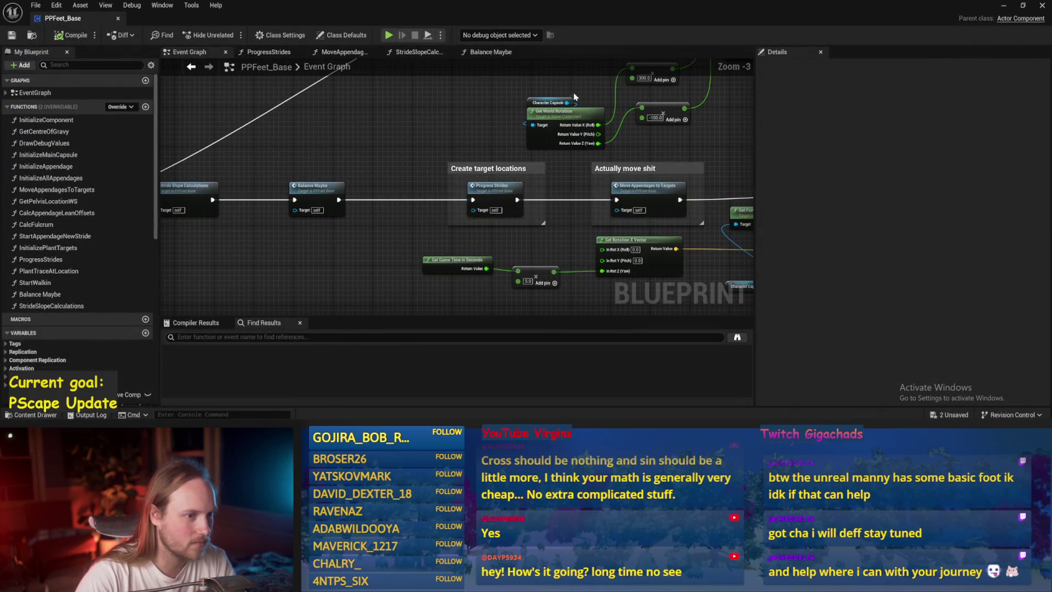
left_click_drag(586, 165, 580, 175)
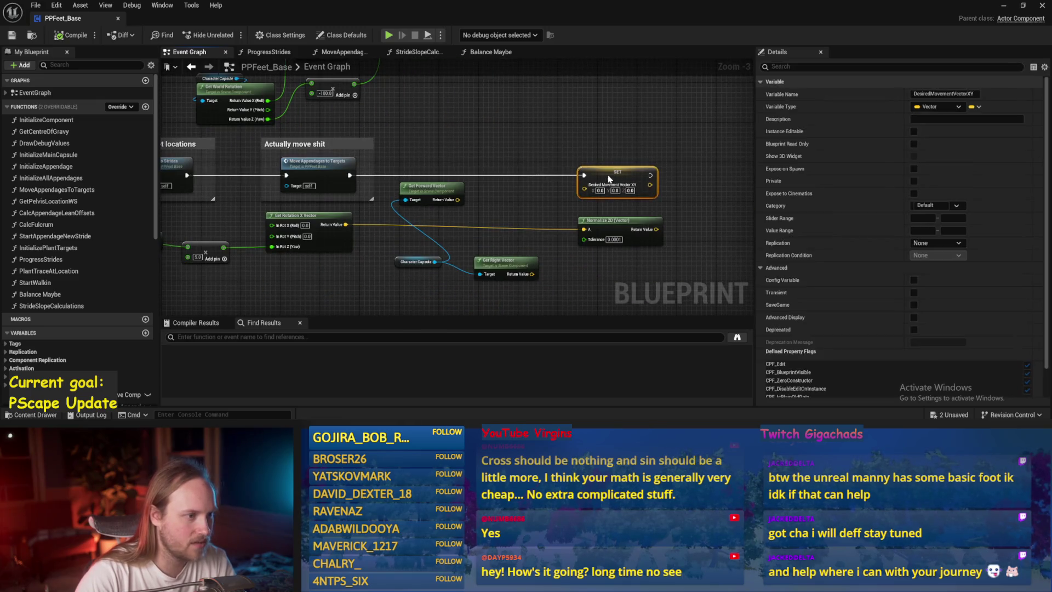
key("ctrl+s")
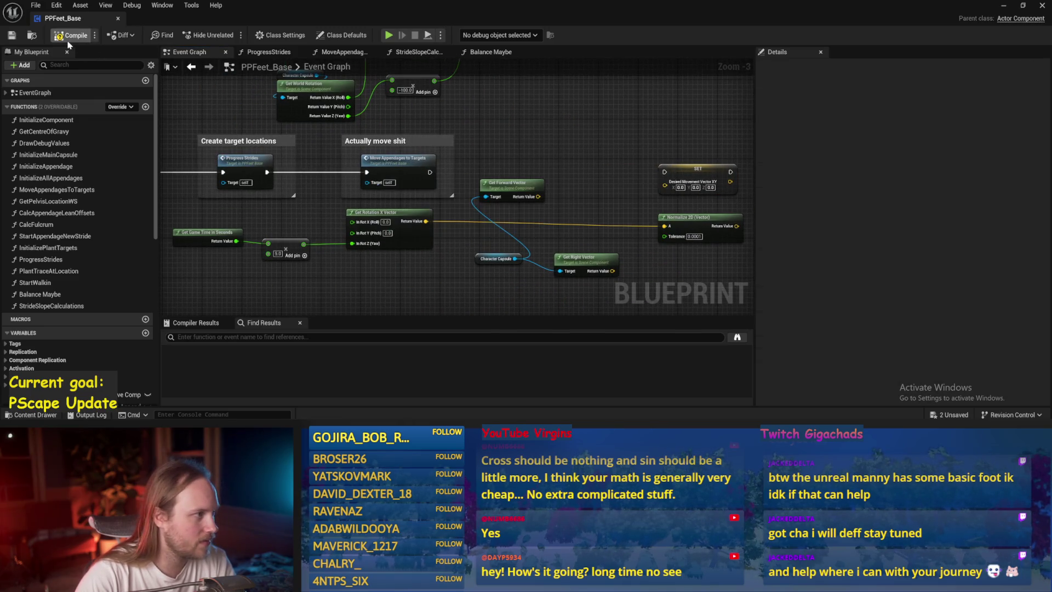
scroll(369, 254, "down", 1)
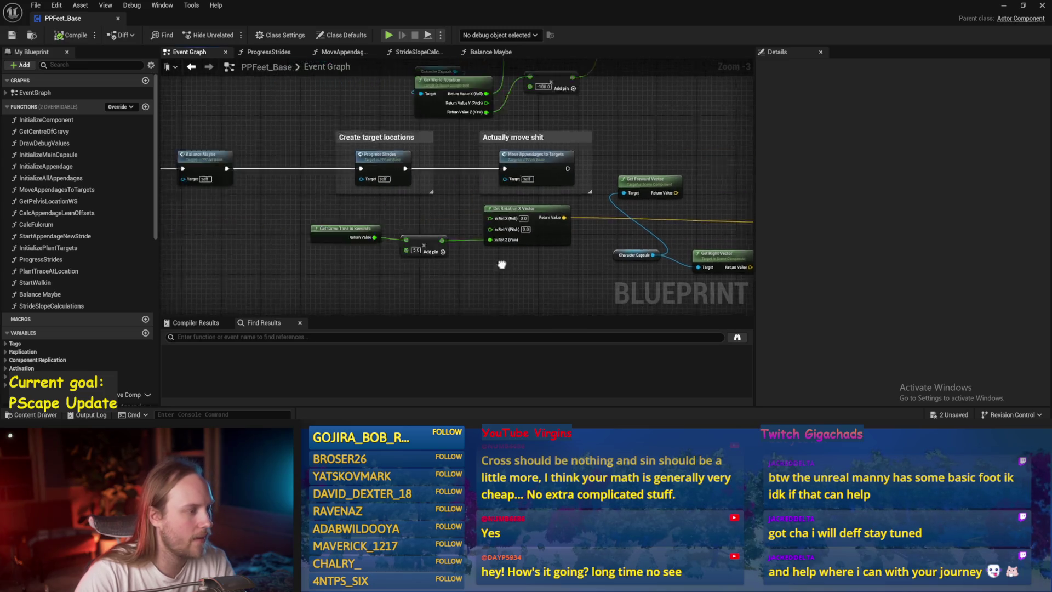
scroll(548, 271, "down", 1)
left_click_drag(547, 271, 505, 266)
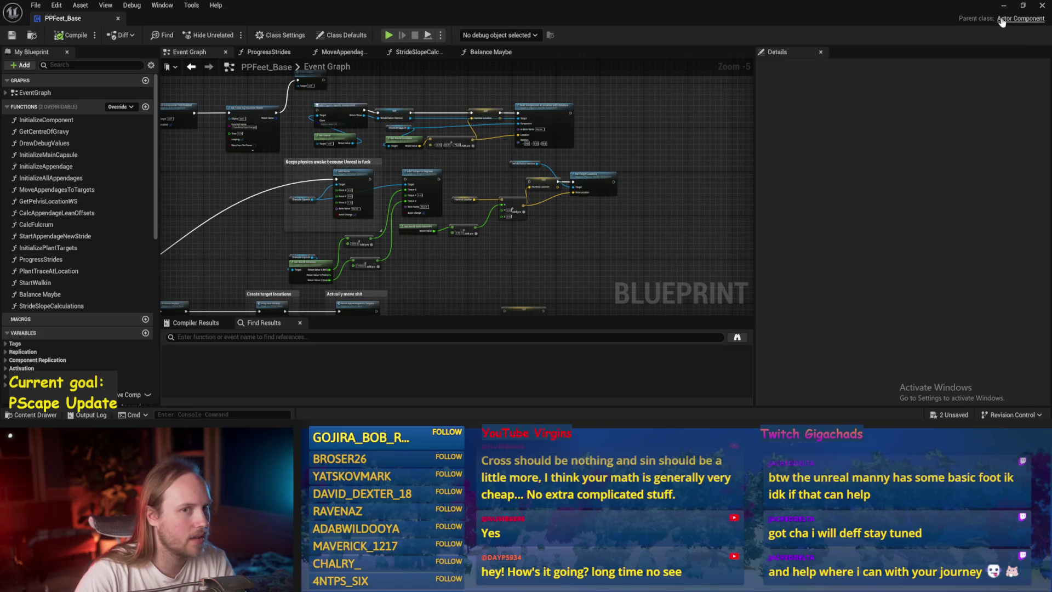
Simulate the test level around the player capsule, stop, and reopen PPFeet_Base
left_click(1003, 5)
left_click(413, 139)
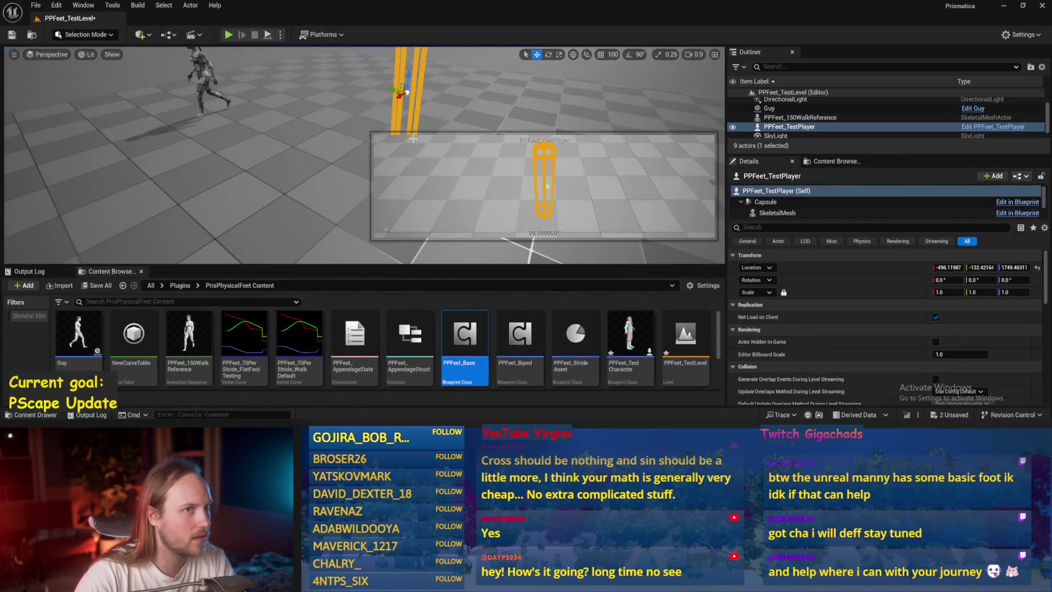
mouse_move(415, 99)
left_mouse_down()
mouse_move(493, 77)
mouse_move(425, 60)
mouse_move(331, 77)
left_mouse_up()
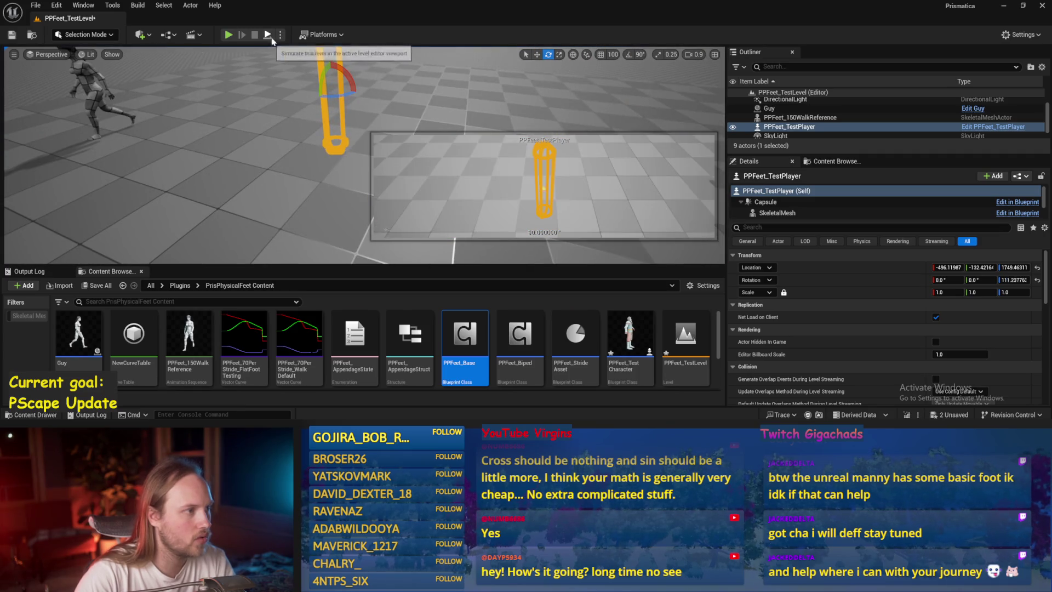
left_click(271, 39)
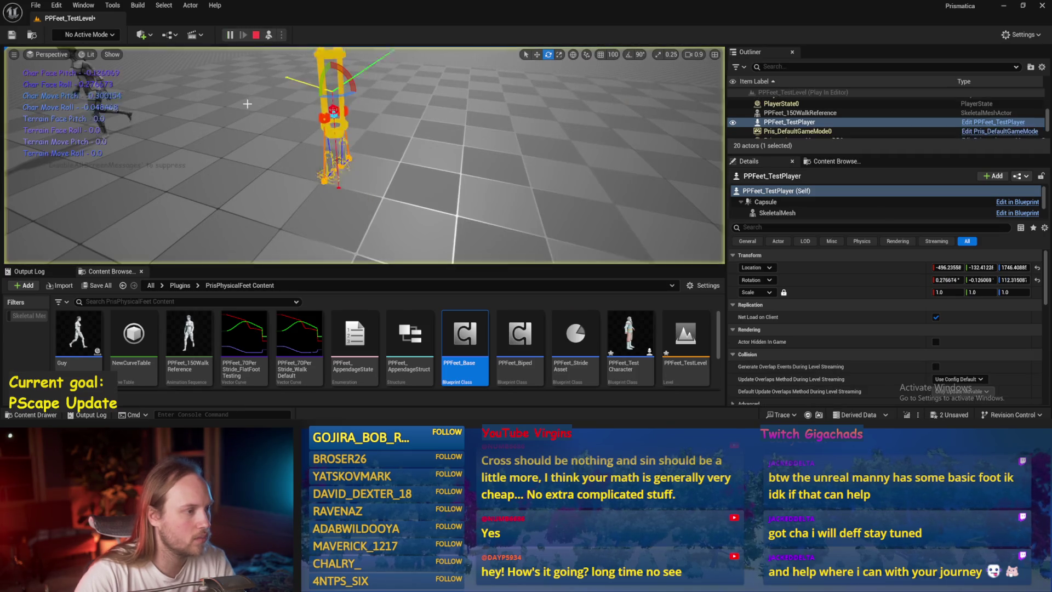
left_click(242, 162)
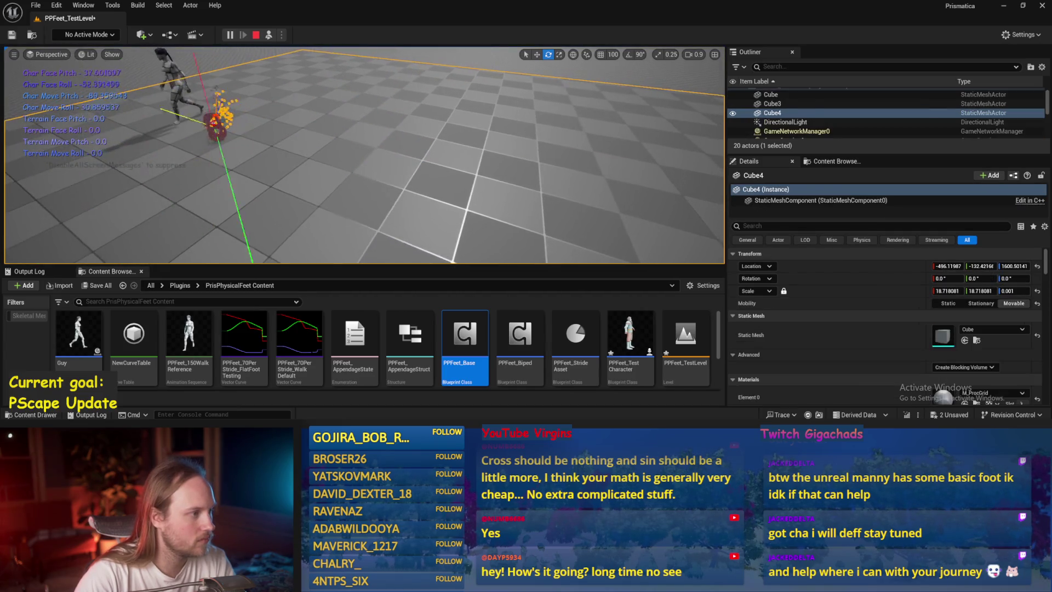
key("Escape")
double_click(464, 334)
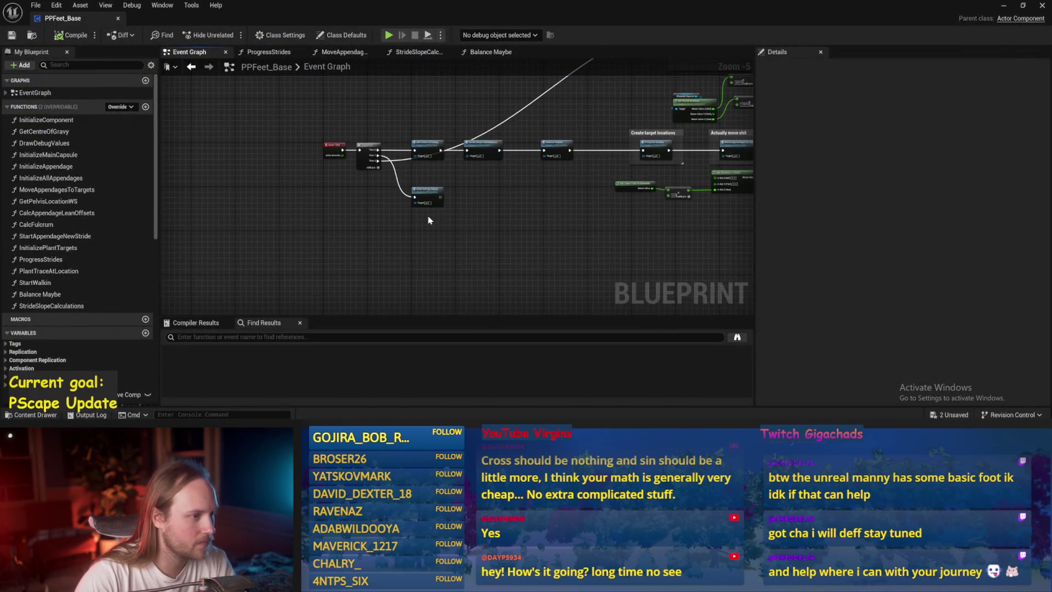
Save and compile PPFeet_Base from the DrawDebugValues graph
scroll(464, 199, "up", 4)
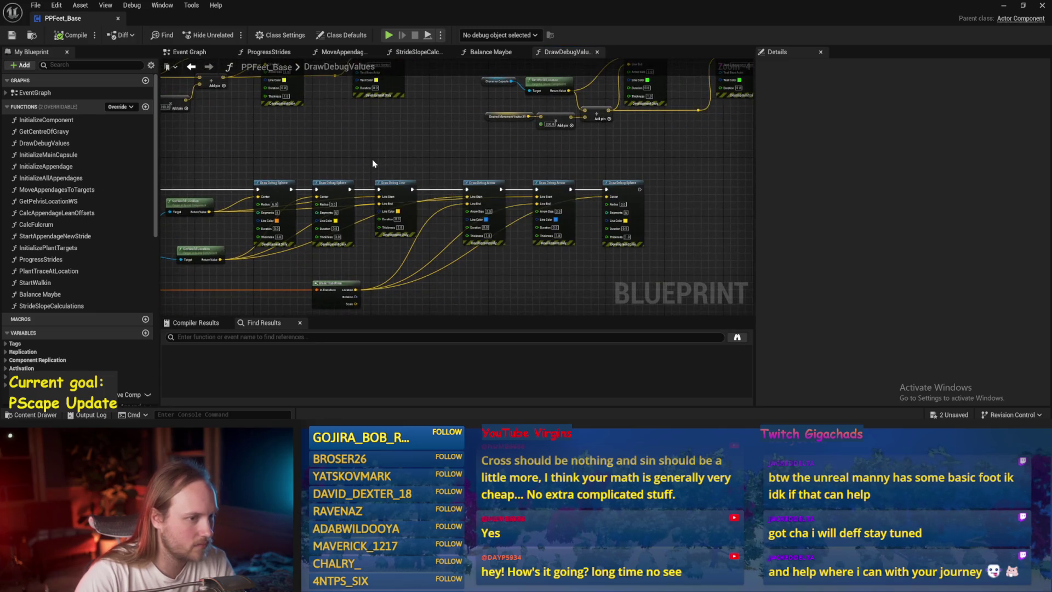
scroll(372, 163, "up", 2)
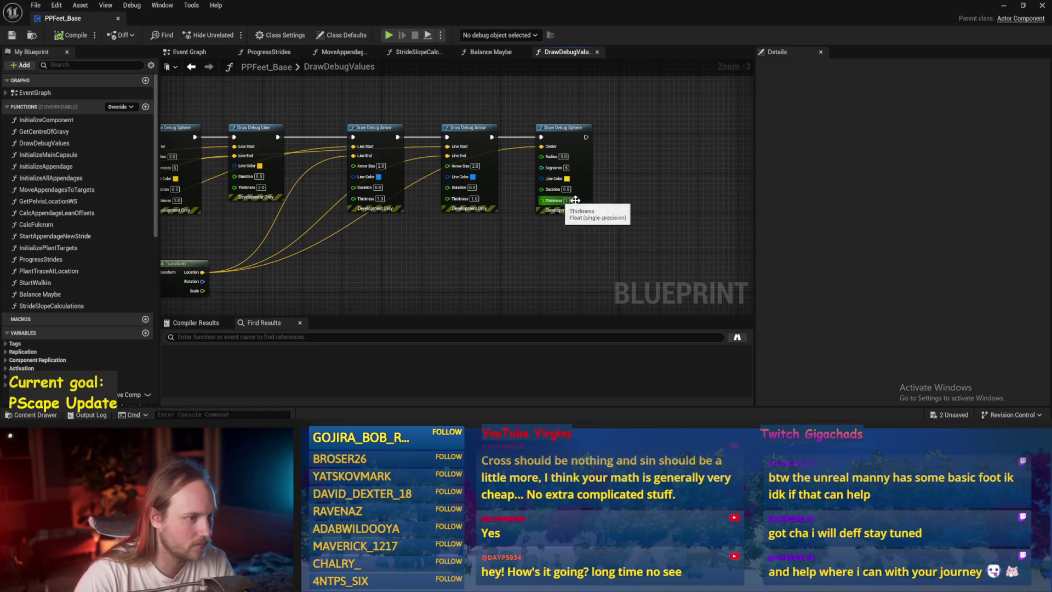
key("ctrl+s")
left_click(70, 36)
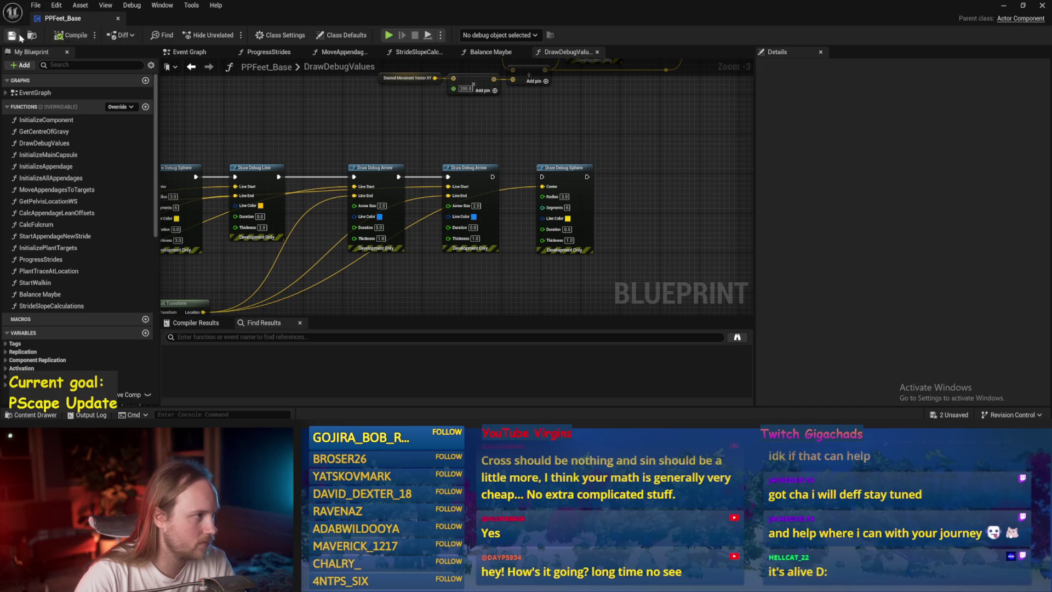
Play-test the walker, ejecting with F8 to inspect, then stop and recompile
left_click(1001, 7)
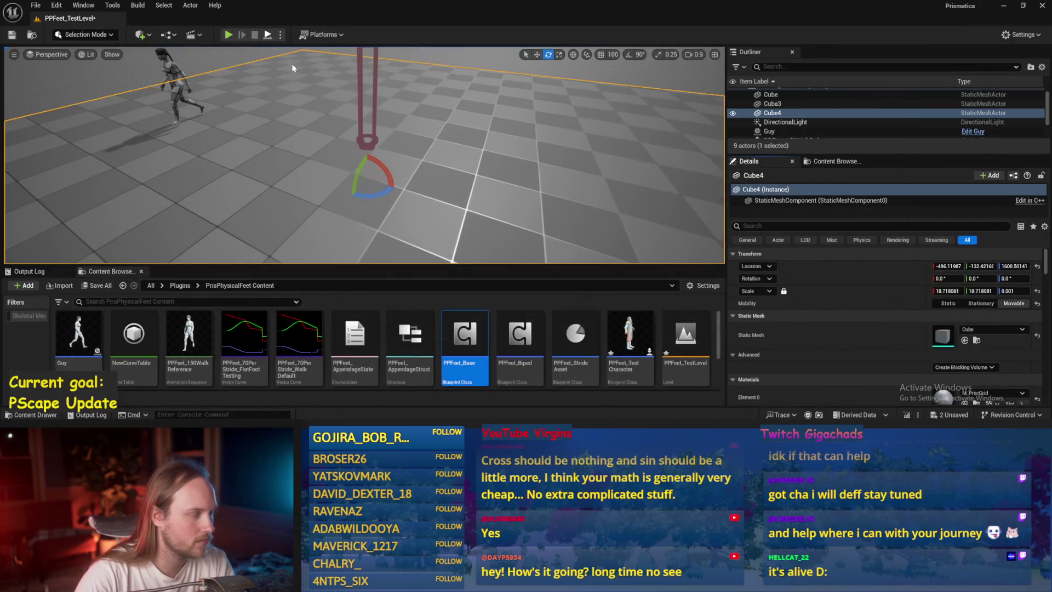
left_click(229, 34)
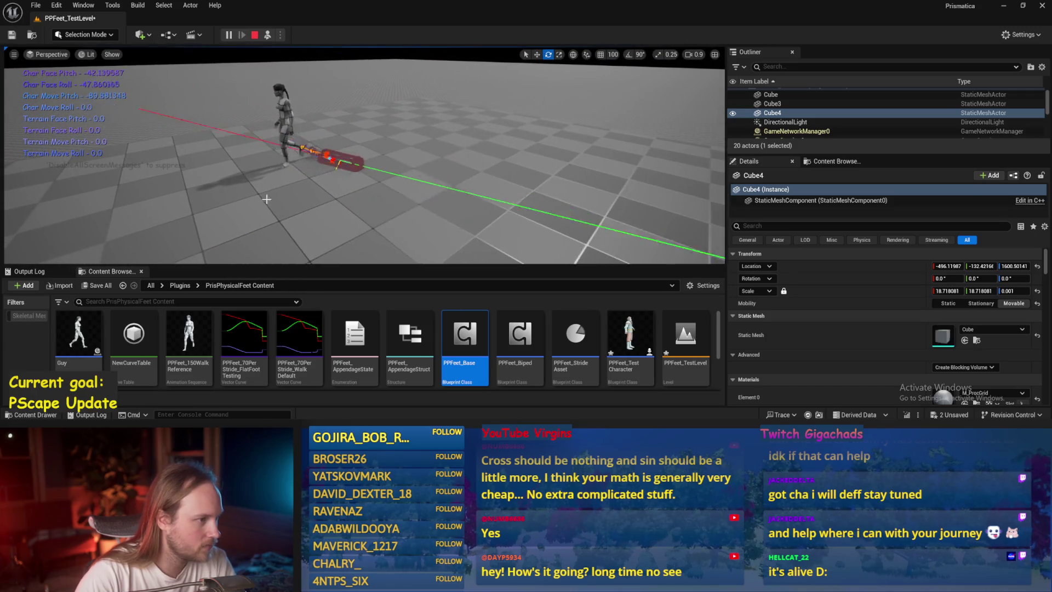
key("F8")
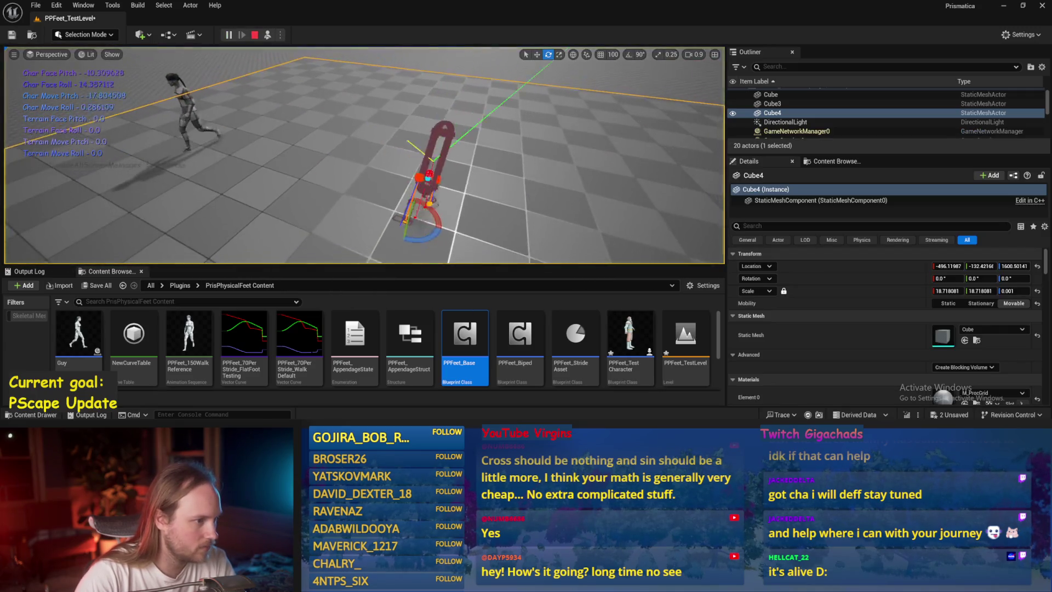
key("Escape")
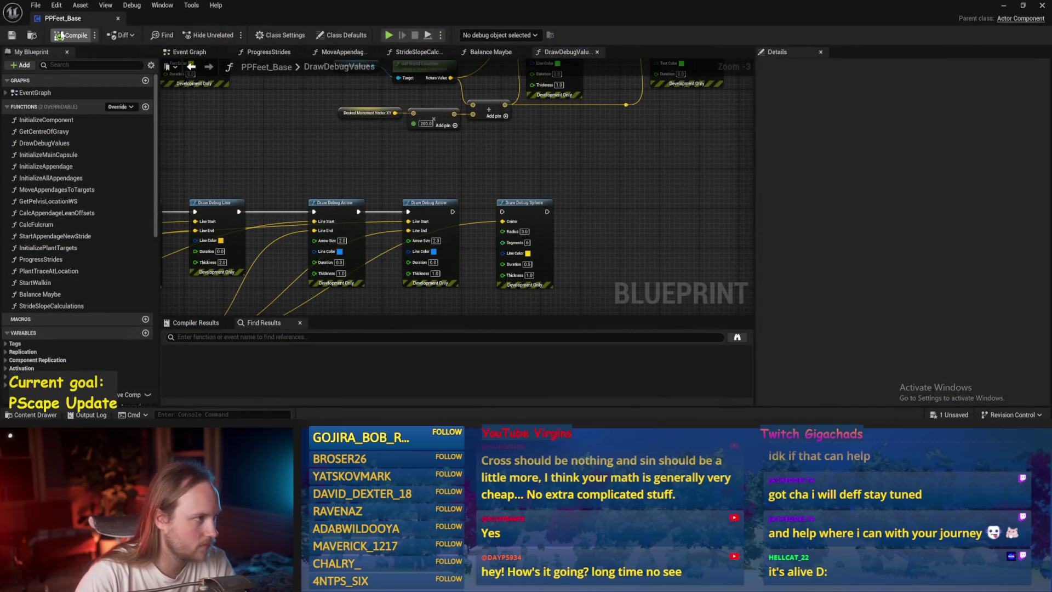
left_click(61, 35)
Review the movement-vector and Draw Debug String nodes, then return to the Event Graph
left_click_drag(485, 174, 474, 164)
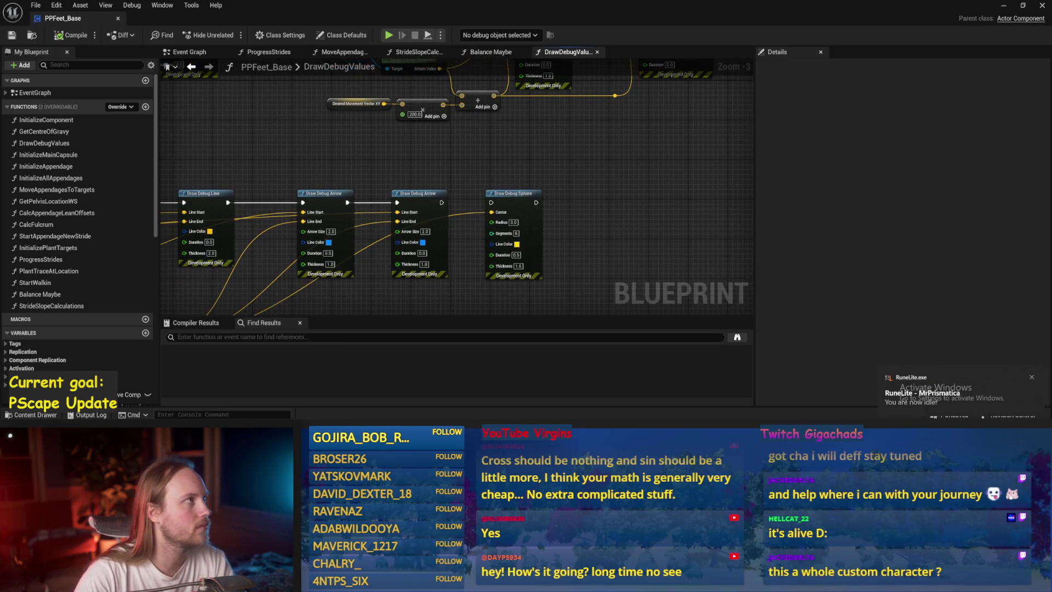
left_click_drag(488, 200, 524, 224)
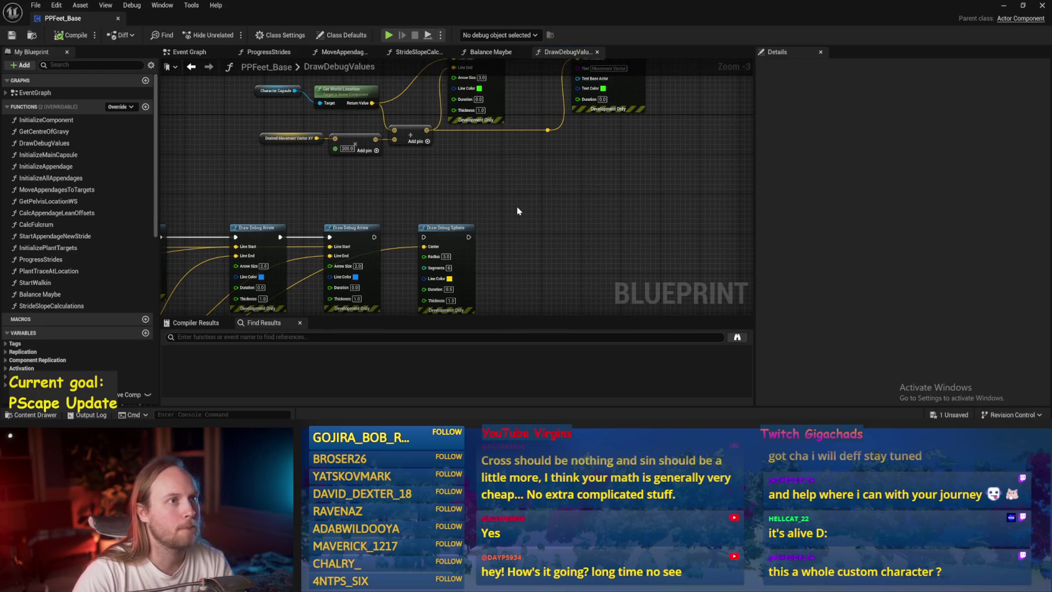
mouse_move(441, 167)
left_mouse_down()
mouse_move(439, 215)
mouse_move(631, 234)
mouse_move(577, 281)
mouse_move(571, 267)
mouse_move(432, 273)
mouse_move(482, 246)
mouse_move(519, 240)
left_mouse_up()
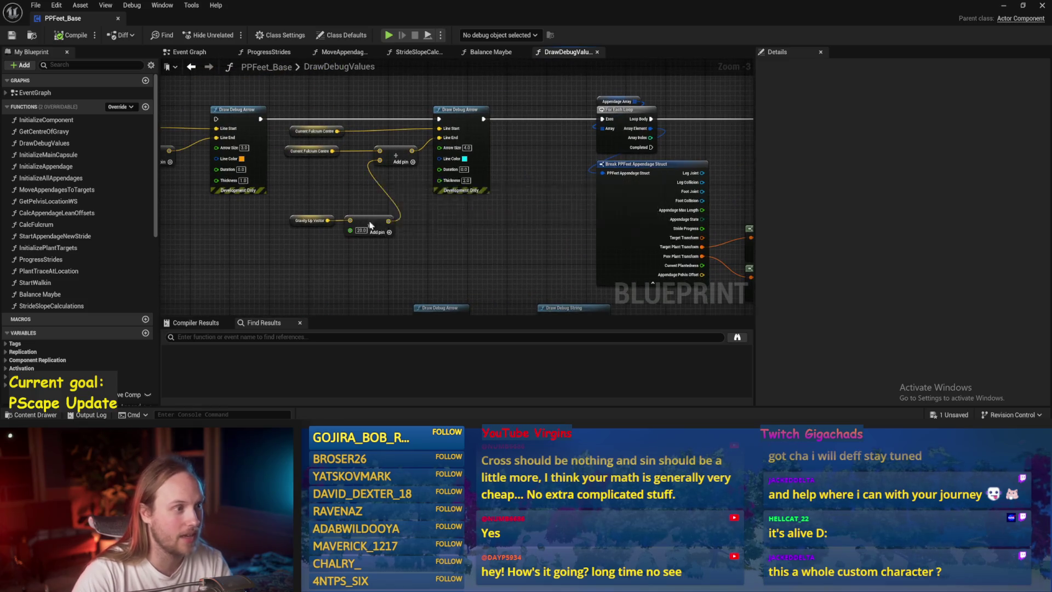
left_click(189, 54)
scroll(466, 235, "up", 2)
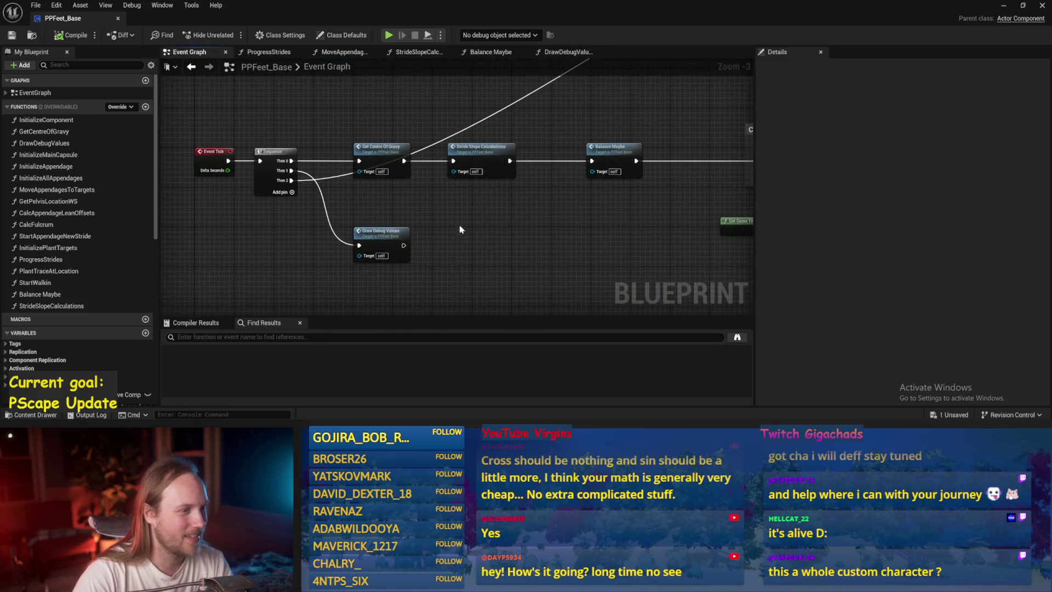
Chain Add Force into Add Torque in Degrees, save, and wire the Torque Z input
mouse_move(516, 131)
left_mouse_down()
mouse_move(246, 188)
mouse_move(325, 168)
mouse_move(366, 262)
mouse_move(400, 295)
mouse_move(401, 286)
left_mouse_up()
left_click_drag(512, 183, 578, 184)
left_click_drag(672, 195, 562, 156)
key("ctrl+s")
scroll(481, 278, "up", 1)
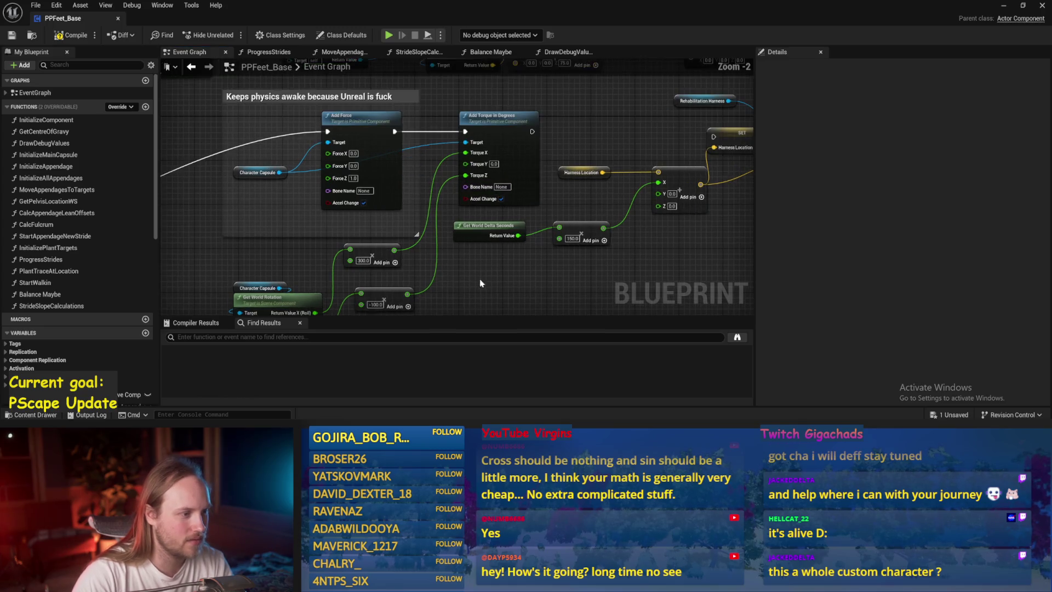
left_click_drag(467, 175, 469, 176)
left_click_drag(432, 287, 448, 219)
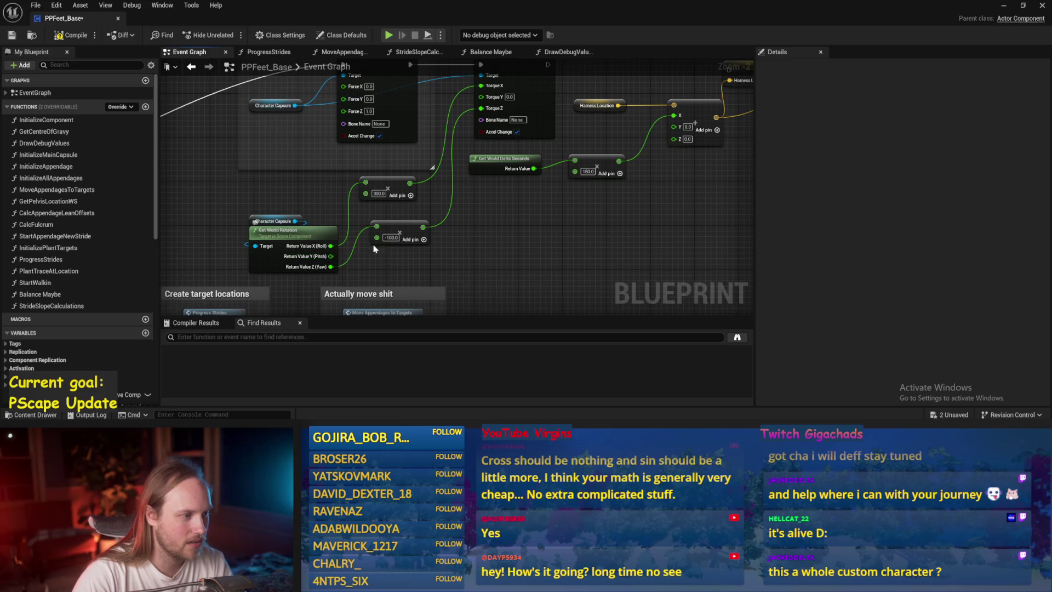
Duplicate the 300.0 multiply node, feed world pitch Return Value Y into it, and save
left_click(386, 186)
key("ctrl+d")
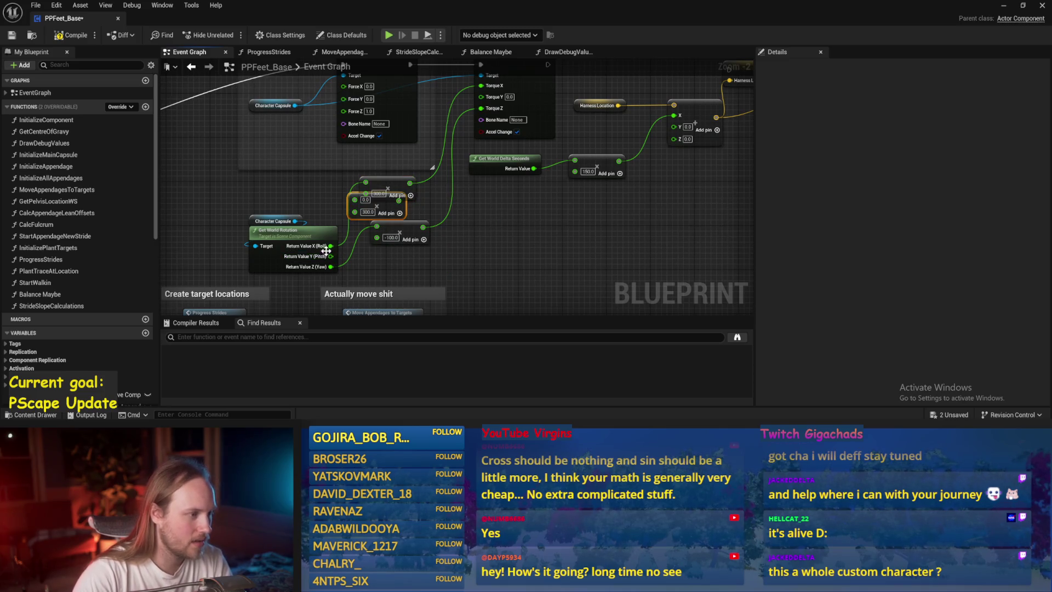
left_click_drag(331, 256, 355, 199)
key("ctrl+s")
Start a play-test of PPFeet_TestLevel with Alt+P
left_click_drag(560, 93, 490, 137)
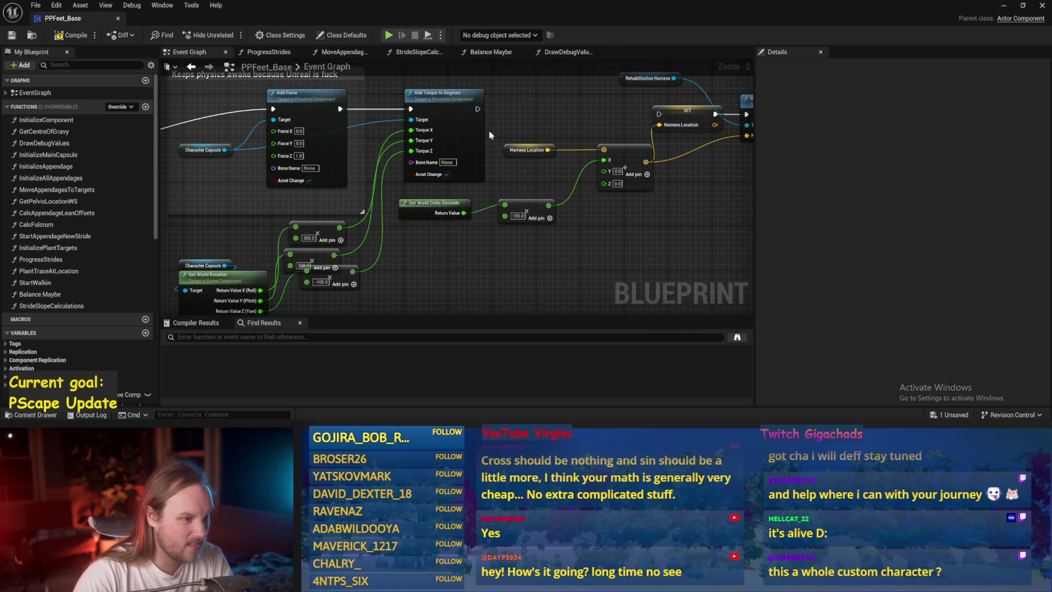
left_click_drag(383, 247, 463, 168)
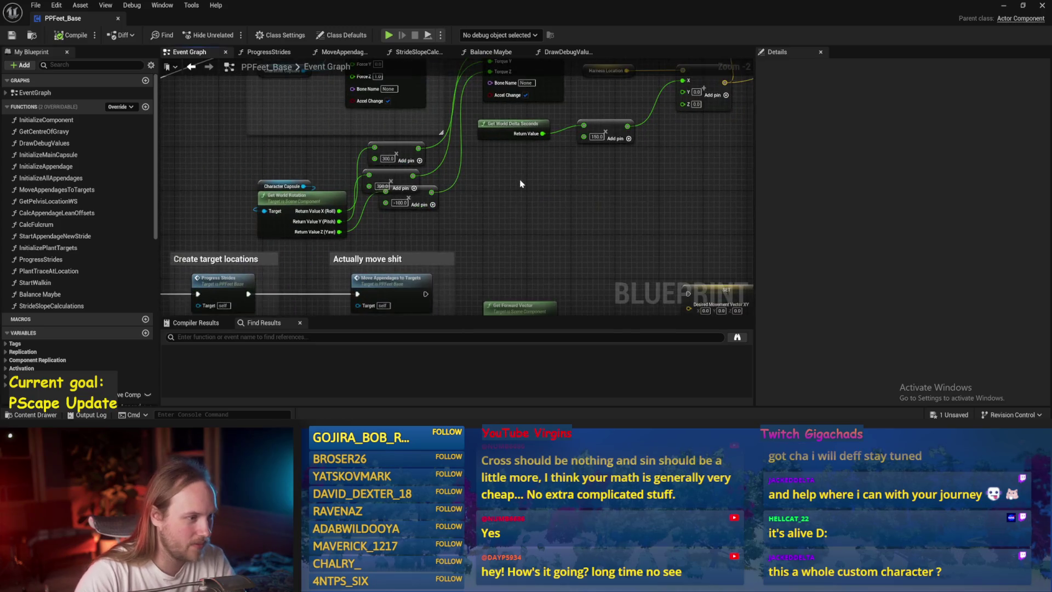
left_click(1003, 8)
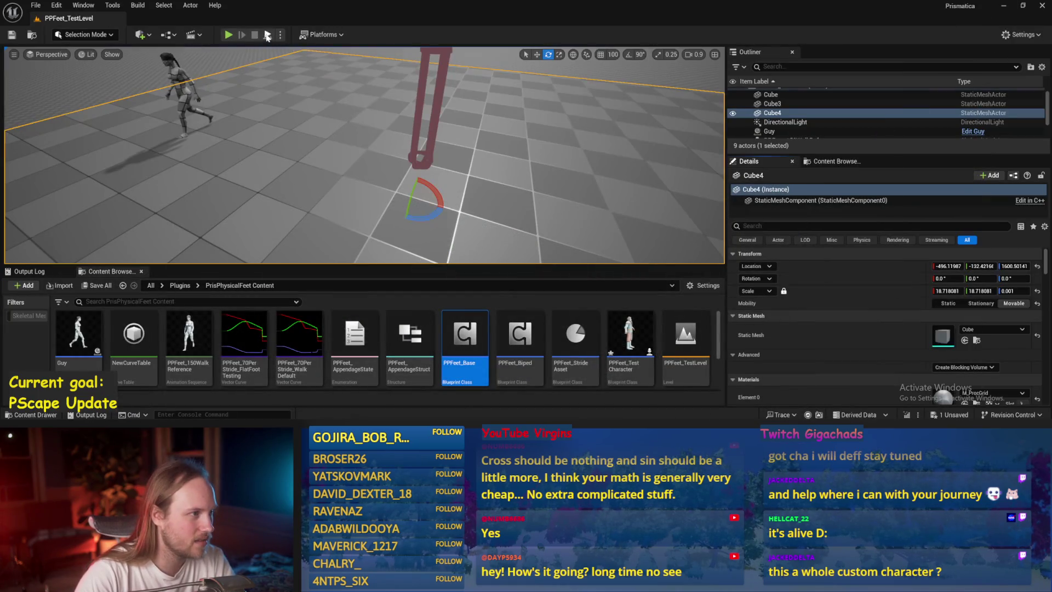
key("alt+p")
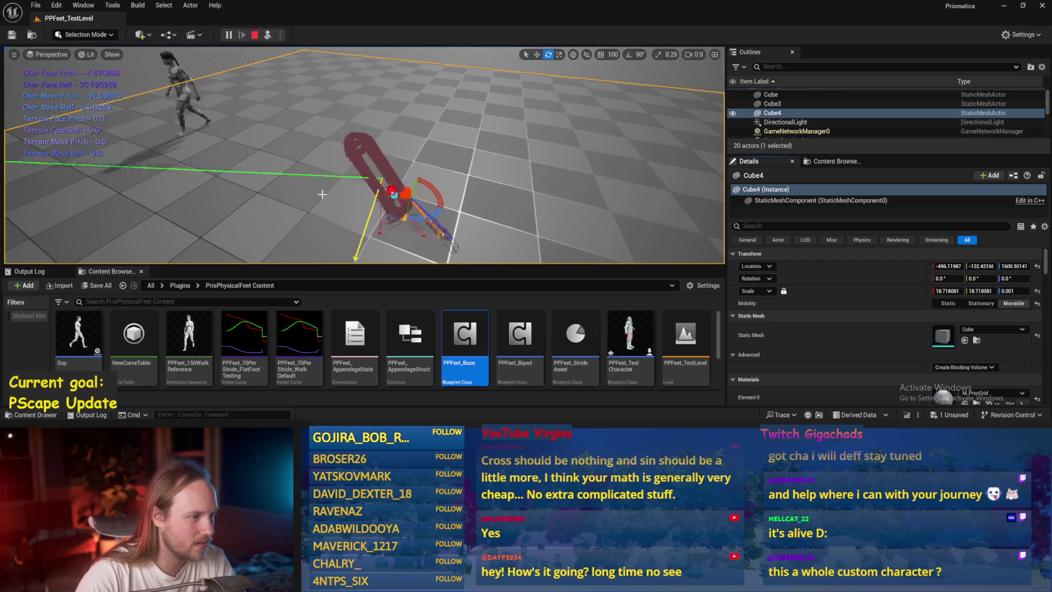
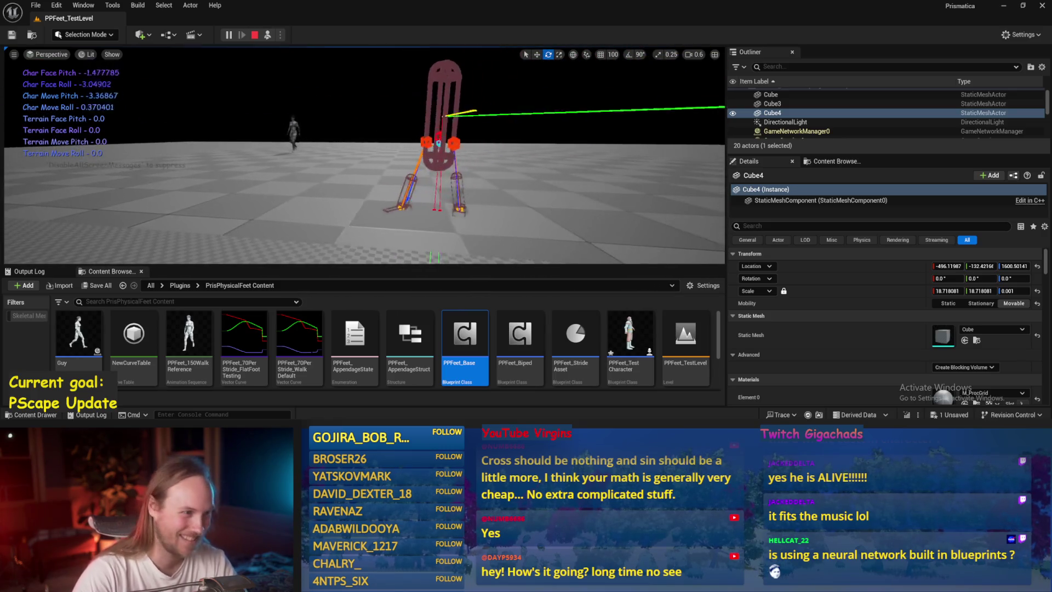
Stop the test play, open PPFeet_Base and set the first rotation multiplier to 100
key("Escape")
double_click(464, 340)
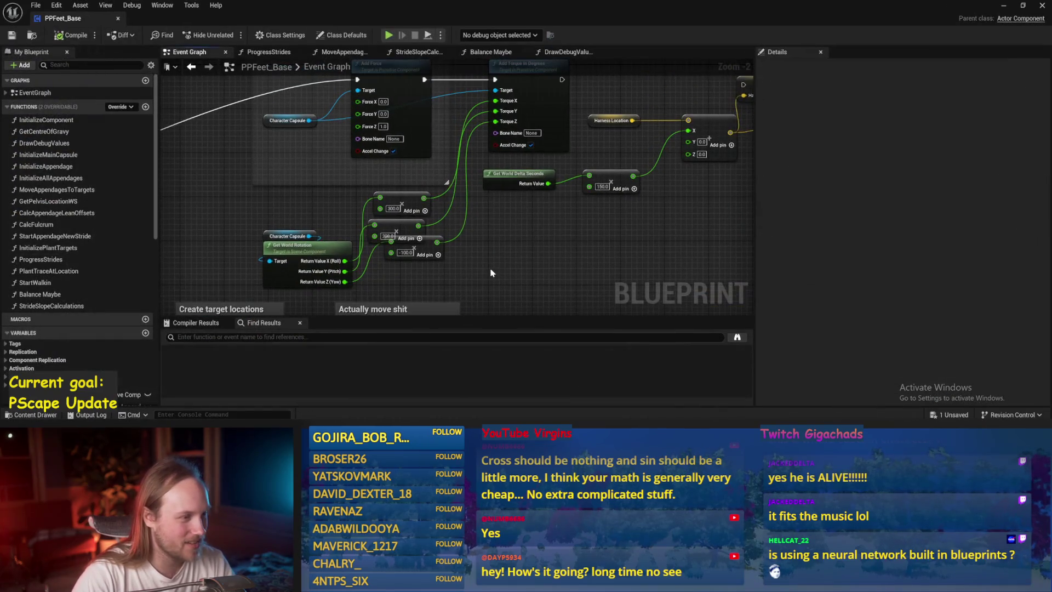
type("100")
key("Return")
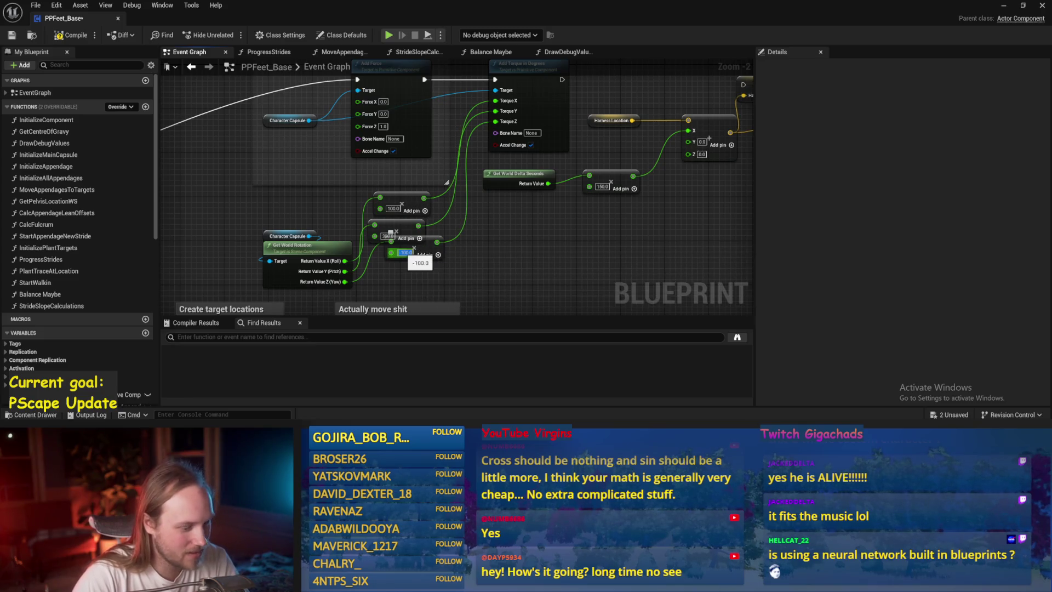
type("-50")
Move the -50 multiply node aside, save, and review the Add Force, Add Torque and target-location sections
left_click_drag(408, 249, 421, 271)
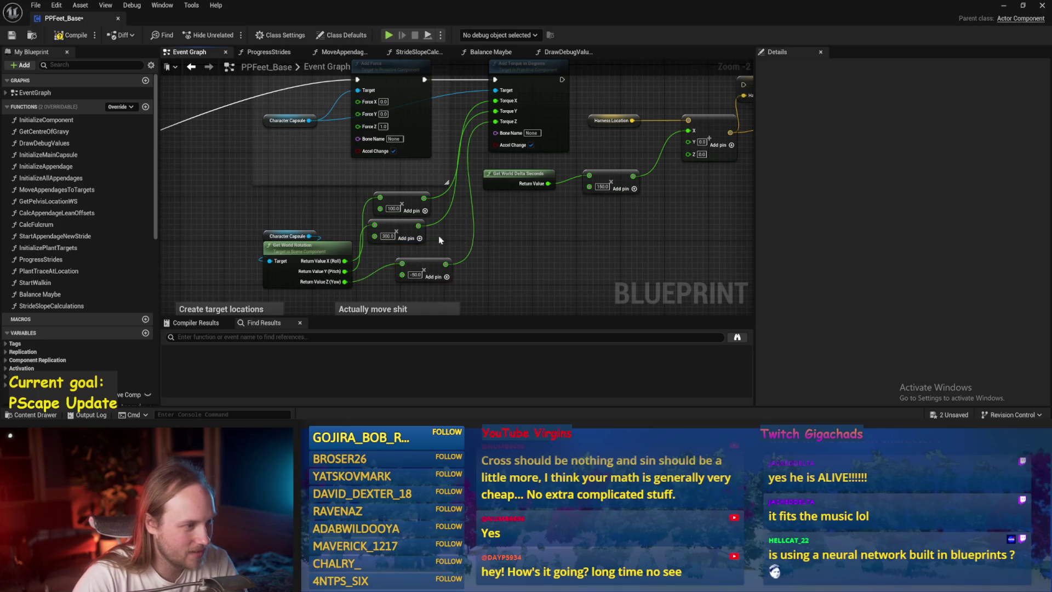
left_click_drag(551, 253, 518, 192)
key("ctrl+s")
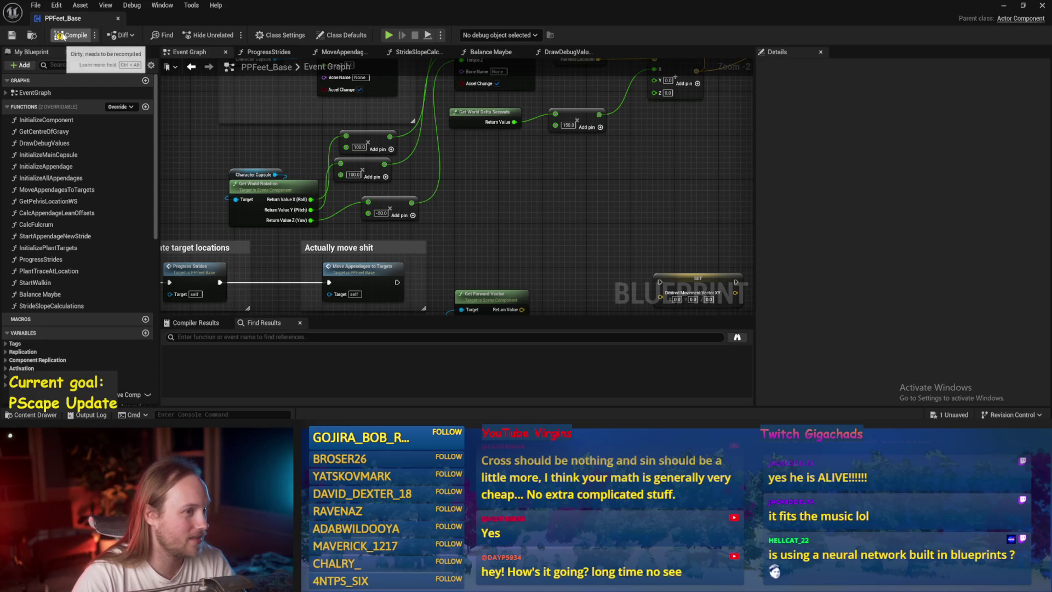
left_click_drag(501, 169, 462, 258)
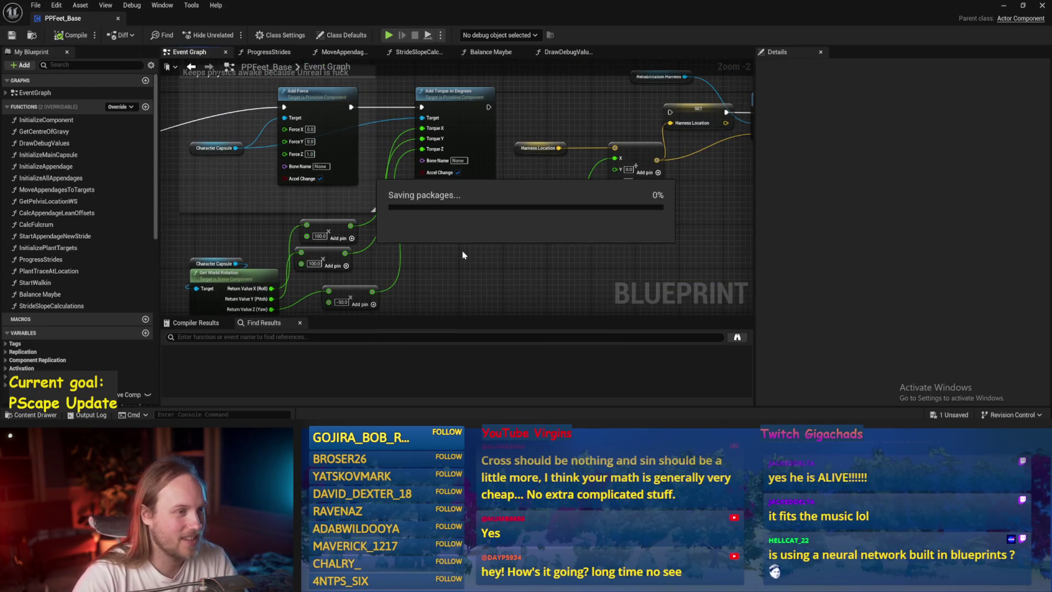
scroll(517, 189, "down", 1)
left_click_drag(517, 189, 505, 153)
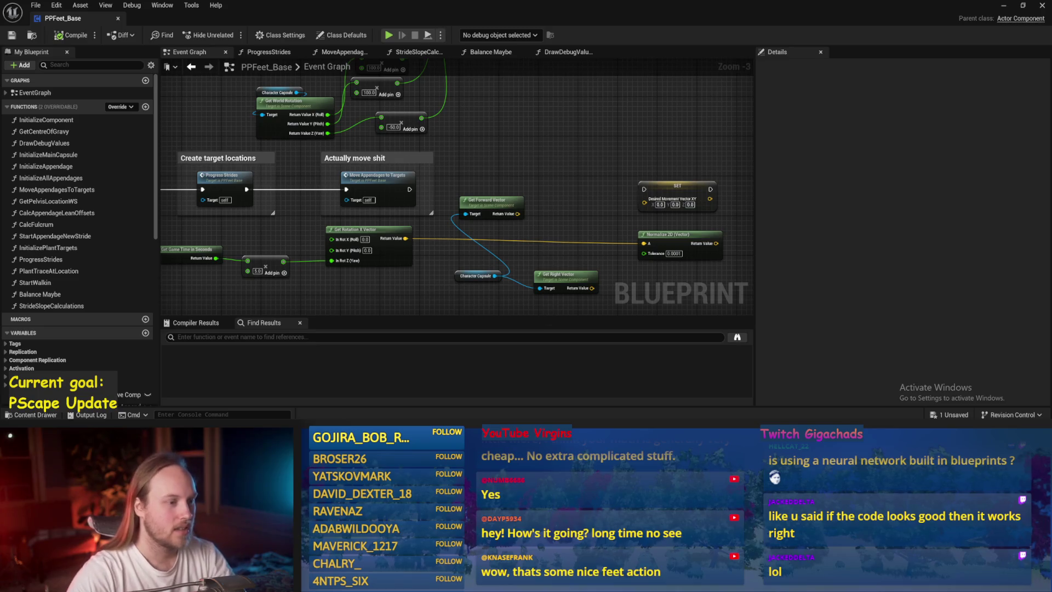
Save PPFeet_Base and launch a Play In Editor session of the test level with Alt+P
left_click(11, 35)
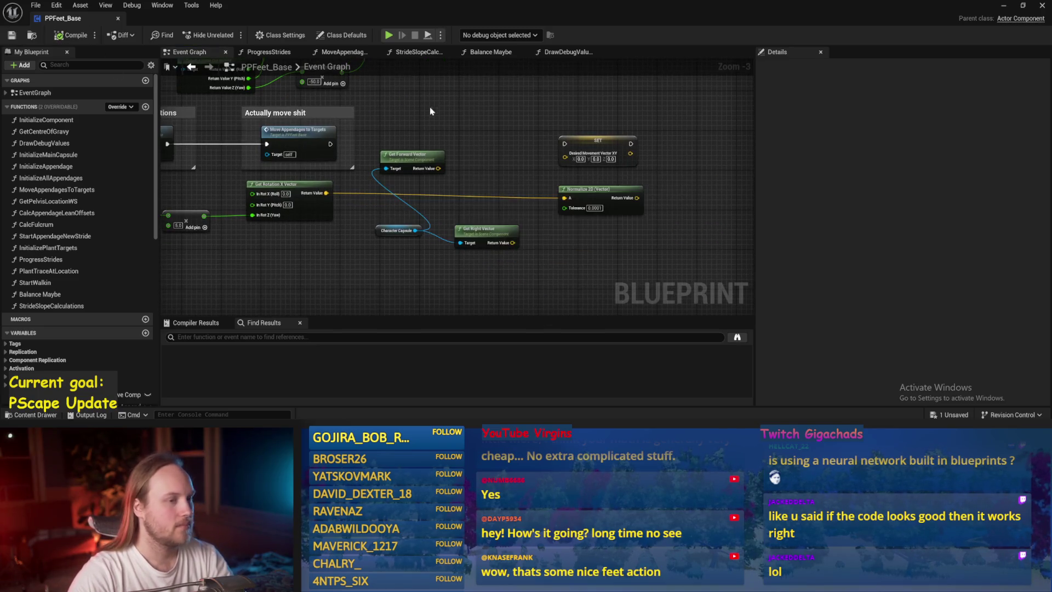
left_click(1003, 5)
key("alt+p")
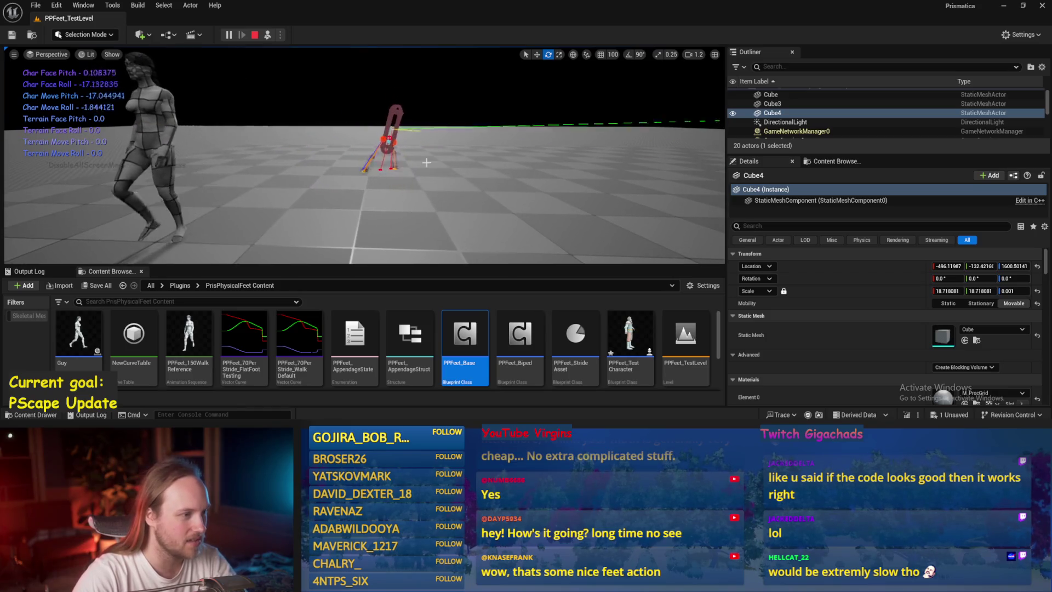
Stop the test and set Balance Maybe's Map Range Clamped Out Range B to 80
key("Escape")
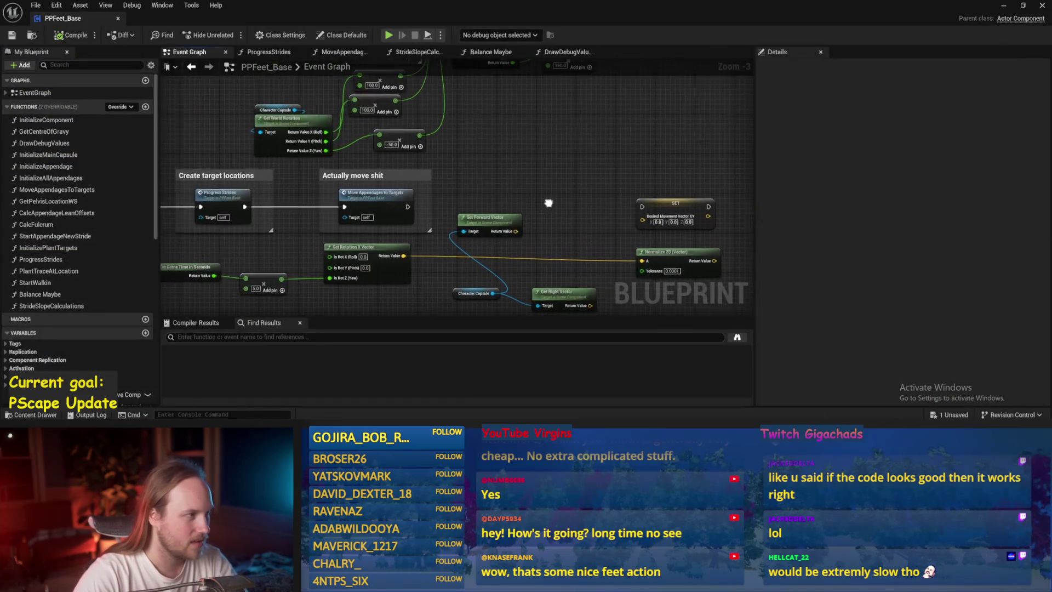
left_click(489, 52)
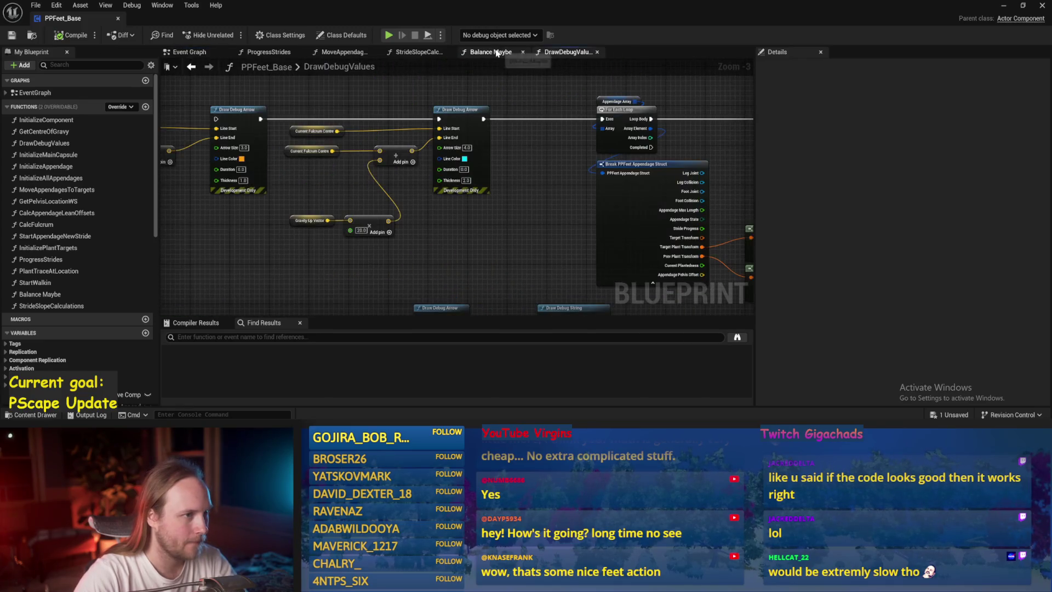
scroll(425, 191, "up", 2)
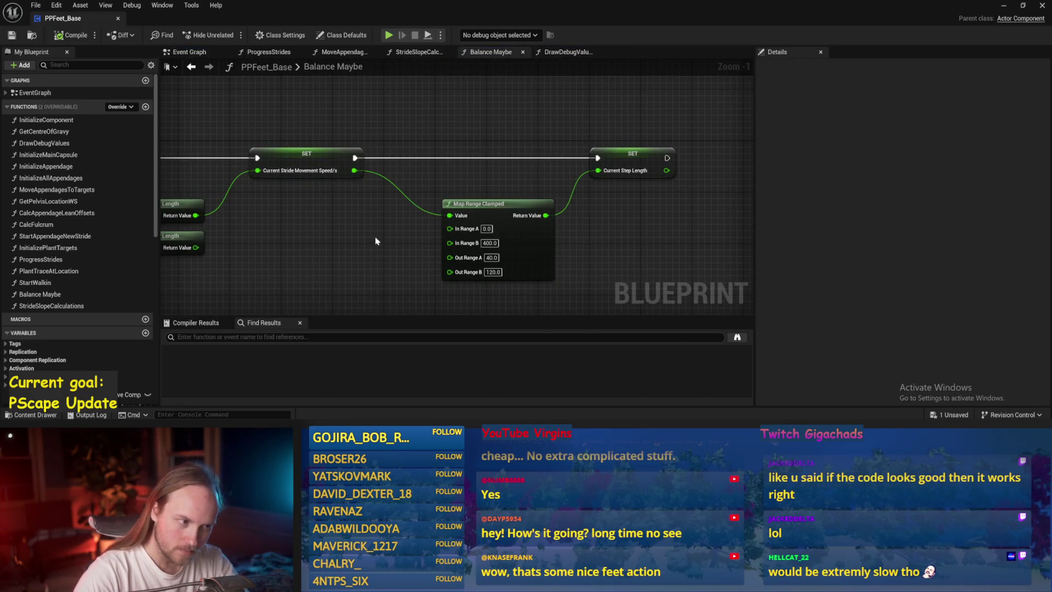
left_click_drag(380, 241, 389, 187)
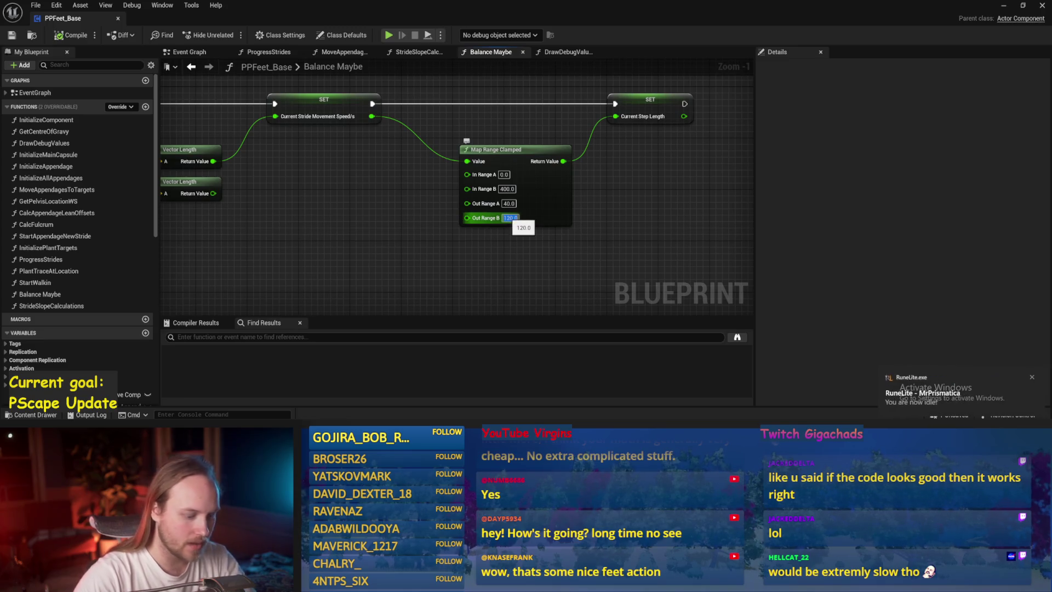
type("80")
key("Return")
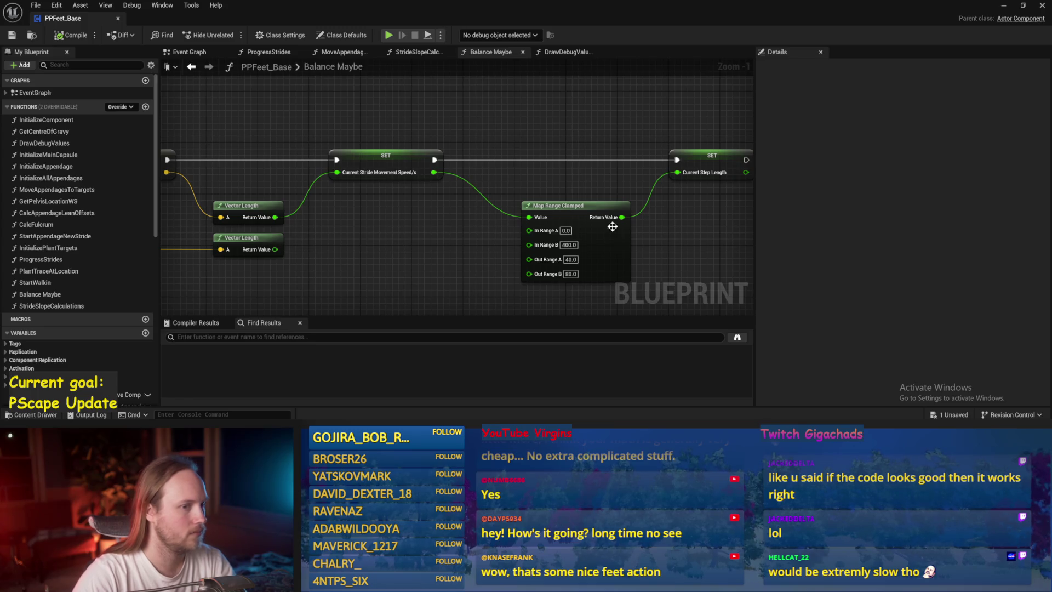
Break the wire into Current Stride Movement Speed/s, save, and return to the level
right_click(337, 172)
left_click(405, 197)
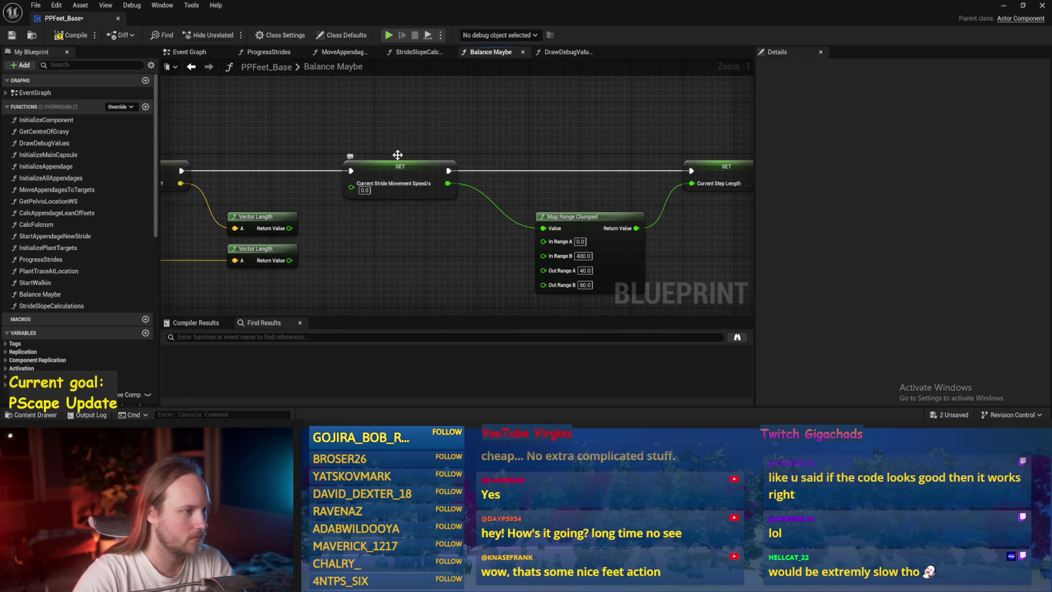
left_click_drag(386, 162, 279, 163)
key("ctrl+s")
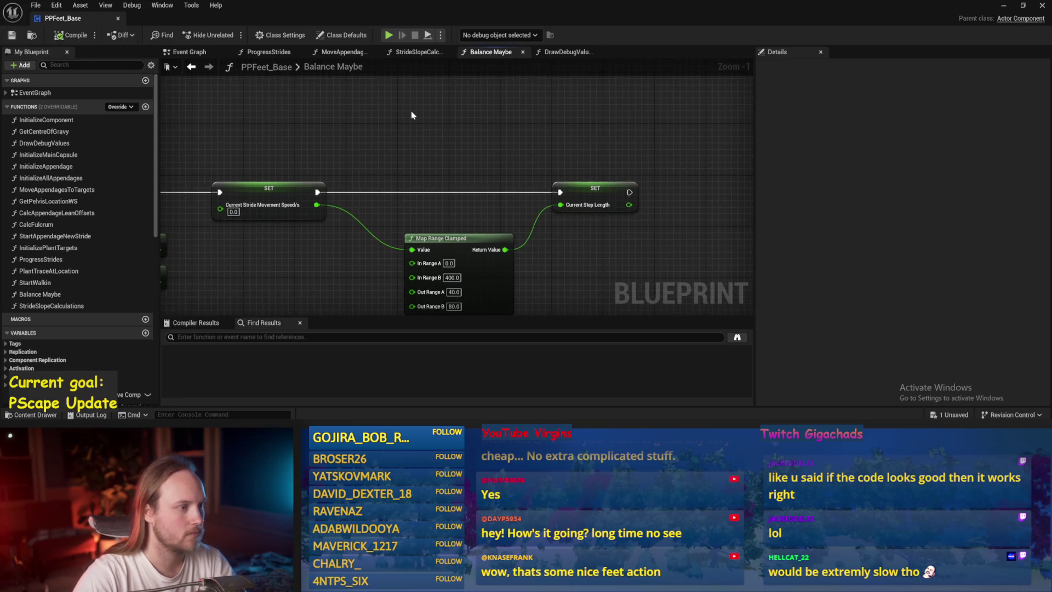
left_click(1004, 6)
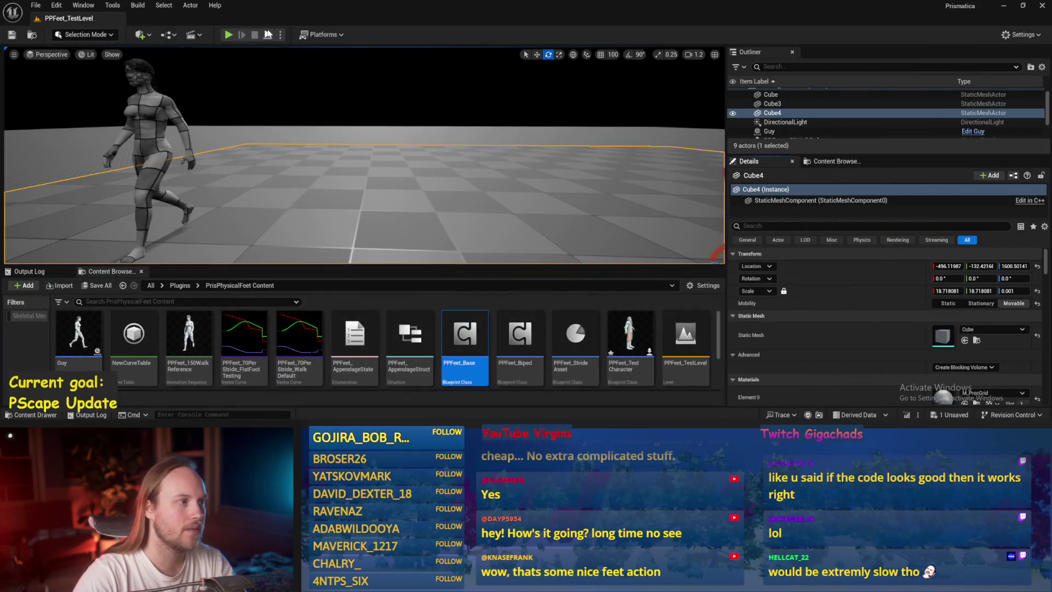
After a quick test run, change both Event Graph 100 multipliers to 50
key("alt+p")
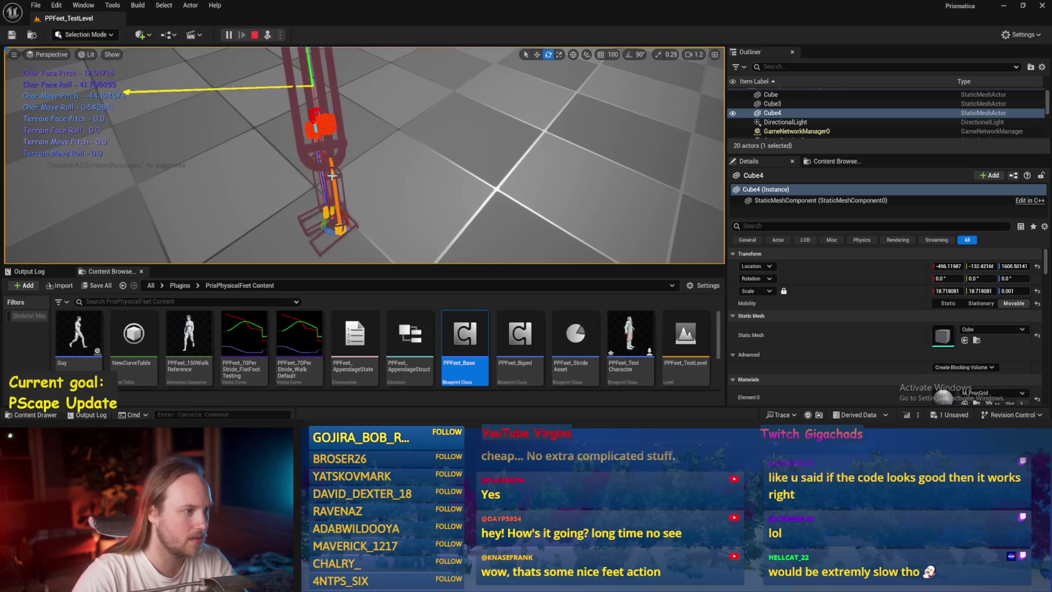
key("Escape")
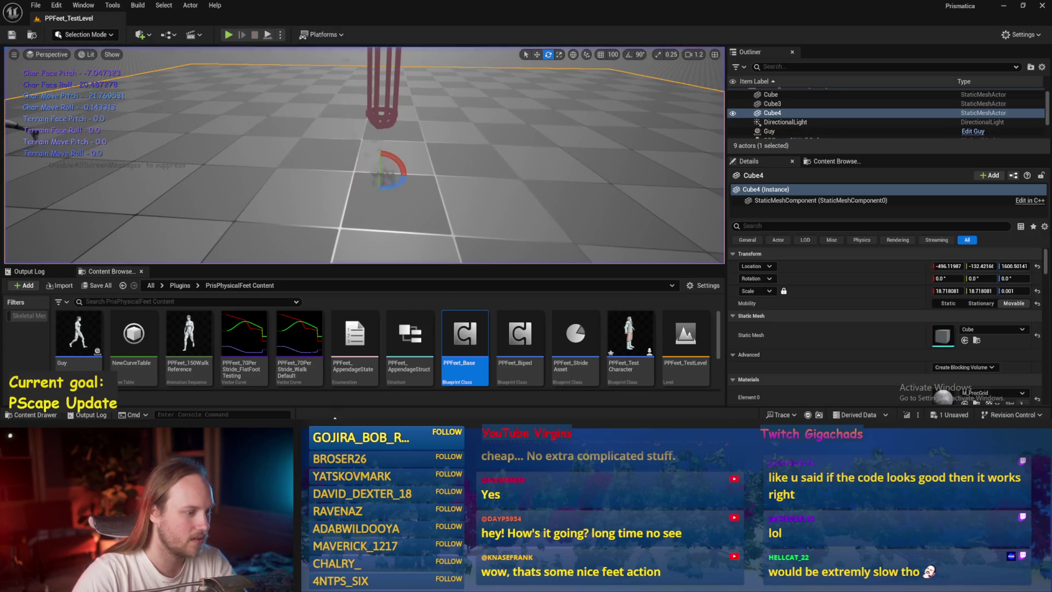
left_click(371, 415)
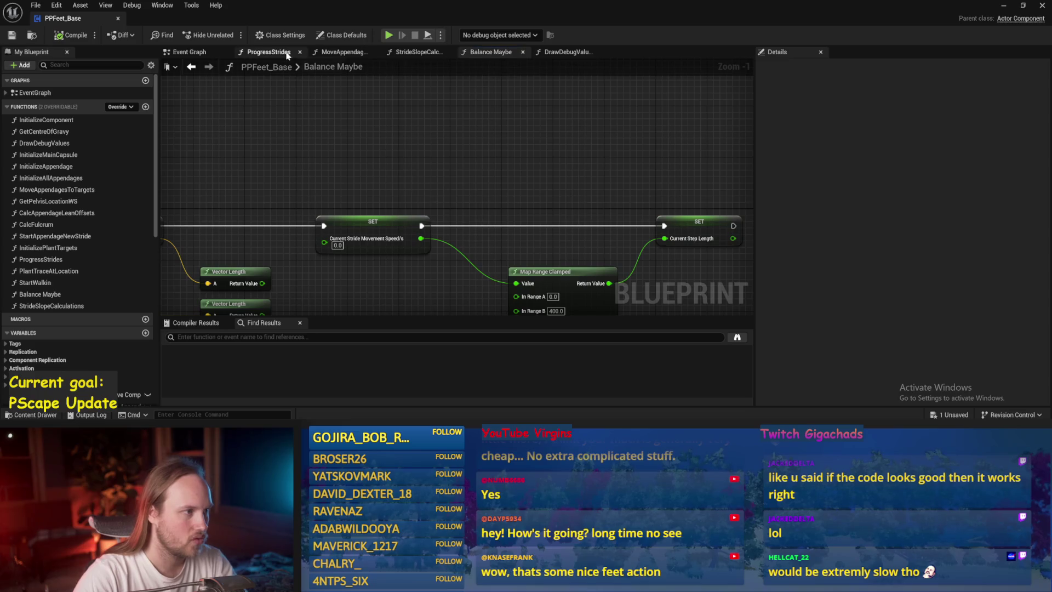
left_click(205, 53)
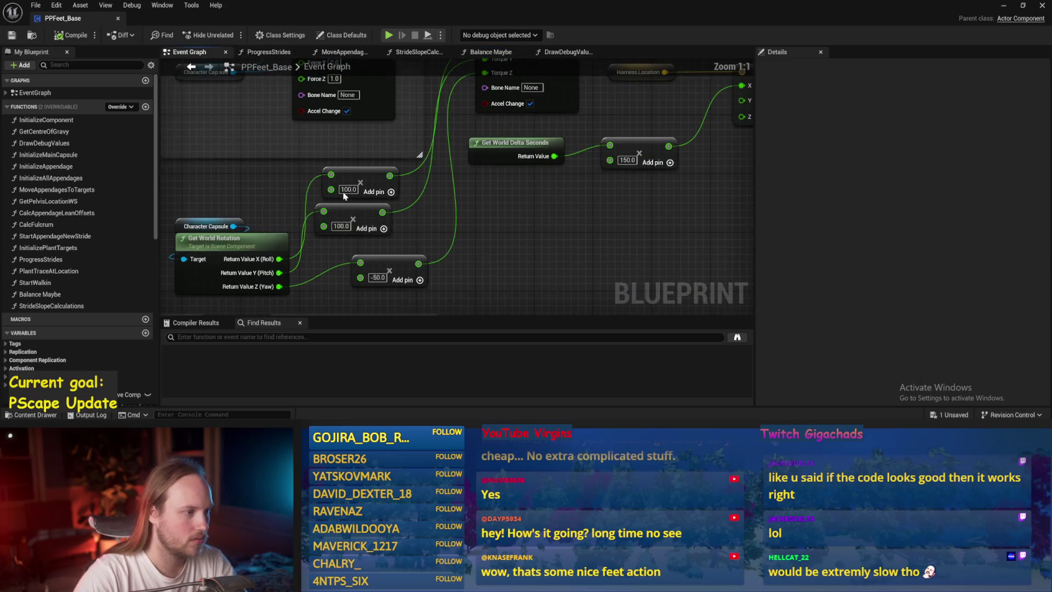
type("50")
left_click(338, 226)
type("50")
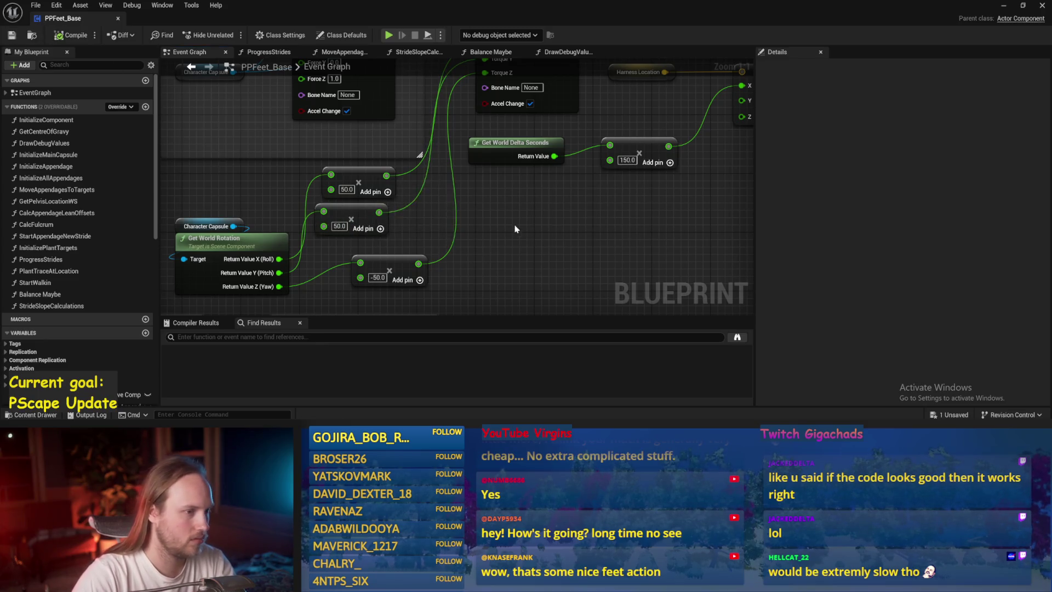
Save the blueprint, retest the level, save the modified packages, and reopen Balance Maybe
left_click(11, 35)
left_click(1004, 6)
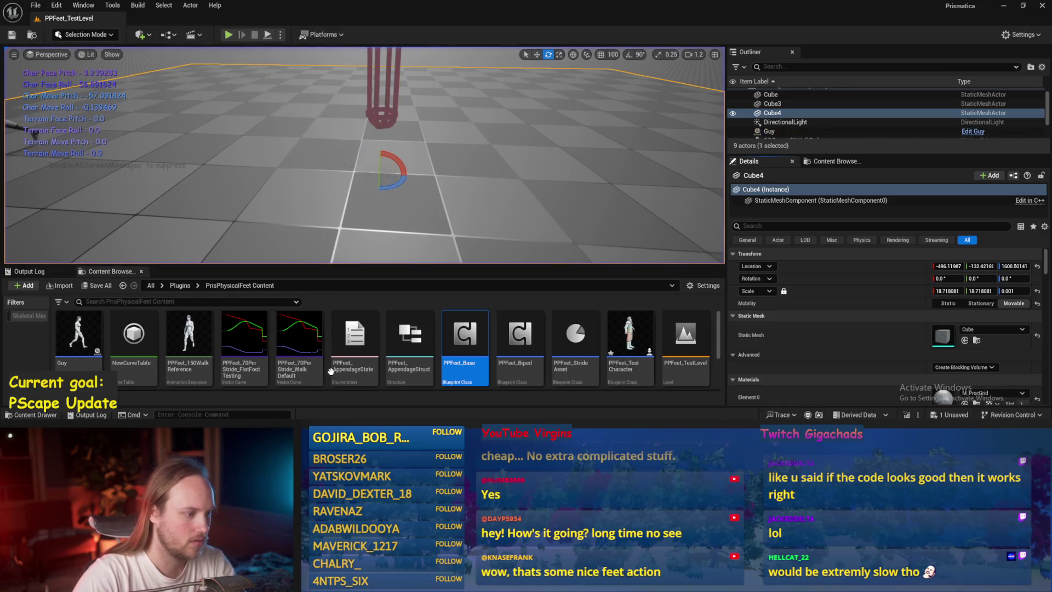
key("alt+p")
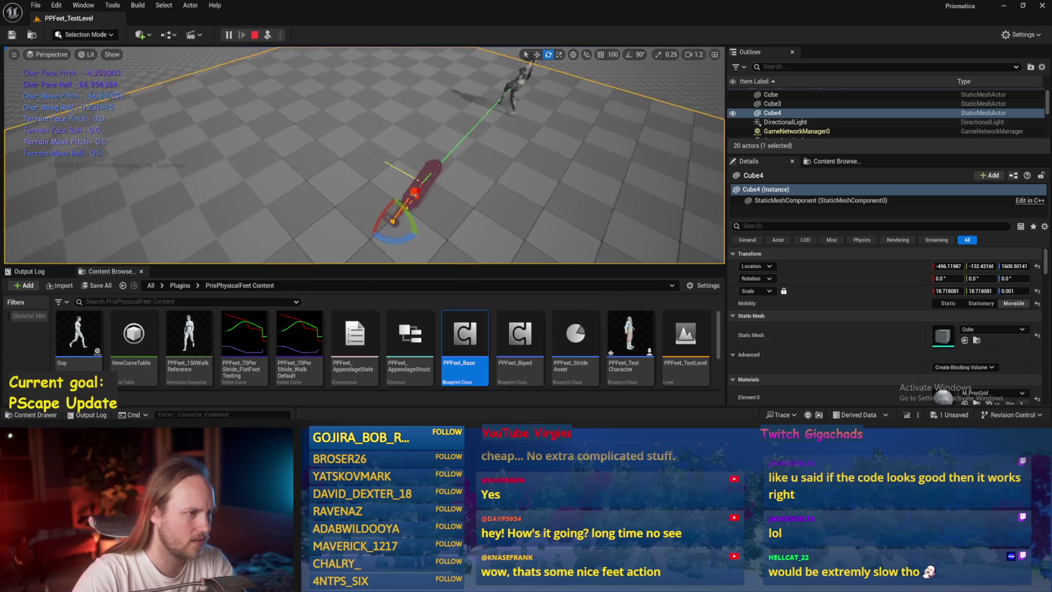
key("Escape")
key("ctrl+s")
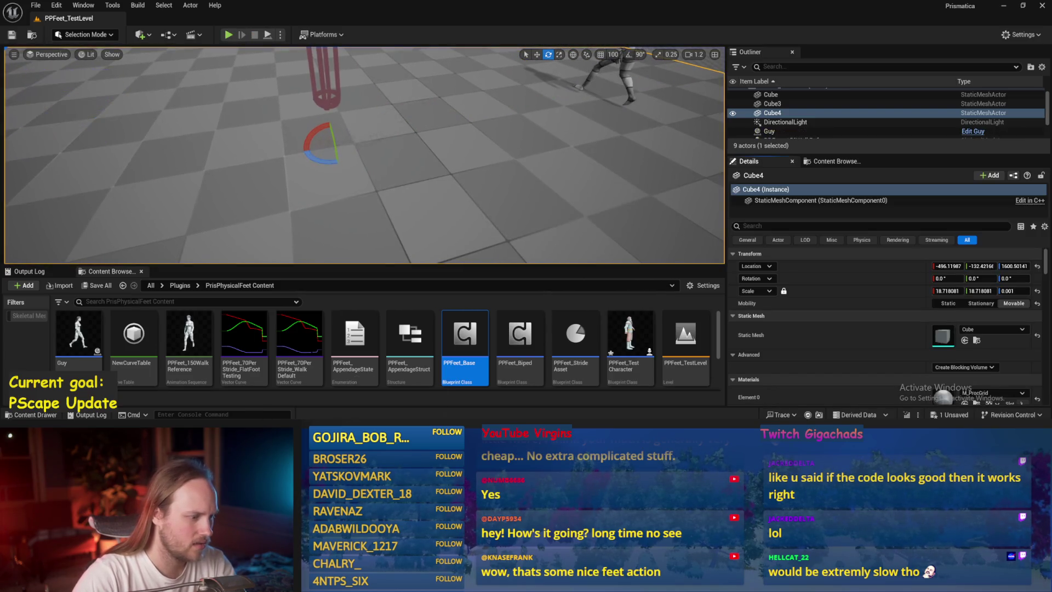
key("alt+Tab")
left_click(501, 53)
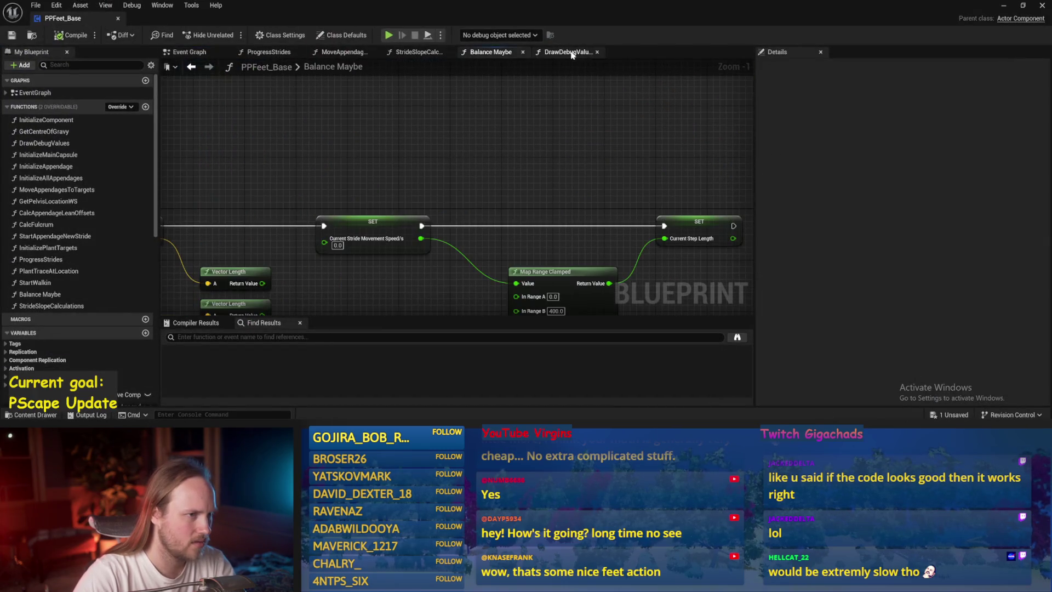
Inspect the Draw Debug Arrow and String nodes in DrawDebugValues, then return to Balance Maybe
left_click(564, 52)
left_click_drag(547, 263, 593, 95)
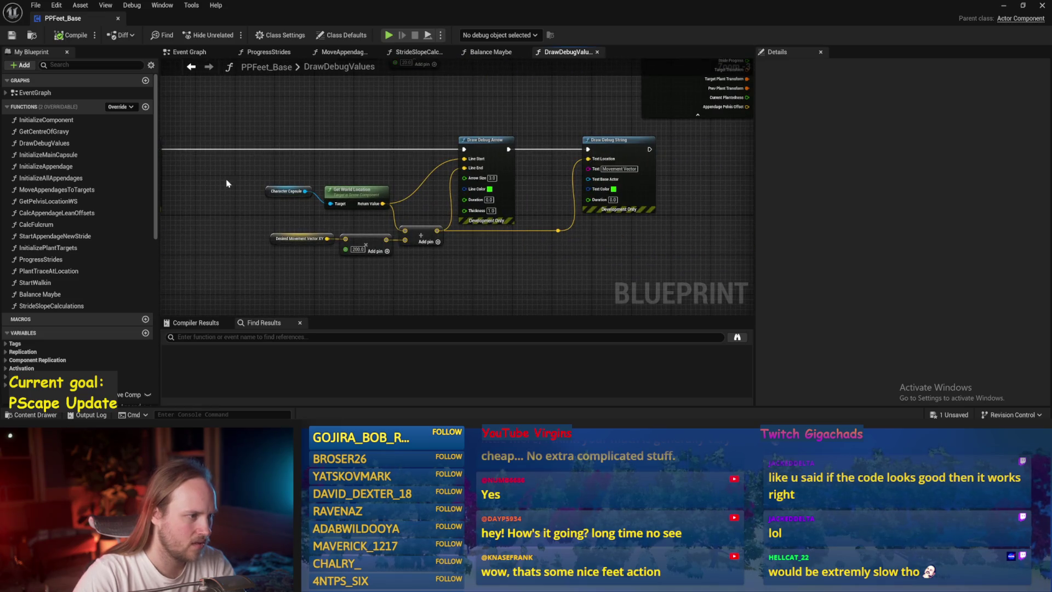
left_click(367, 264)
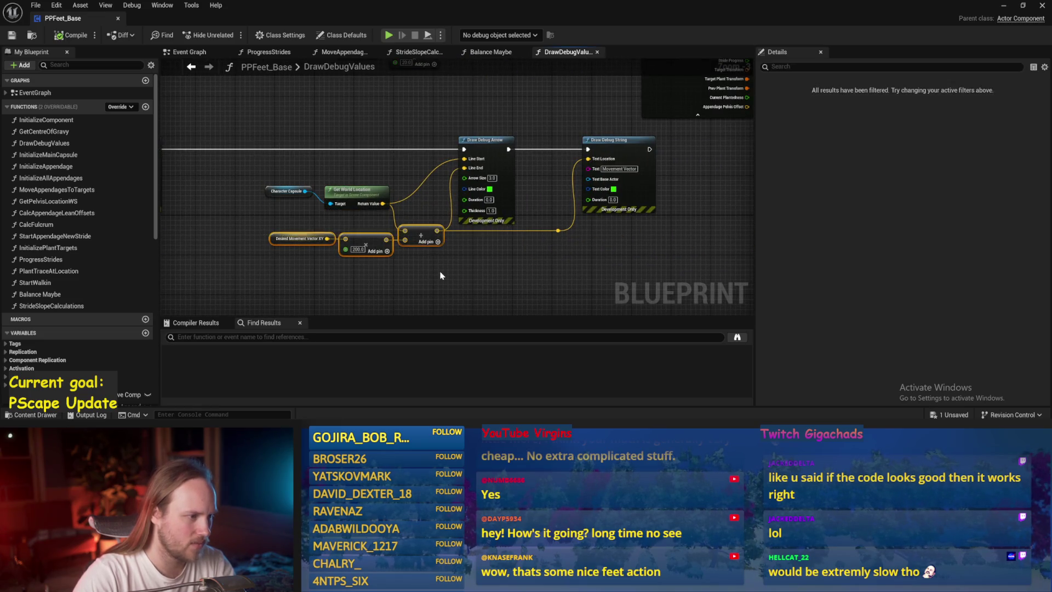
scroll(367, 268, "up", 1)
left_click_drag(372, 289, 367, 292)
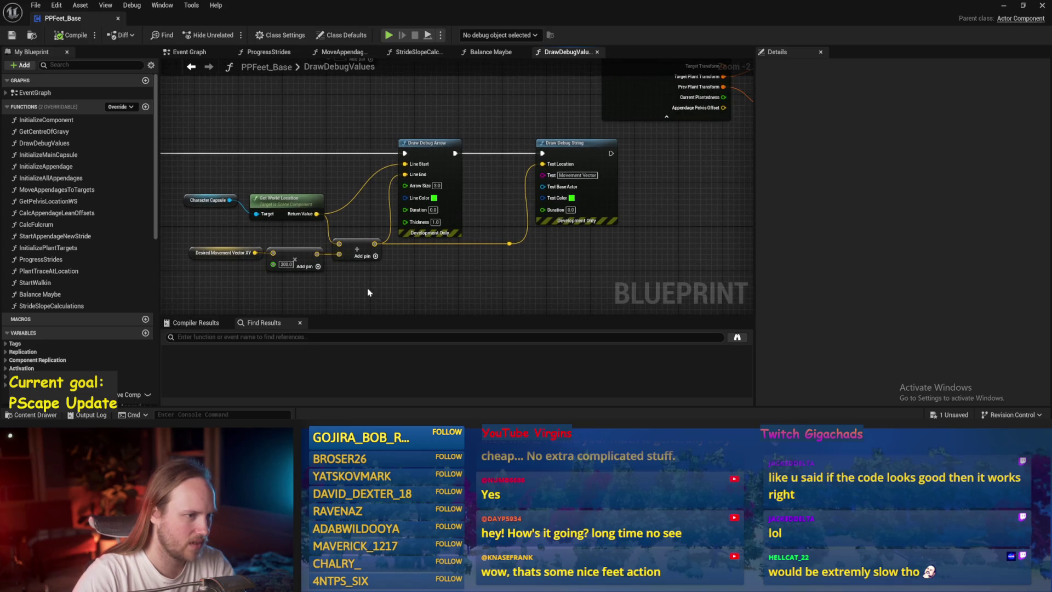
left_click_drag(460, 285, 504, 263)
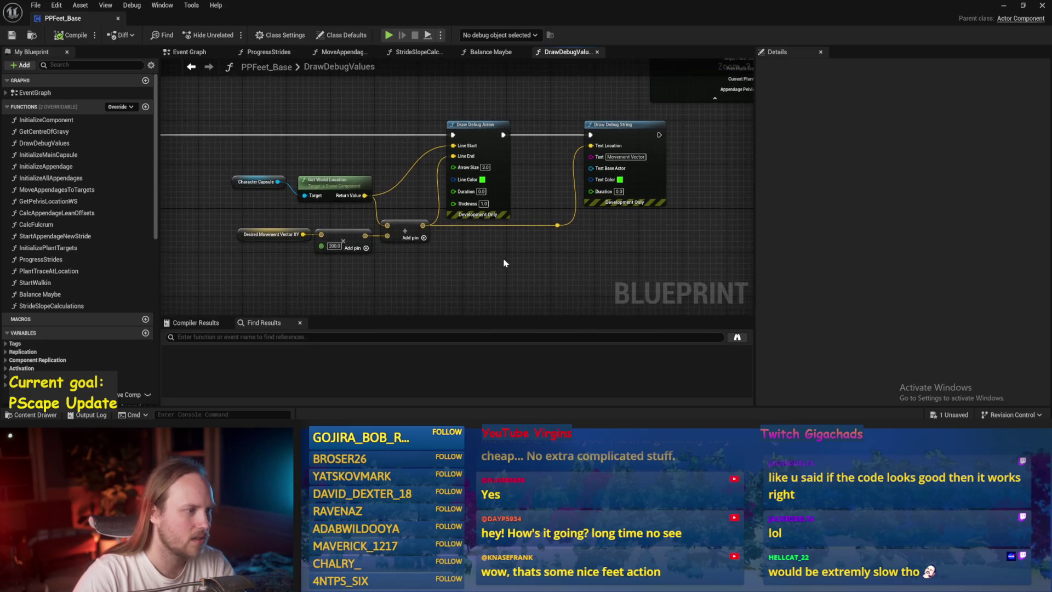
left_click(508, 55)
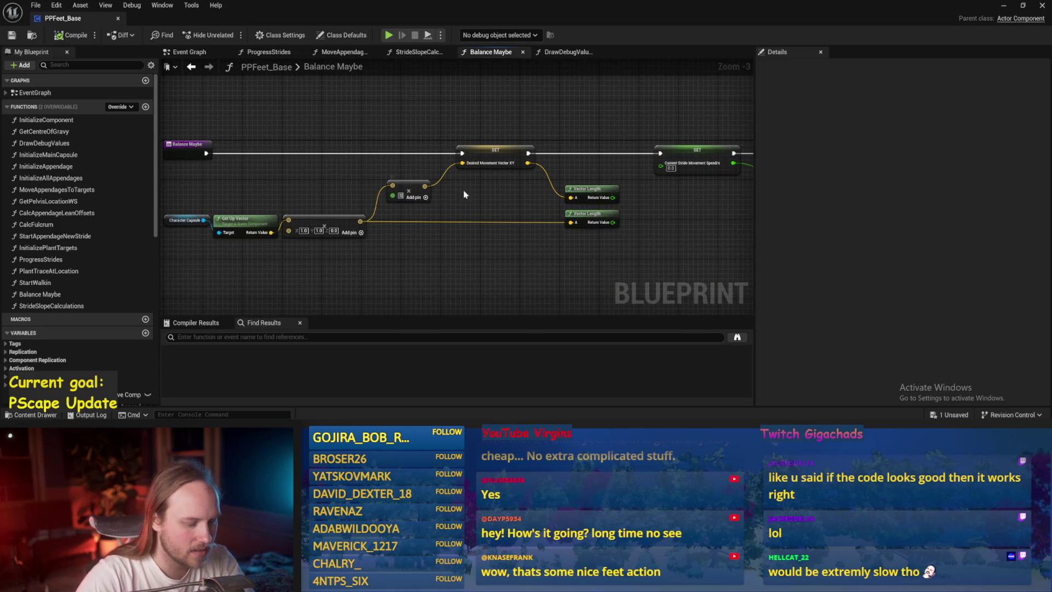
type("100")
Save PPFeet_Base, playtest the level, then reopen the blueprint's DrawDebugValues graph
left_click(6, 35)
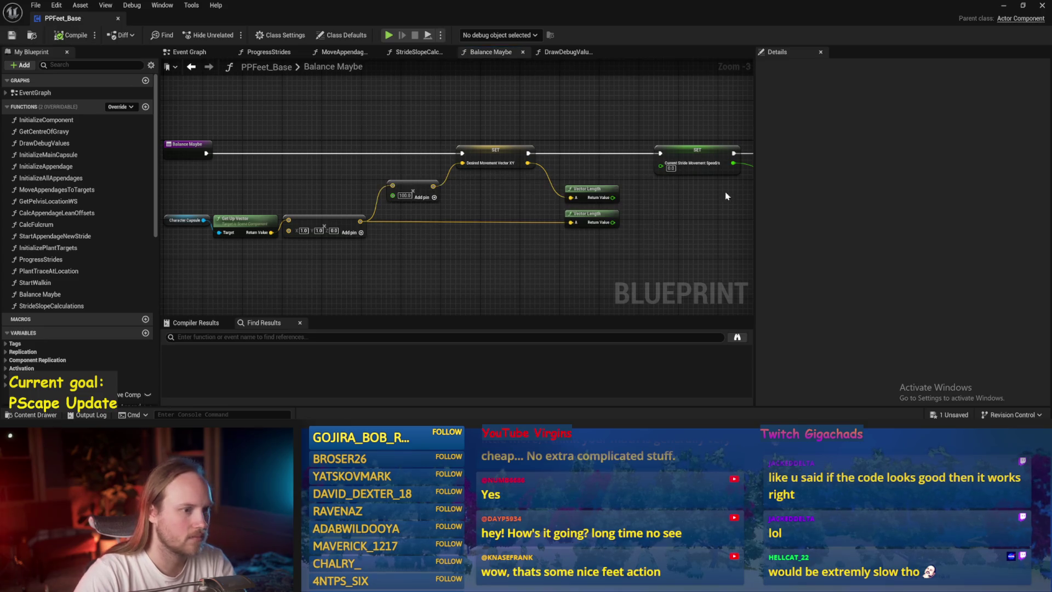
left_click(1002, 7)
left_click(268, 36)
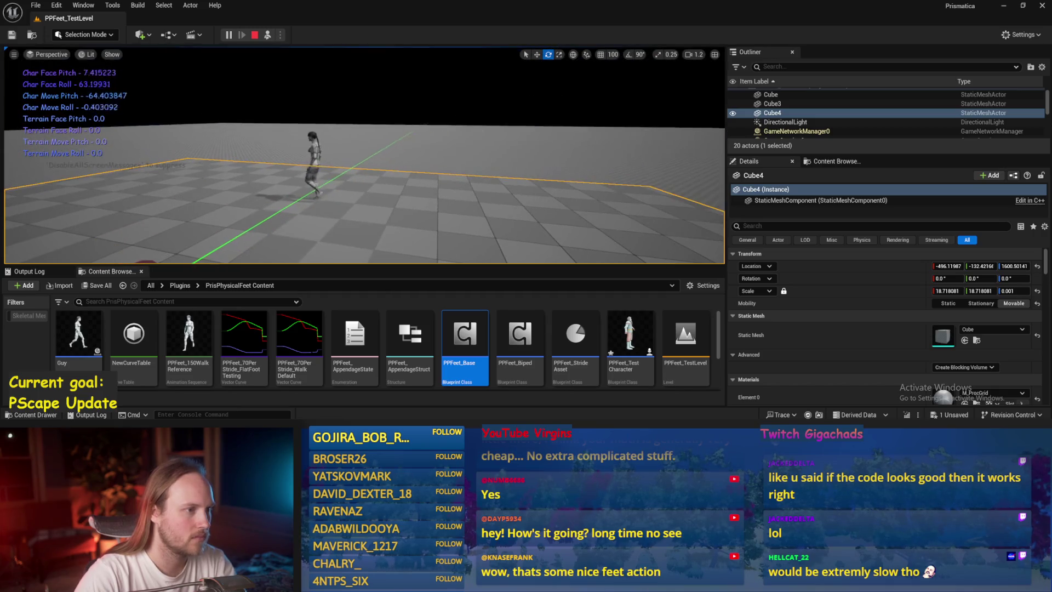
key("Escape")
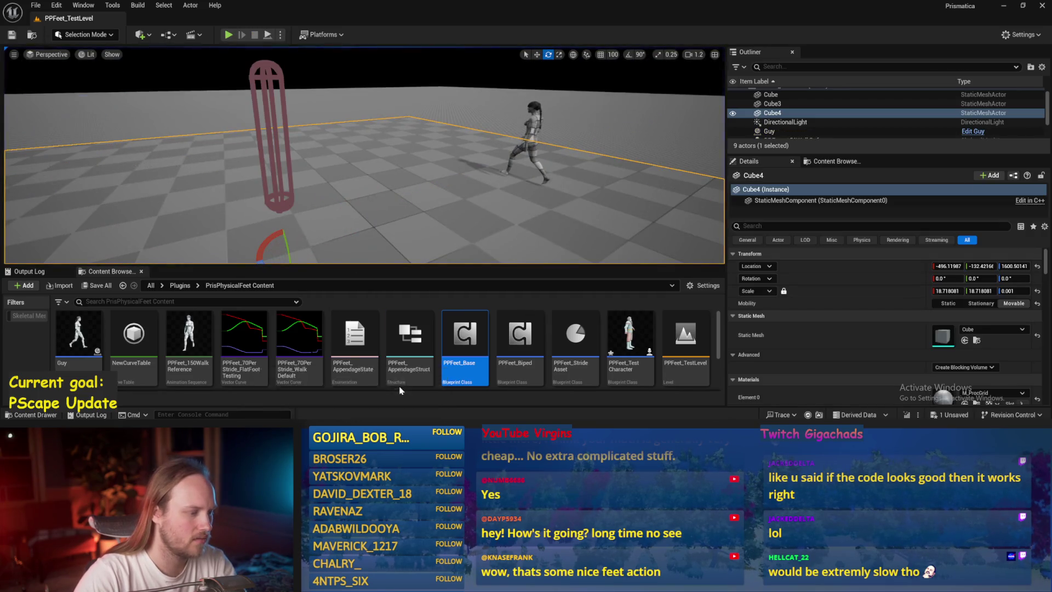
double_click(465, 340)
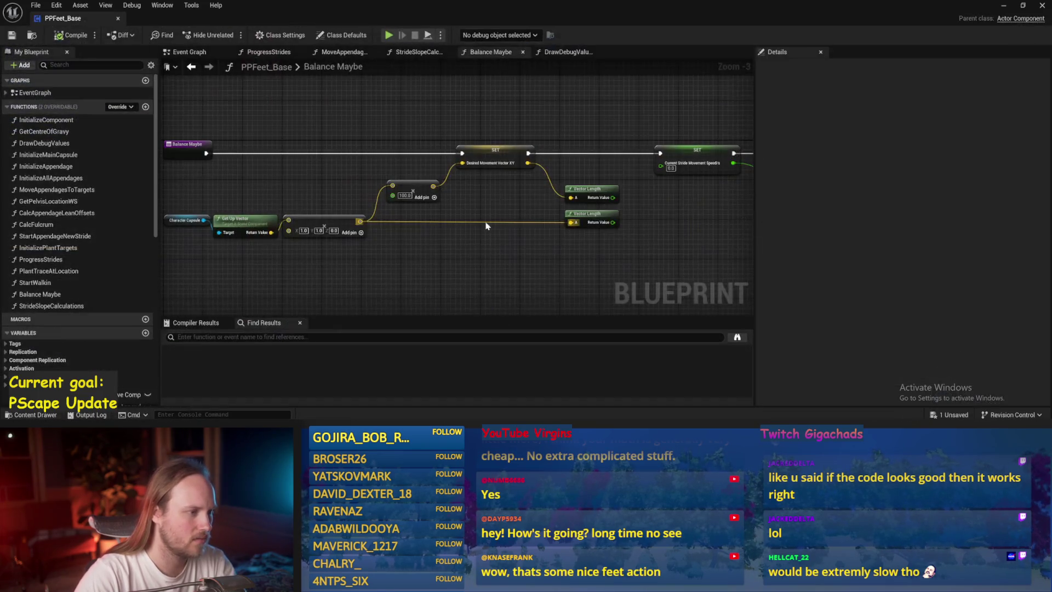
left_click(546, 55)
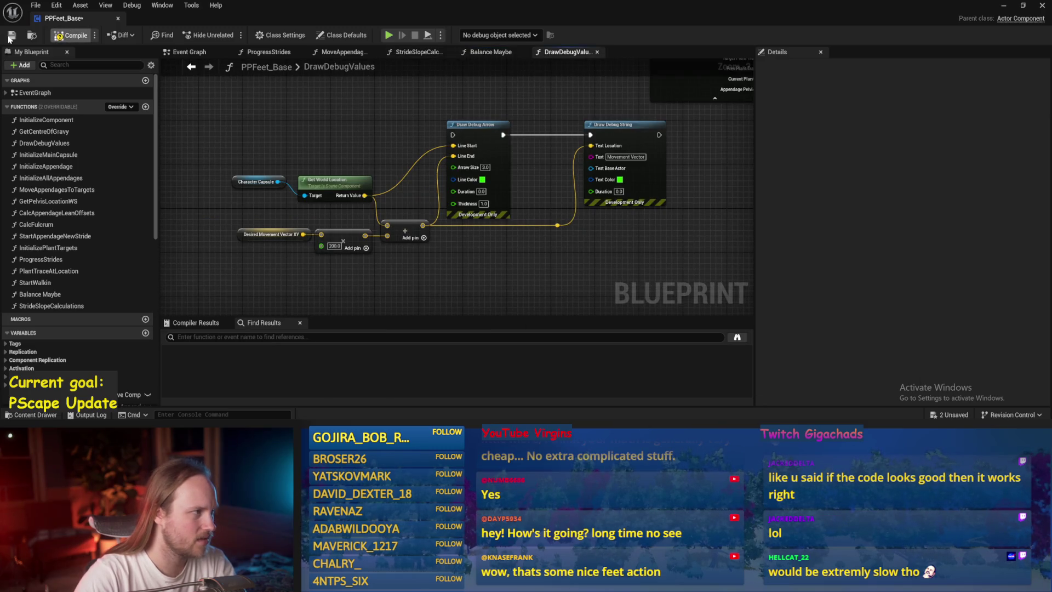
scroll(467, 166, "down", 3)
key("Escape")
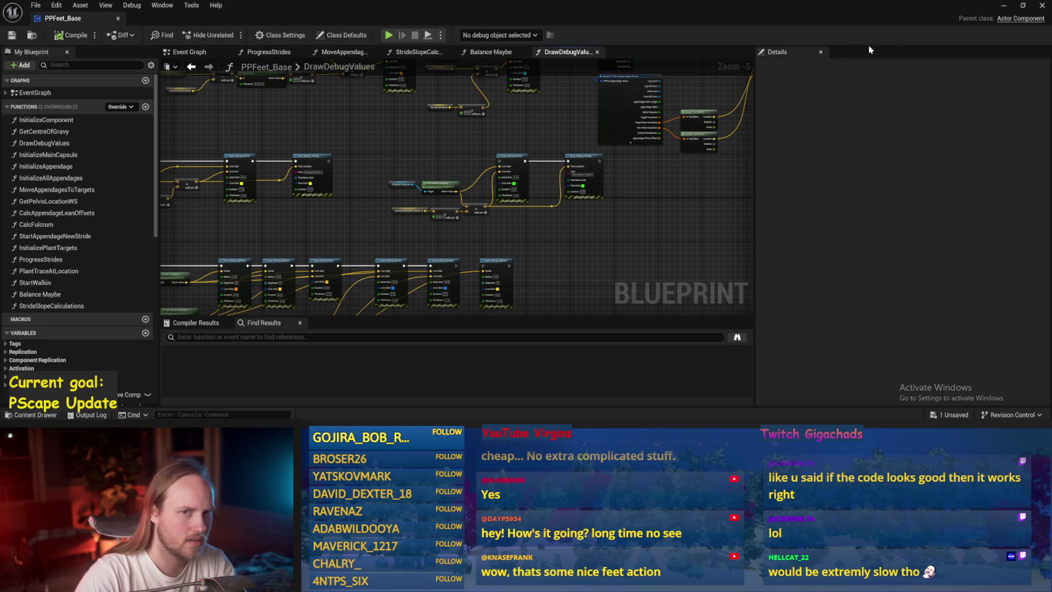
Playtest again, reset the test player's rotation, simulate, and save all modified assets
left_click(1003, 5)
left_click(269, 34)
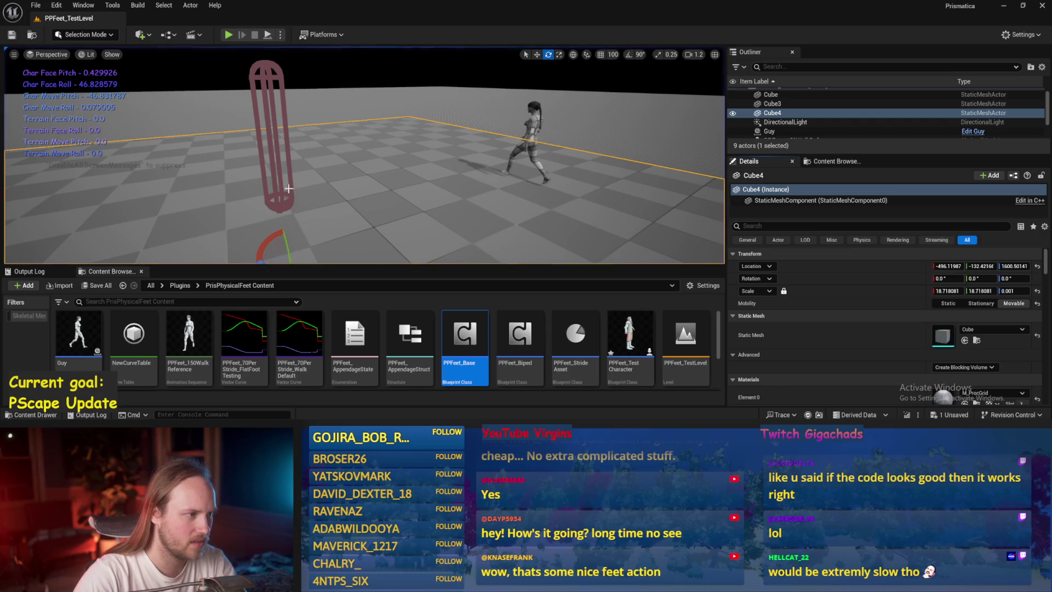
key("Escape")
left_click(1037, 280)
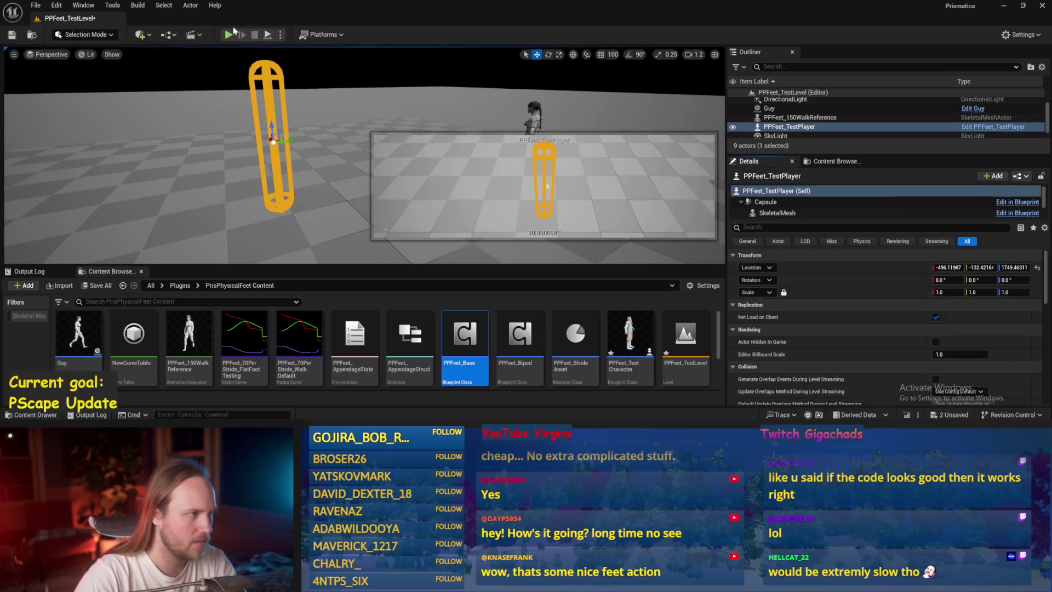
left_click(269, 35)
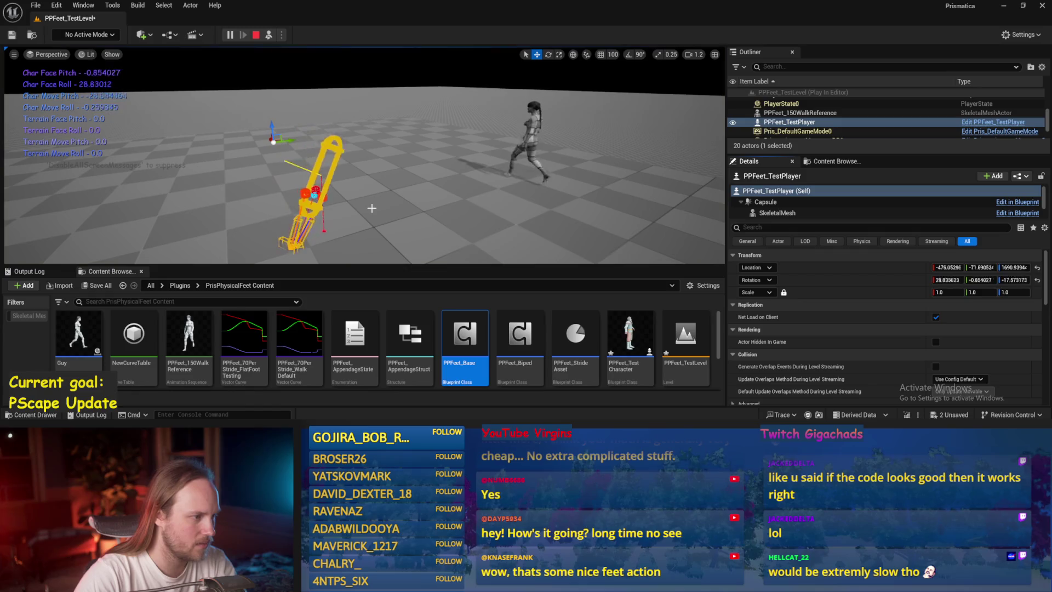
key("ctrl+s")
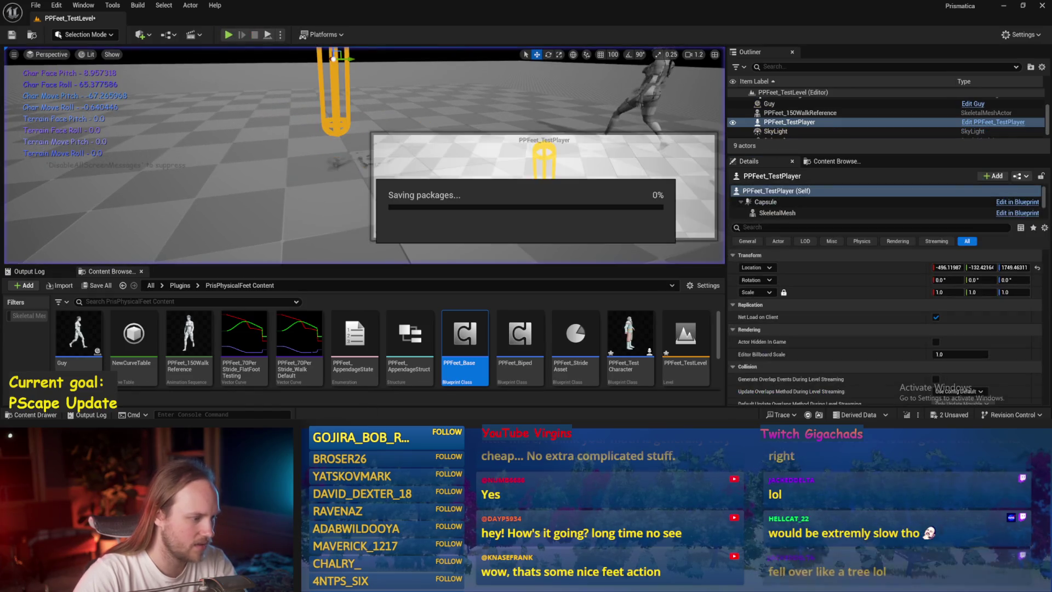
Wire Draw Debug String's execution output into Draw Debug Arrow and save the blueprint
scroll(446, 193, "up", 1)
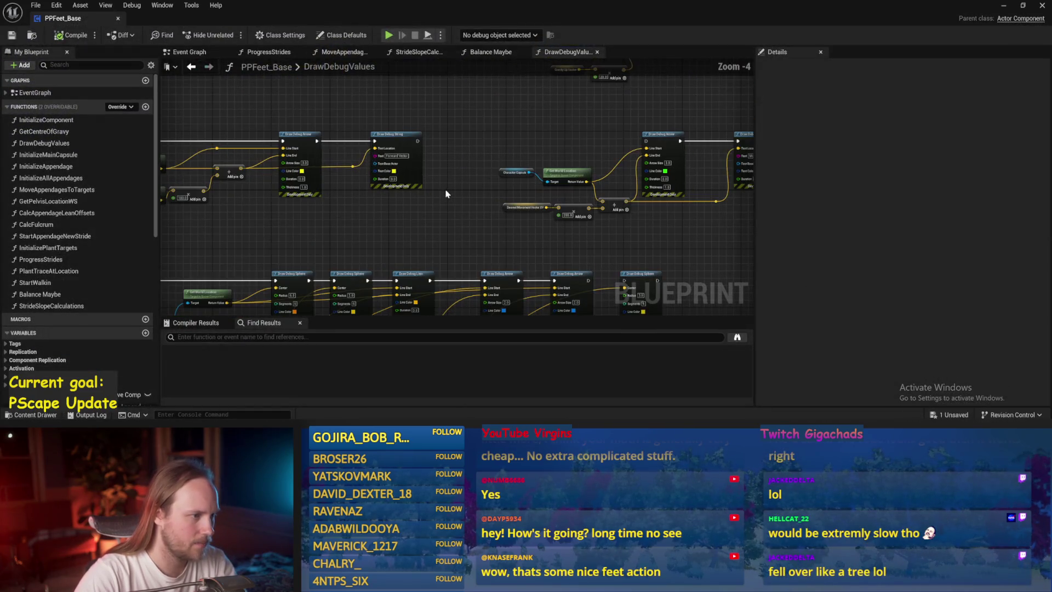
left_click_drag(394, 134, 559, 133)
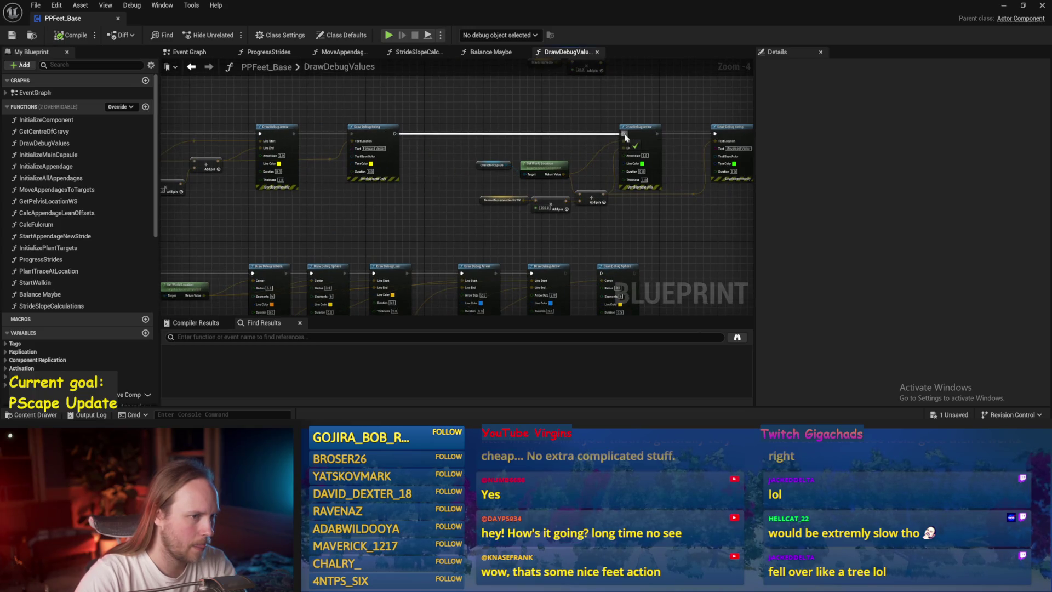
left_click_drag(624, 136, 625, 136)
scroll(625, 136, "up", 1)
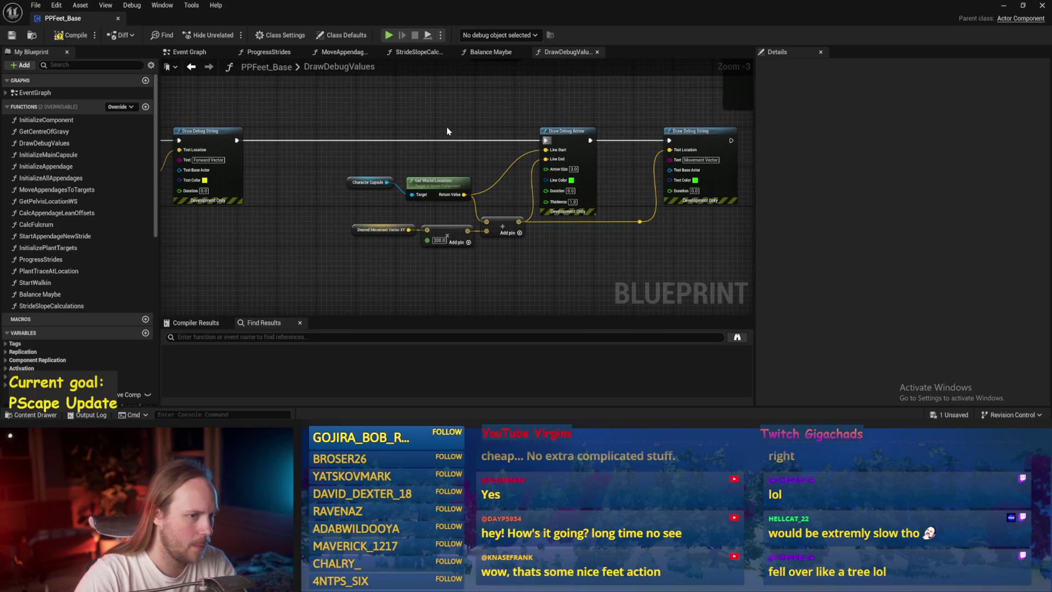
left_click_drag(437, 117, 389, 128)
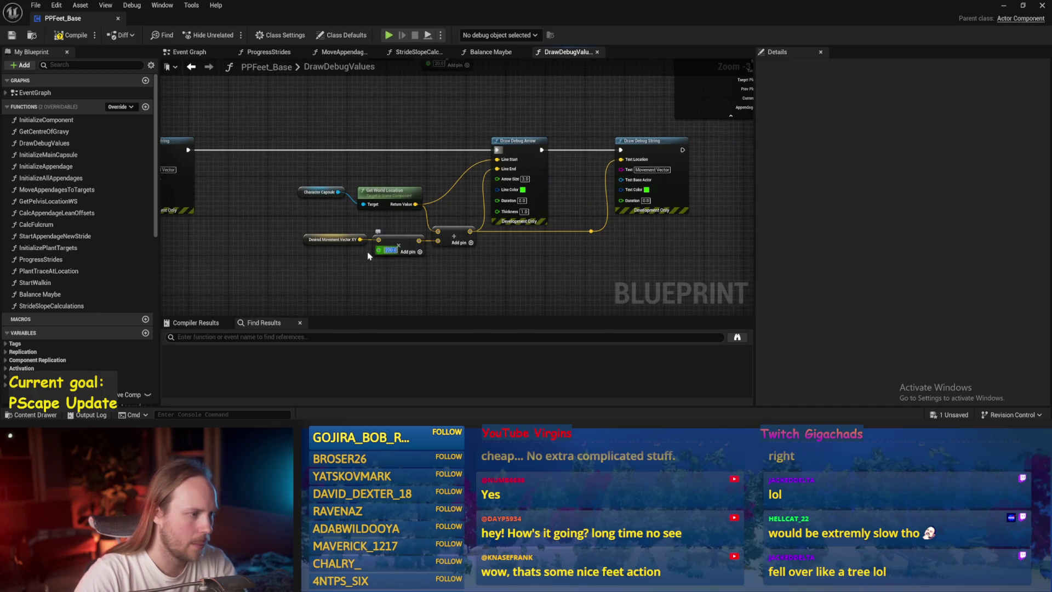
key("ctrl+s")
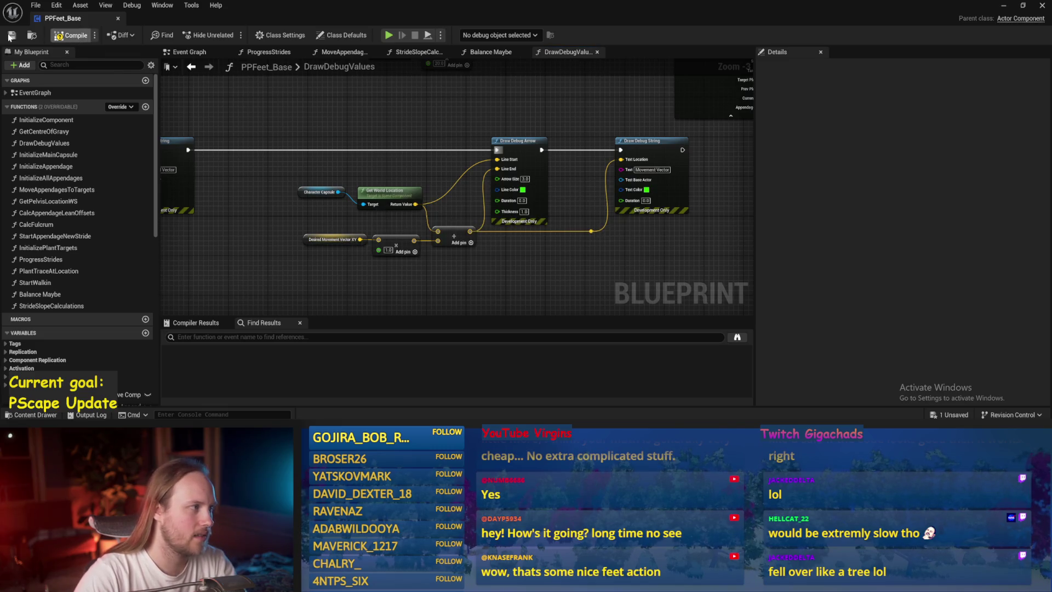
left_click(485, 53)
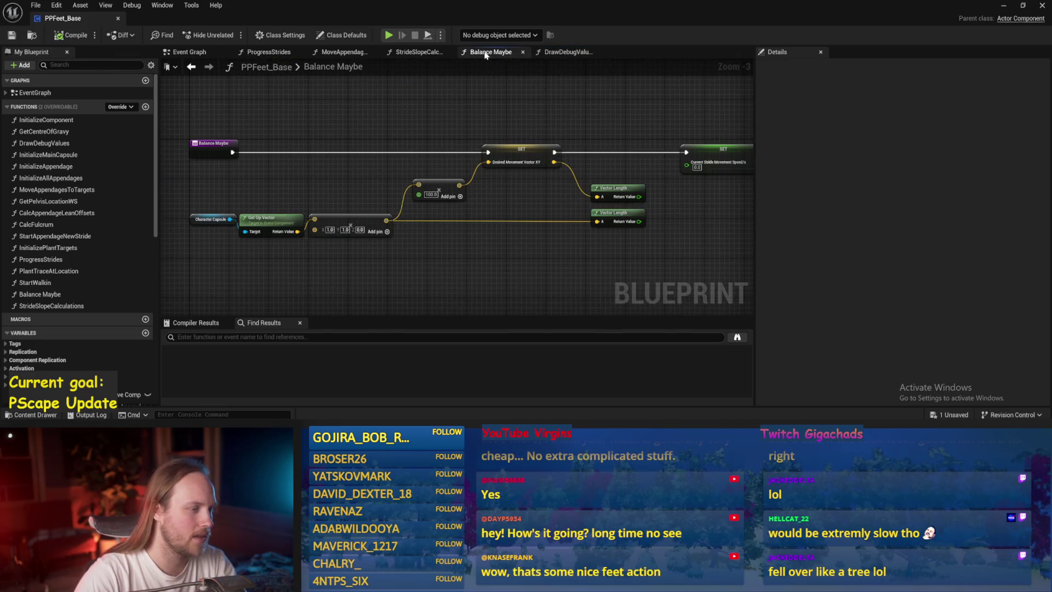
Playtest the level and rotate the fallen capsule back nearly upright before stopping
left_click(1002, 5)
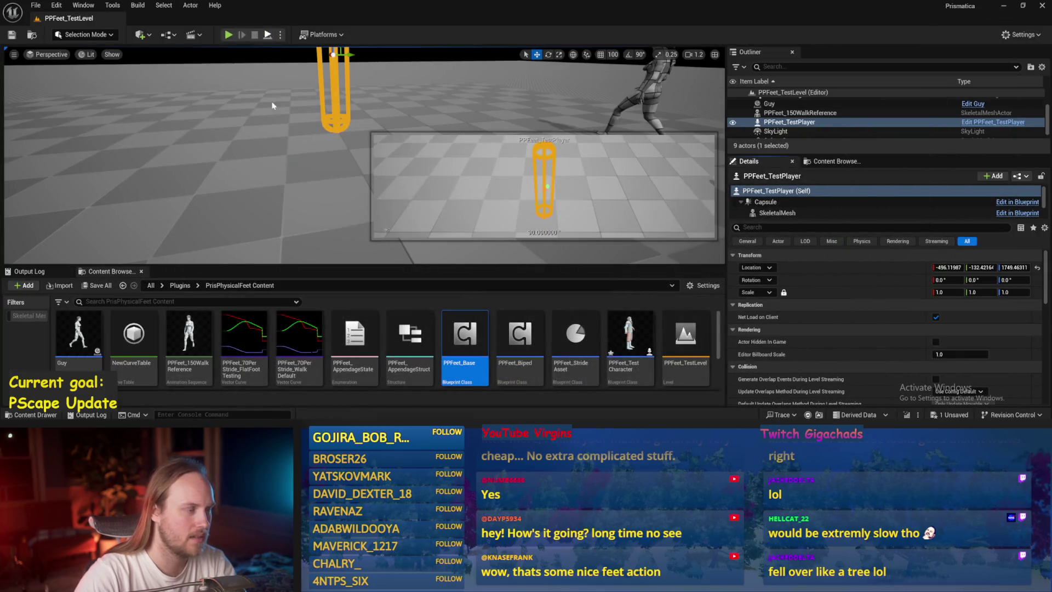
key("alt+p")
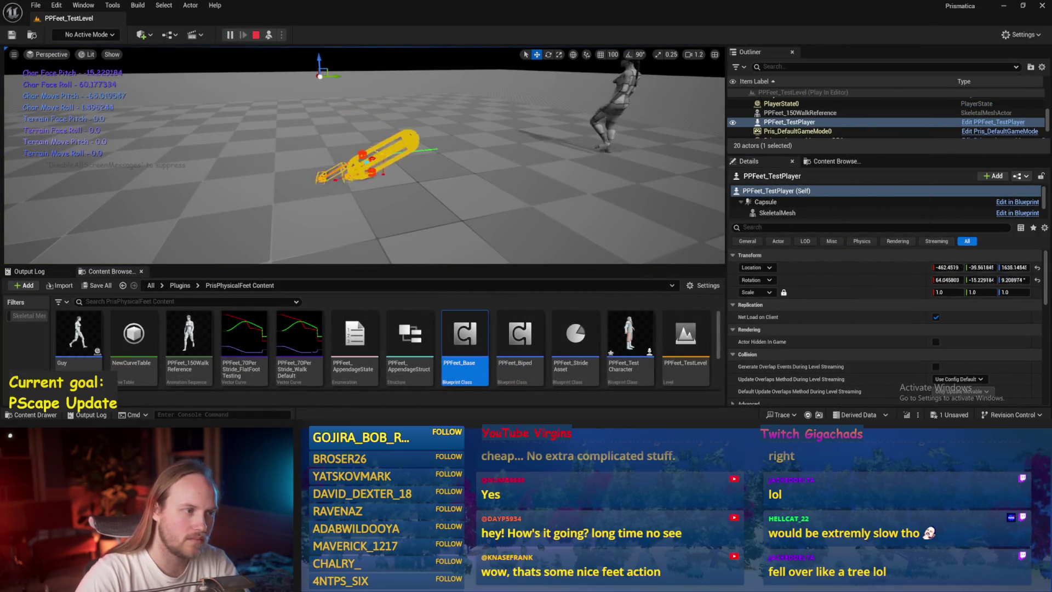
key("e")
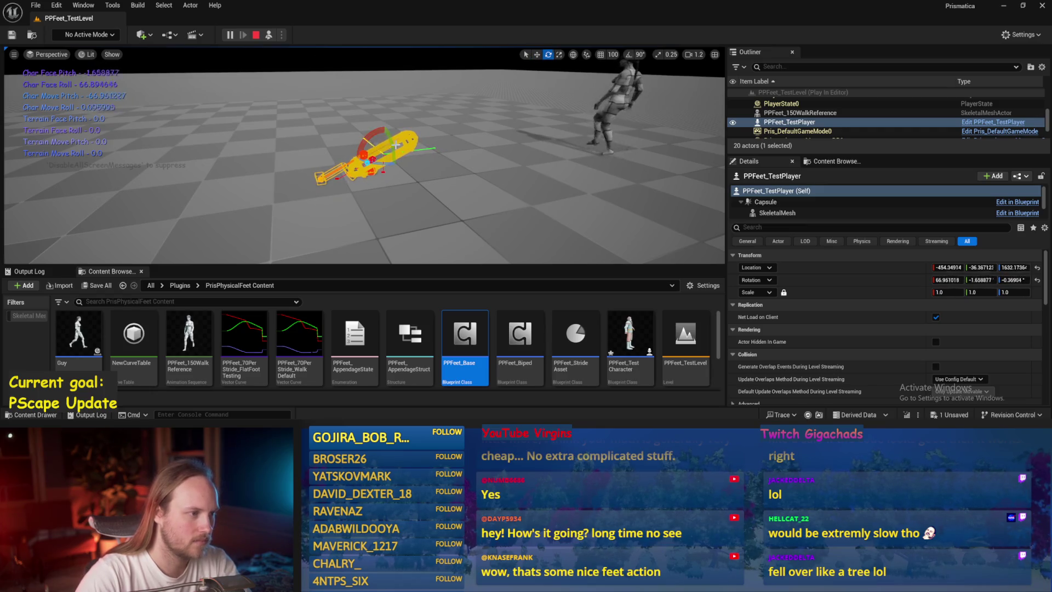
mouse_move(395, 145)
left_mouse_down()
mouse_move(385, 128)
mouse_move(356, 145)
left_mouse_up()
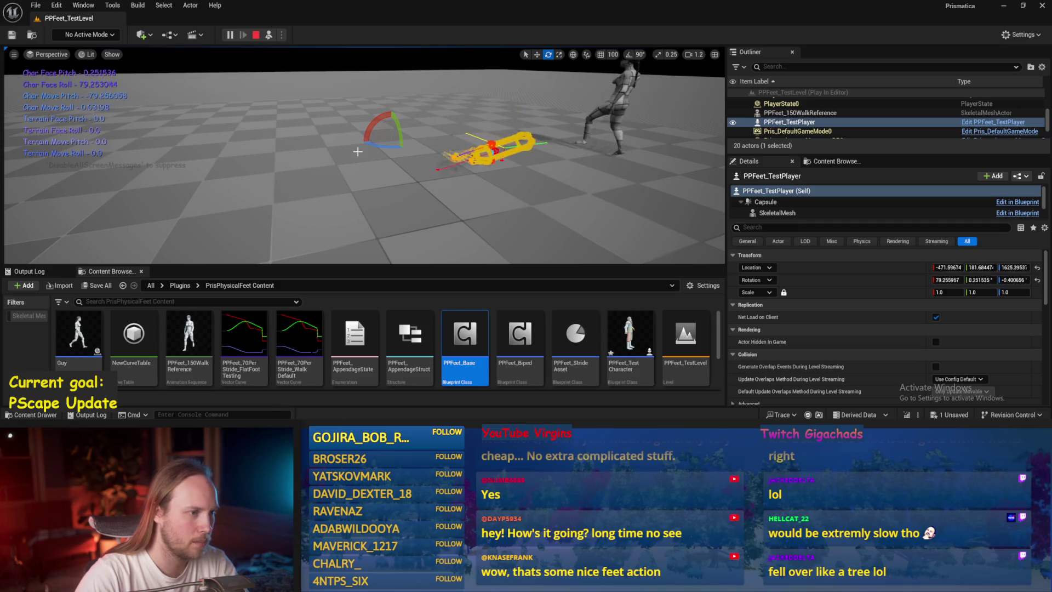
key("Escape")
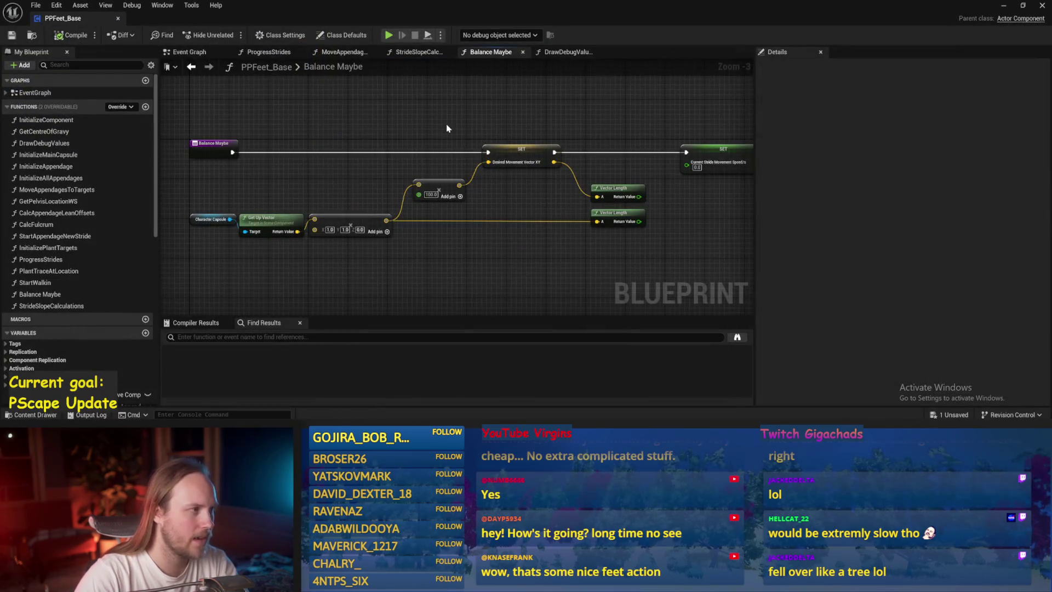
Save the blueprint, run another test, then tilt the test player capsule to -12.96 degrees
left_click(4, 39)
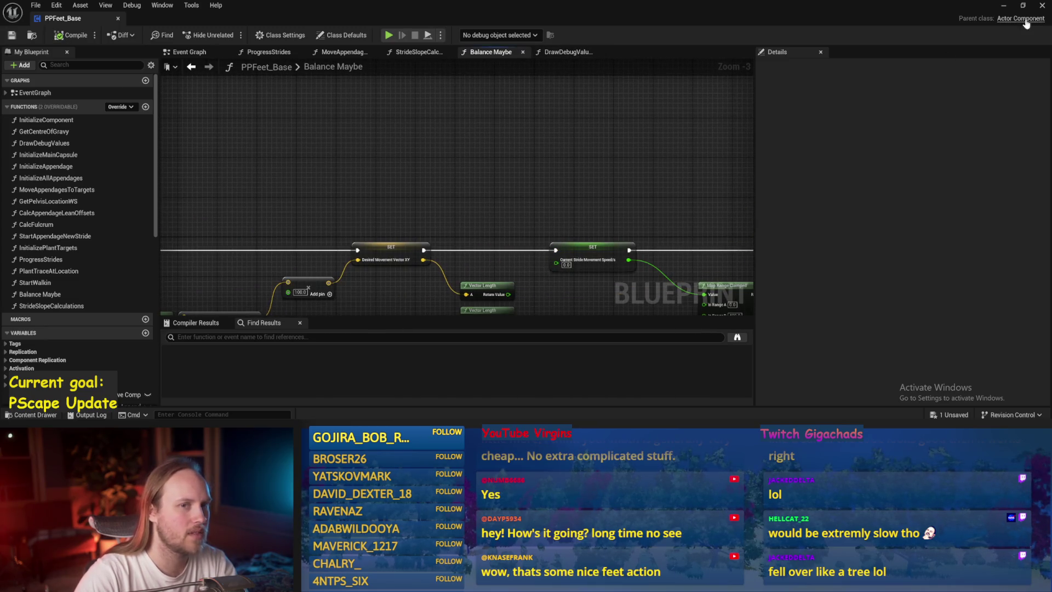
left_click(1004, 7)
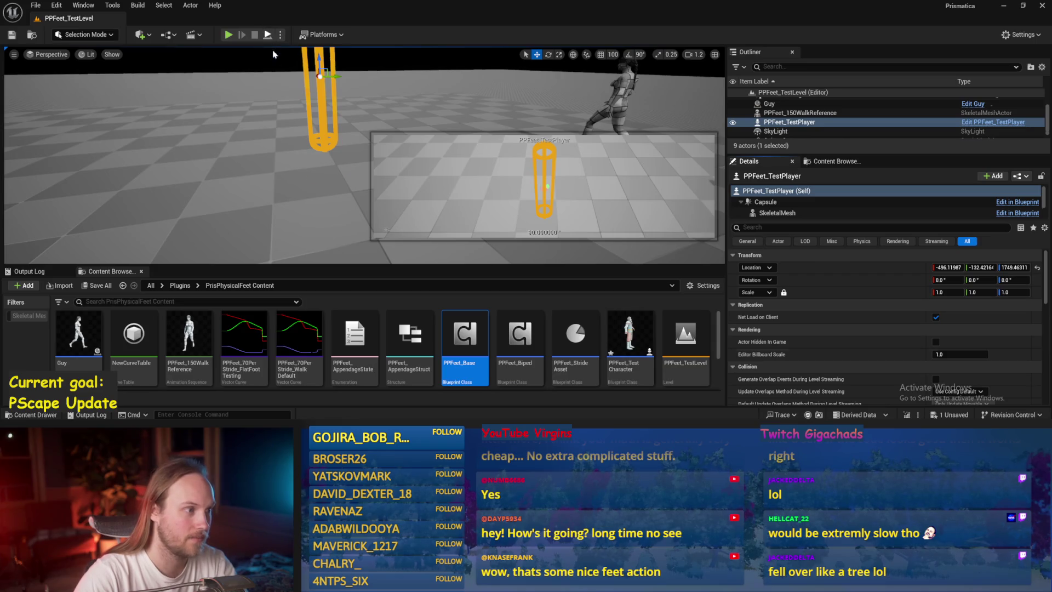
left_click(228, 34)
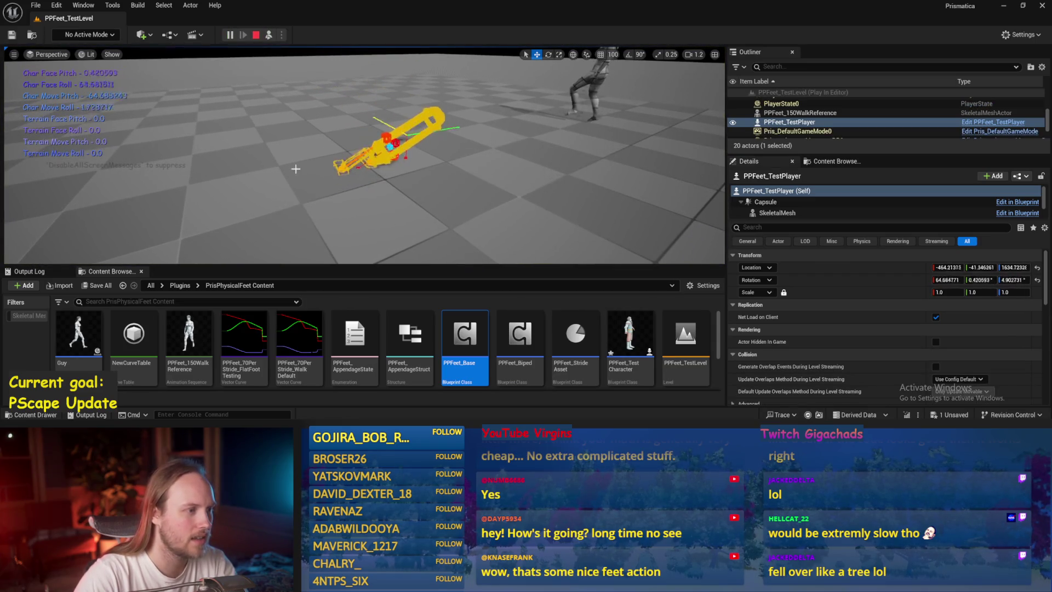
key("Escape")
key("e")
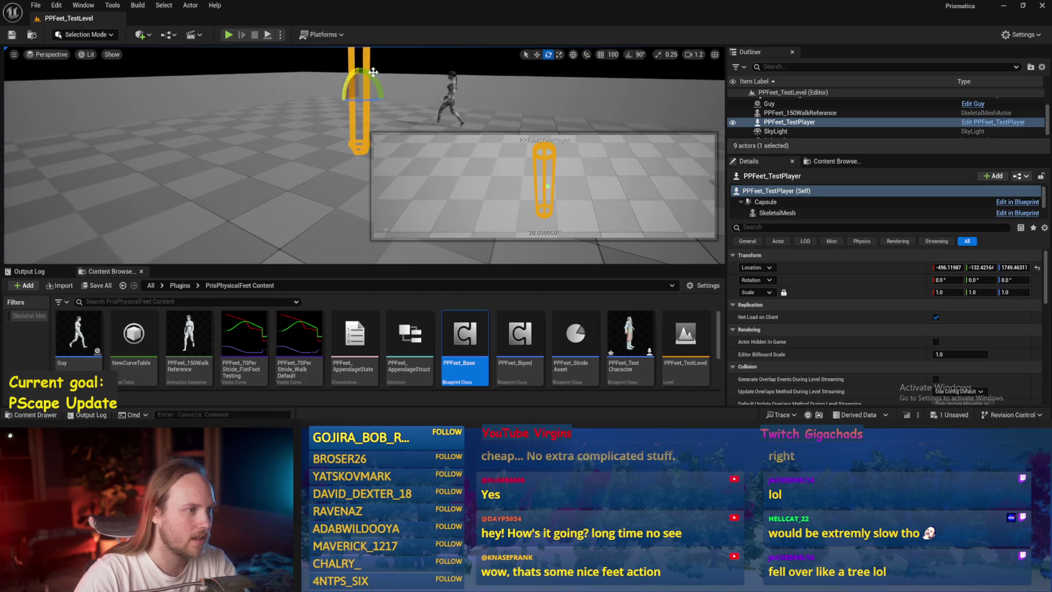
left_click_drag(373, 76, 280, 44)
Simulate the tilted capsule, restart and pause it, stop and save the level, and reopen PPFeet_Base
left_click(267, 35)
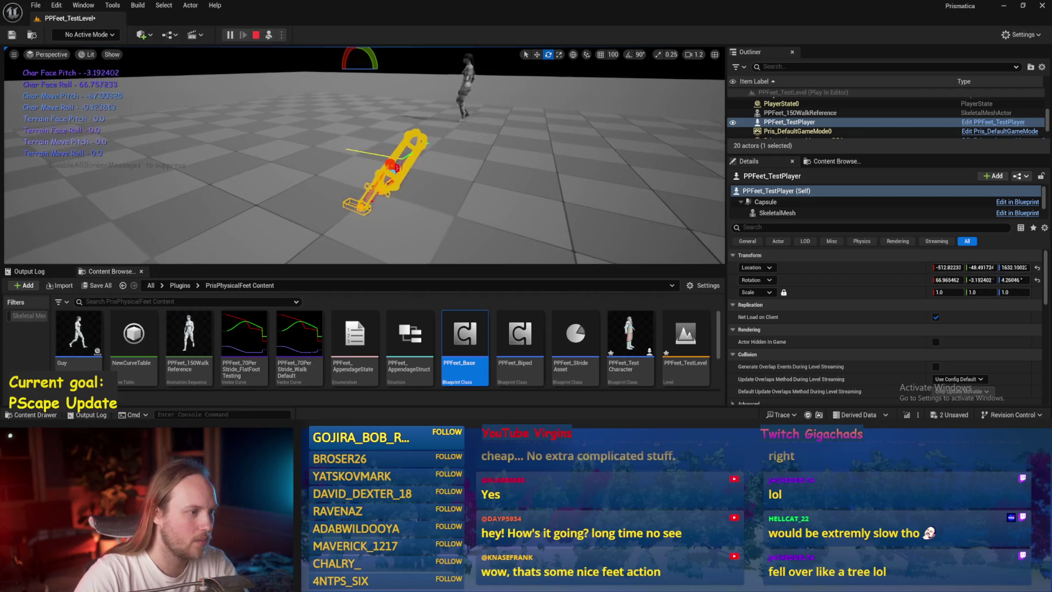
left_click(256, 35)
left_click(268, 35)
left_click(229, 35)
left_click_drag(498, 188, 459, 176)
key("Escape")
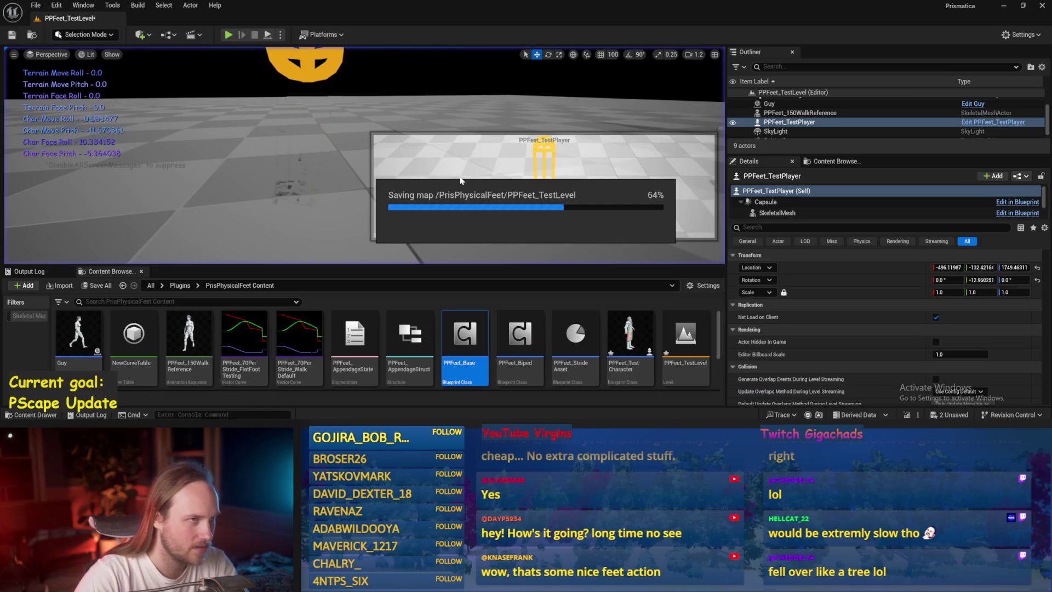
double_click(464, 334)
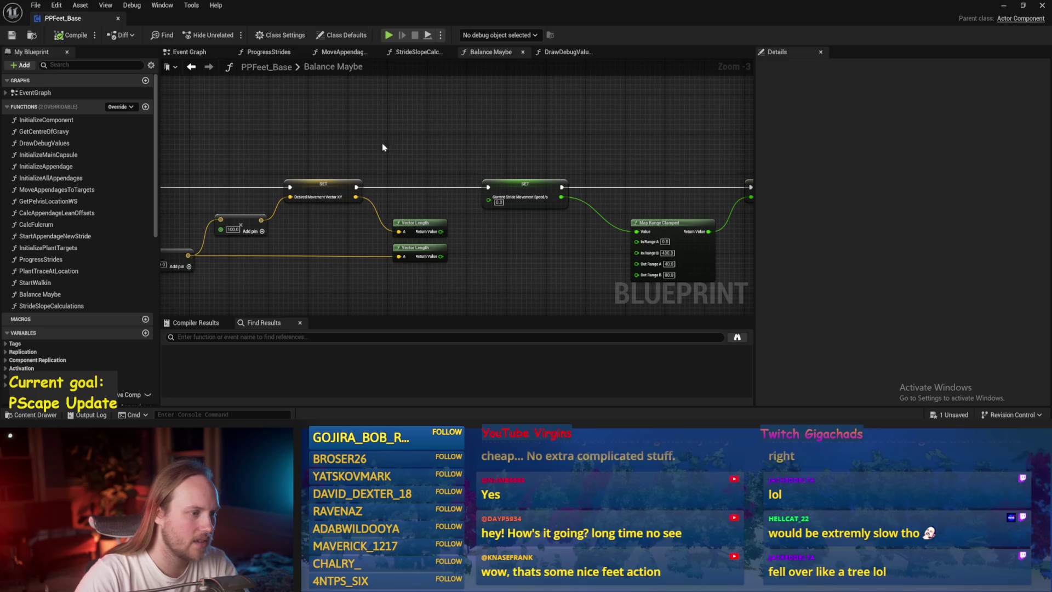
Remove the Map Range wire into Current Step Length and save the blueprint
scroll(384, 147, "up", 1)
left_click(612, 156, "alt")
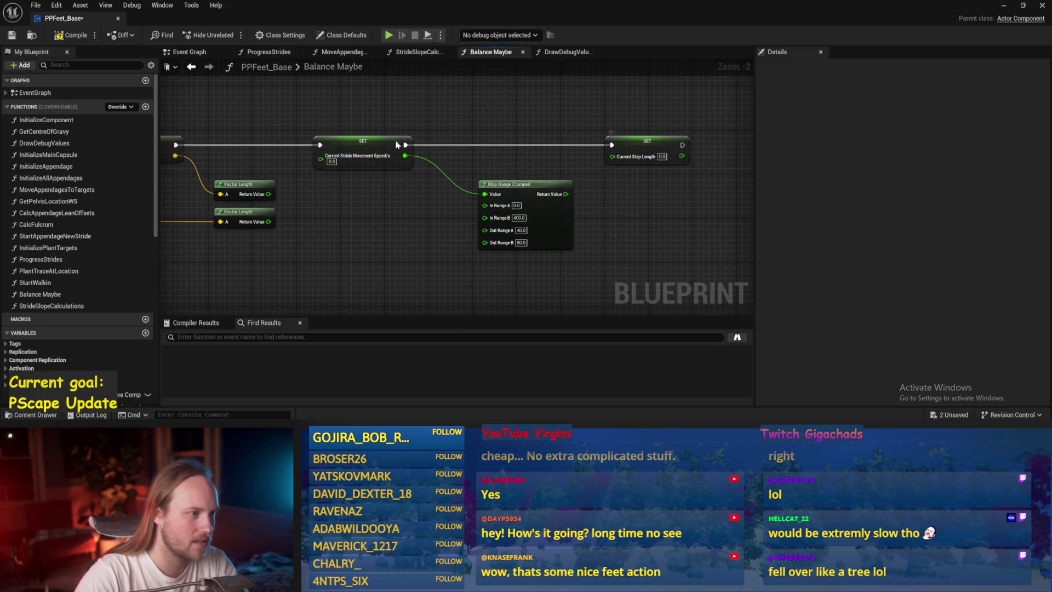
left_click(5, 35)
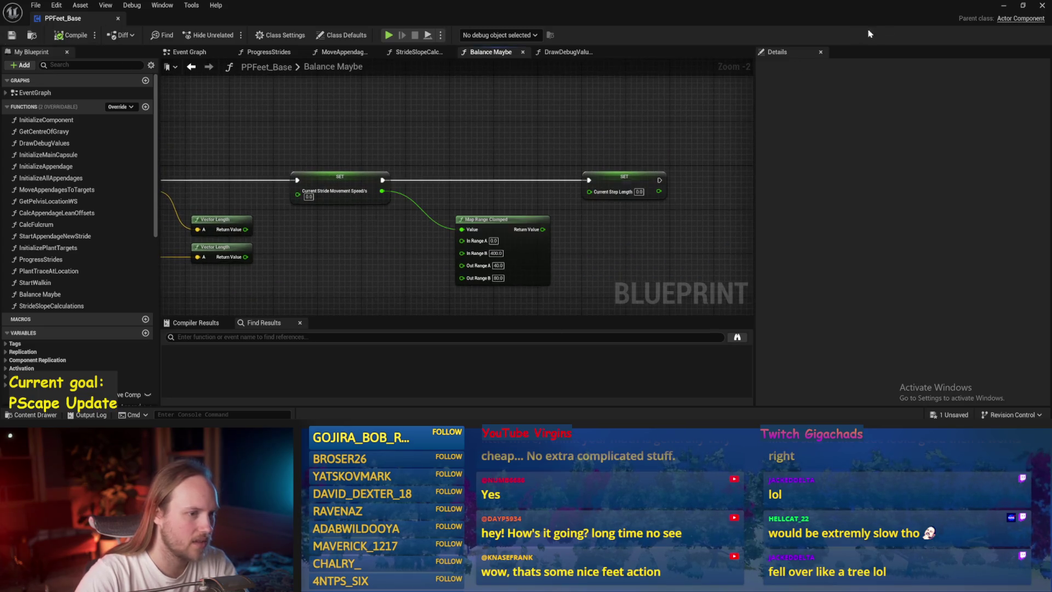
Run several test plays of the level, saving PPFeet_TestLevel between them
left_click(1003, 7)
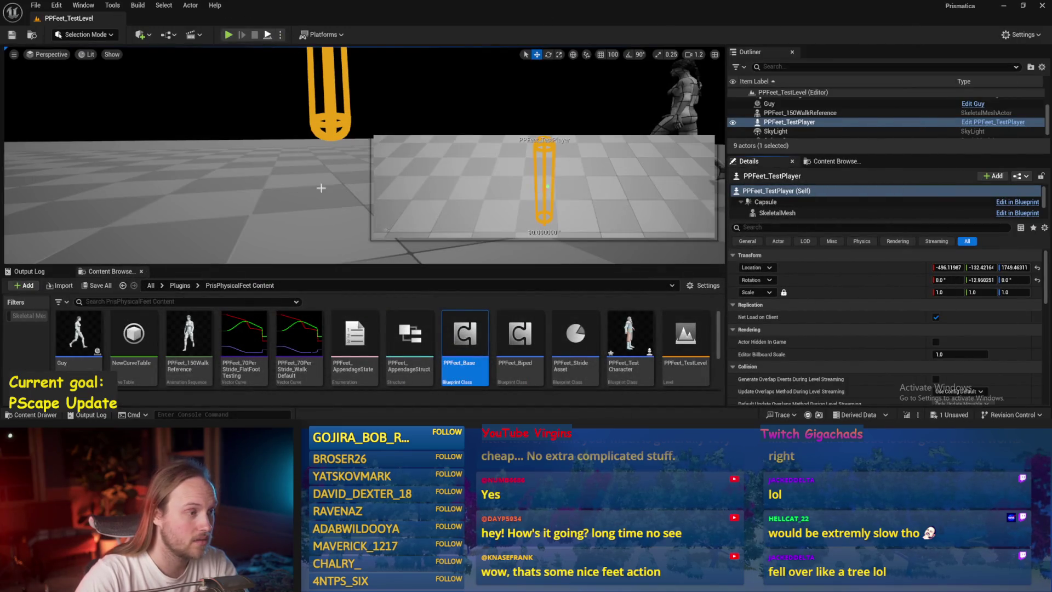
key("alt+p")
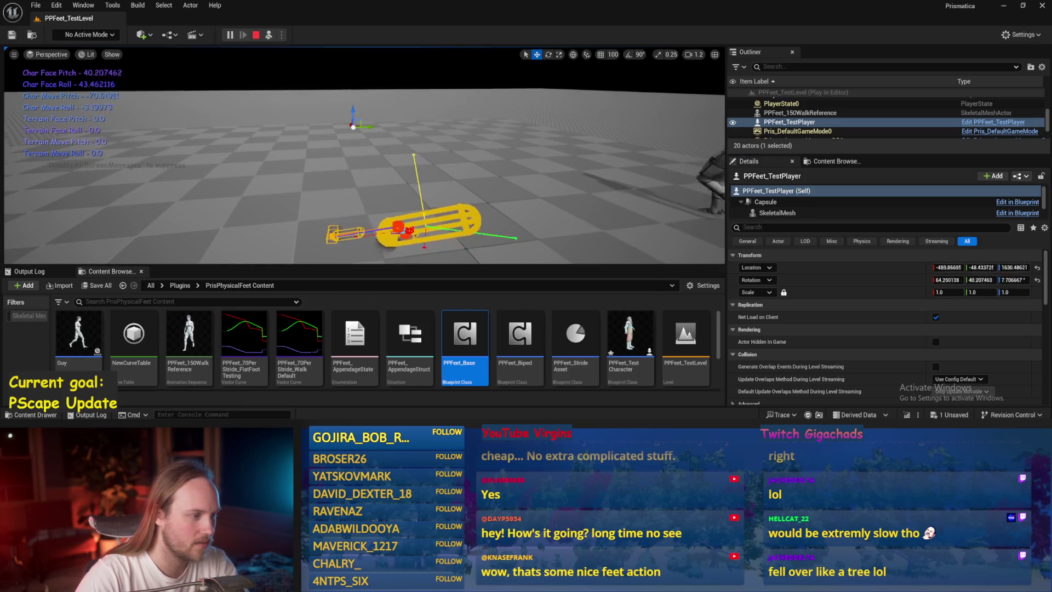
left_click(268, 183)
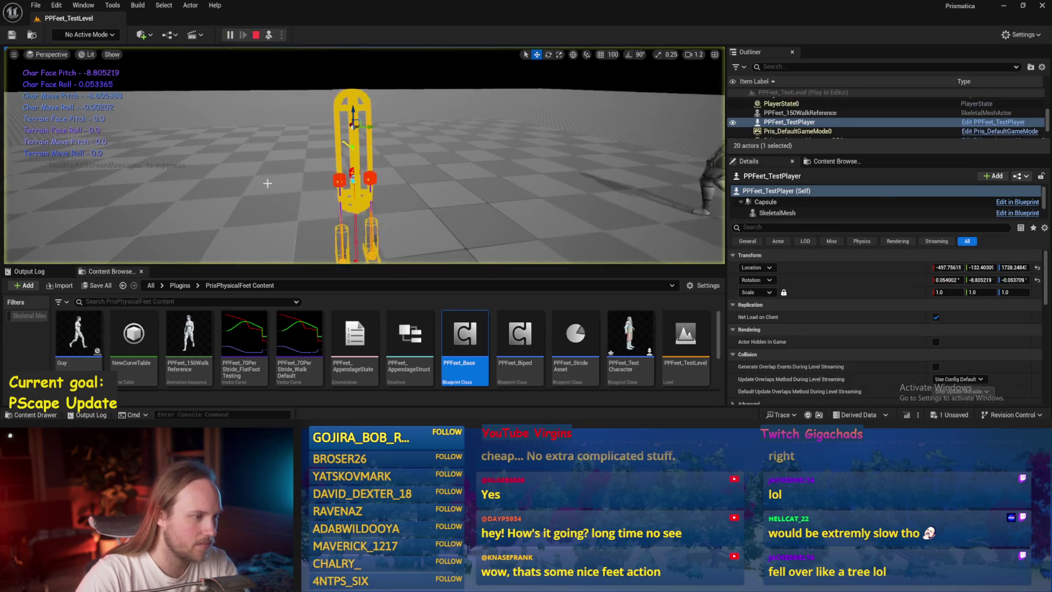
key("Escape")
key("ctrl+s")
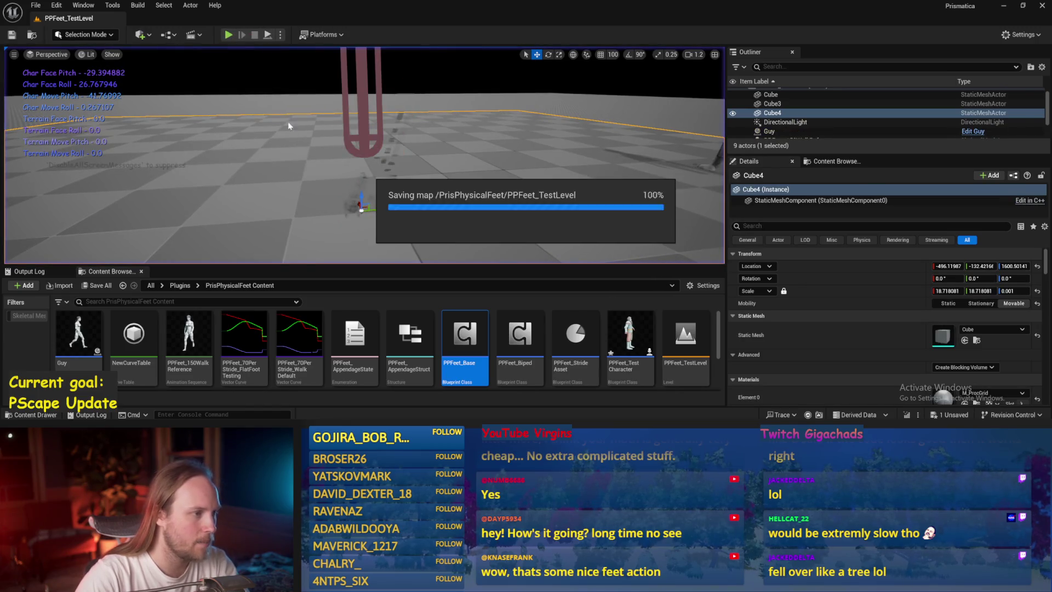
left_click(268, 35)
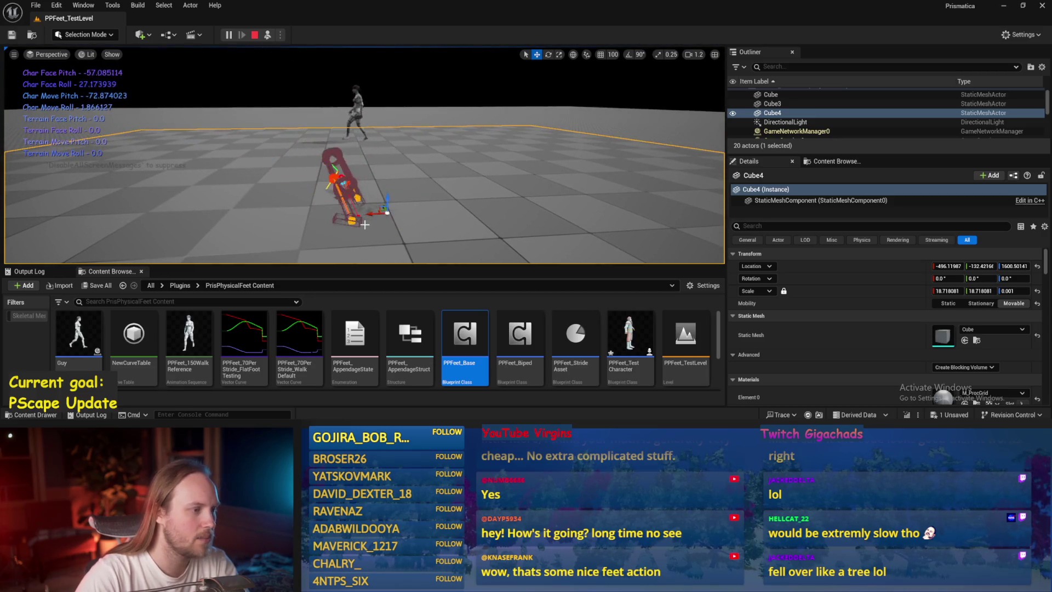
key("Escape")
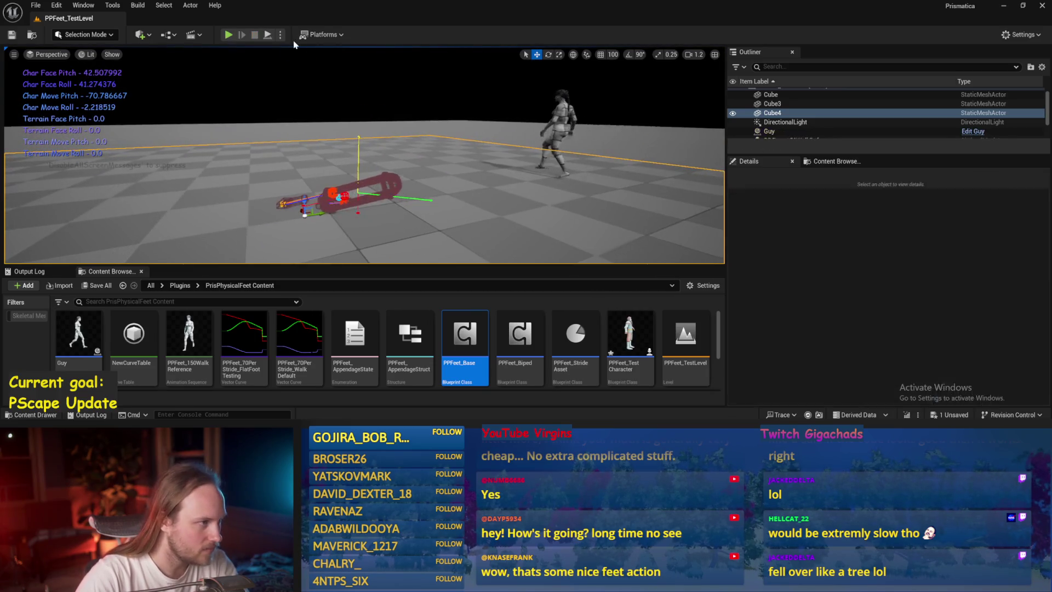
left_click(268, 35)
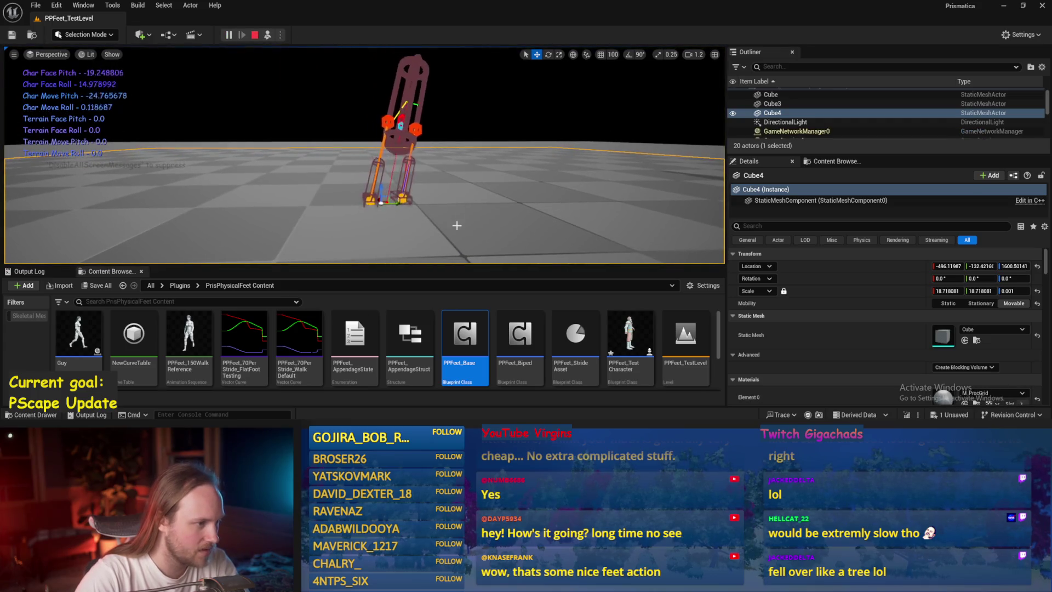
key("Escape")
Replay and rotate the test player mid-play to about 11.63, -13.14, -4.64 degrees, then stop
key("alt+p")
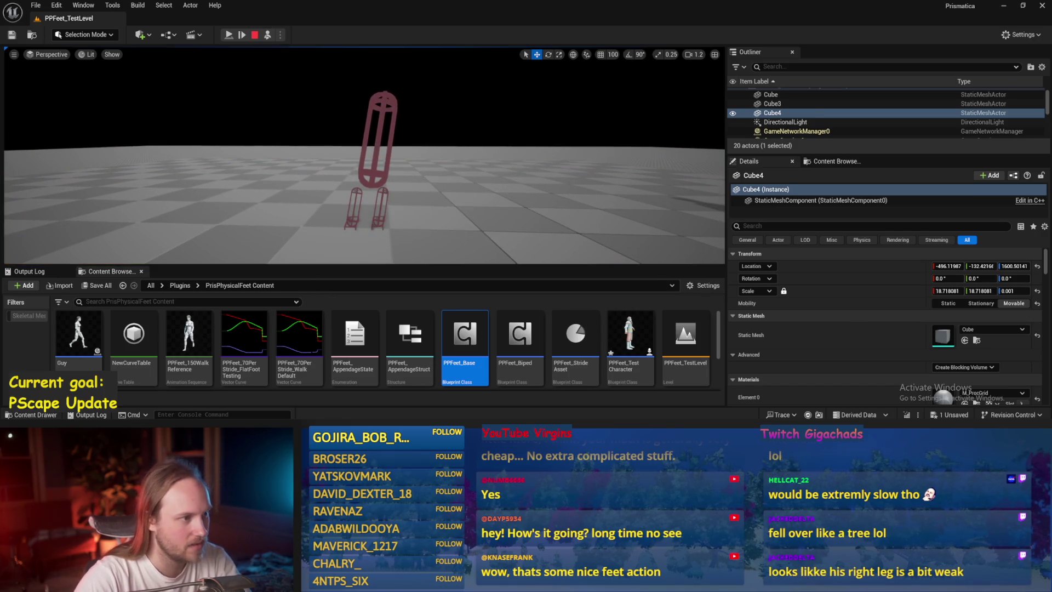
left_click(384, 146)
key("e")
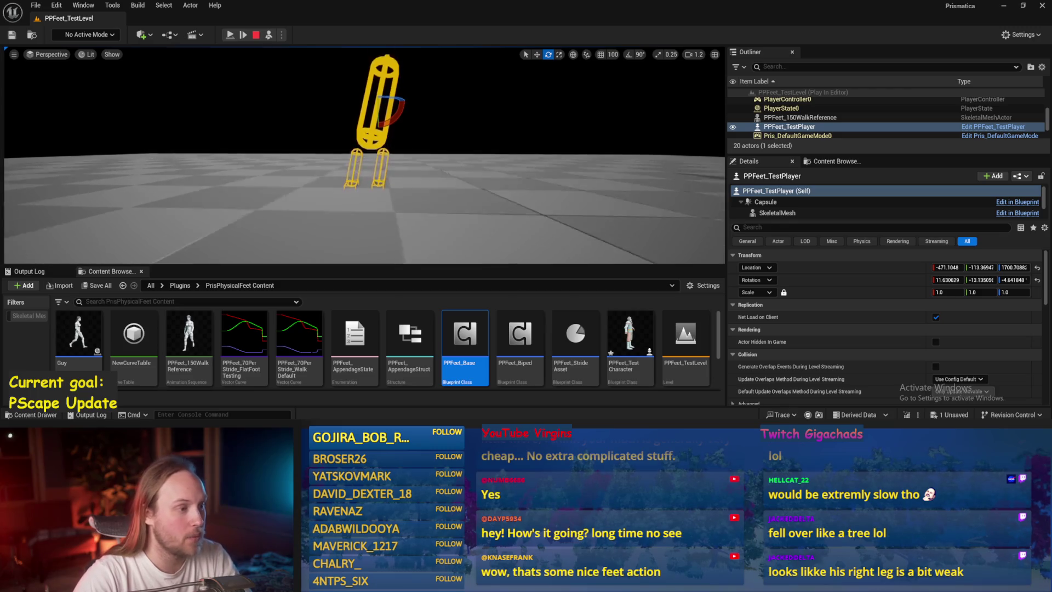
left_click(362, 170)
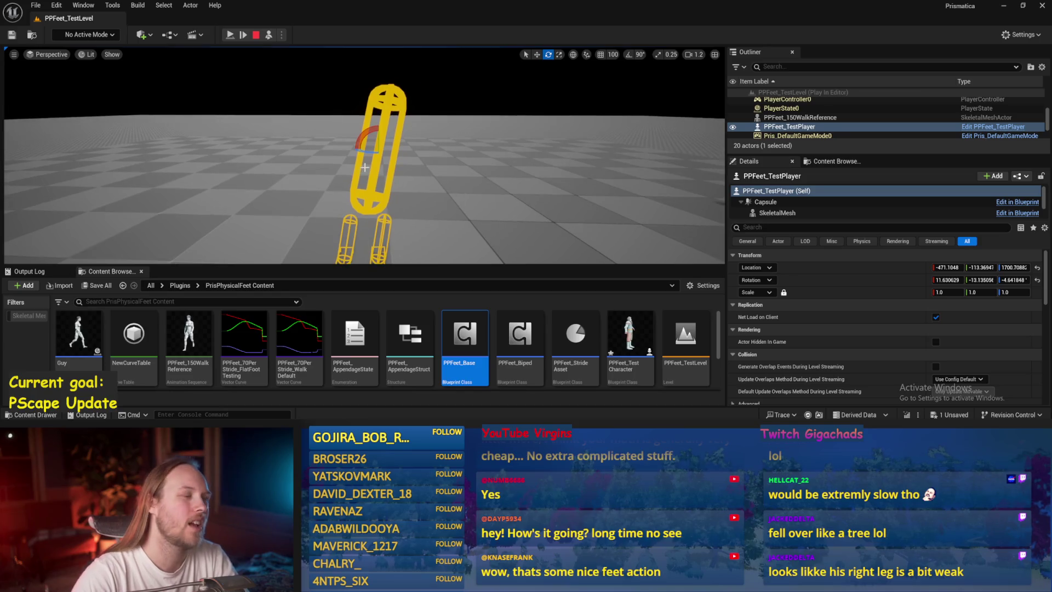
key("Escape")
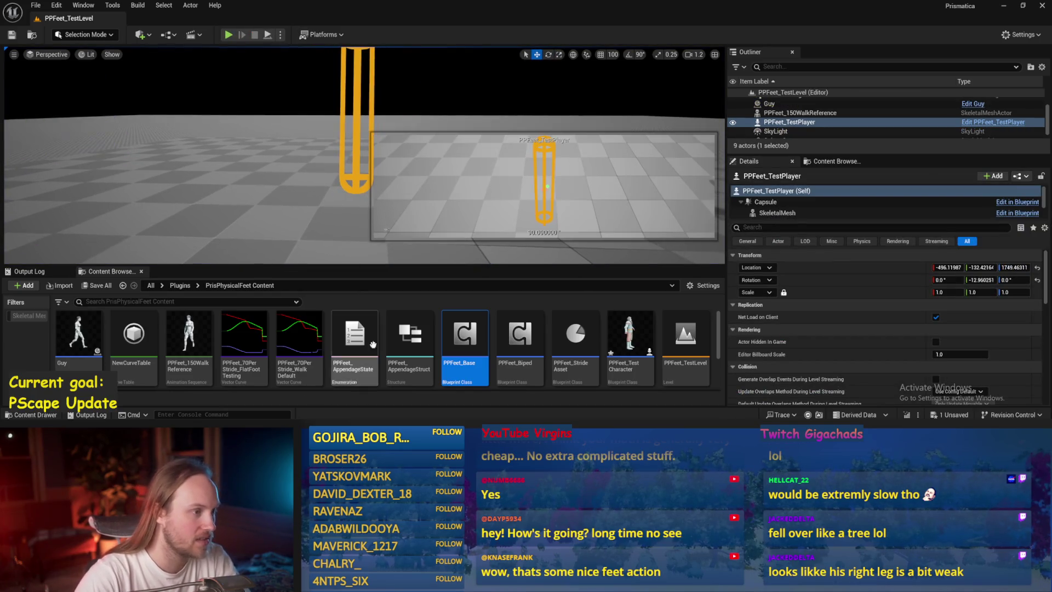
Reopen the PPFeet_Base blueprint and compile it
double_click(464, 334)
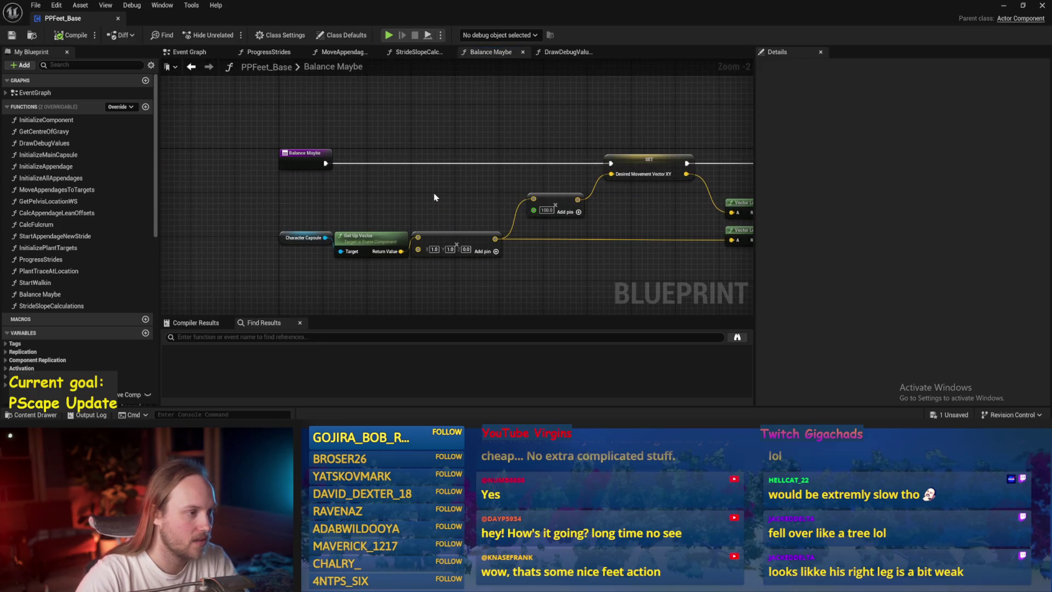
left_click_drag(434, 197, 208, 203)
left_click_drag(488, 143, 247, 173)
left_click(70, 40)
left_click_drag(586, 133, 523, 159)
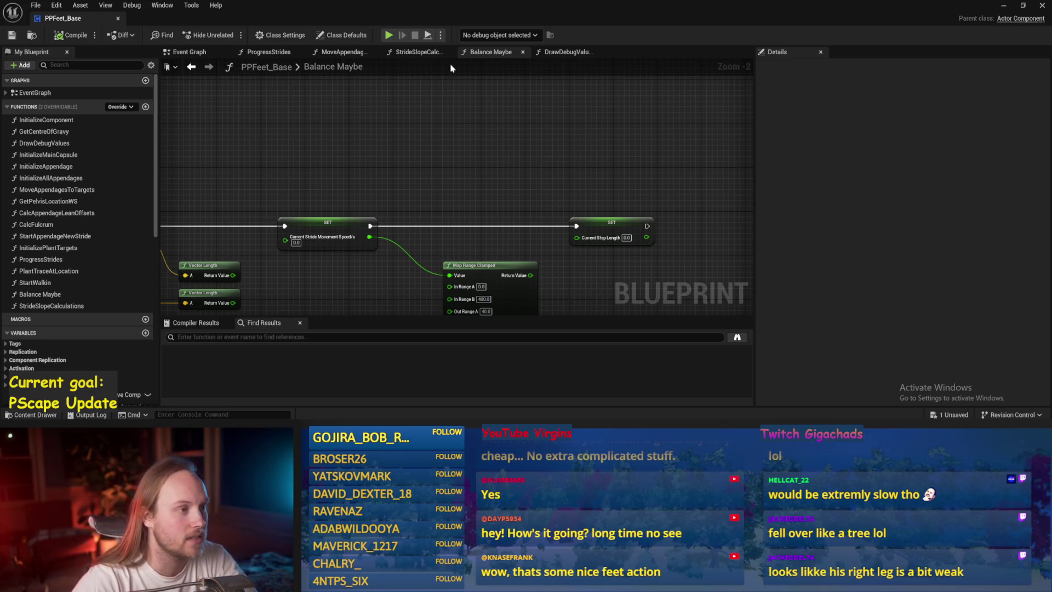
Run a quick play session in the level, then save all changed packages
left_click(1003, 8)
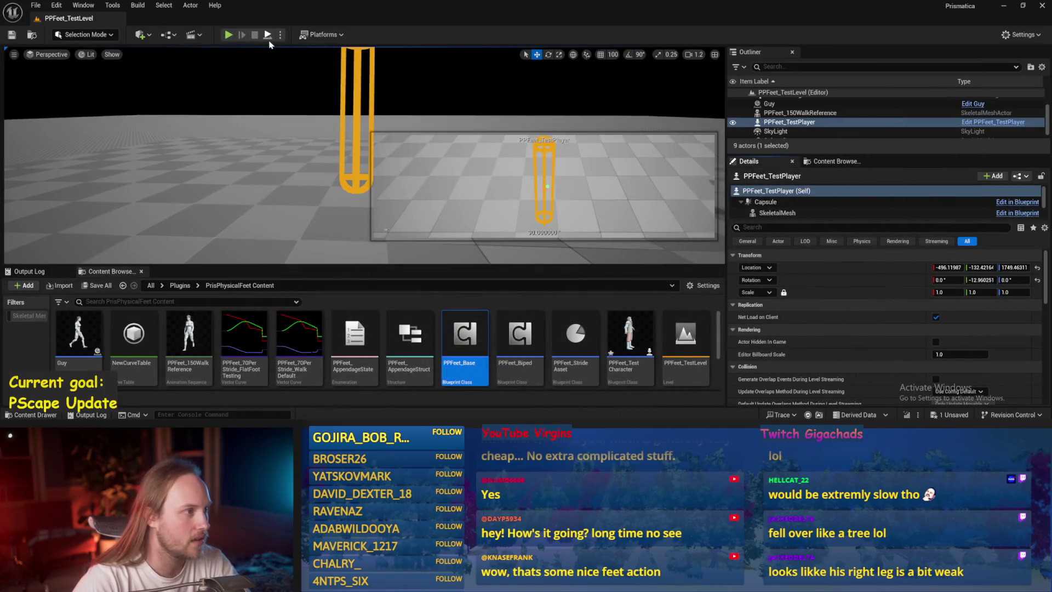
key("alt+p")
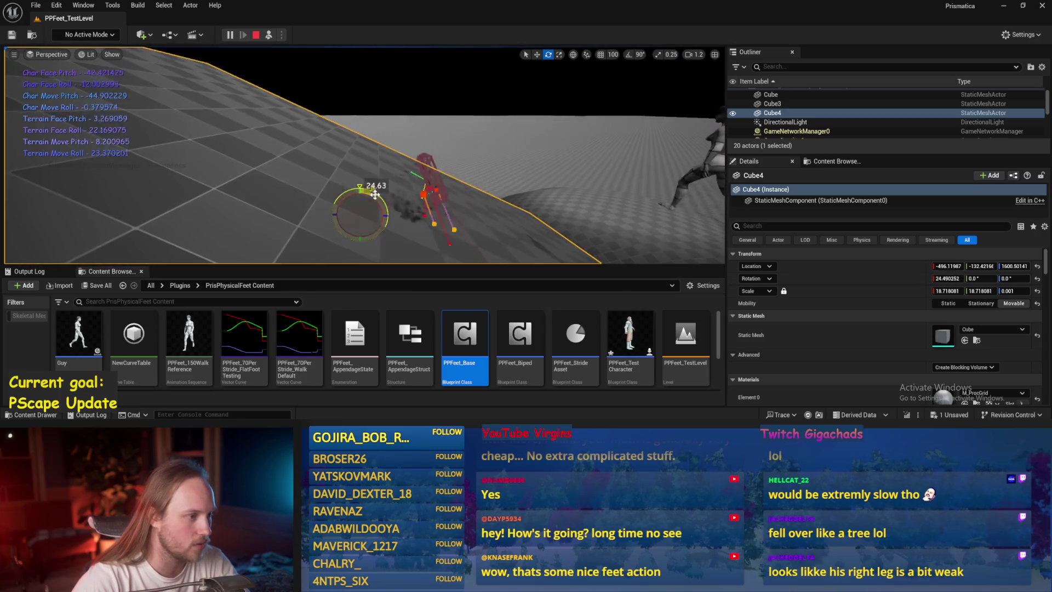
key("Escape")
key("ctrl+s")
Shift the nodes near the start of Balance Maybe right and down
double_click(464, 334)
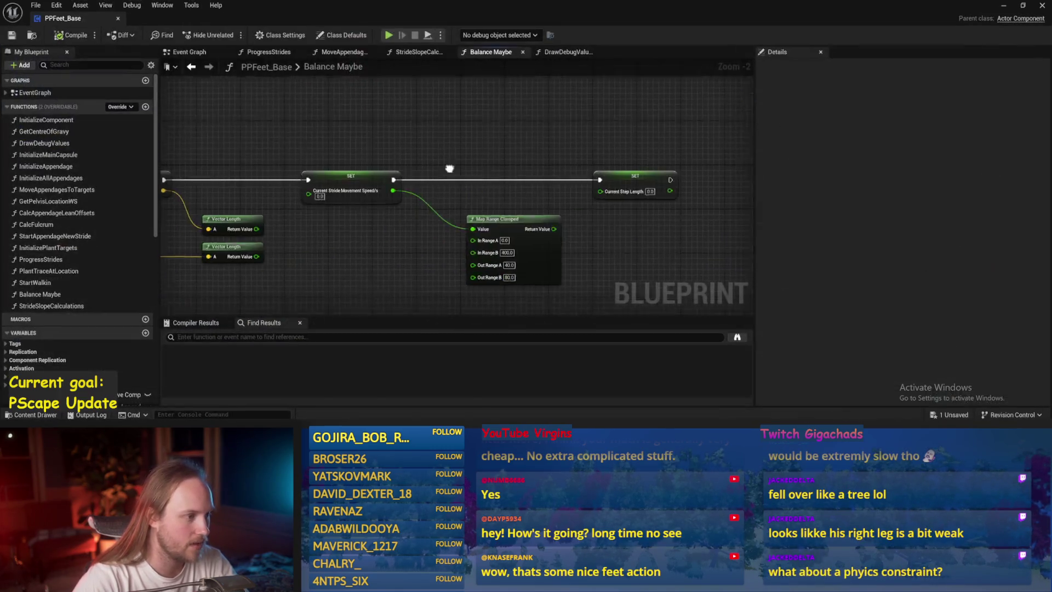
mouse_move(597, 119)
left_mouse_down()
mouse_move(425, 141)
mouse_move(741, 158)
left_mouse_up()
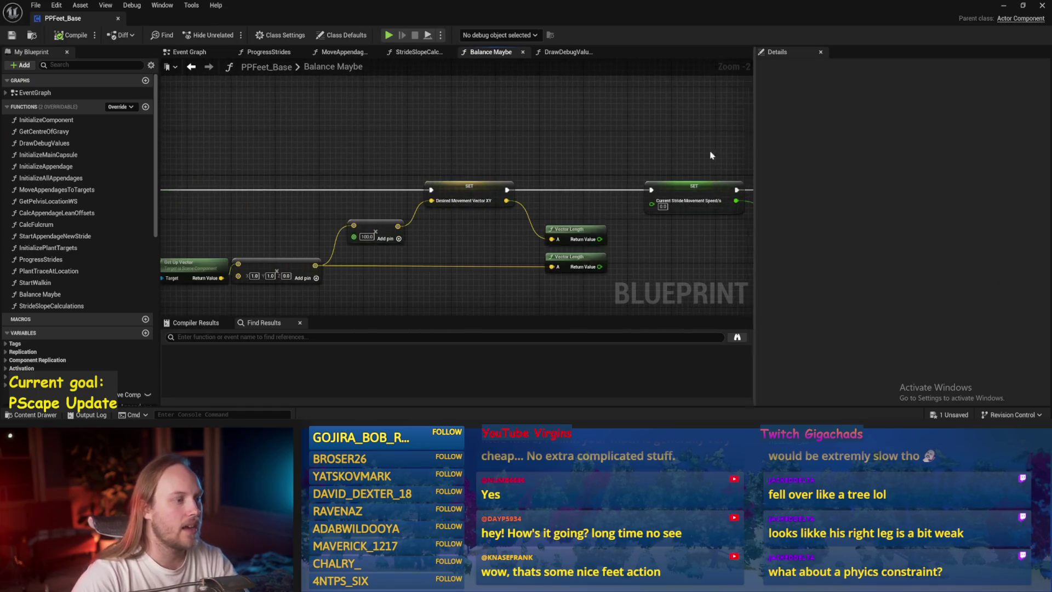
left_click_drag(284, 146, 375, 128)
left_click_drag(261, 116, 480, 120)
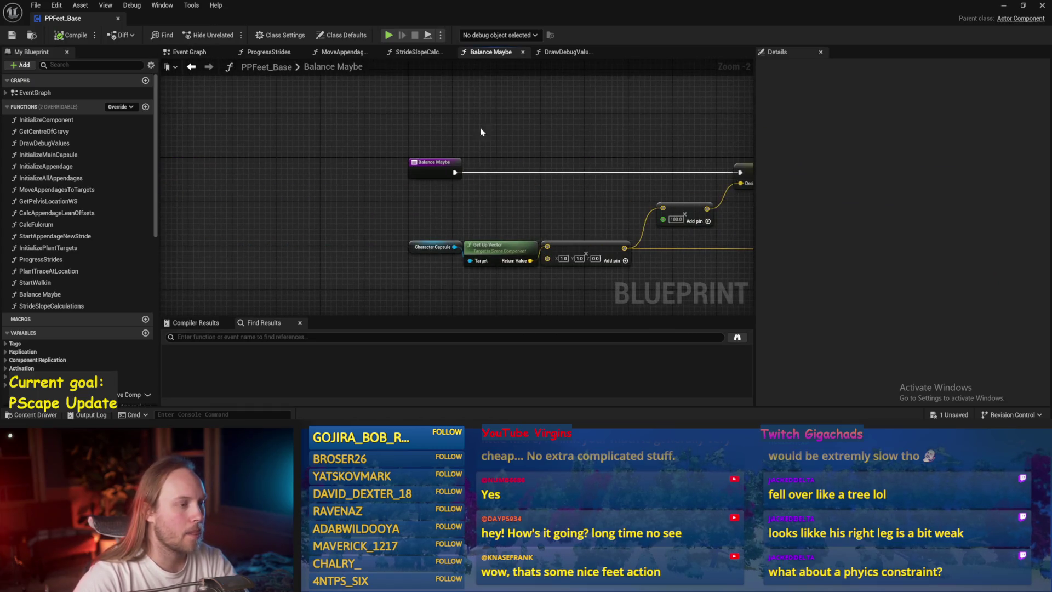
left_click_drag(405, 142, 928, 333)
left_click_drag(707, 181, 467, 179)
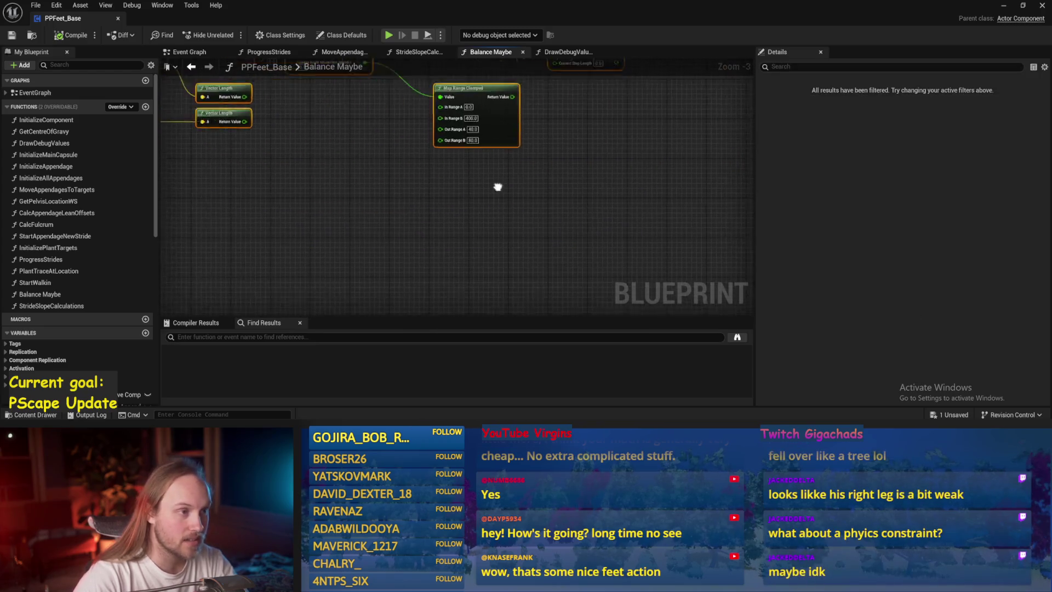
left_click_drag(219, 181, 613, 202)
left_click_drag(340, 157, 697, 151)
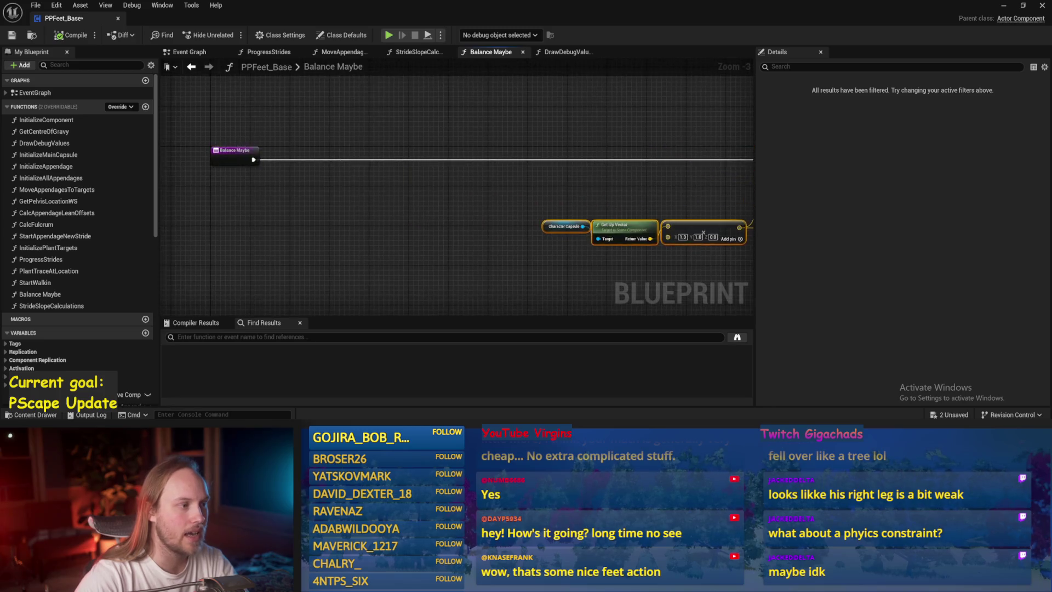
left_click(594, 146)
Review the Vector Length, SET and Map Range Clamped nodes, then return to the entry node
mouse_move(593, 147)
left_mouse_down()
mouse_move(622, 159)
mouse_move(222, 146)
left_mouse_up()
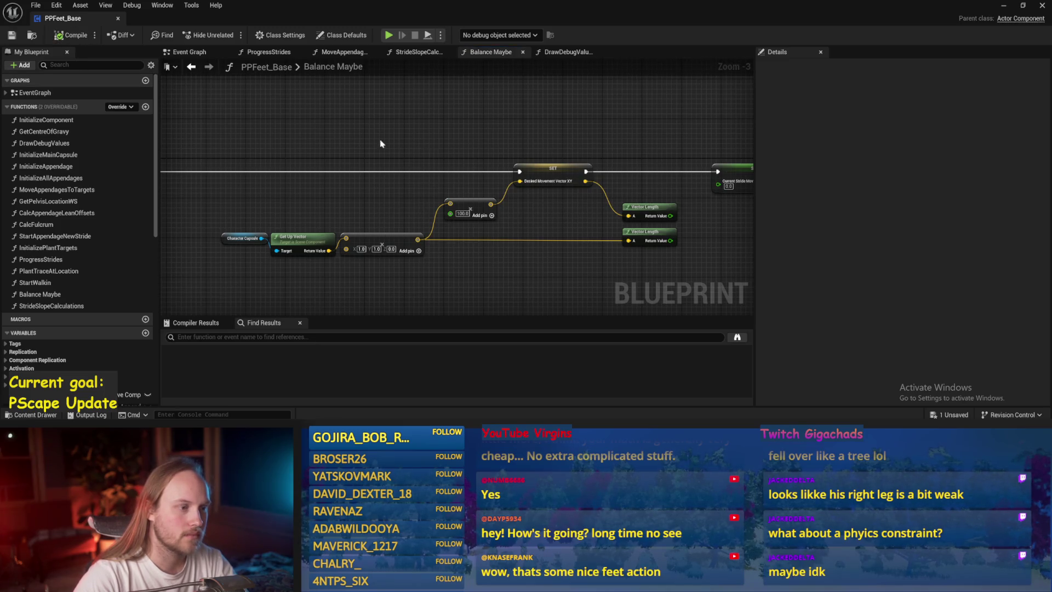
left_click_drag(685, 208, 302, 243)
mouse_move(662, 212)
left_mouse_down()
mouse_move(702, 228)
mouse_move(424, 257)
mouse_move(500, 265)
mouse_move(499, 225)
left_mouse_up()
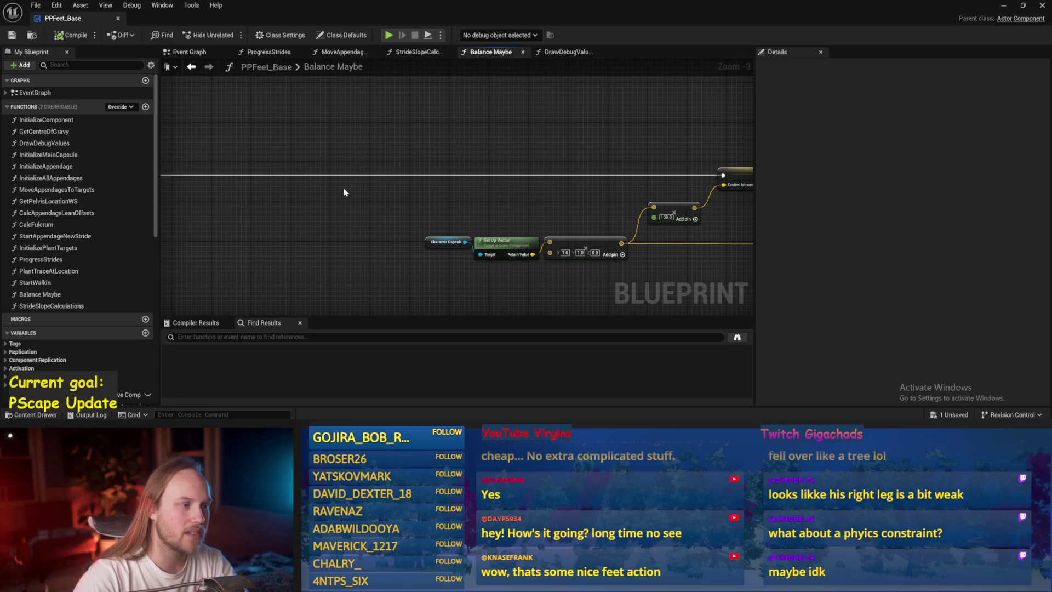
left_click_drag(342, 194, 204, 206)
left_click_drag(258, 176, 55, 105)
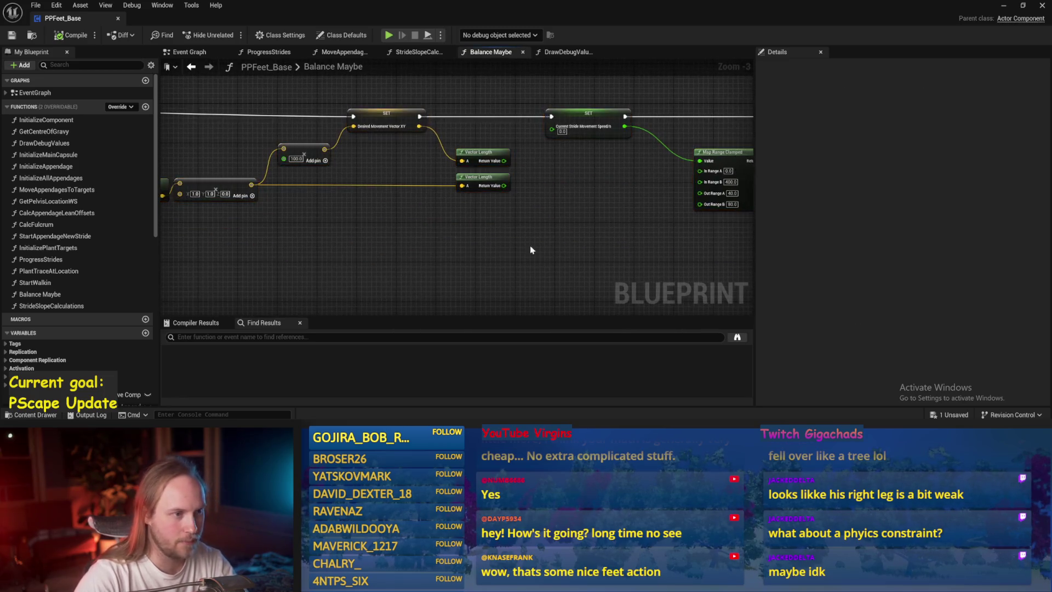
key("Home")
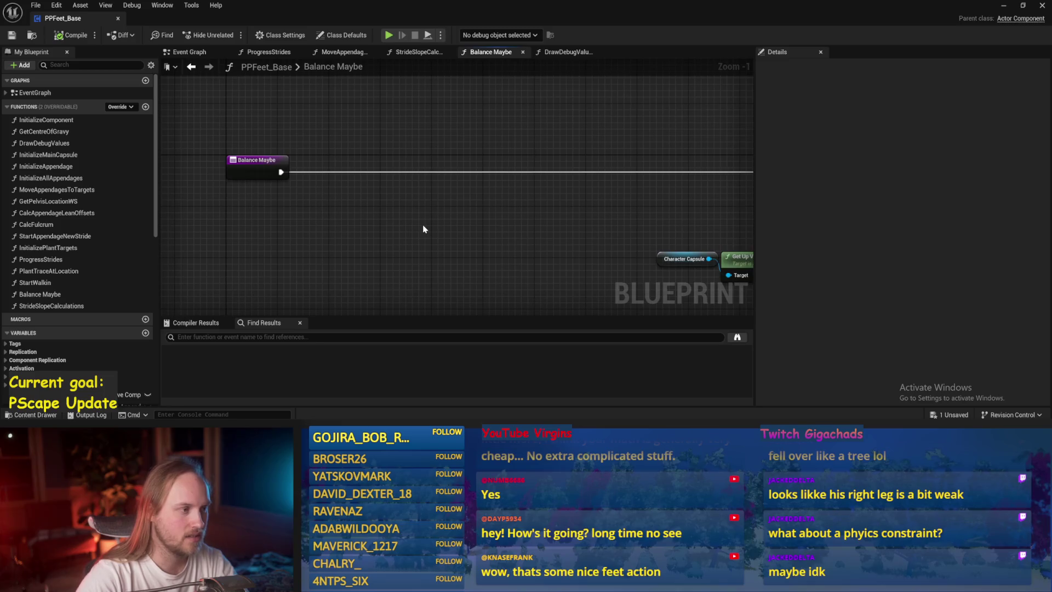
Add a Get Up Vector node from Character Capsule, place it alongside, and save
right_click(423, 229)
left_click(687, 258)
mouse_move(402, 71)
left_mouse_down()
mouse_move(356, 127)
mouse_move(328, 191)
mouse_move(445, 195)
left_mouse_up()
type("get up vector")
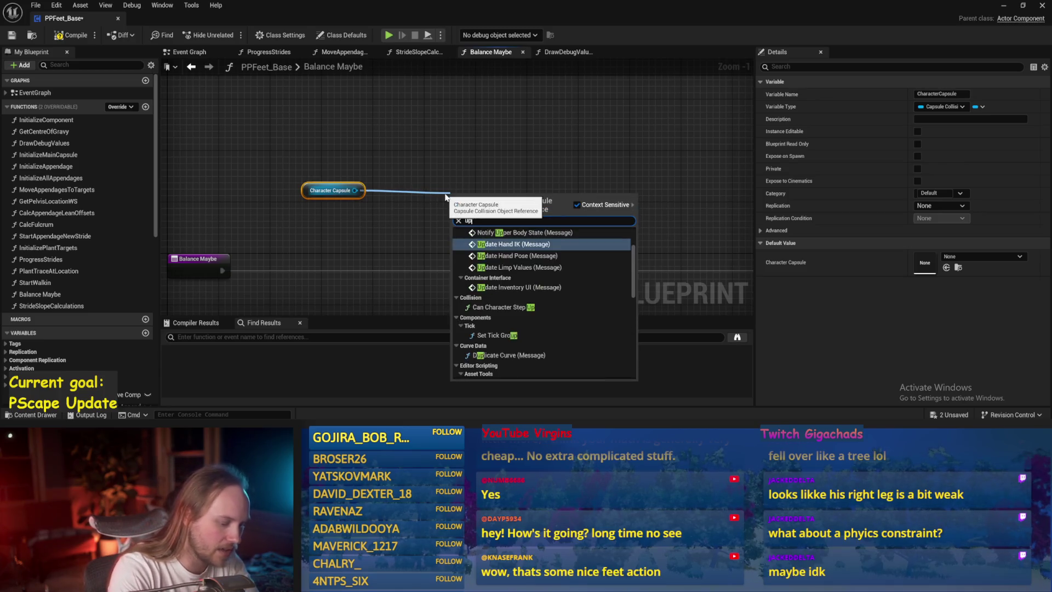
key("Return")
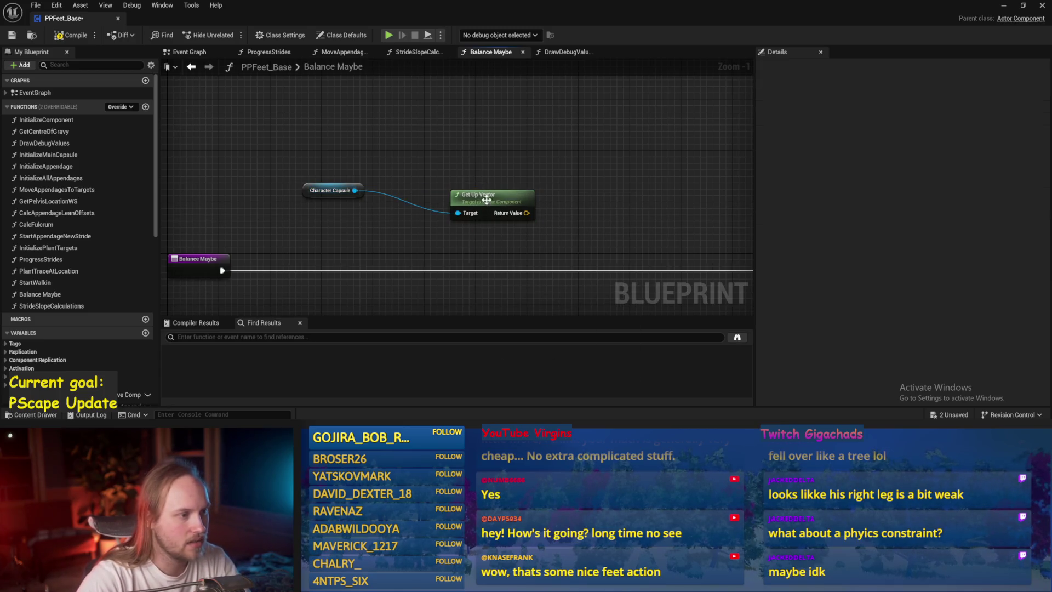
left_click_drag(484, 200, 402, 193)
mouse_move(454, 153)
left_mouse_down()
mouse_move(340, 214)
mouse_move(367, 200)
left_mouse_up()
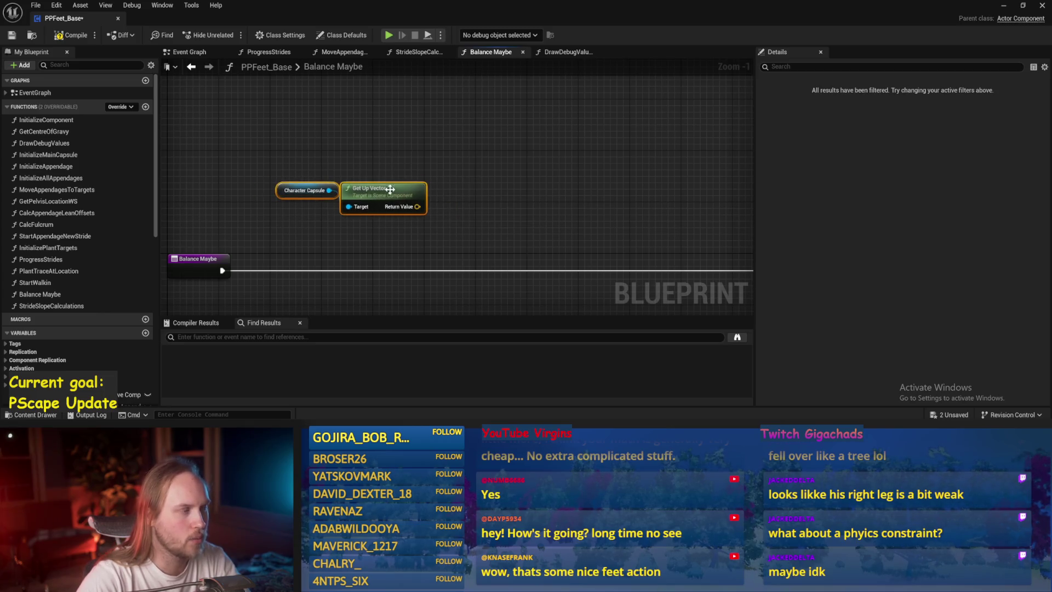
left_click(474, 162)
left_click(11, 35)
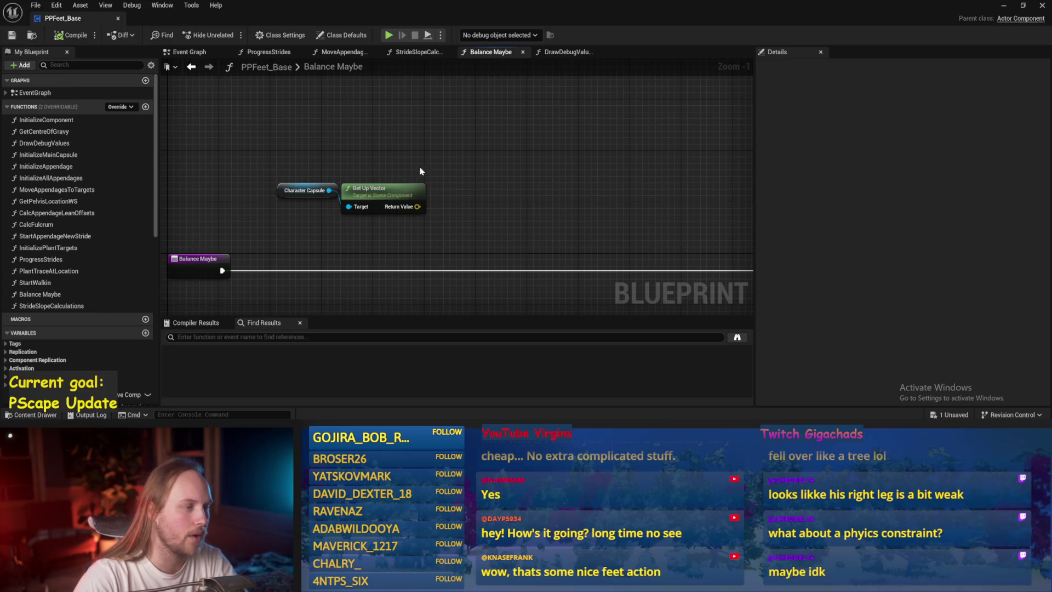
Add a Character Centre Of Gravy getter above Character Capsule, discarding a mistaken Get Centre Of Gravy node
right_click(307, 130)
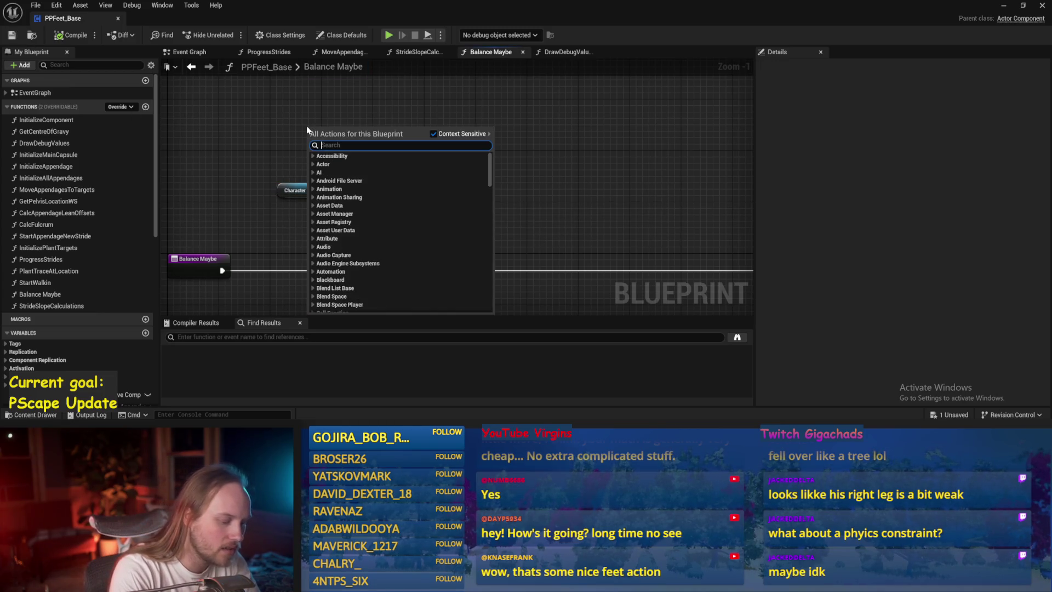
type("centre of gr")
key("Return")
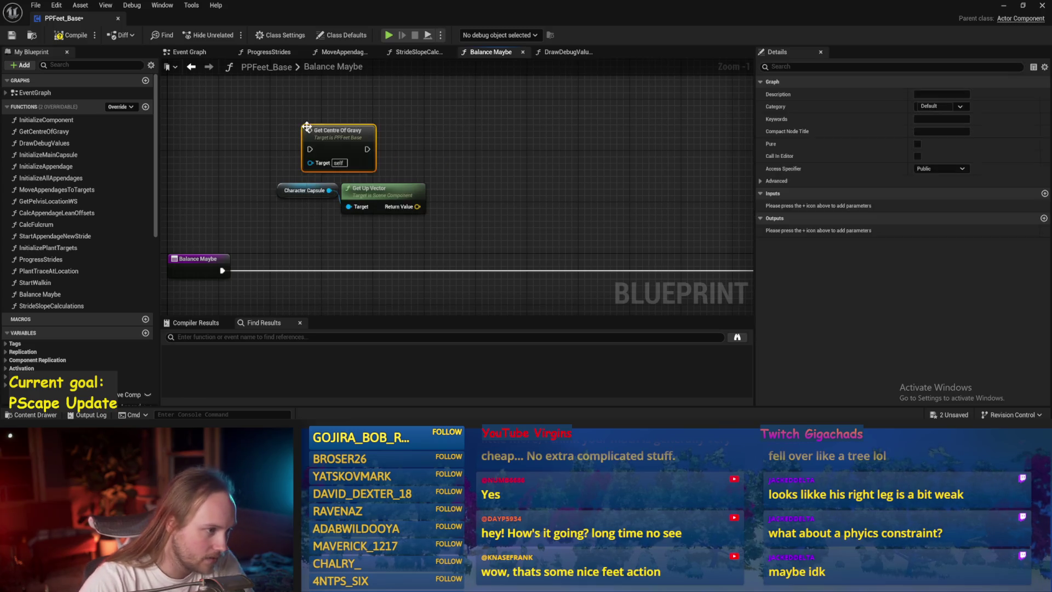
key("Delete")
right_click(307, 146)
type("centre of")
left_click(360, 215)
mouse_move(372, 151)
left_mouse_down()
mouse_move(321, 160)
mouse_move(325, 144)
left_mouse_up()
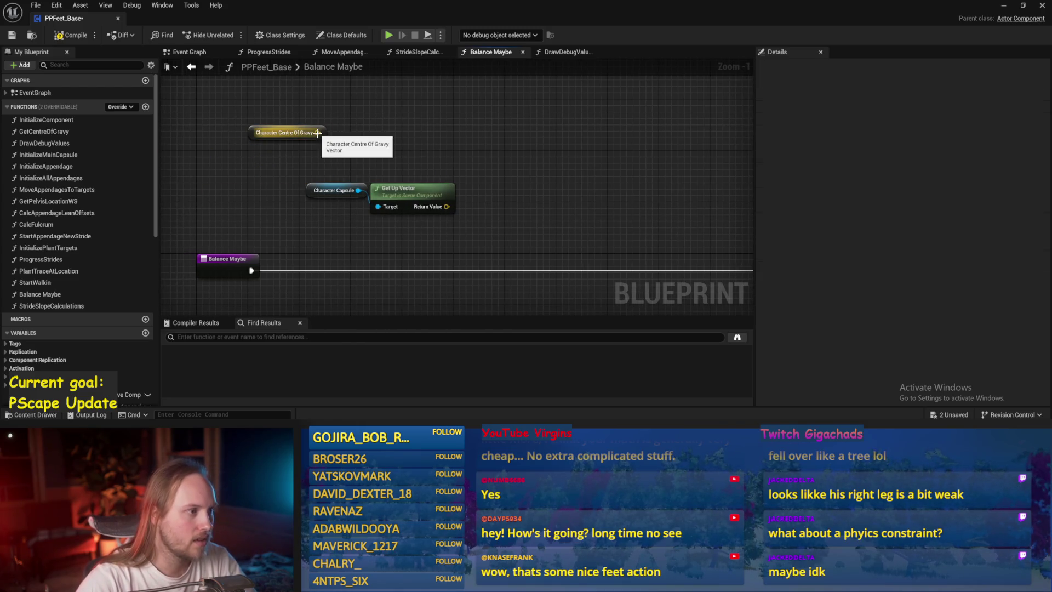
Search for a 'gravy vec' node but close the search without adding anything
right_click(405, 136)
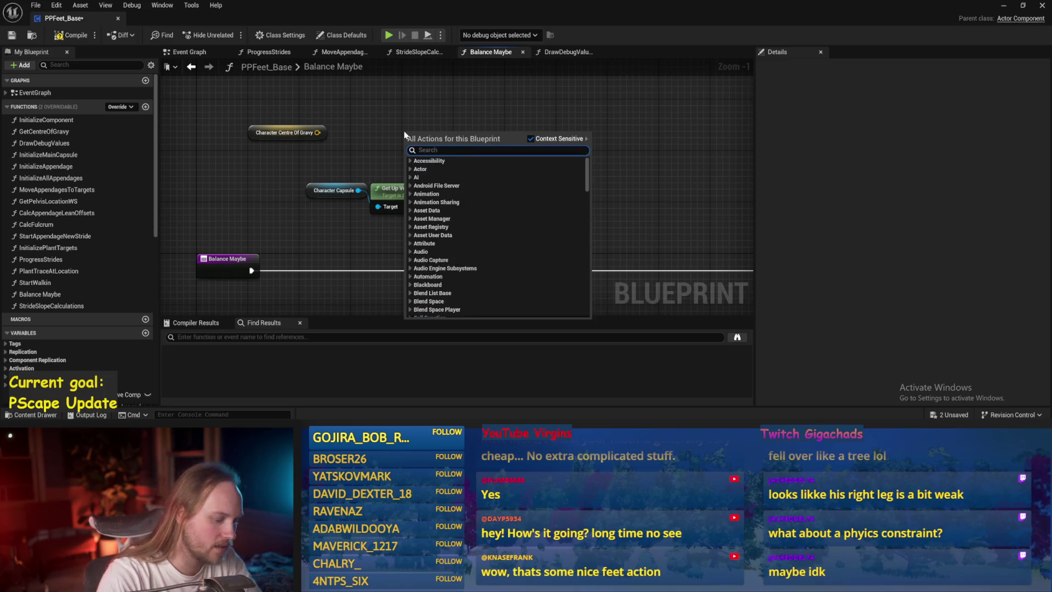
type("gravy vec")
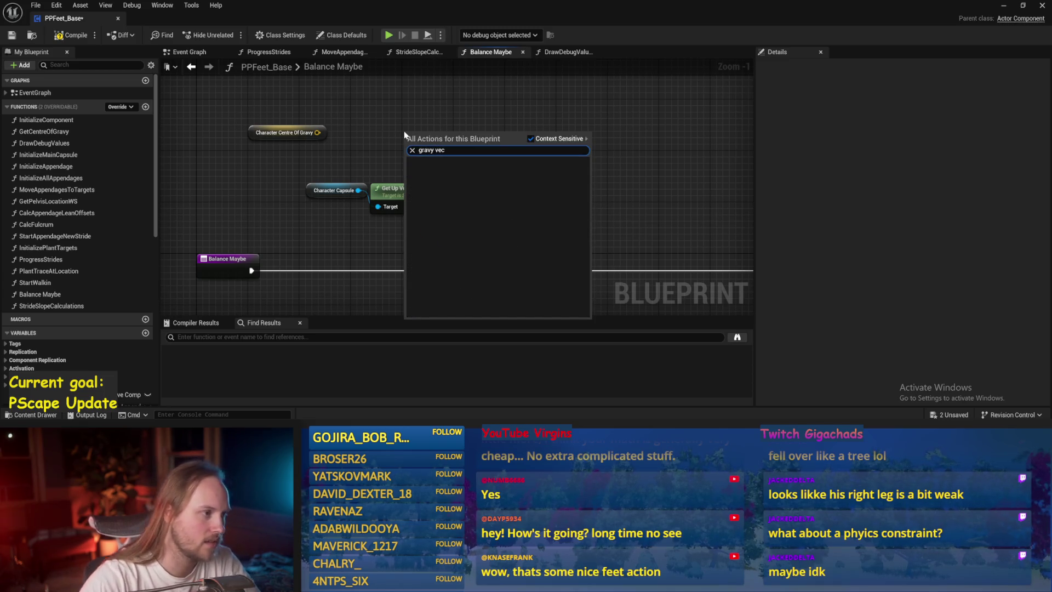
key("Escape")
right_click(356, 149)
key("Escape")
Return to the Event Graph and open the CalcFulcrum function from its call node
left_click(189, 52)
mouse_move(548, 224)
left_mouse_down()
mouse_move(556, 285)
mouse_move(502, 273)
mouse_move(526, 241)
mouse_move(570, 214)
mouse_move(544, 263)
mouse_move(521, 275)
mouse_move(608, 244)
mouse_move(645, 266)
mouse_move(619, 196)
left_mouse_up()
double_click(357, 172)
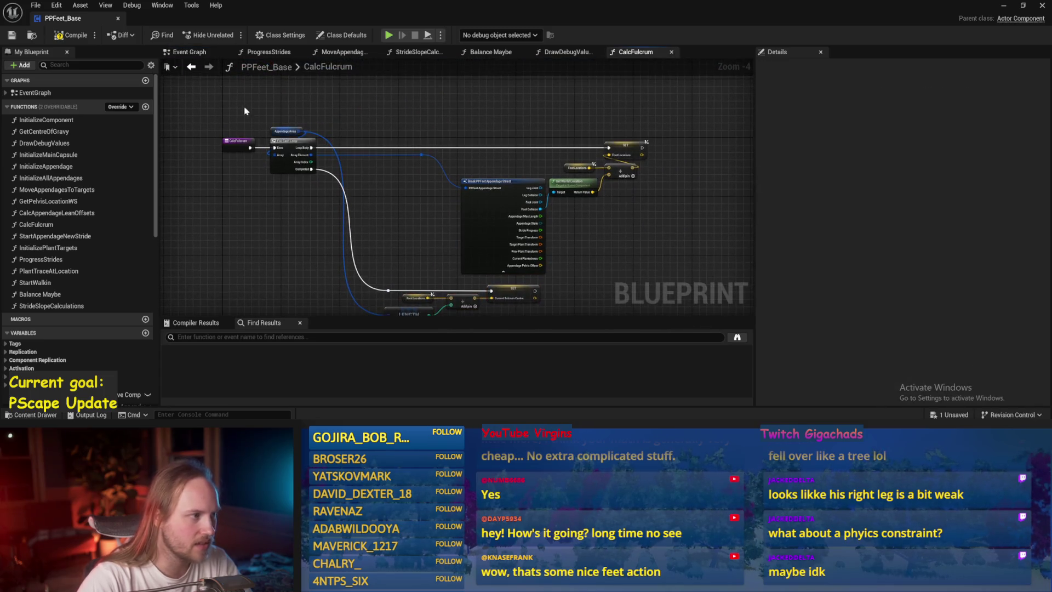
Navigate back from CalcFulcrum to the Event Graph's Calc Fulcrum call and compile PPFeet_Base
key("alt+Left")
left_click(340, 182)
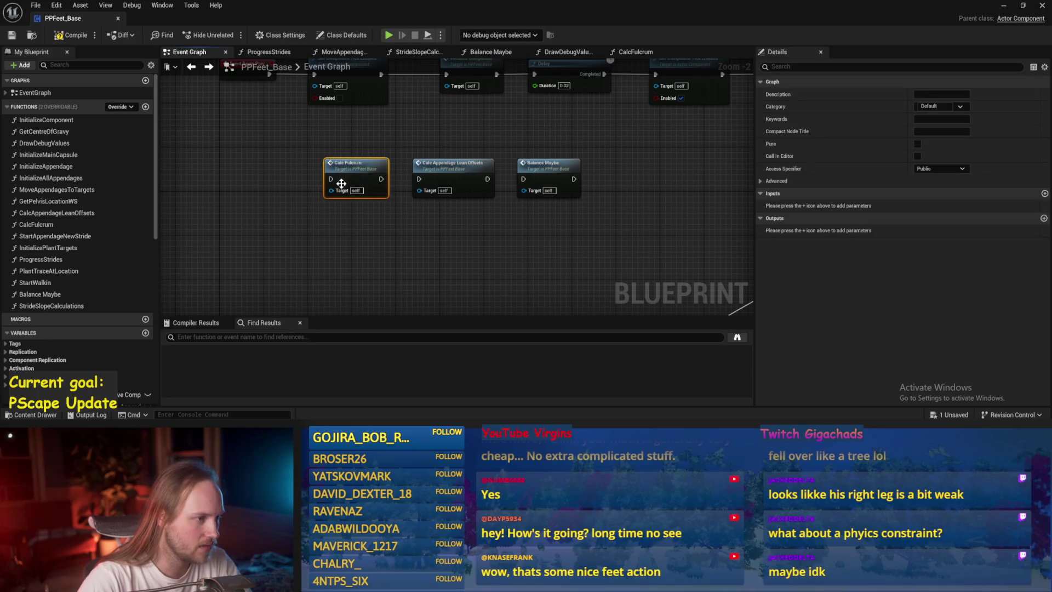
left_click(453, 270)
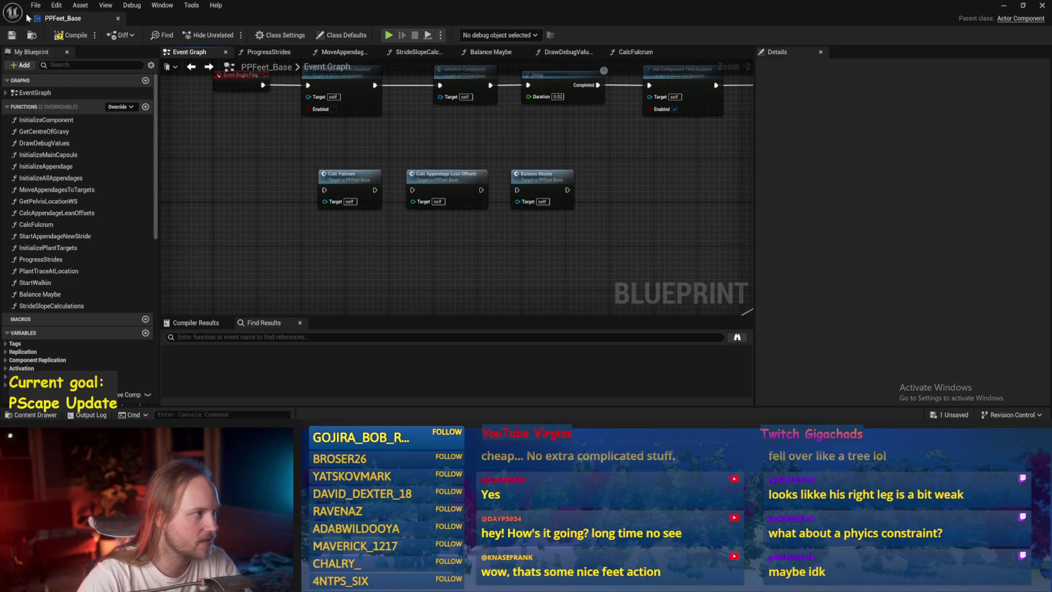
left_click(72, 38)
scroll(407, 213, "up", 2)
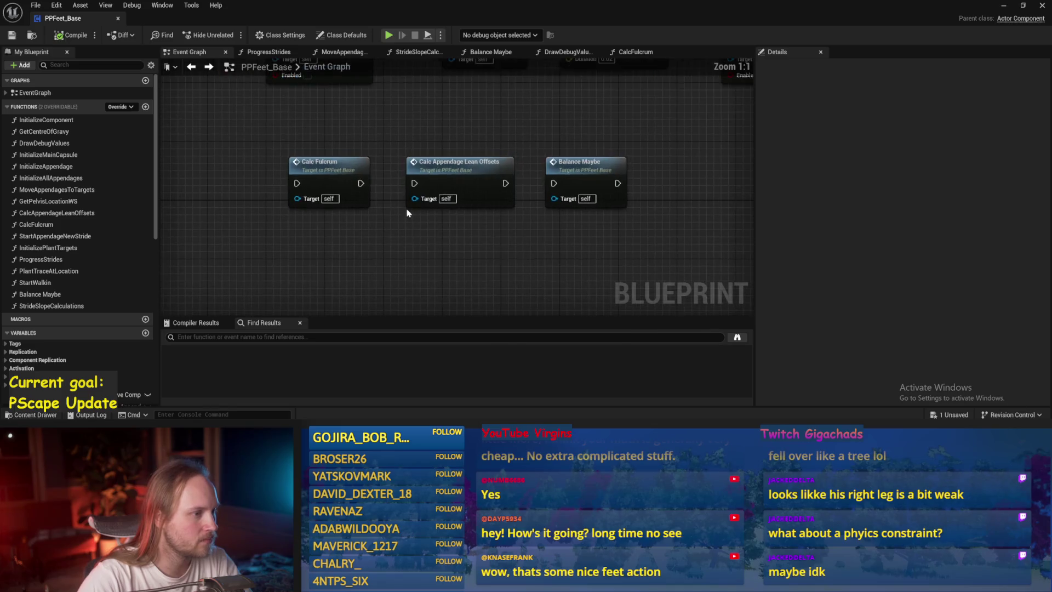
scroll(407, 213, "down", 1)
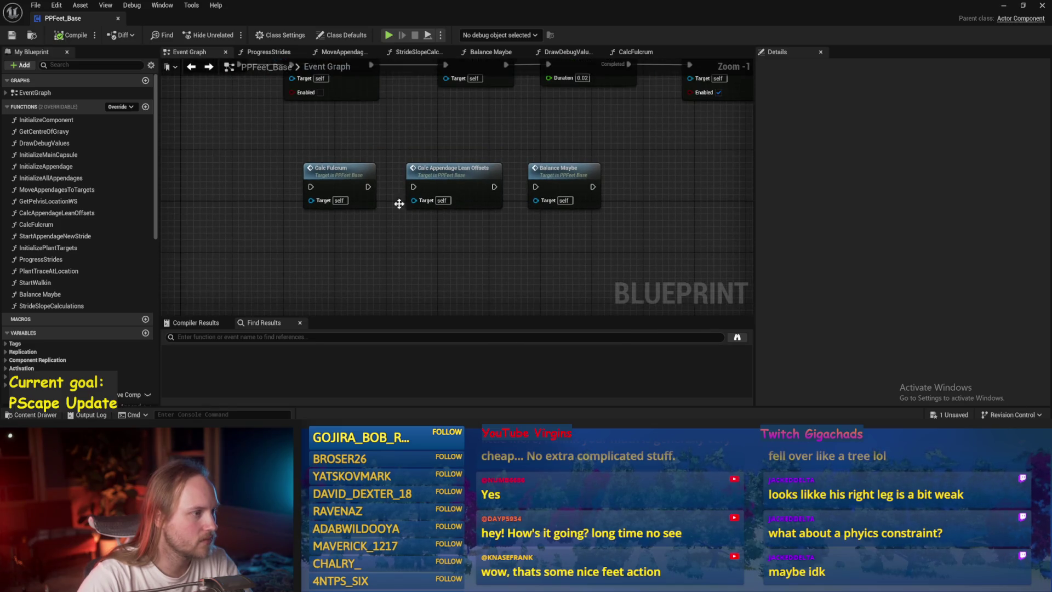
left_click(336, 164)
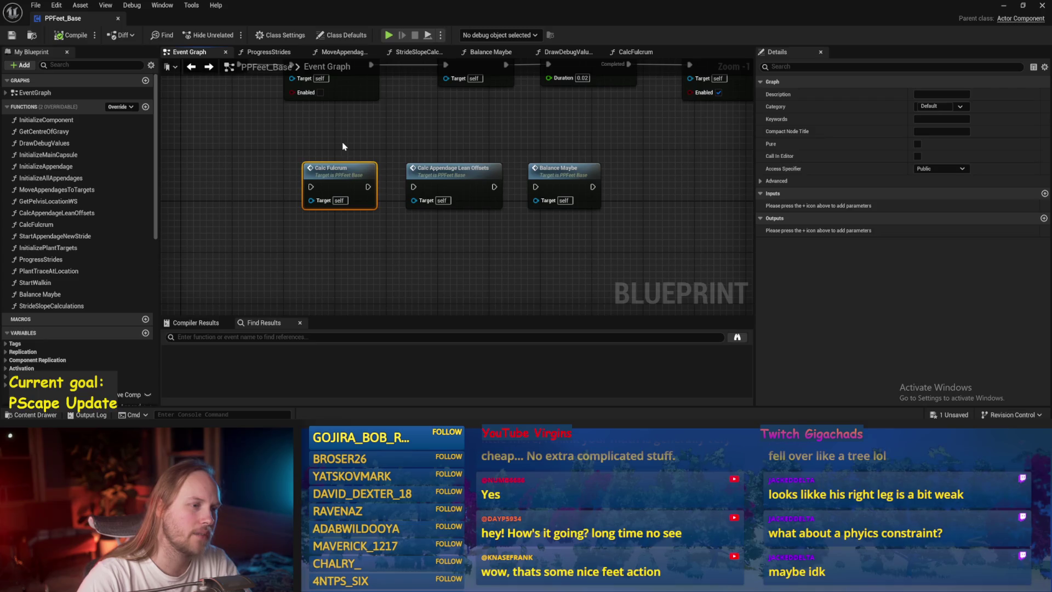
left_click(344, 144)
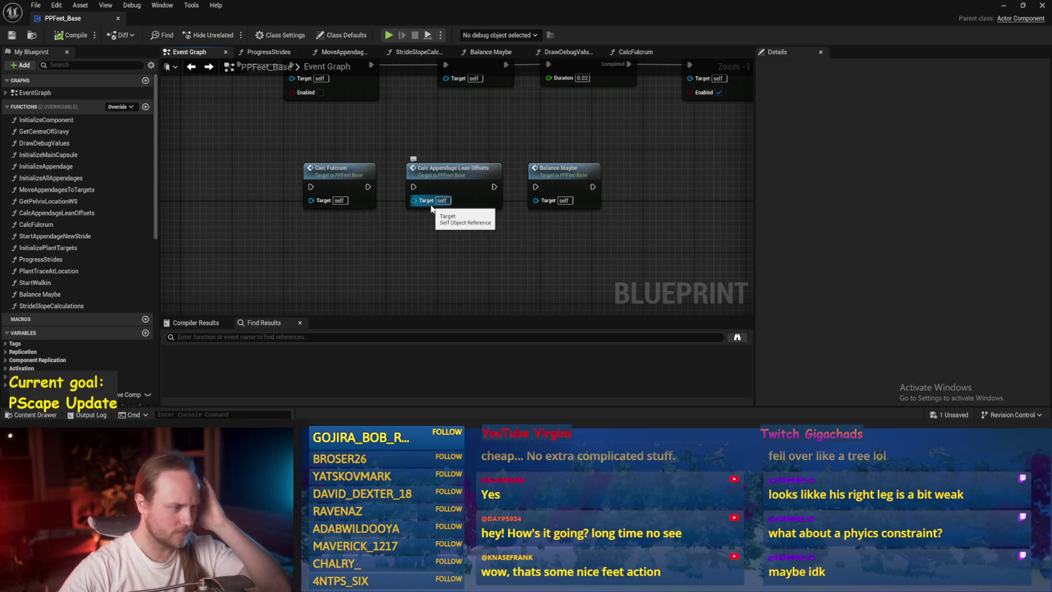
Open CalcAppendageLeanOffsets and move the Normalize node and its inputs left
double_click(451, 169)
scroll(311, 198, "up", 2)
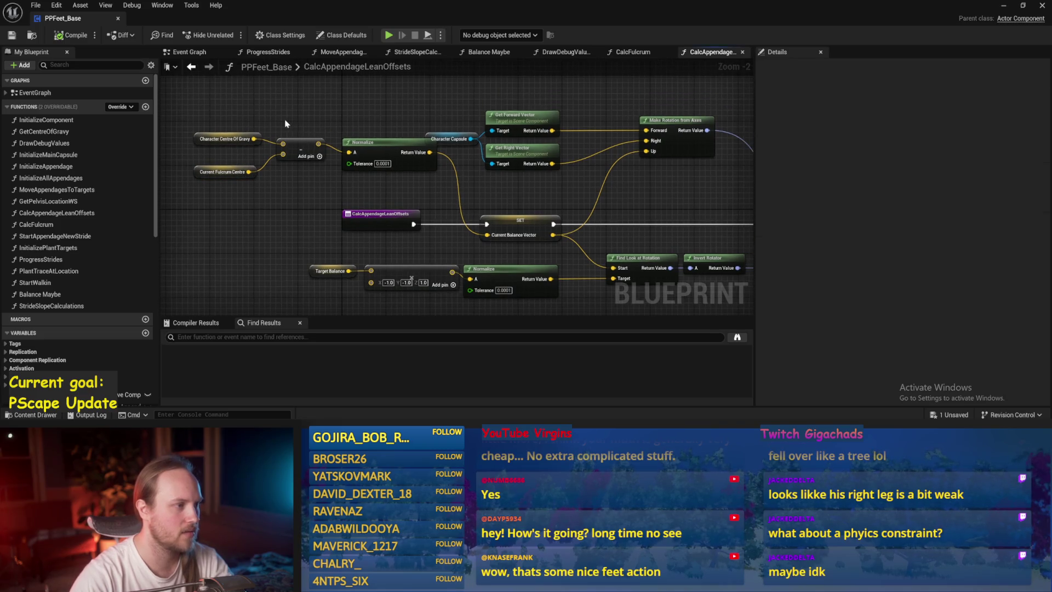
mouse_move(215, 115)
left_mouse_down()
mouse_move(439, 202)
mouse_move(294, 140)
left_mouse_up()
left_click(519, 215)
left_click_drag(391, 152, 354, 152)
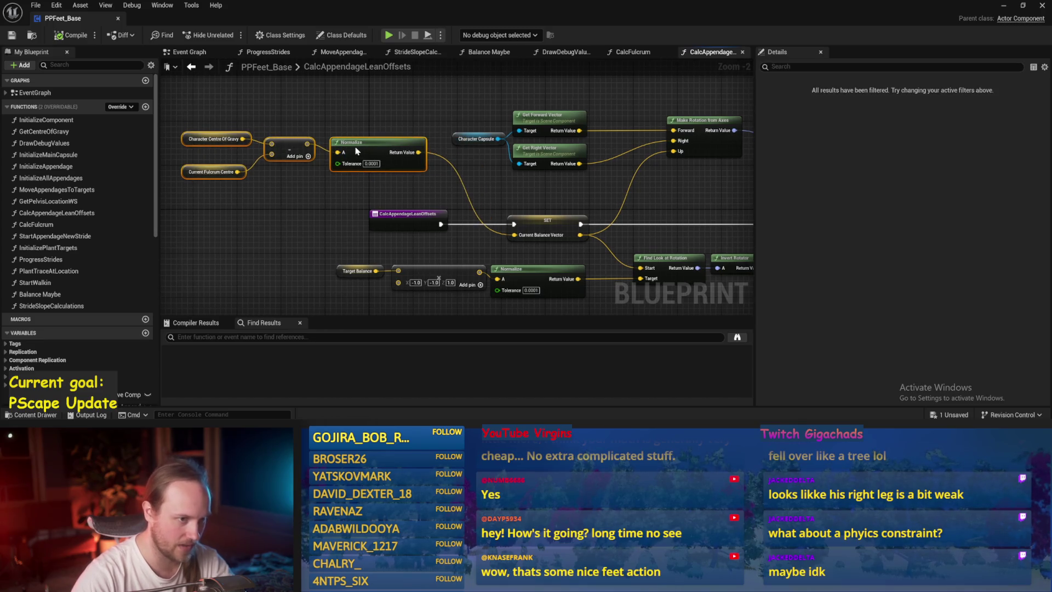
left_click(479, 184)
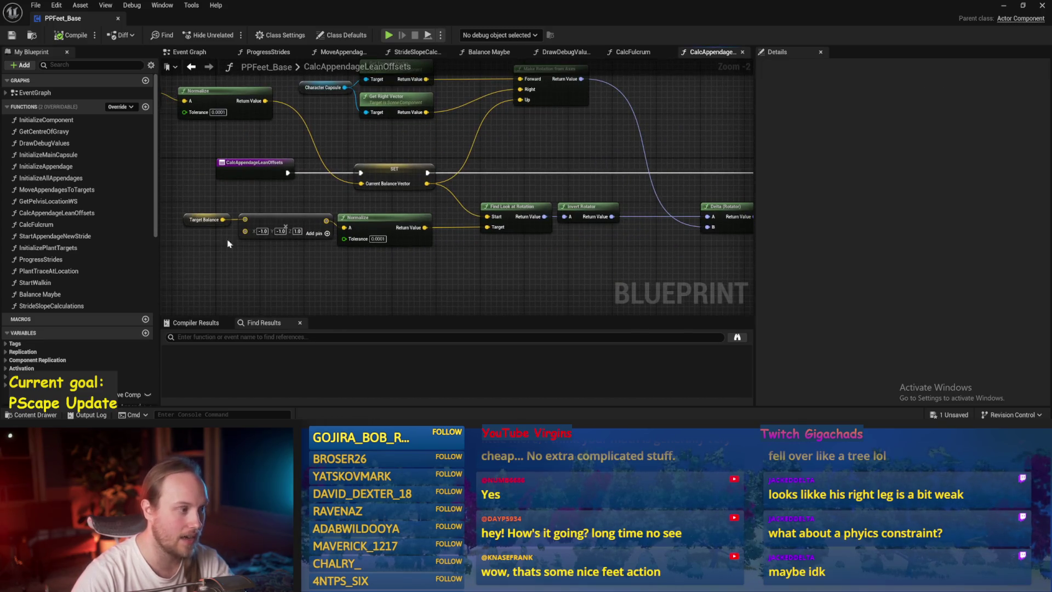
mouse_move(204, 217)
left_mouse_down()
mouse_move(190, 221)
mouse_move(210, 226)
left_mouse_up()
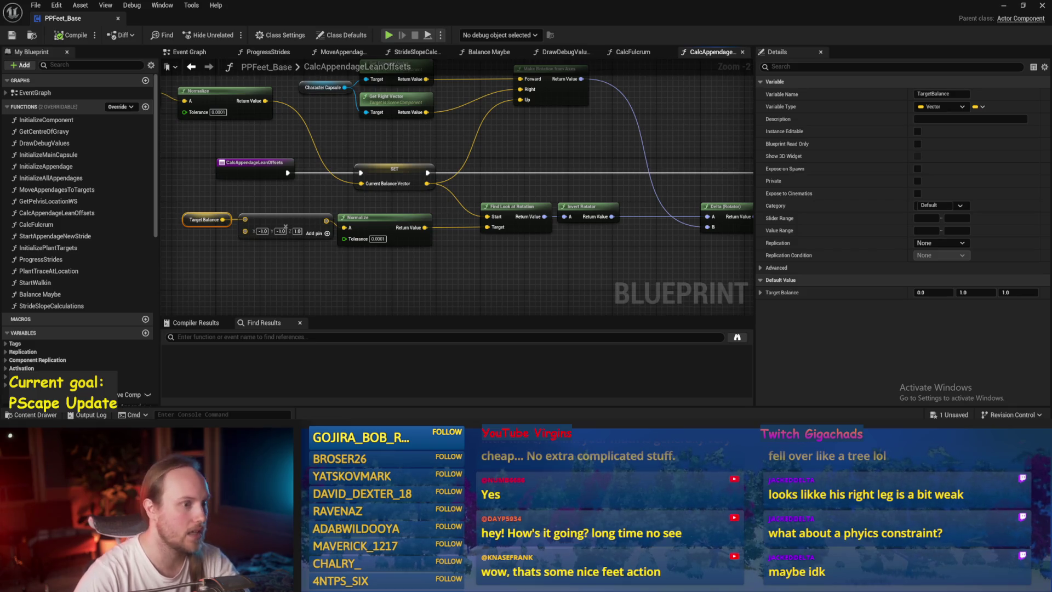
Survey CalcAppendageLeanOffsets from its rotation nodes back to the entry node
left_click_drag(602, 159, 352, 167)
left_click_drag(564, 113, 665, 211)
left_click(618, 228)
mouse_move(606, 97)
left_mouse_down()
mouse_move(606, 240)
mouse_move(706, 284)
left_mouse_up()
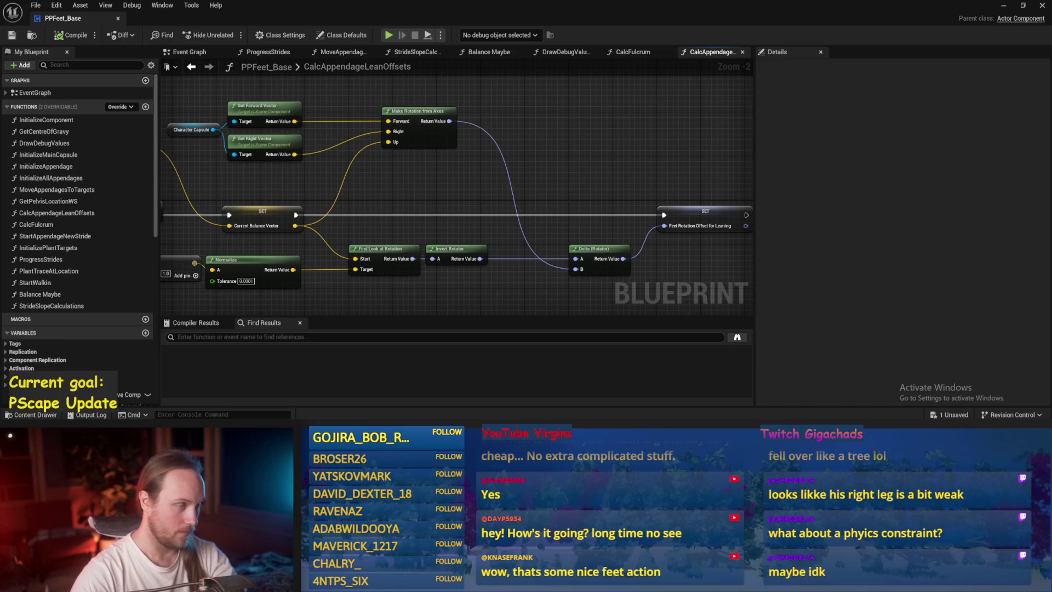
mouse_move(535, 173)
left_mouse_down()
mouse_move(502, 218)
mouse_move(560, 180)
left_mouse_up()
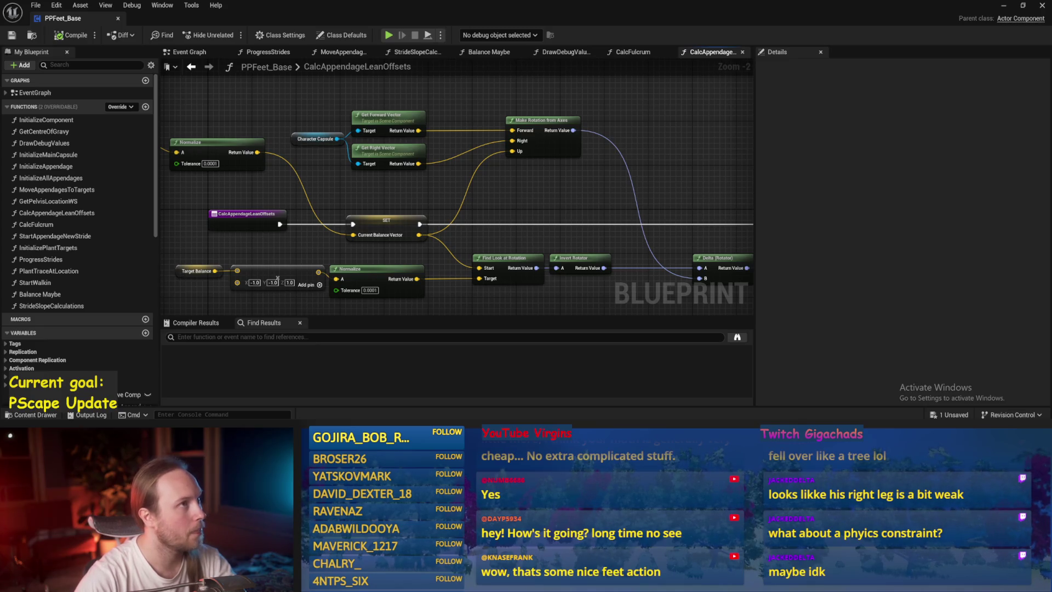
mouse_move(481, 221)
left_mouse_down()
mouse_move(542, 230)
mouse_move(576, 147)
left_mouse_up()
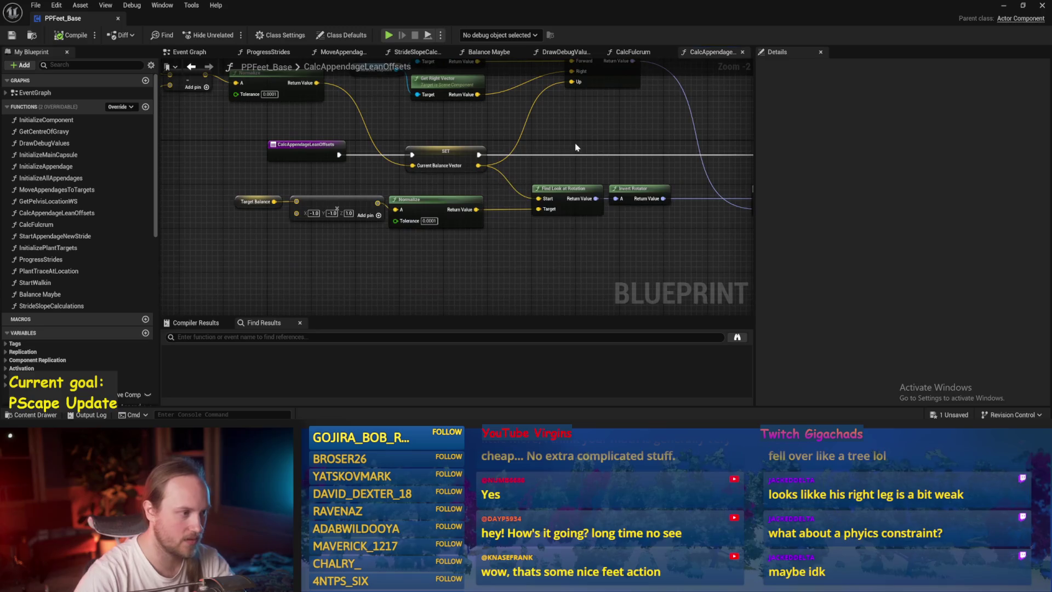
left_click_drag(648, 168, 659, 195)
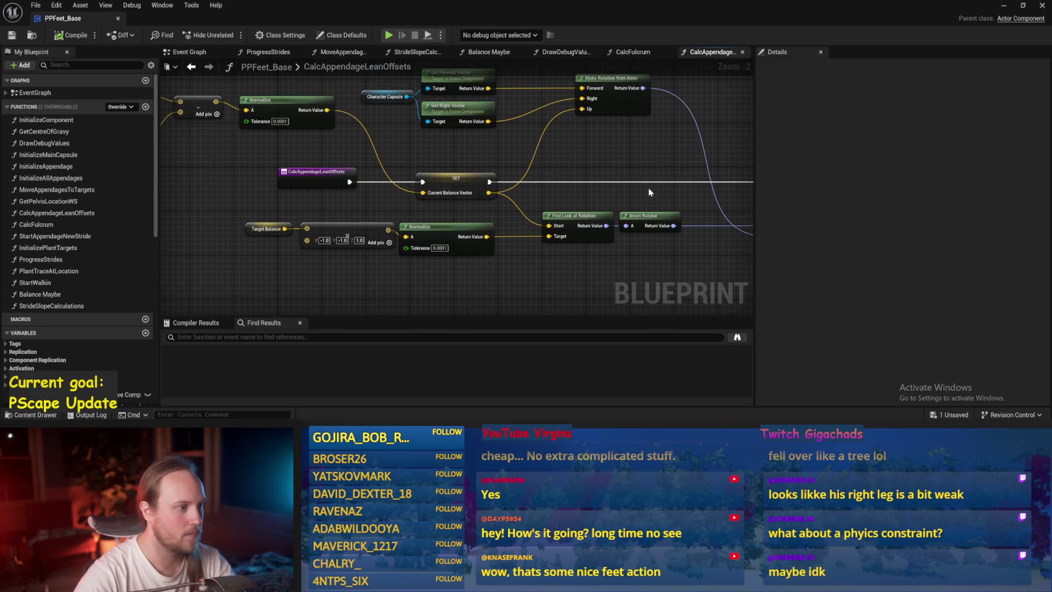
left_click(284, 182)
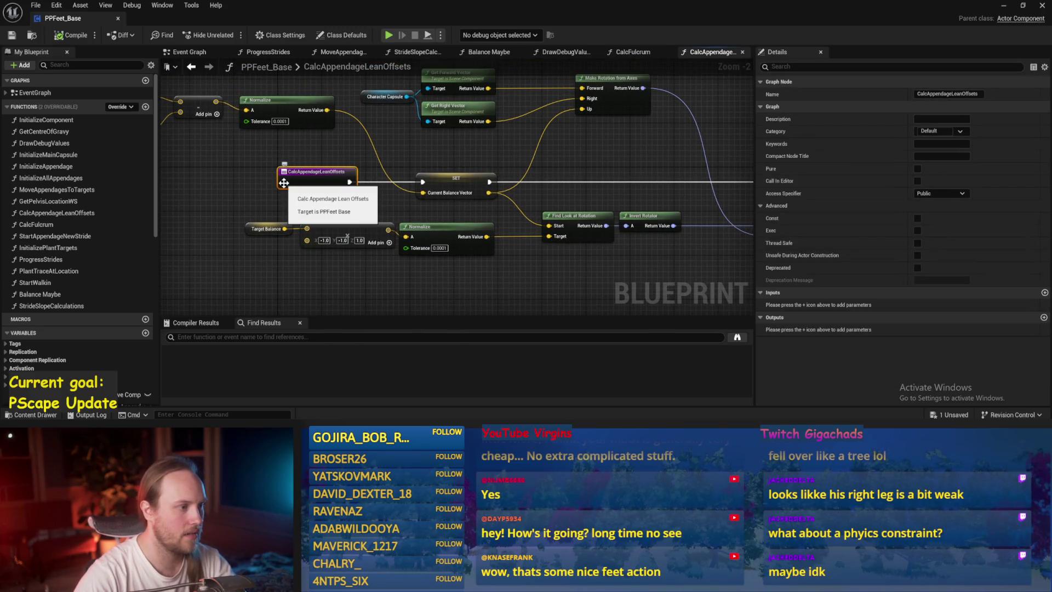
Delete the Delta (Rotator), Character Capsule, Get Forward/Right Vector and Make Rotation from Axes nodes
mouse_move(283, 182)
left_mouse_down()
mouse_move(249, 223)
mouse_move(308, 150)
left_mouse_up()
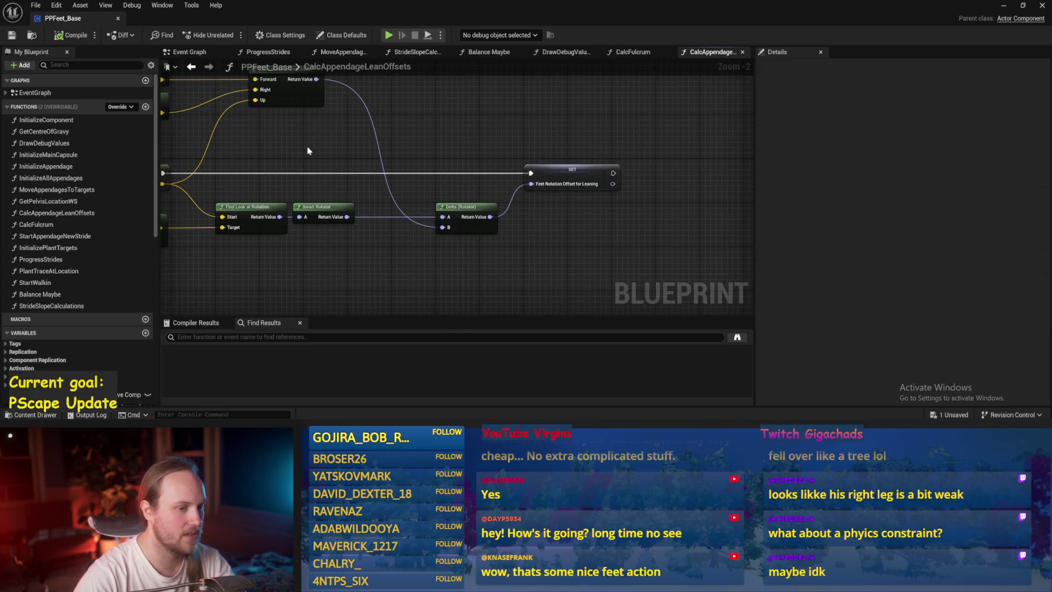
left_click(560, 170)
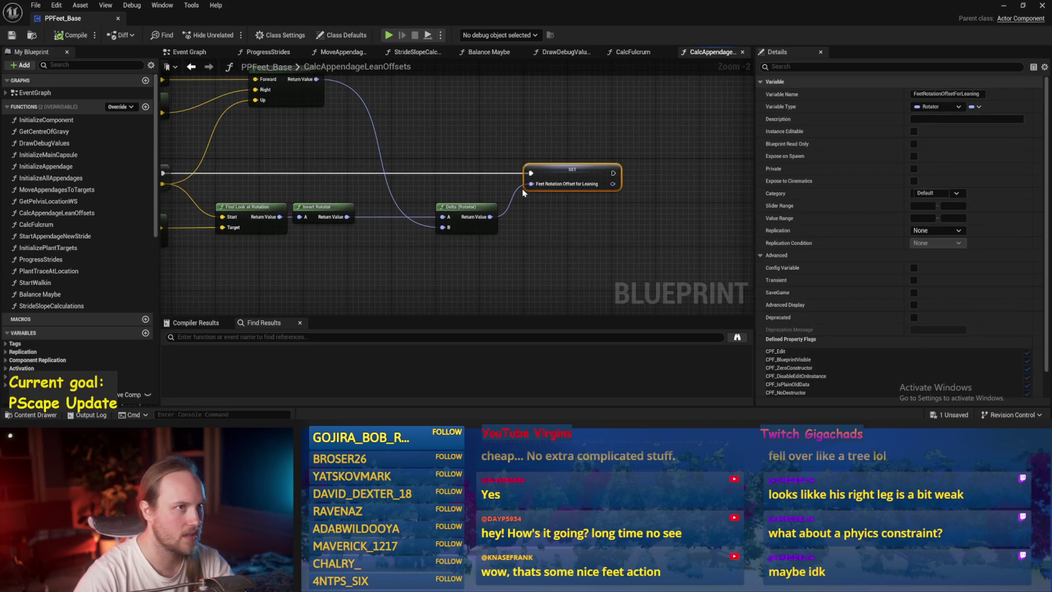
left_click_drag(495, 146, 564, 198)
left_click(534, 260)
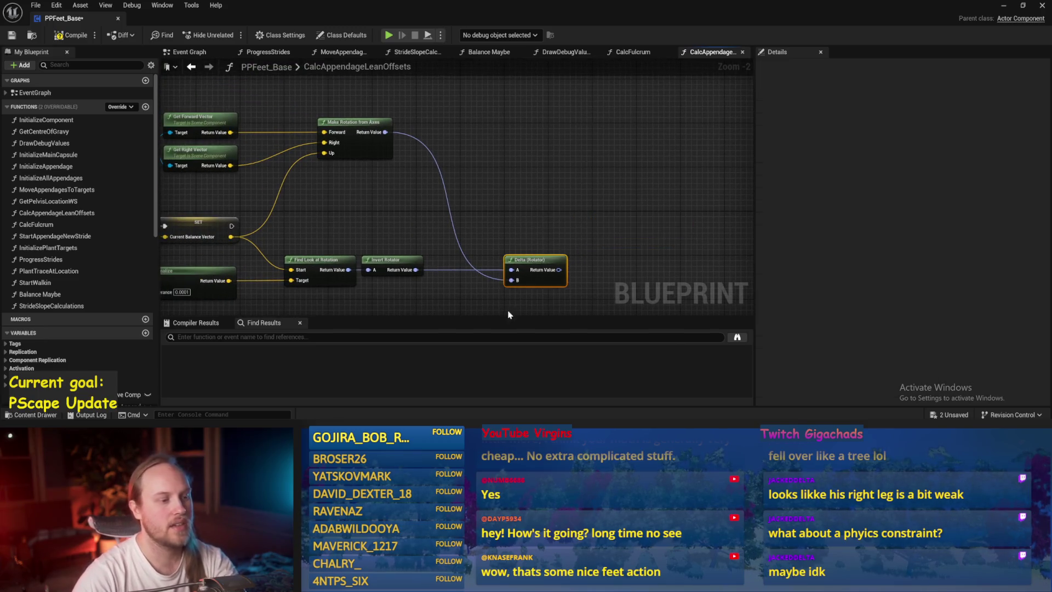
key("Delete")
mouse_move(585, 117)
left_mouse_down()
mouse_move(307, 192)
mouse_move(530, 143)
left_mouse_up()
key("Delete")
Save and compile the PPFeet_Base blueprint
key("ctrl+s")
left_click_drag(215, 163, 304, 214)
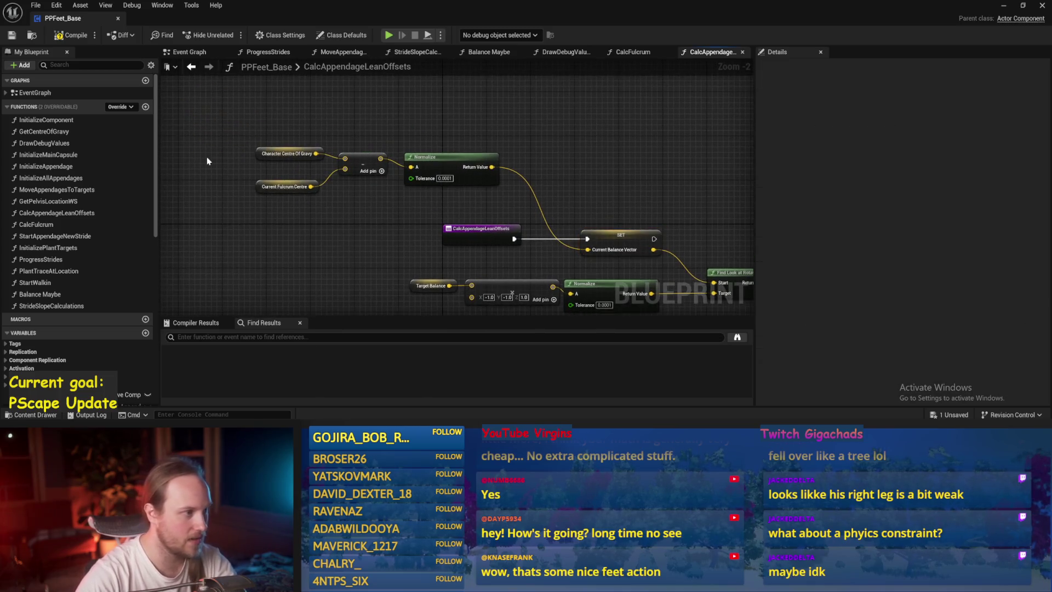
left_click(284, 187)
left_click(64, 35)
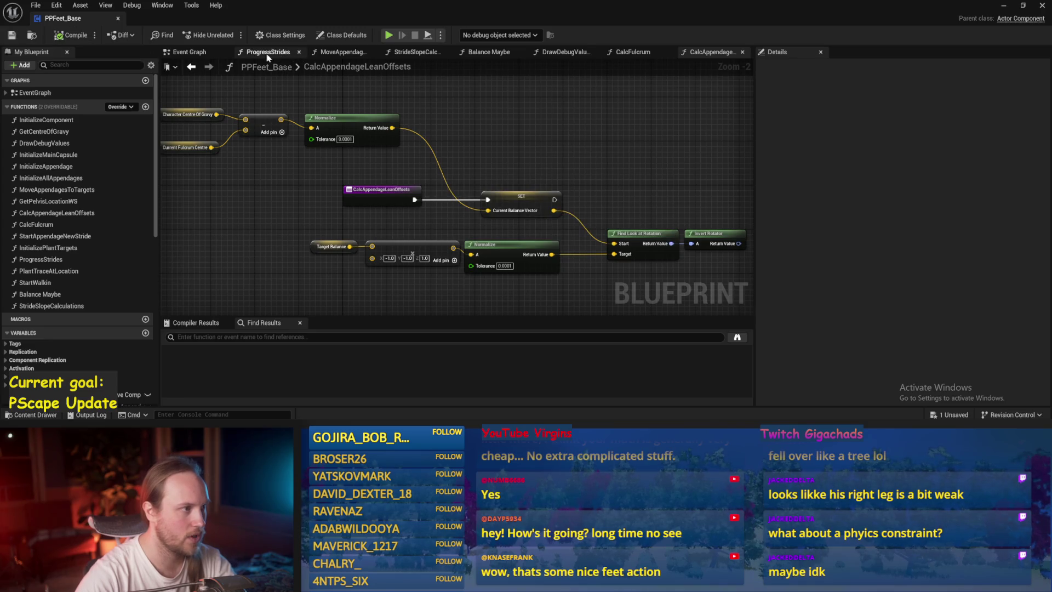
left_click(187, 53)
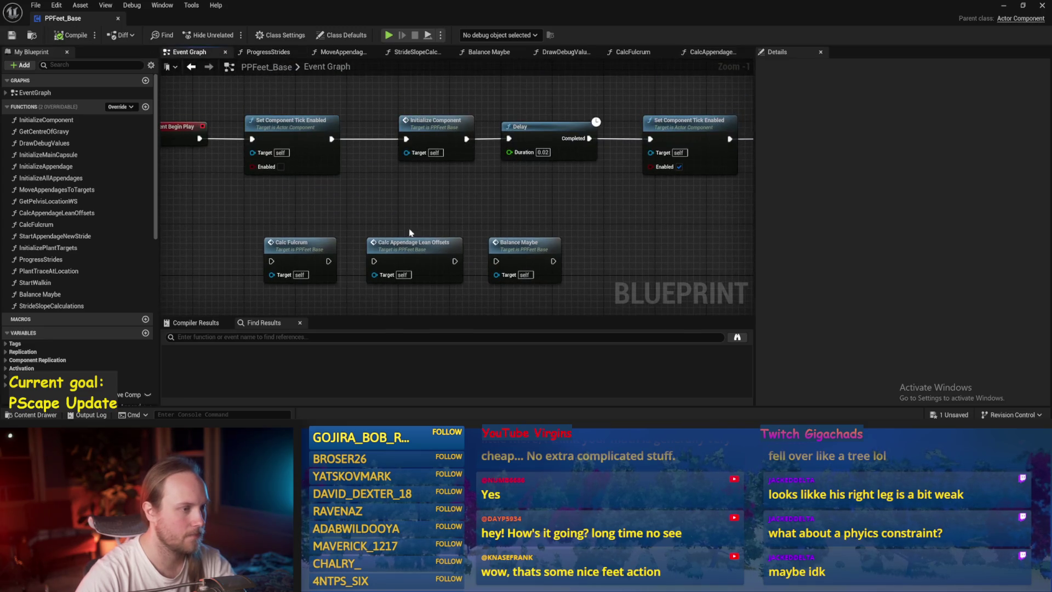
Open StrideSlopeCalculations from Event Tick, inspect Line Trace By Channel and Break Hit Result, and save
left_click_drag(419, 204, 355, 211)
mouse_move(471, 210)
left_mouse_down()
mouse_move(629, 214)
mouse_move(544, 137)
mouse_move(505, 177)
left_mouse_up()
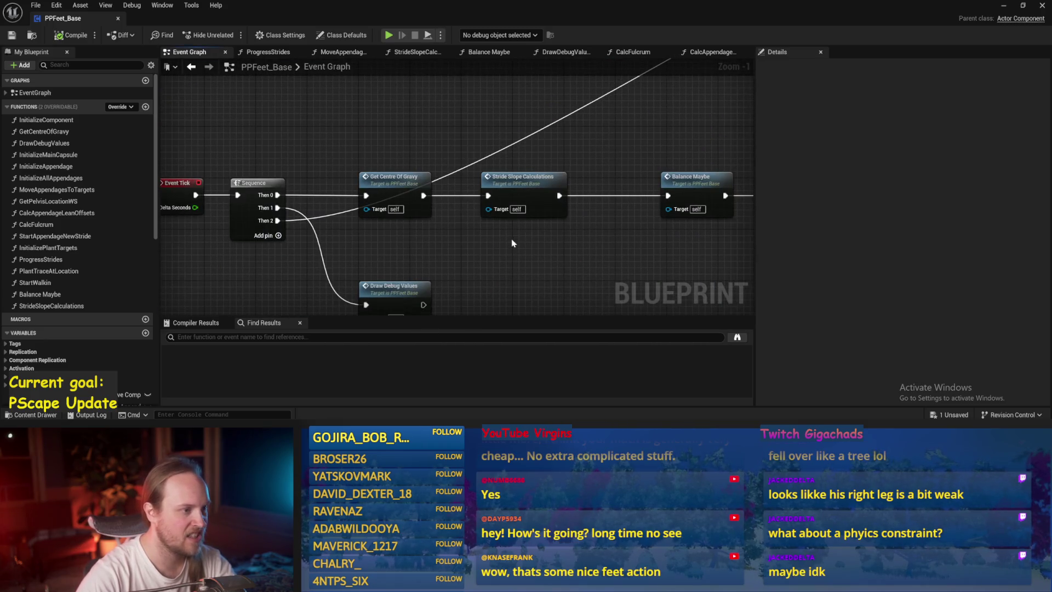
double_click(405, 183)
scroll(493, 219, "down", 5)
scroll(479, 157, "up", 3)
left_click_drag(449, 148, 391, 258)
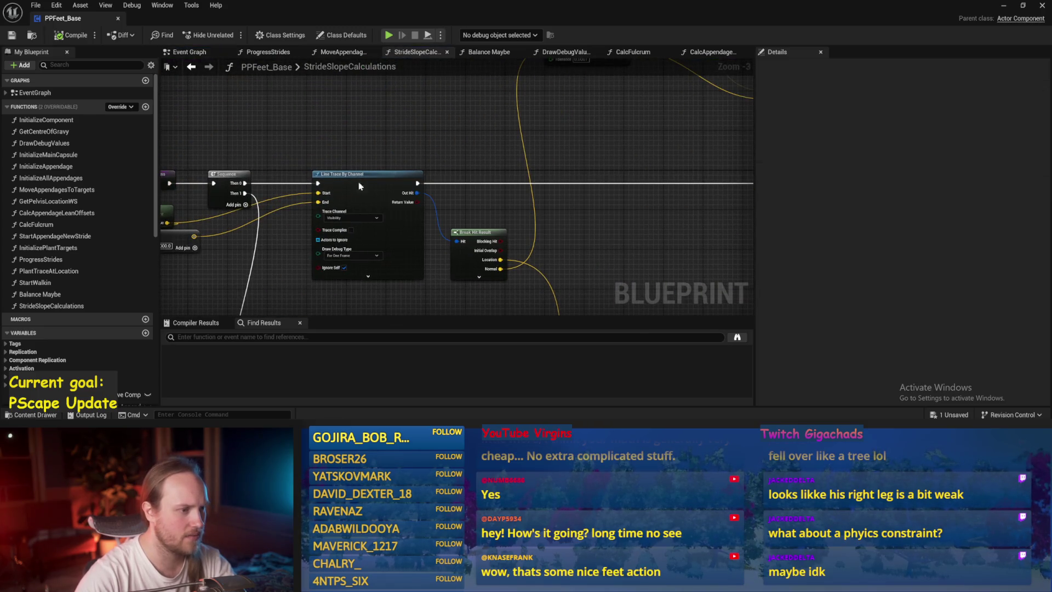
scroll(599, 249, "down", 2)
key("ctrl+s")
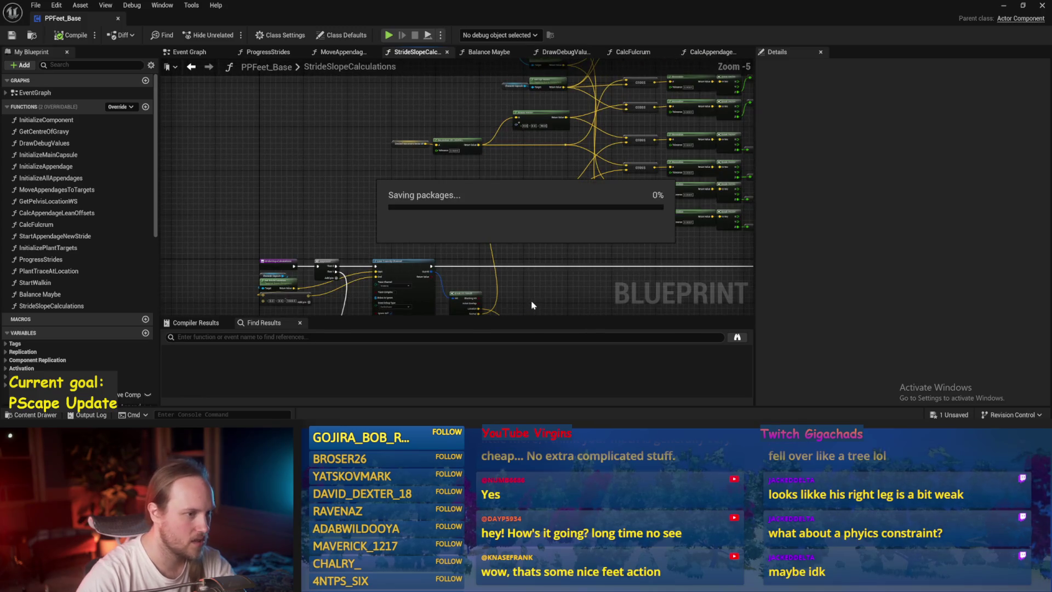
scroll(512, 225, "up", 2)
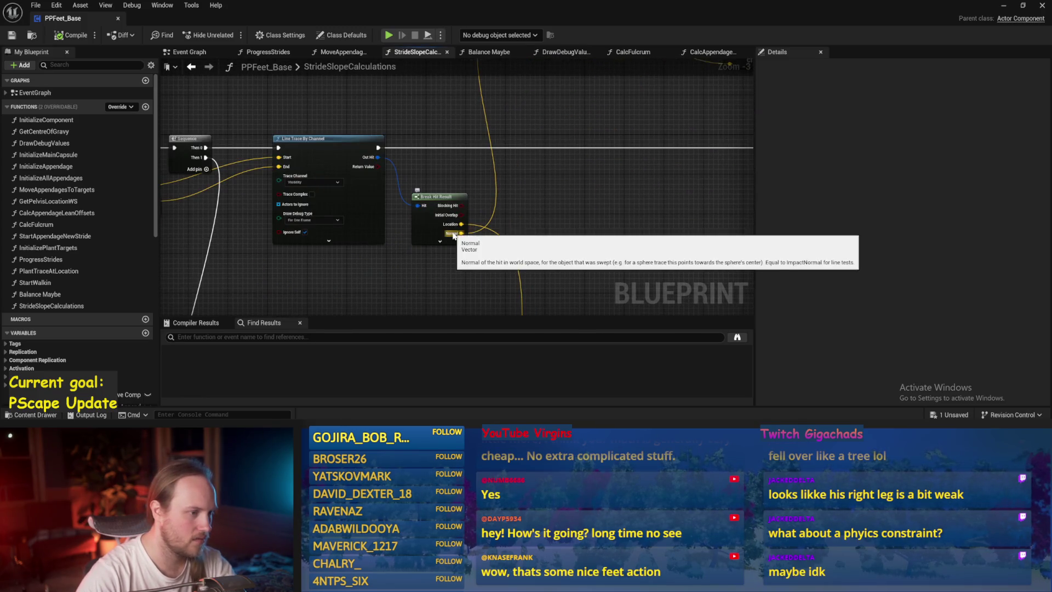
left_click_drag(469, 272, 579, 251)
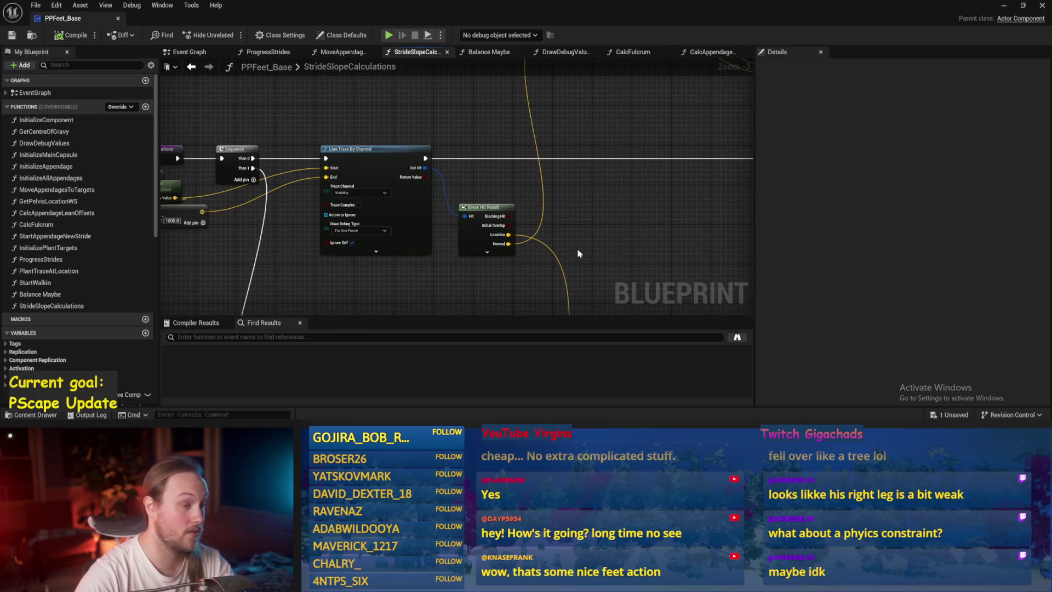